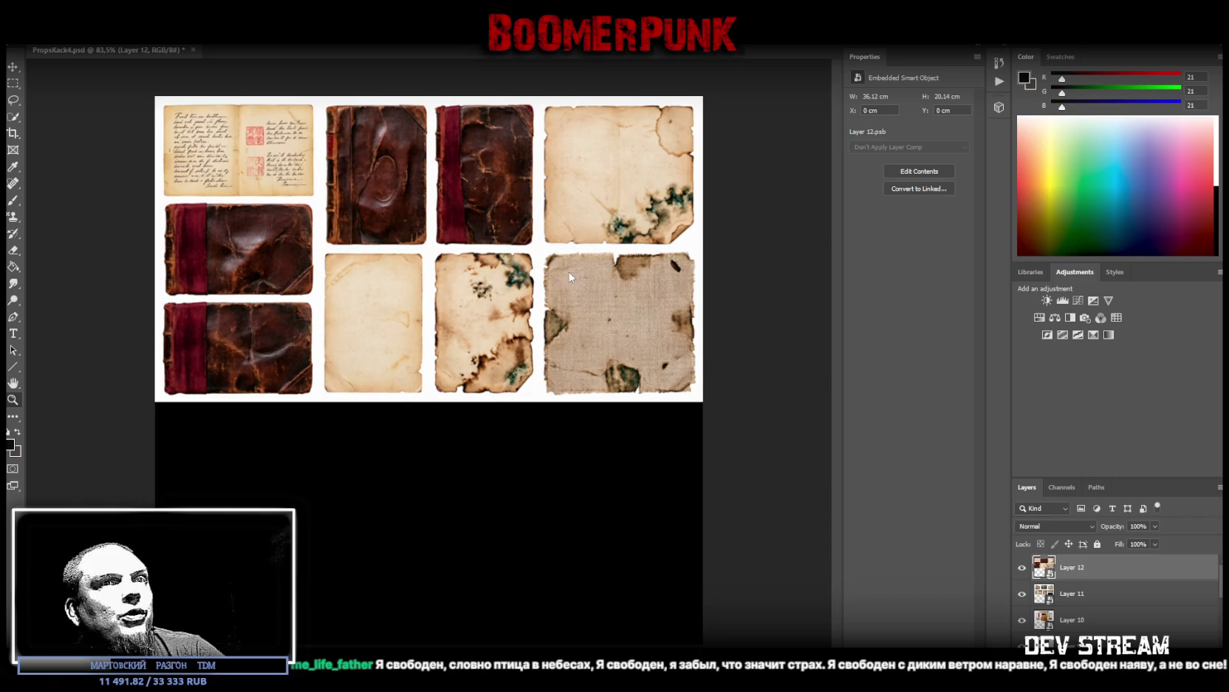
# Step: Copy the two right-column paper tiles onto a new Layer 13 with Layer Via Copy
pyautogui.click(14, 400)
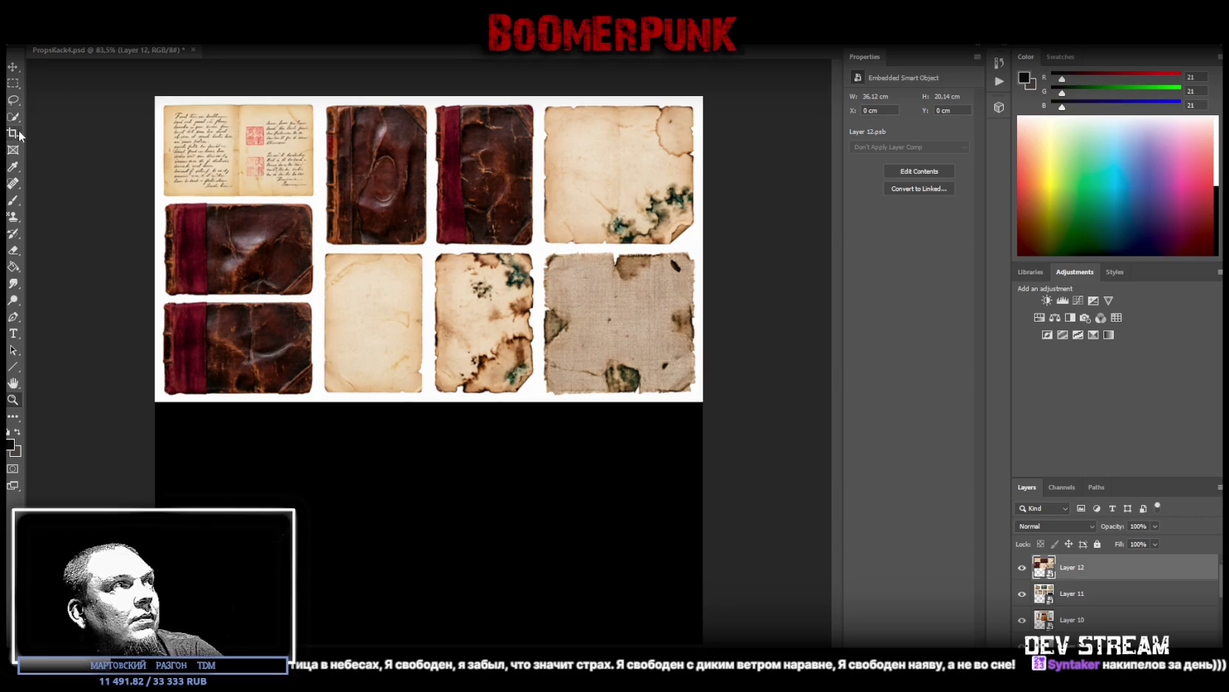
pyautogui.click(12, 83)
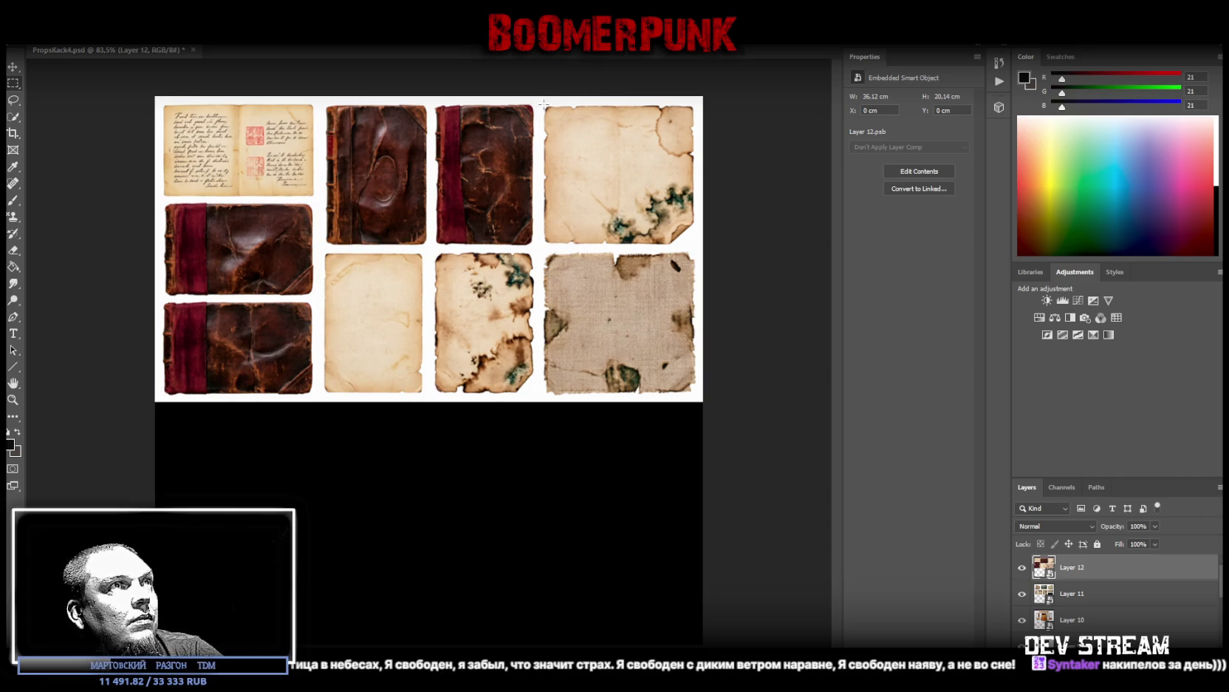
pyautogui.moveTo(546, 109); pyautogui.dragTo(696, 394)
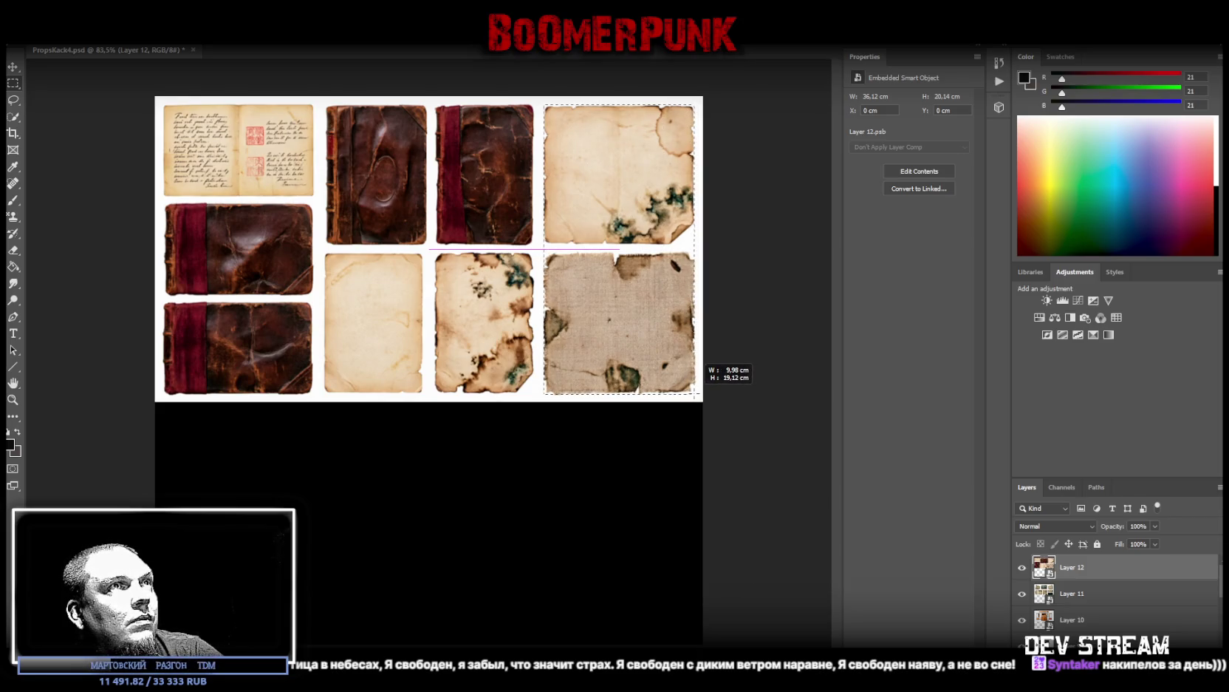
pyautogui.moveTo(696, 394); pyautogui.dragTo(694, 394)
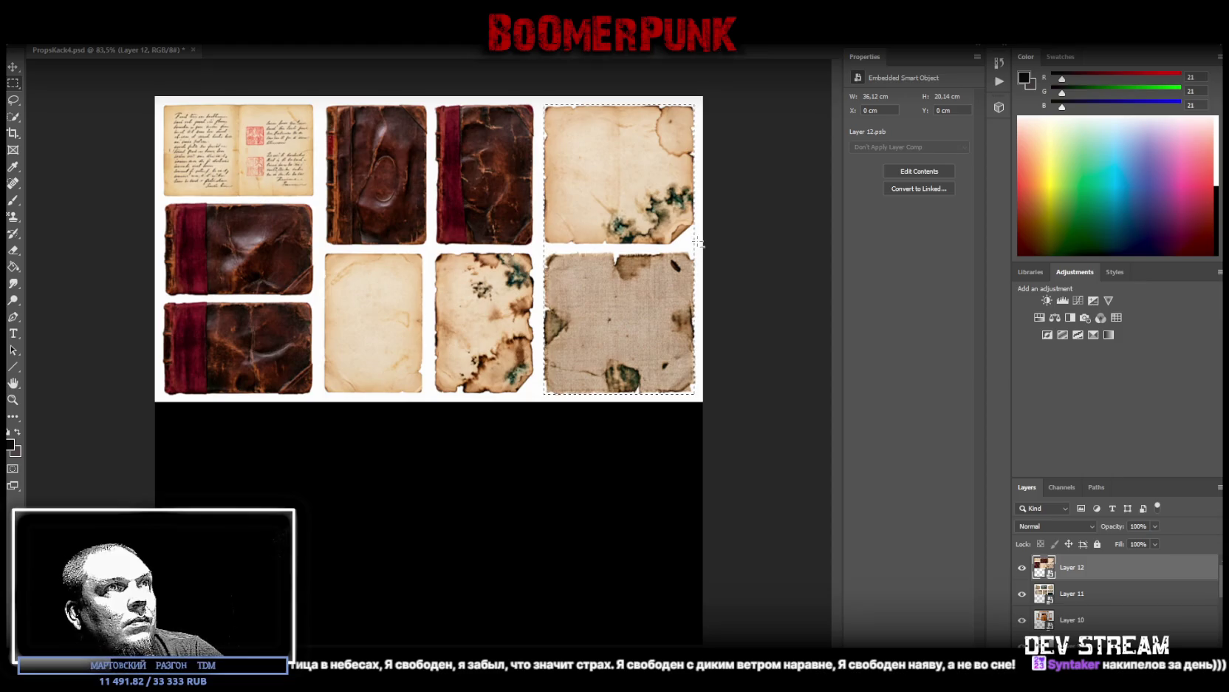
pyautogui.moveTo(698, 243); pyautogui.dragTo(471, 254)
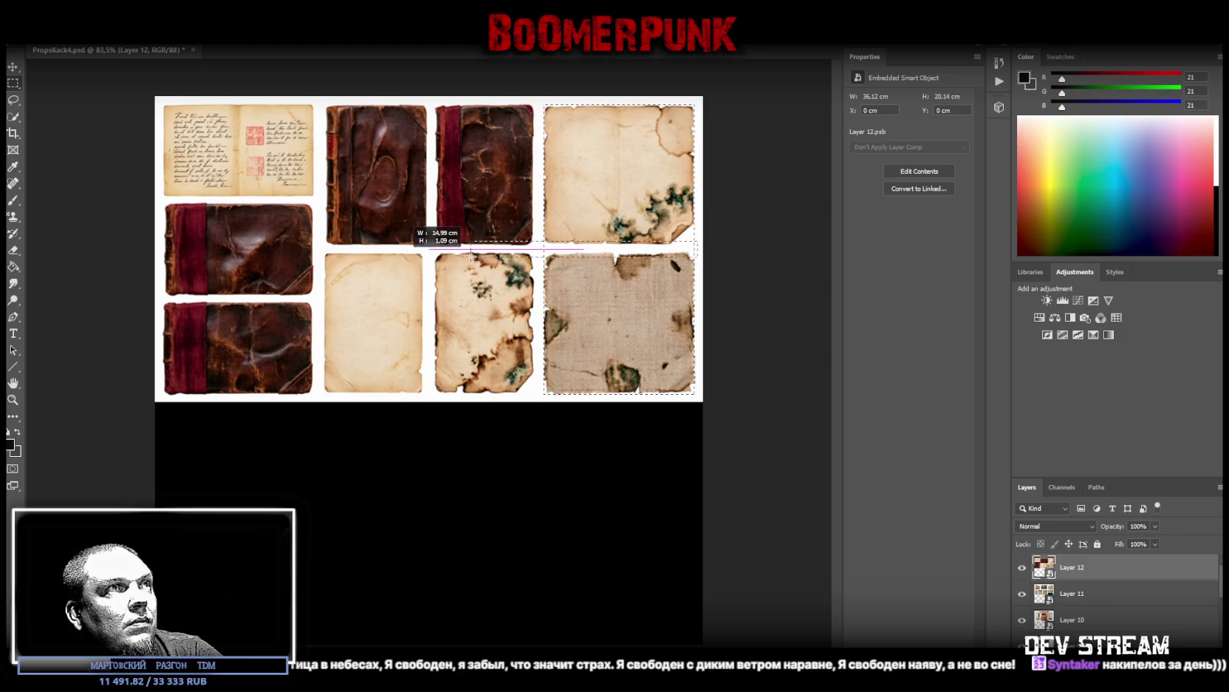
pyautogui.moveTo(471, 254); pyautogui.dragTo(758, 256)
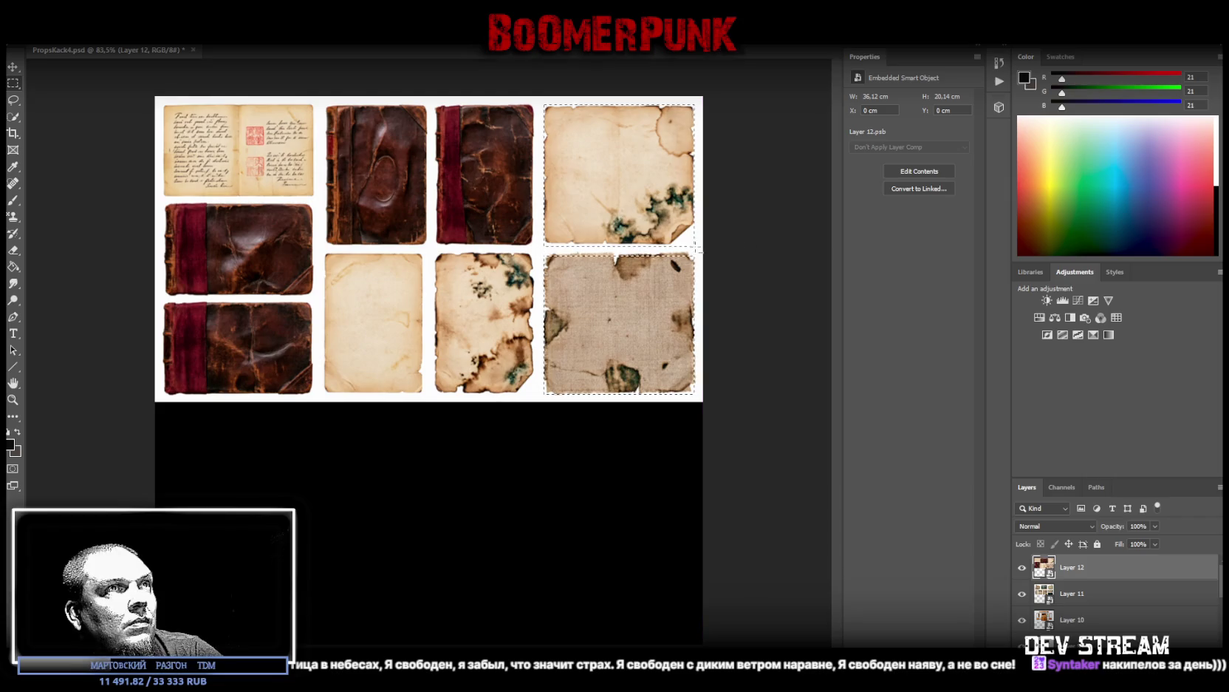
pyautogui.moveTo(757, 256); pyautogui.dragTo(517, 242)
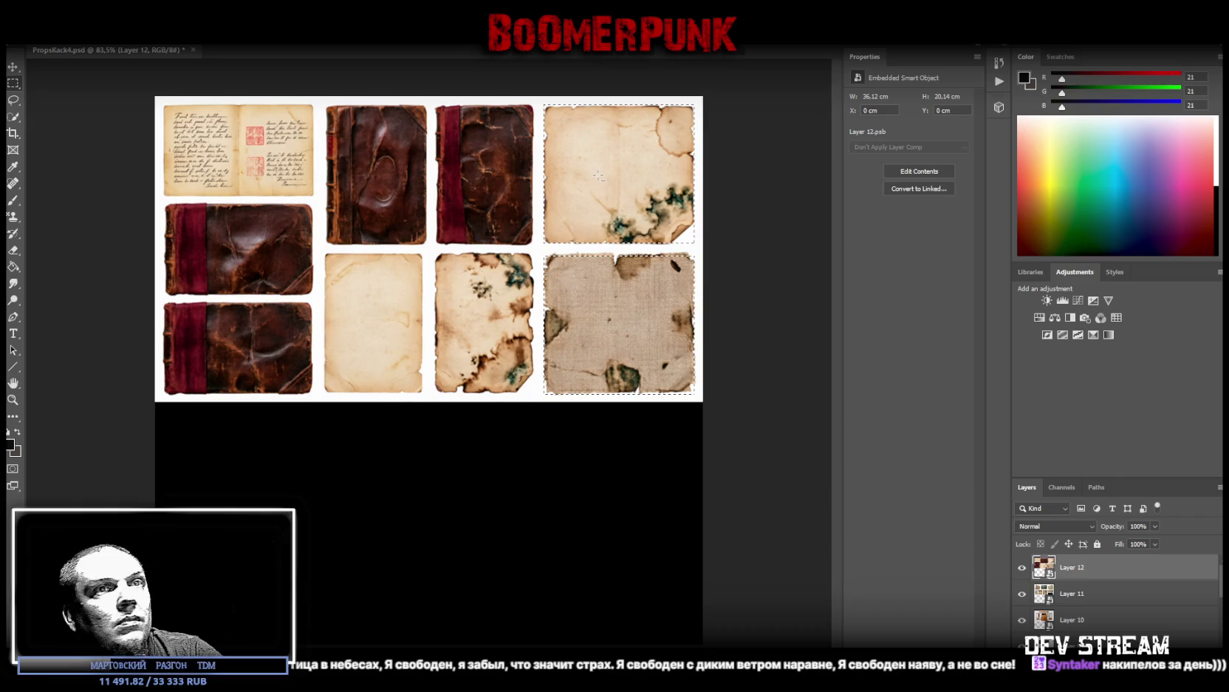
pyautogui.rightClick(606, 174)
pyautogui.click(674, 260)
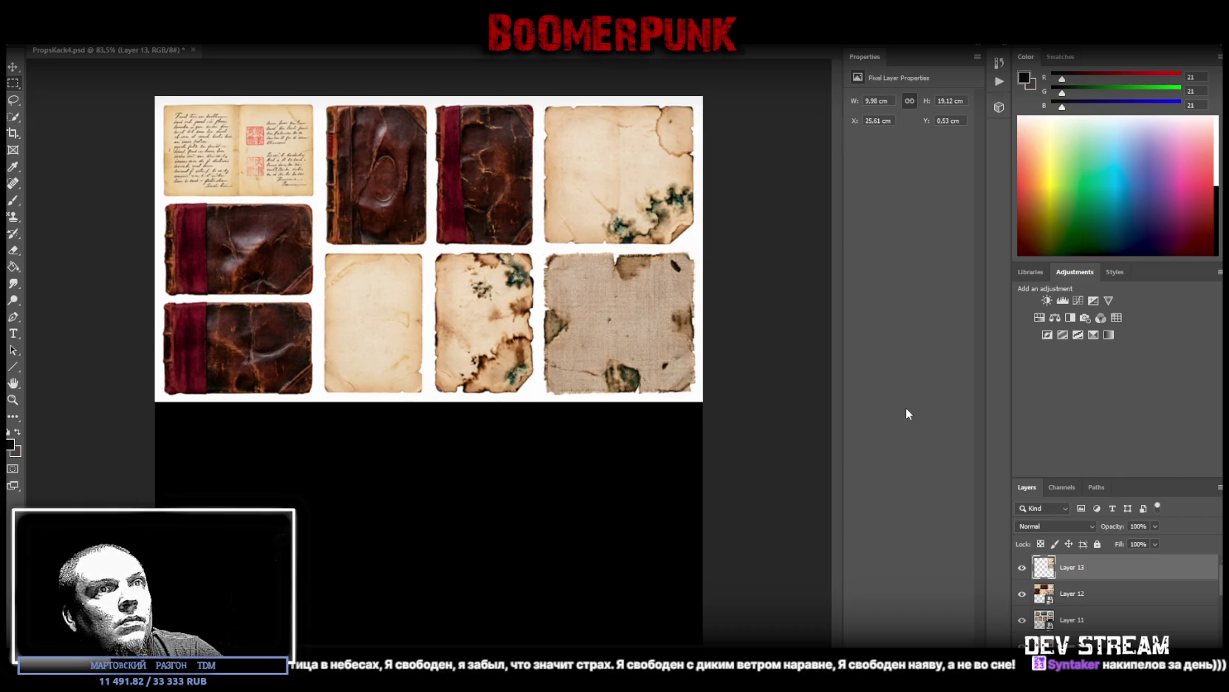
# Step: On Layer 12, marquee the middle four tiles, subtracting the column and row gaps
pyautogui.click(1053, 589)
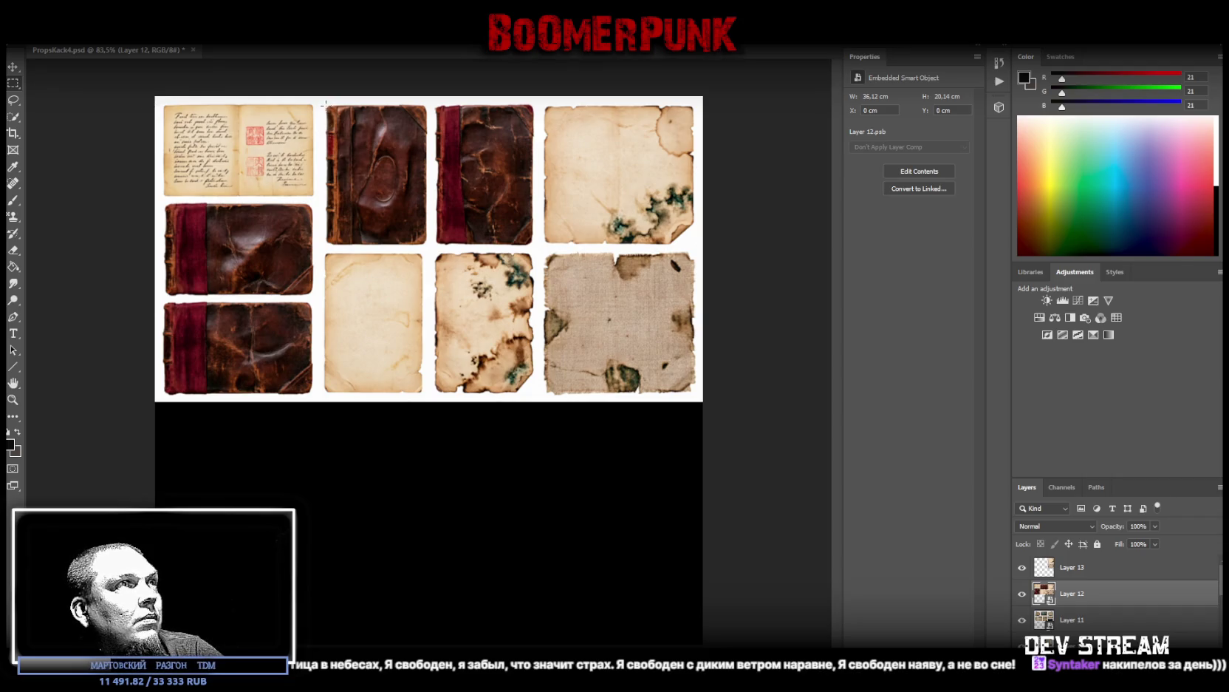
pyautogui.moveTo(326, 104); pyautogui.dragTo(521, 391)
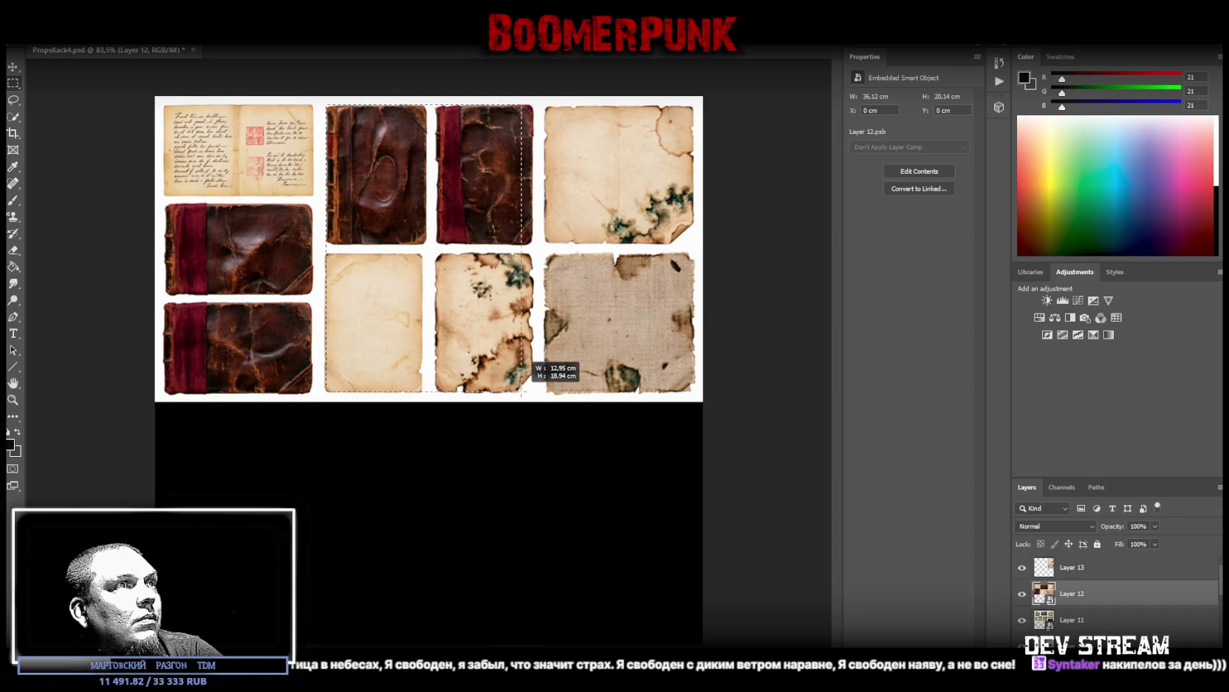
pyautogui.moveTo(522, 392); pyautogui.dragTo(531, 392)
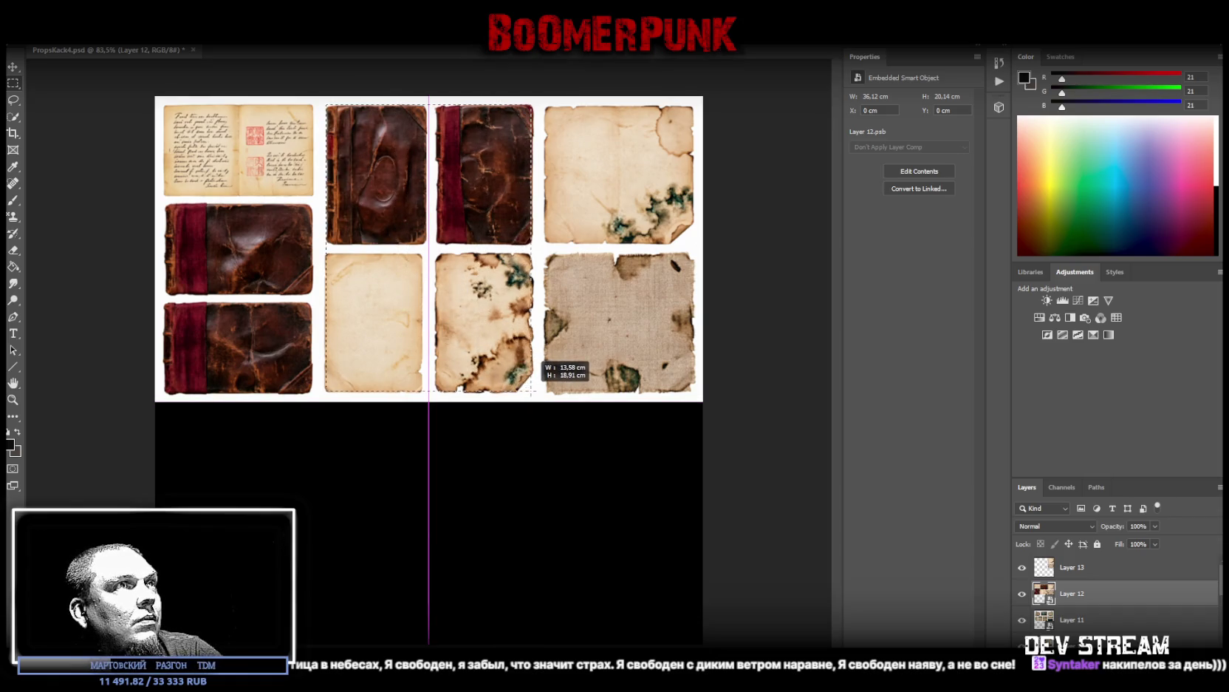
pyautogui.moveTo(531, 391); pyautogui.dragTo(532, 392)
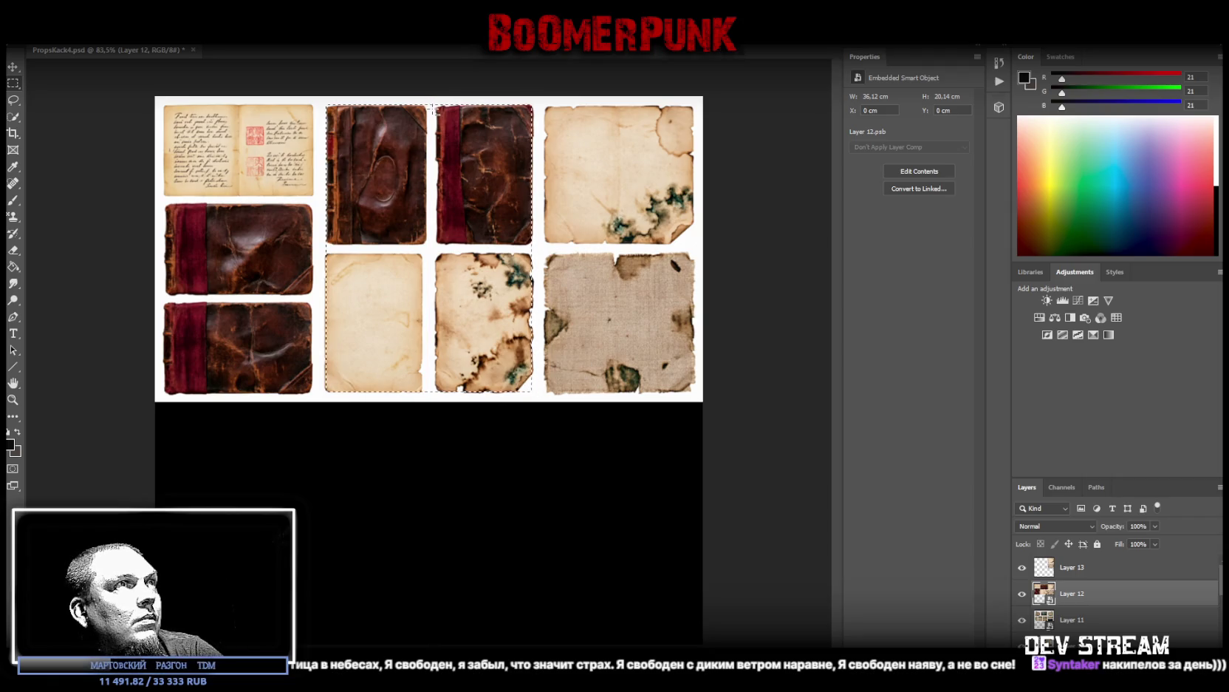
pyautogui.moveTo(427, 105); pyautogui.dragTo(435, 435)
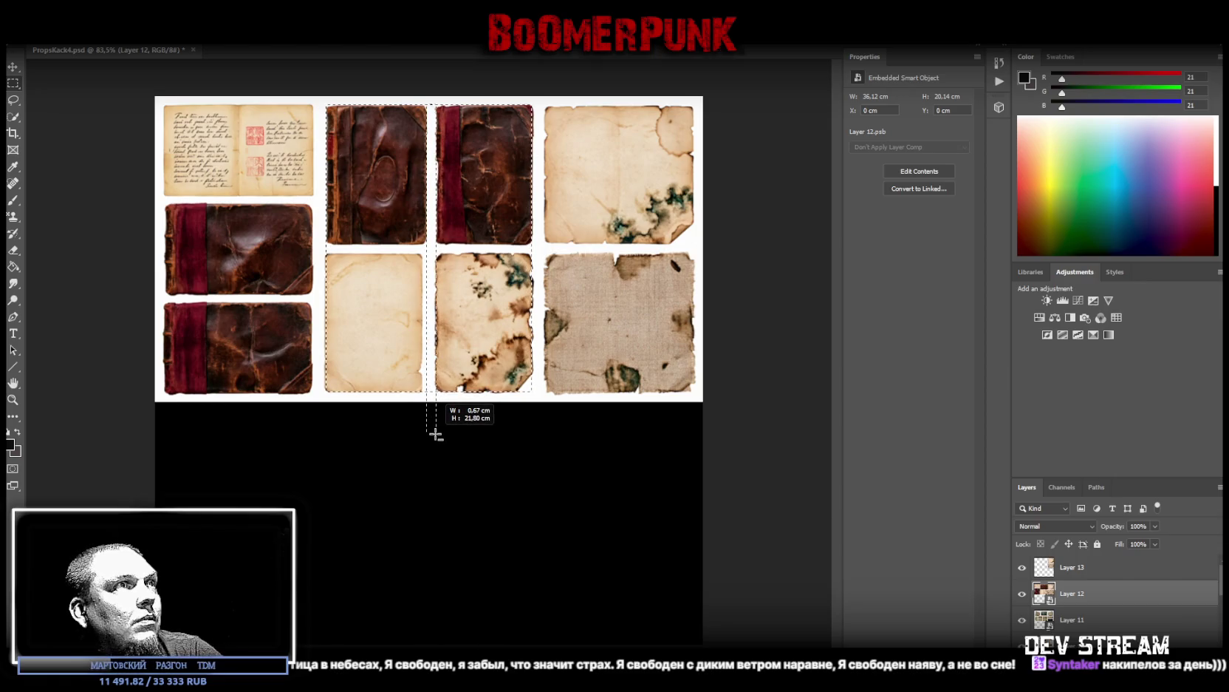
pyautogui.moveTo(433, 397); pyautogui.dragTo(427, 249)
pyautogui.moveTo(325, 246); pyautogui.dragTo(730, 253)
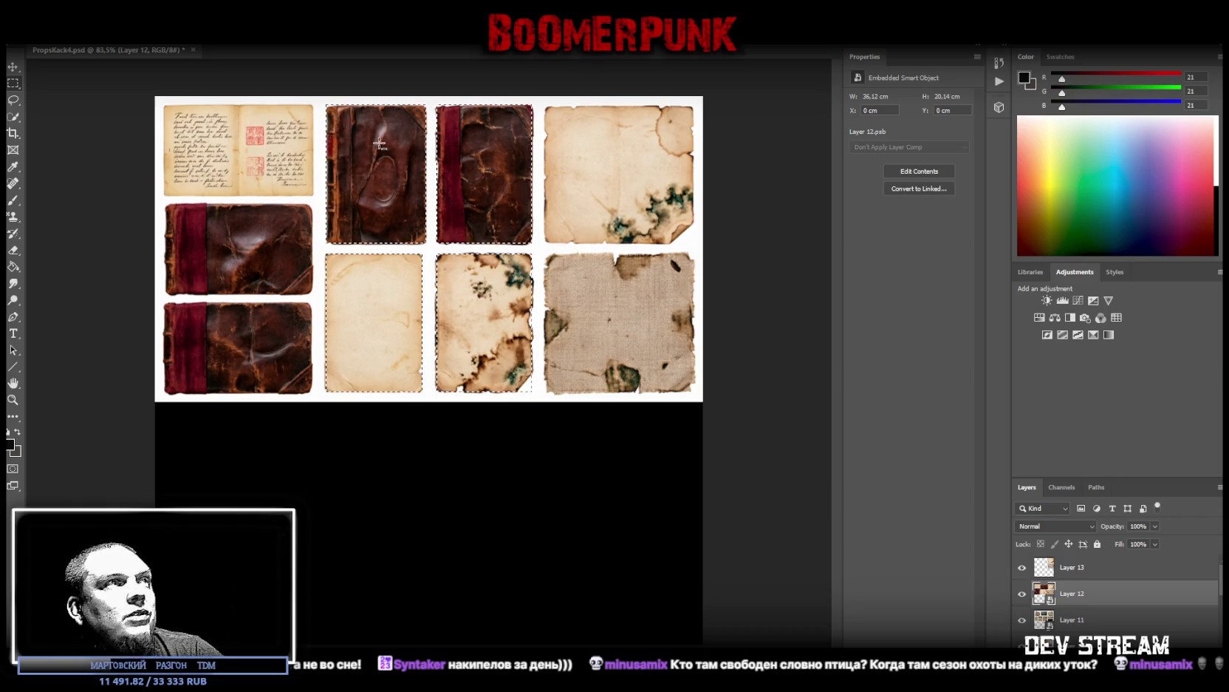
# Step: Copy the middle four tiles onto a new layer and return to Layer 12
pyautogui.rightClick(336, 179)
pyautogui.click(392, 269)
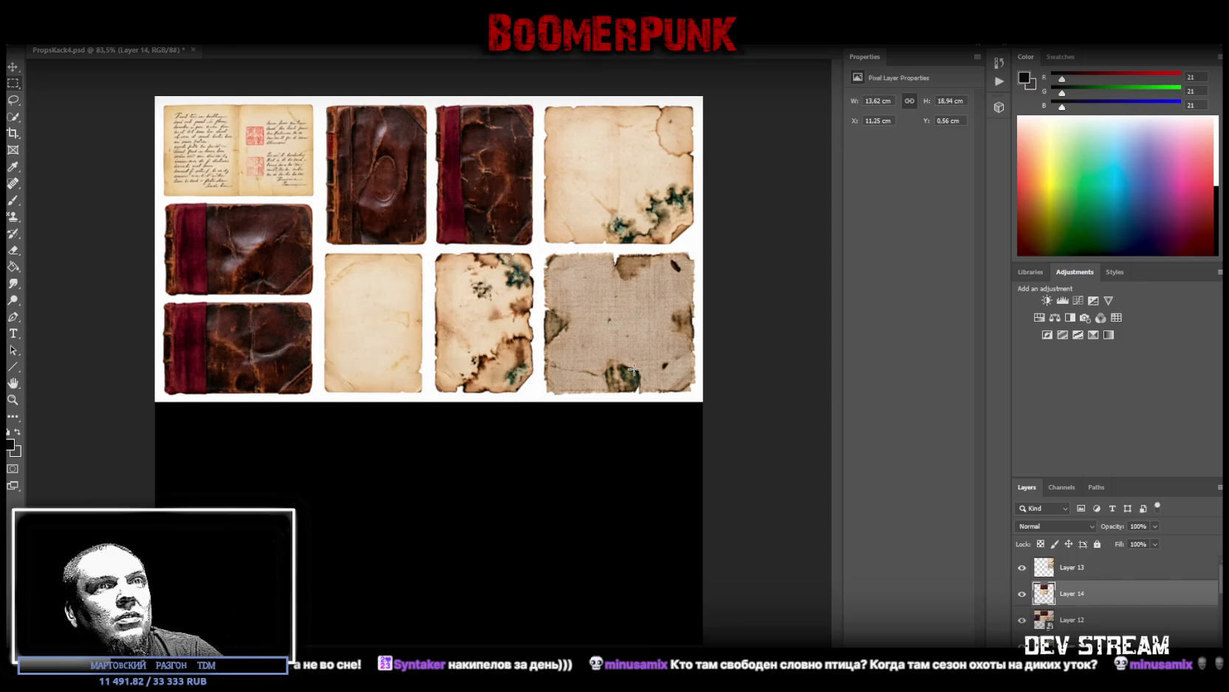
pyautogui.click(1080, 620)
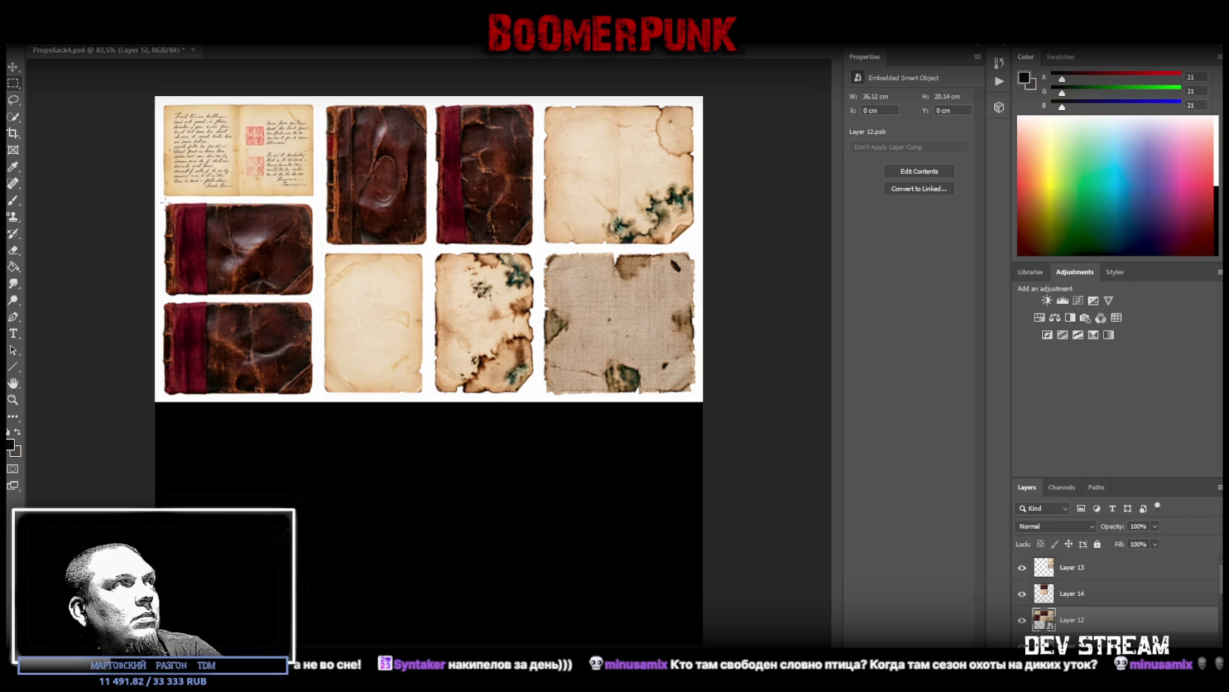
# Step: Copy the two left-column books onto a new layer and hide Layer 12
pyautogui.moveTo(164, 201); pyautogui.dragTo(311, 394)
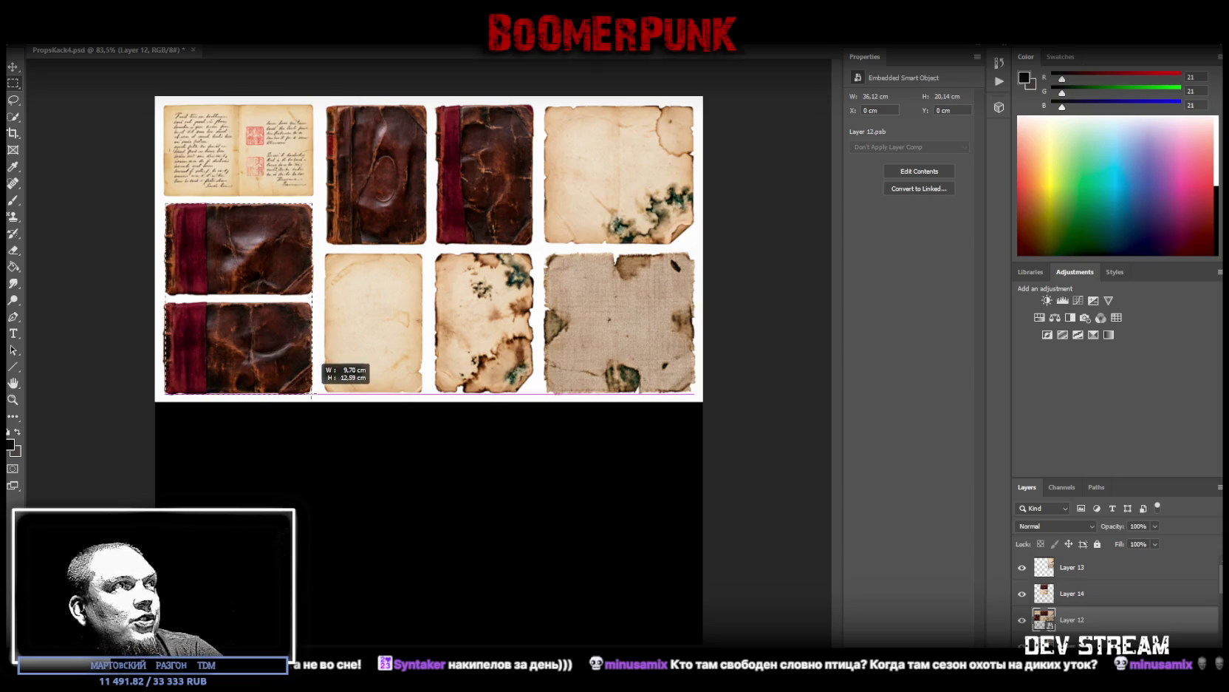
pyautogui.moveTo(311, 394); pyautogui.dragTo(311, 394)
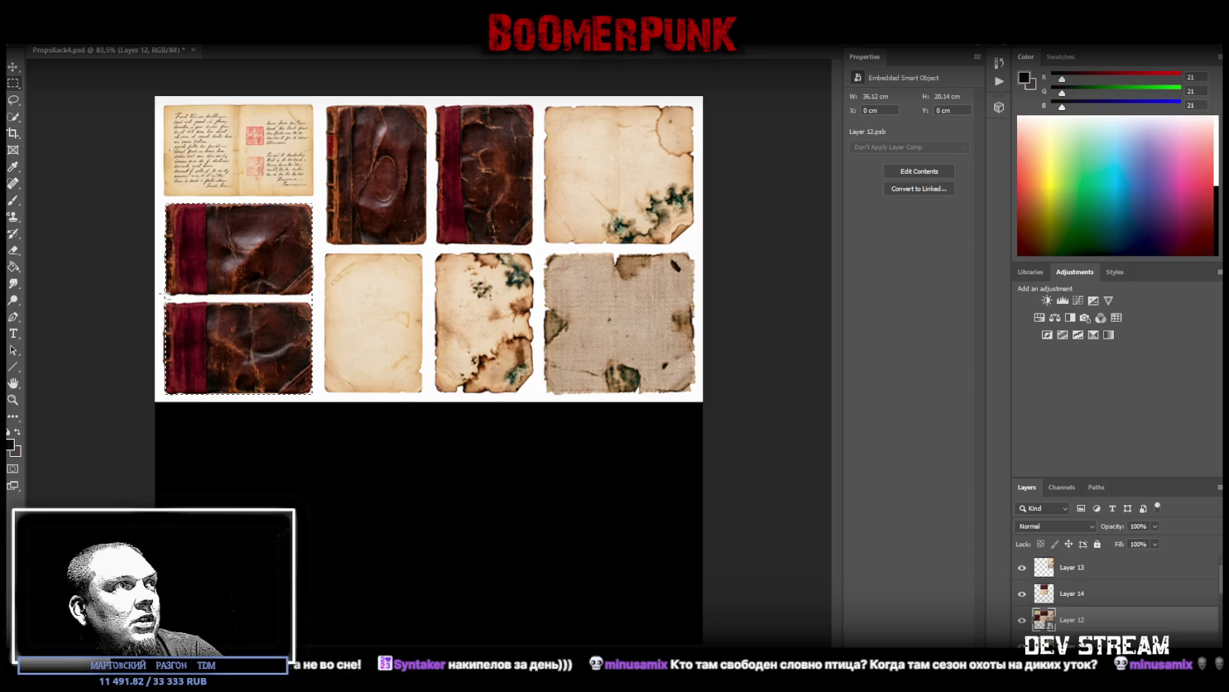
pyautogui.moveTo(163, 297); pyautogui.dragTo(340, 304)
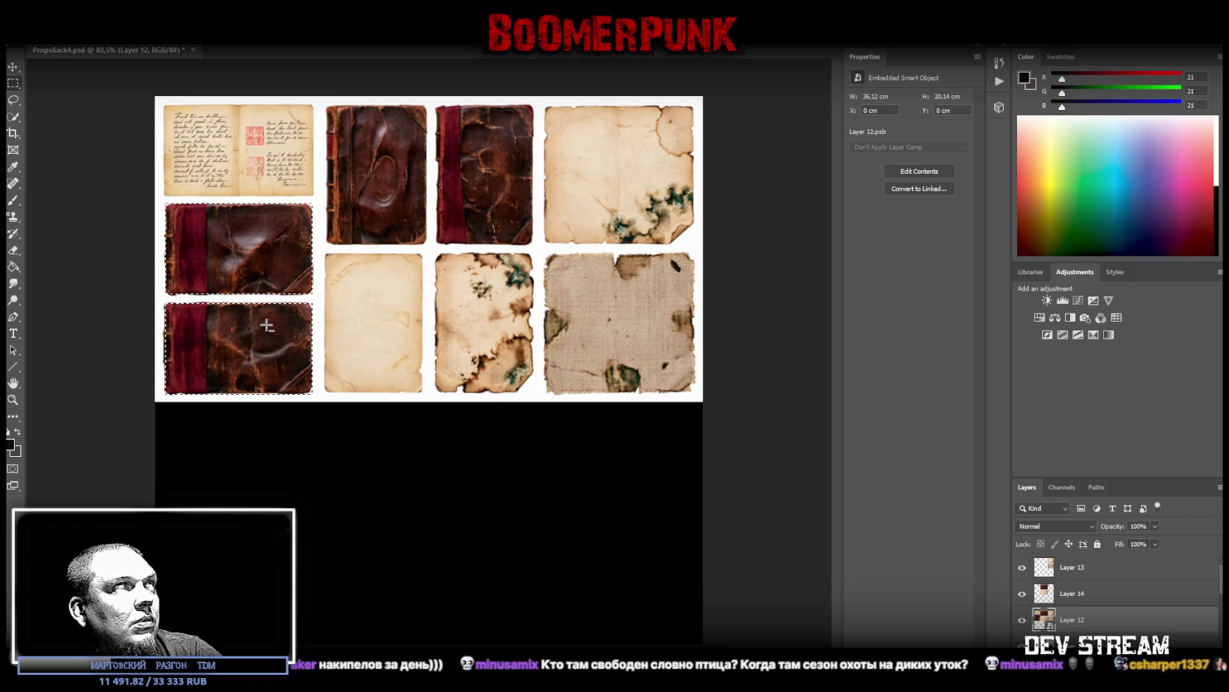
pyautogui.rightClick(261, 365)
pyautogui.click(343, 451)
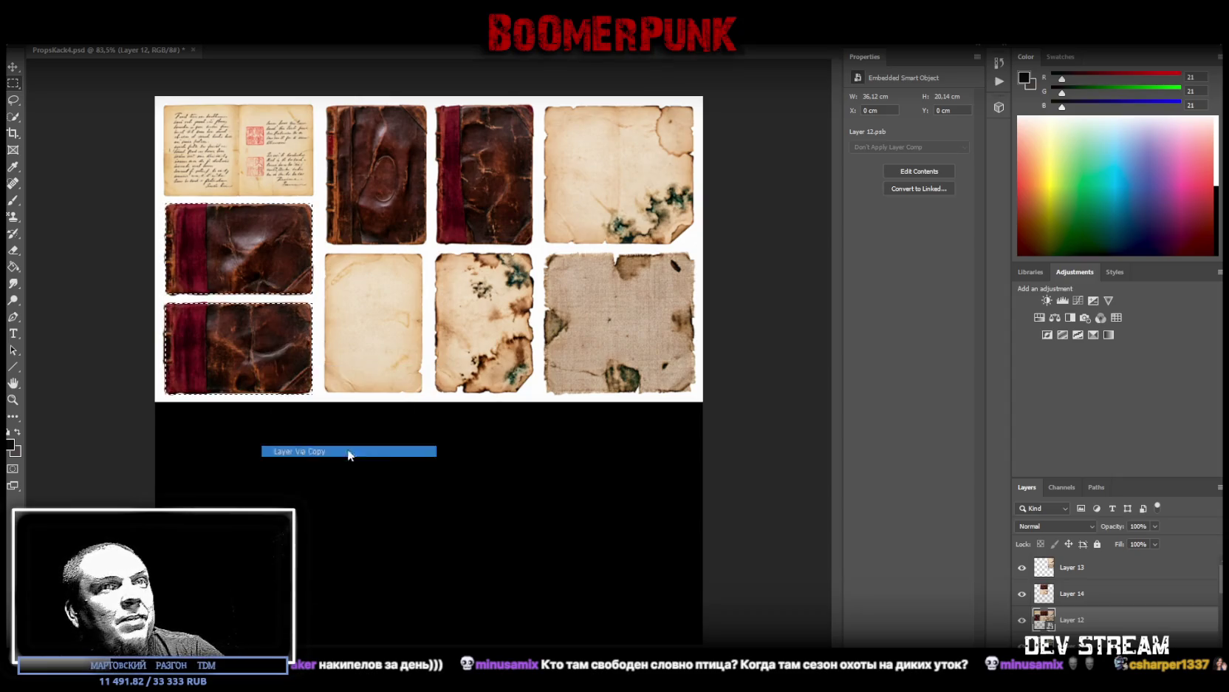
pyautogui.click(1088, 643)
pyautogui.click(1022, 642)
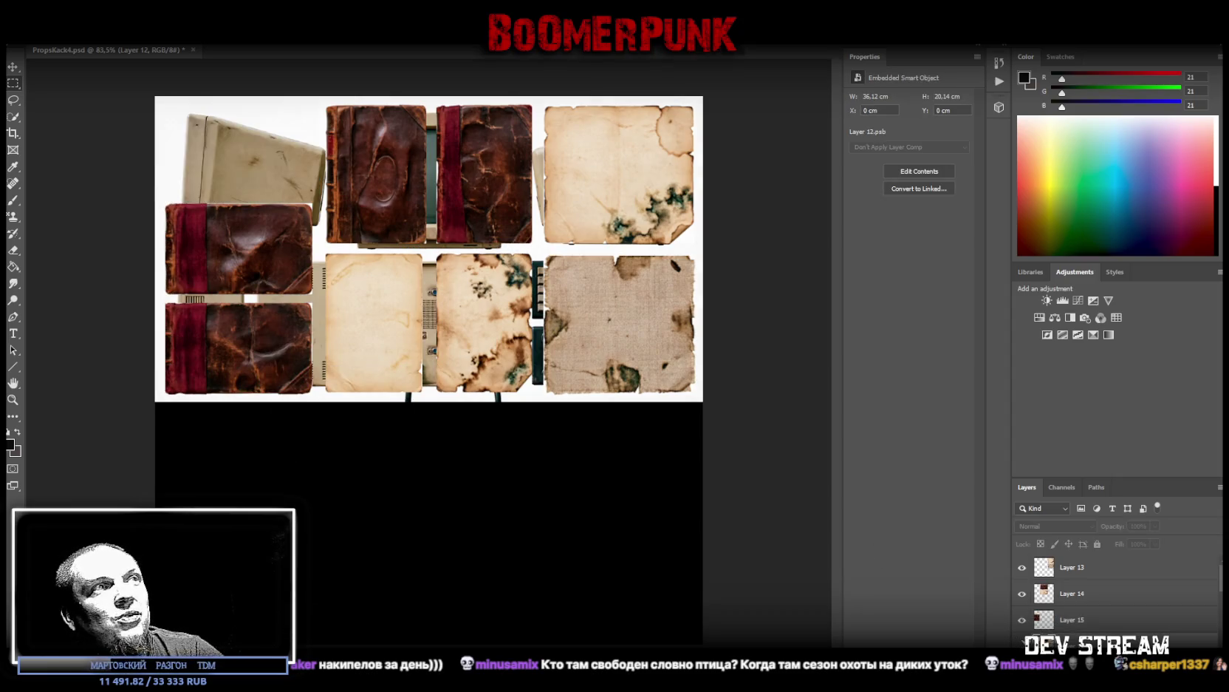
# Step: Copy the upper red book from the left-books layer onto its own layer
pyautogui.click(1061, 627)
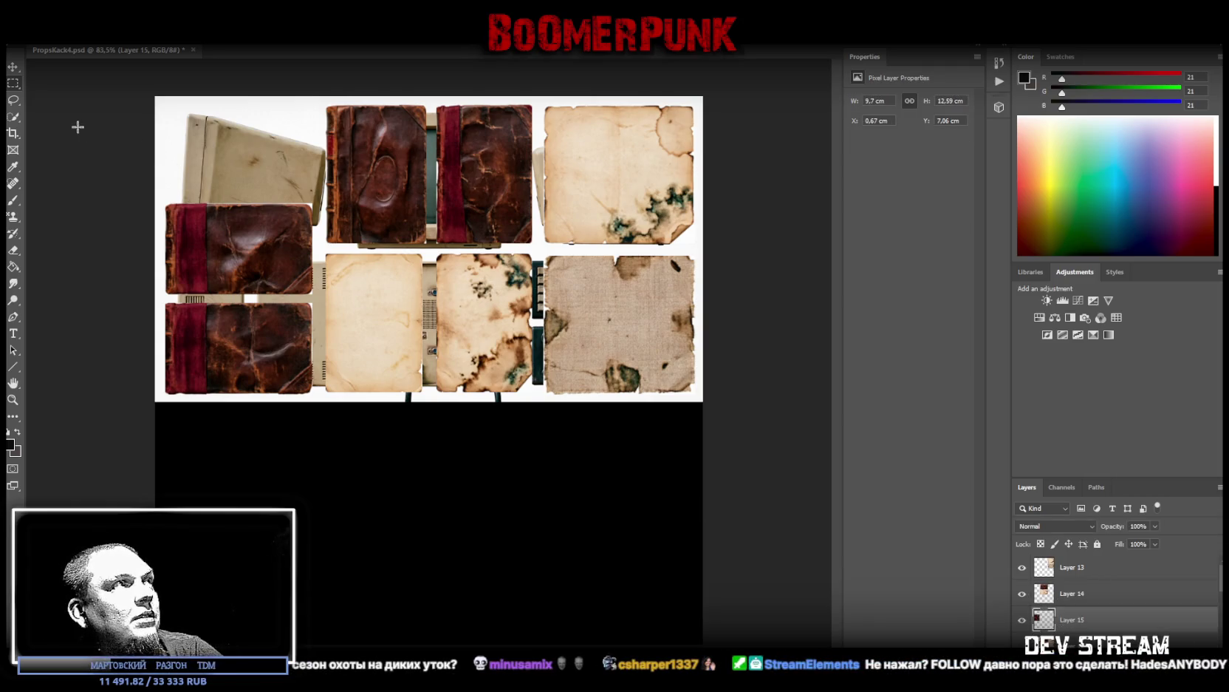
pyautogui.moveTo(160, 195); pyautogui.dragTo(320, 298)
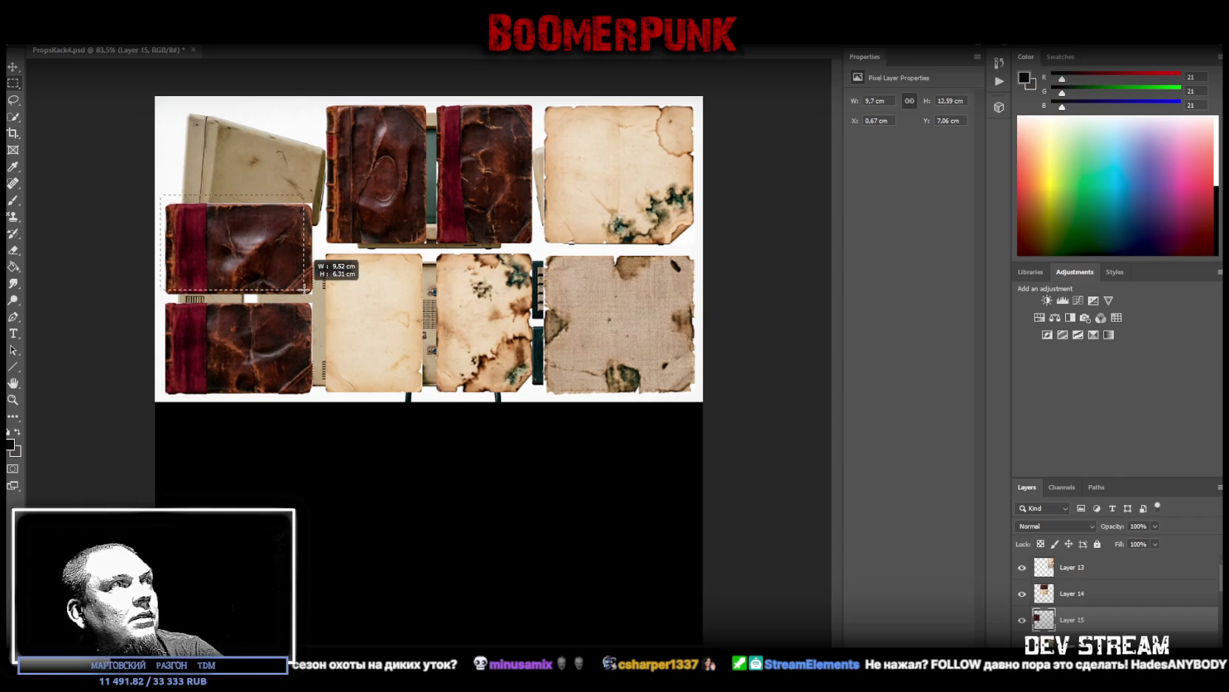
pyautogui.rightClick(236, 233)
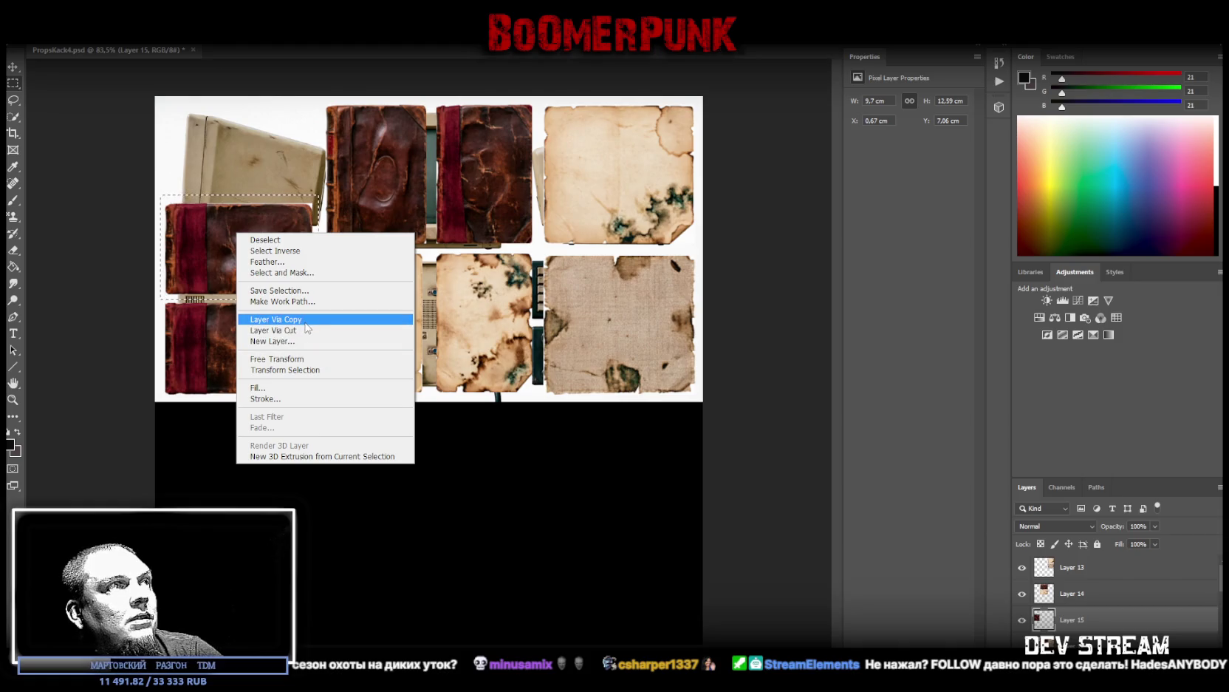
pyautogui.click(302, 330)
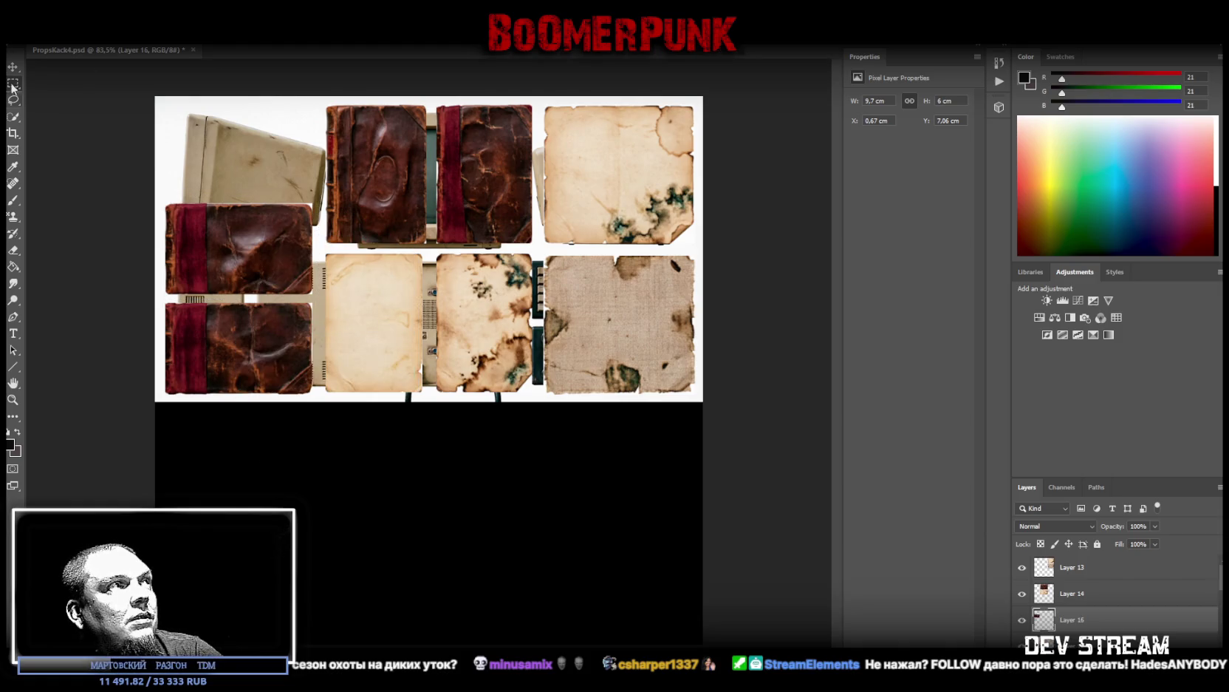
pyautogui.click(13, 67)
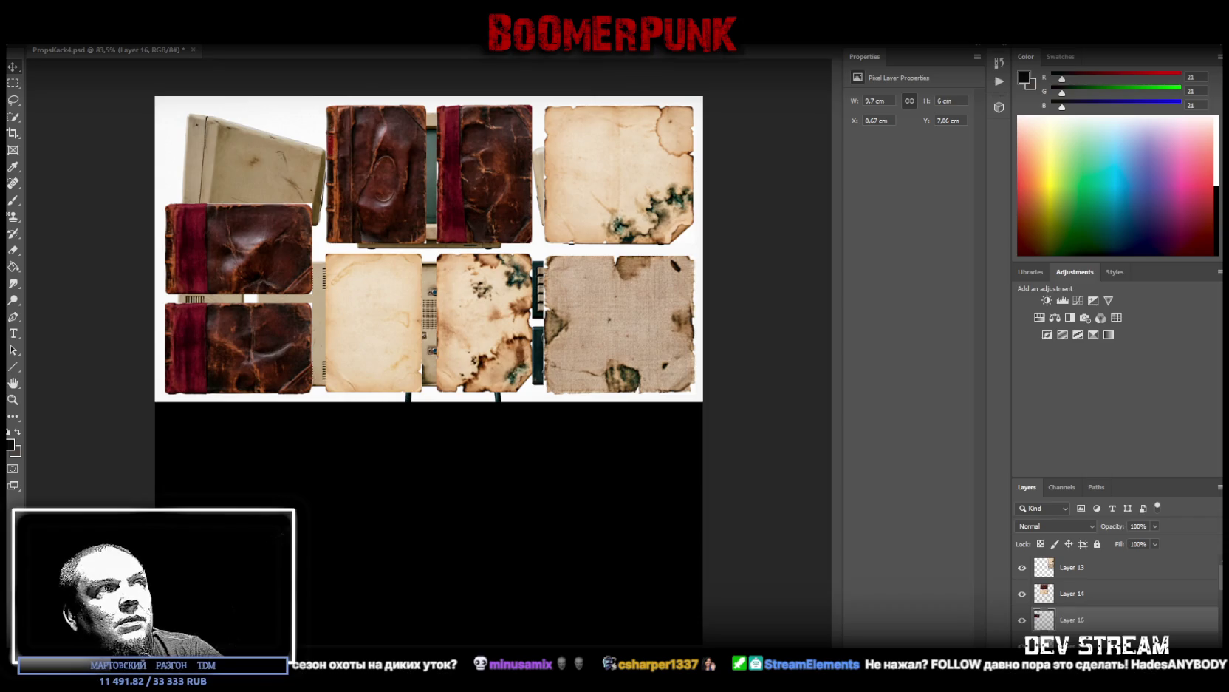
pyautogui.click(280, 381)
# Step: Rotate the bottom-left book layer 90° and move it down to the lower left
pyautogui.hotkey('ctrl', 't')
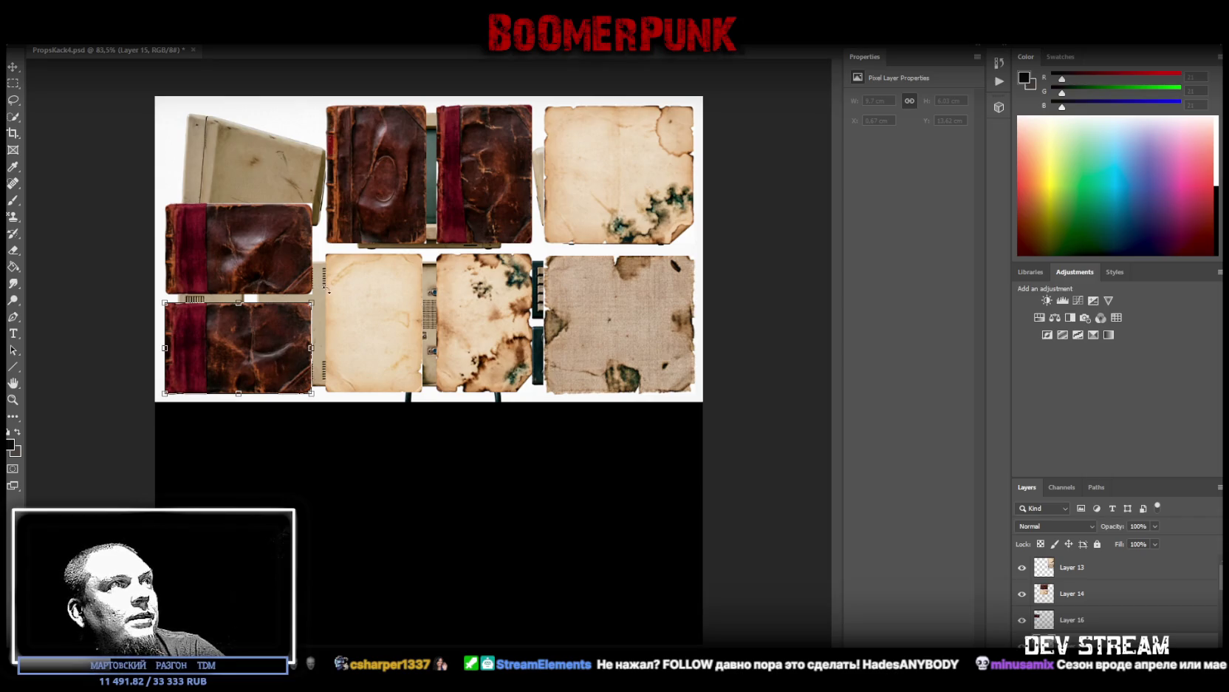
pyautogui.moveTo(328, 291); pyautogui.dragTo(310, 439)
pyautogui.moveTo(263, 370)
pyautogui.mouseDown()
pyautogui.moveTo(309, 345)
pyautogui.moveTo(225, 592)
pyautogui.mouseUp()
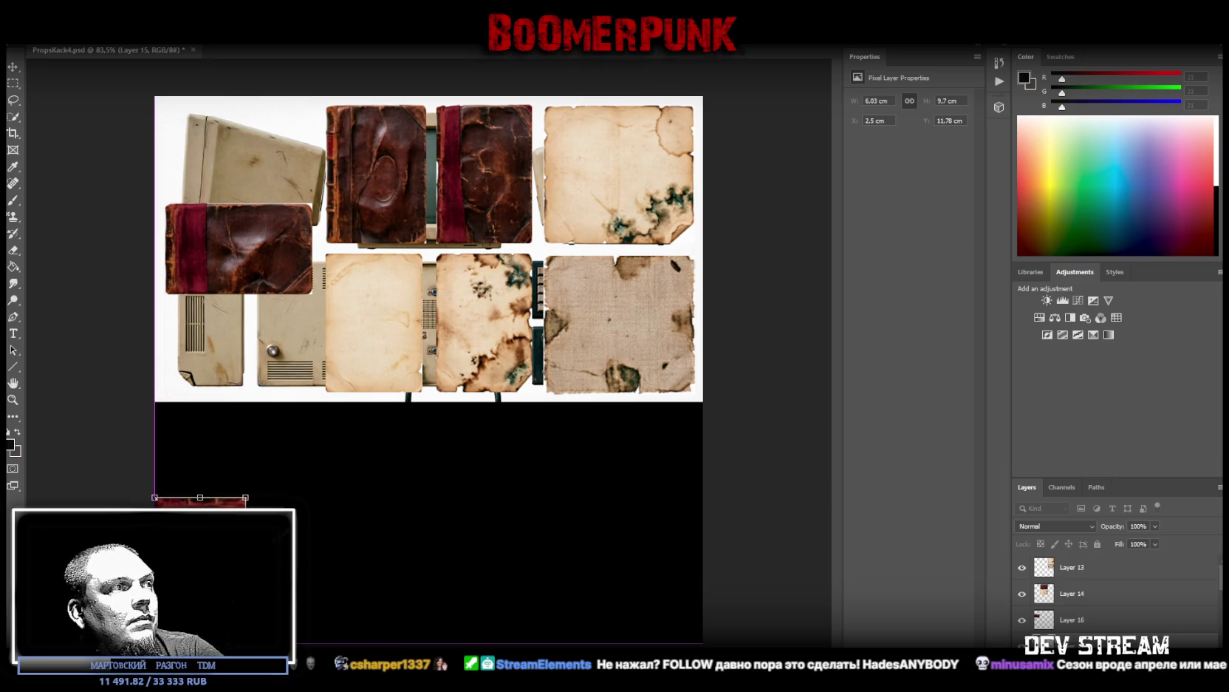
pyautogui.press('Return')
# Step: Rotate the upper red book 90° and place it against the canvas's left edge
pyautogui.click(1092, 624)
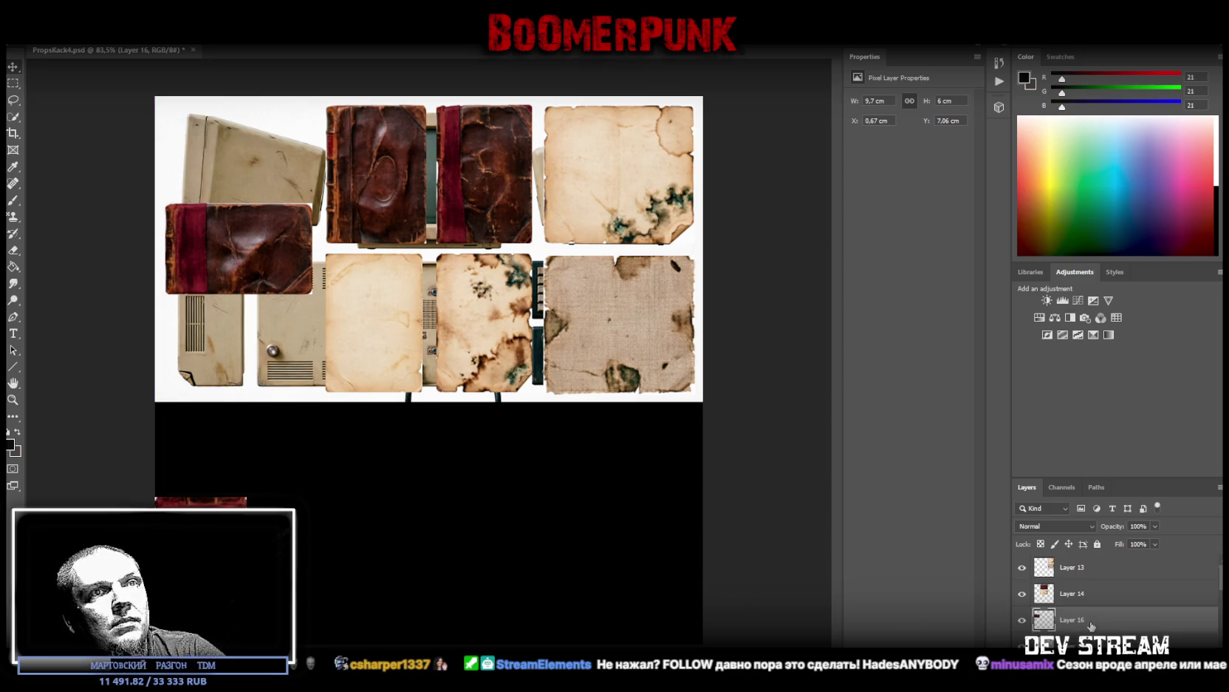
pyautogui.hotkey('ctrl', 't')
pyautogui.moveTo(264, 167); pyautogui.dragTo(320, 274)
pyautogui.moveTo(229, 248); pyautogui.dragTo(190, 423)
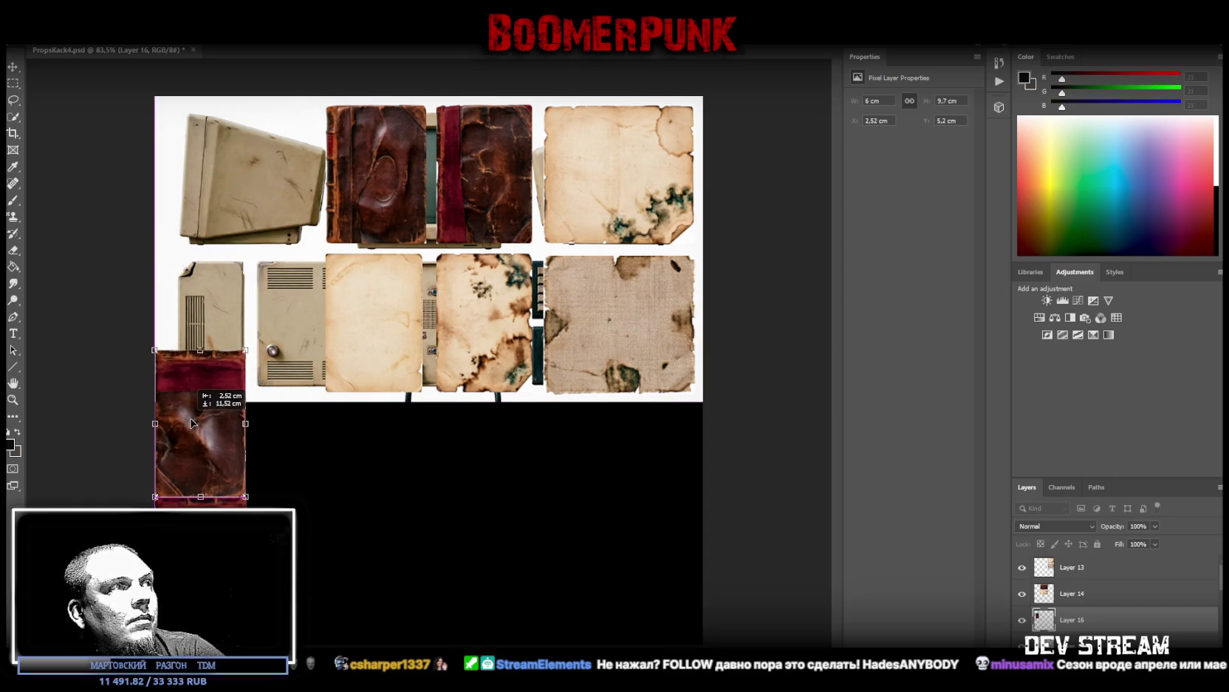
pyautogui.moveTo(191, 423); pyautogui.dragTo(202, 426)
pyautogui.moveTo(194, 427); pyautogui.dragTo(196, 427)
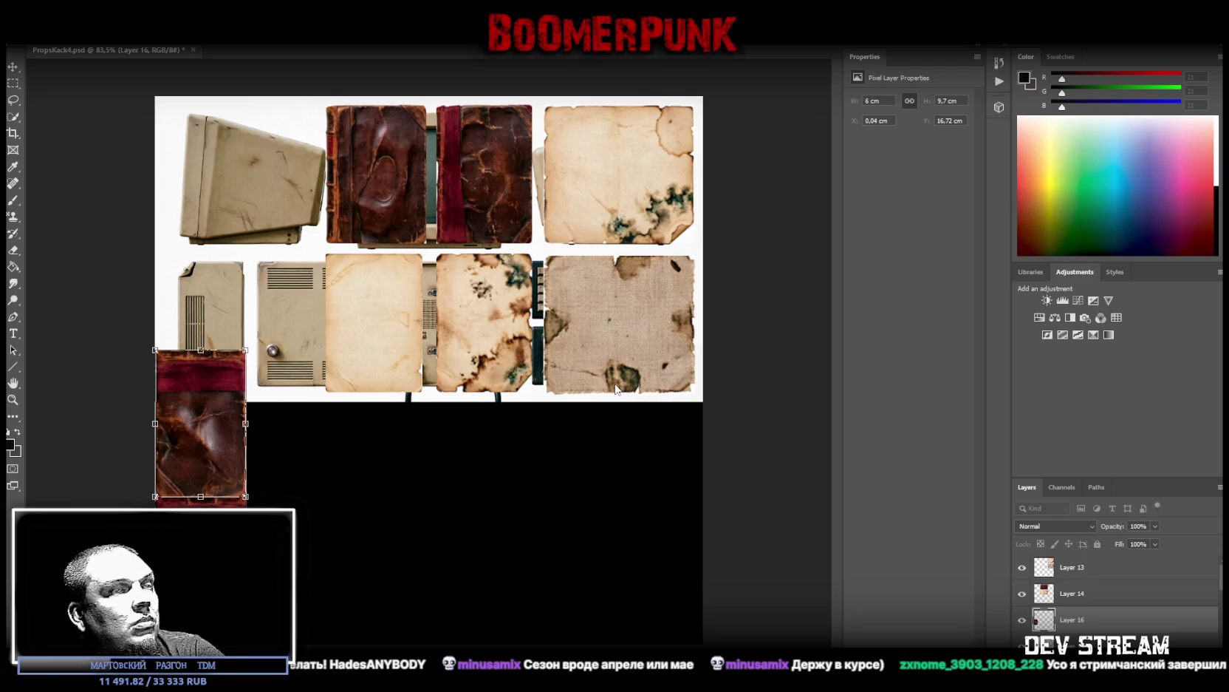
pyautogui.click(1075, 595)
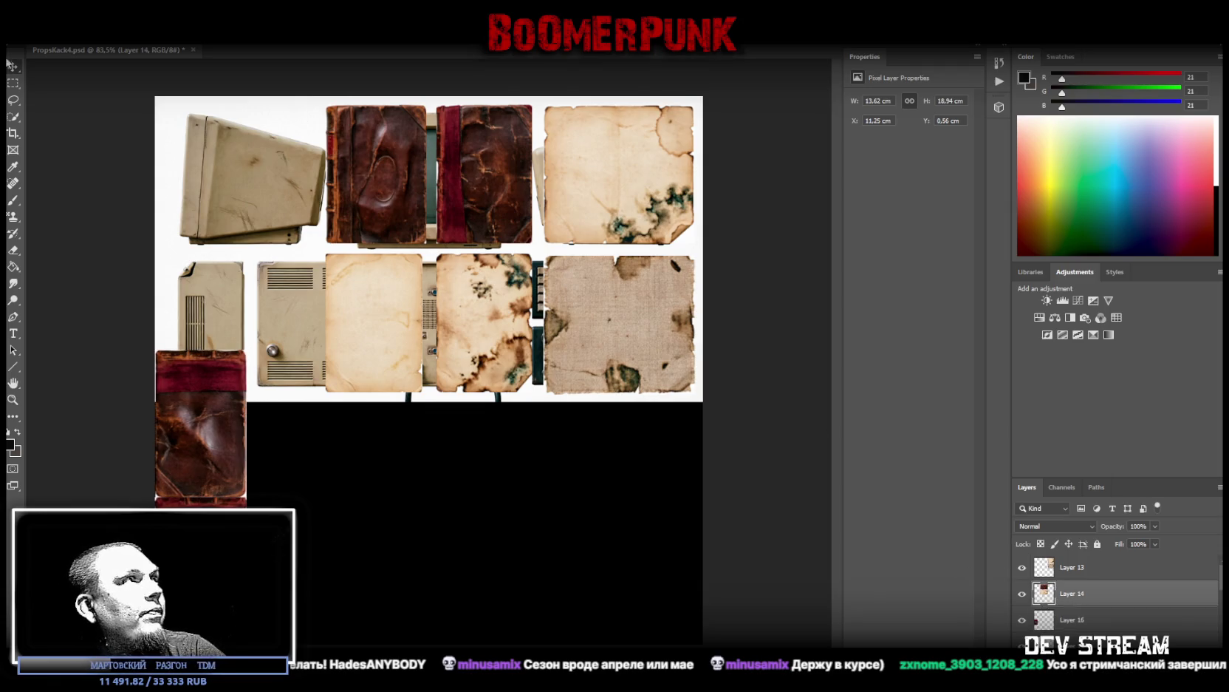
# Step: Cut both top-row leather books to a new layer, then split the brown book off
pyautogui.moveTo(323, 98); pyautogui.dragTo(539, 245)
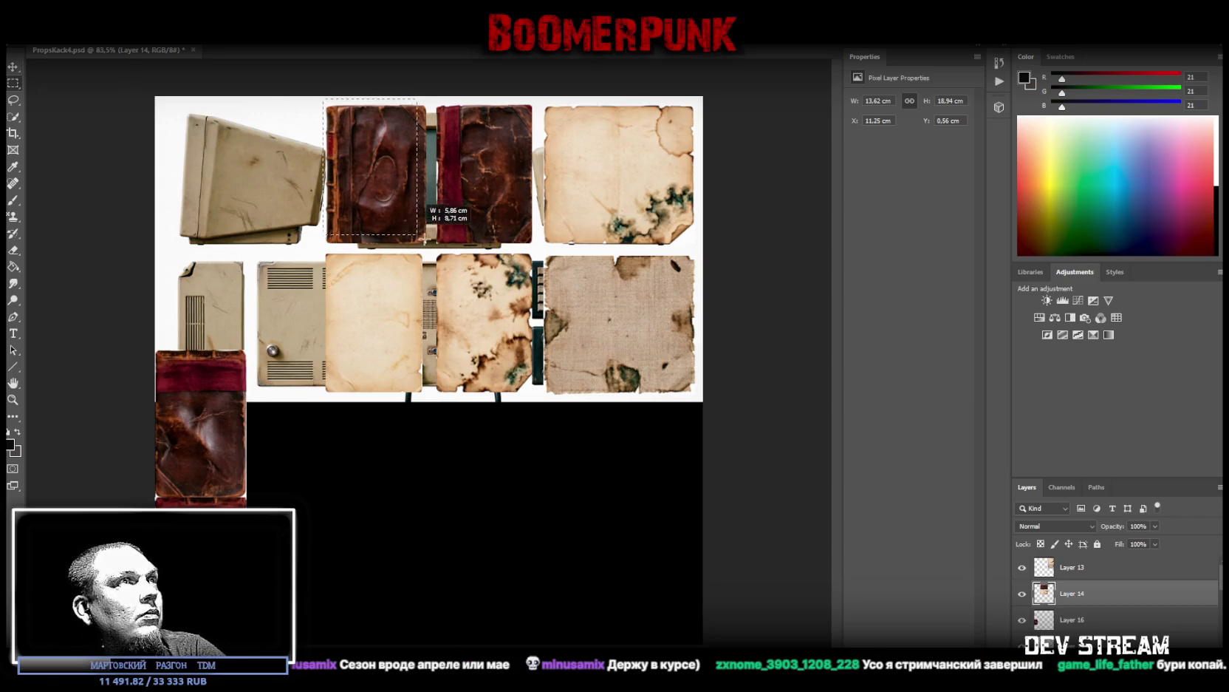
pyautogui.rightClick(480, 199)
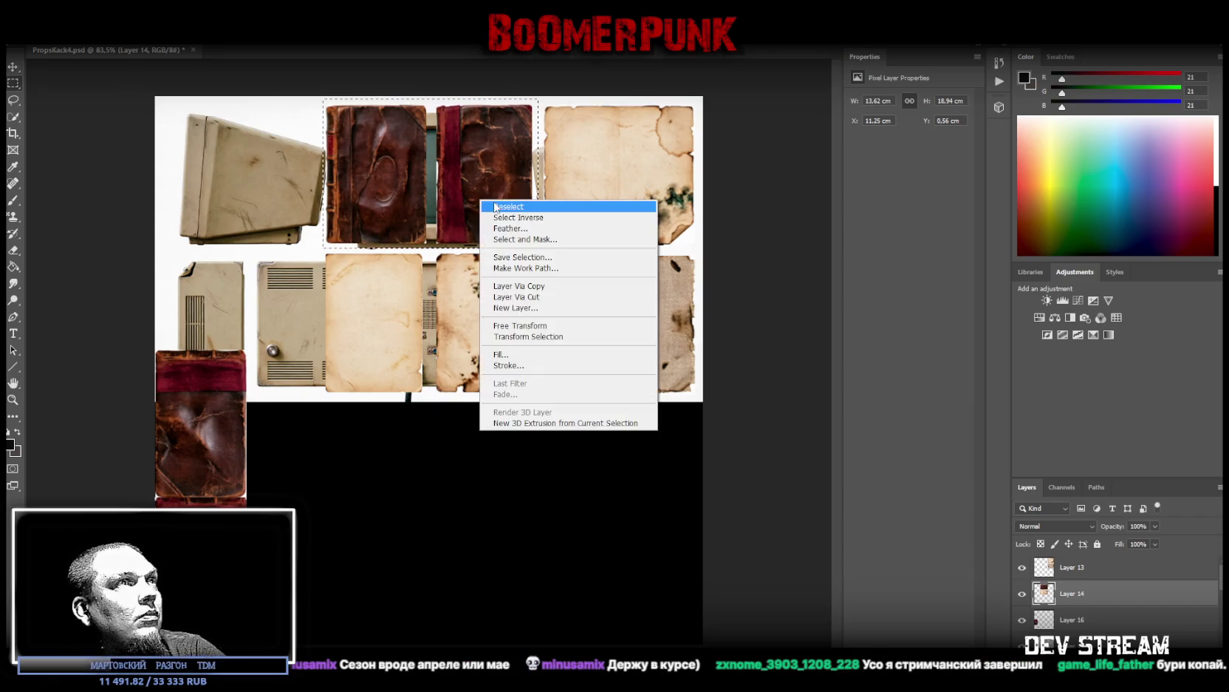
pyautogui.click(543, 297)
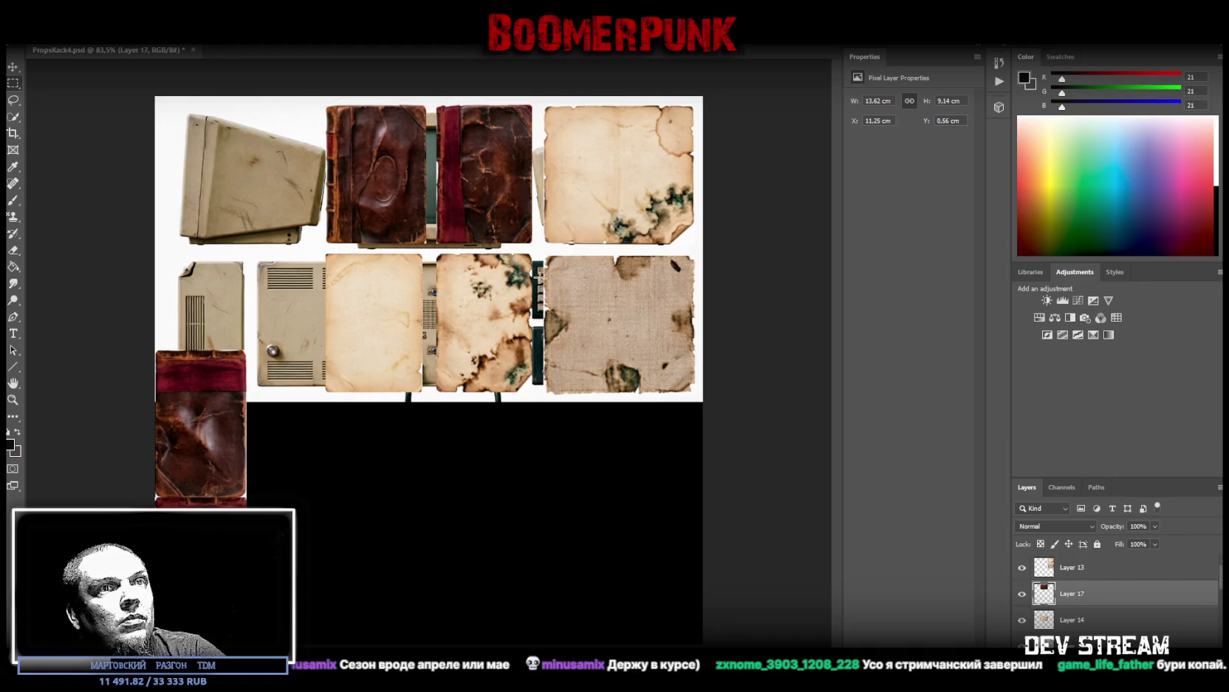
pyautogui.moveTo(309, 98); pyautogui.dragTo(429, 265)
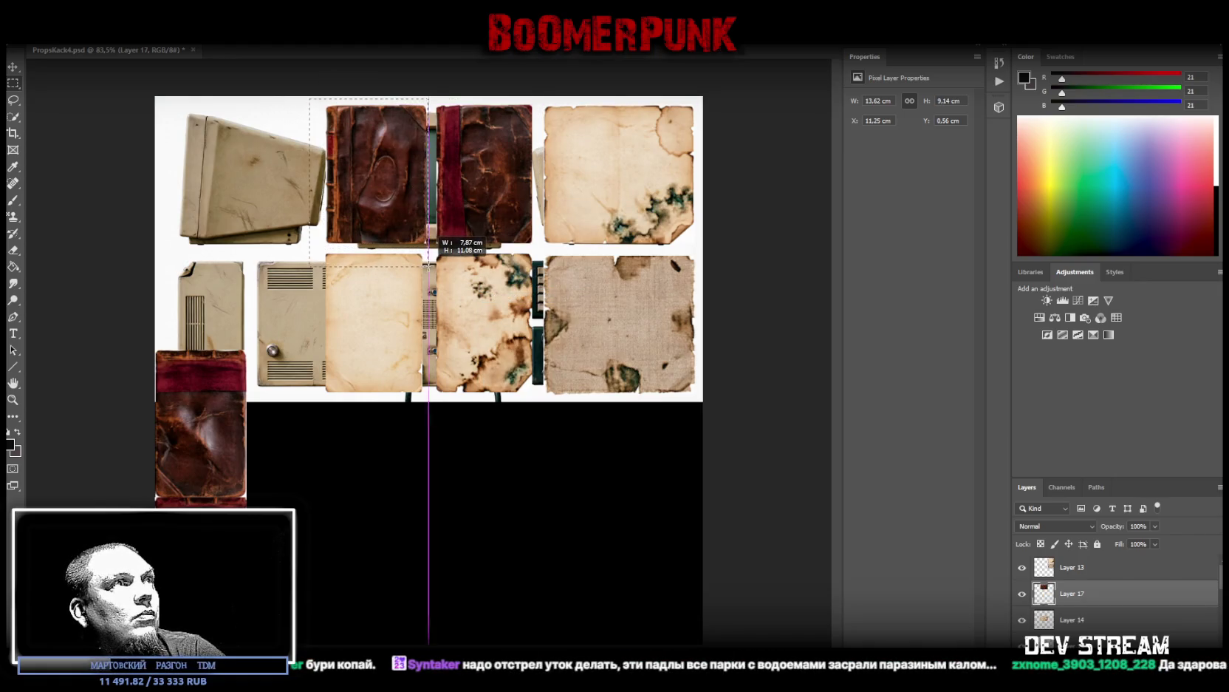
pyautogui.rightClick(365, 188)
pyautogui.click(434, 285)
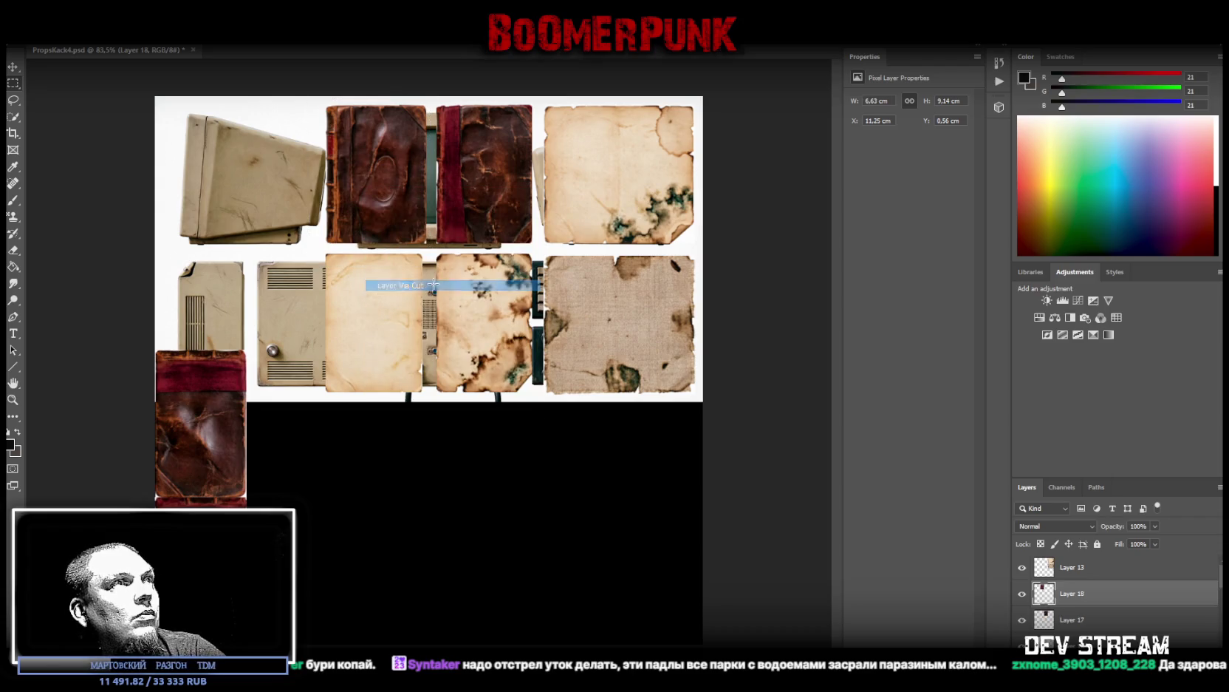
# Step: Move the brown book and the red-spined book below the atlas at lower left
pyautogui.click(13, 68)
pyautogui.moveTo(390, 177); pyautogui.dragTo(298, 571)
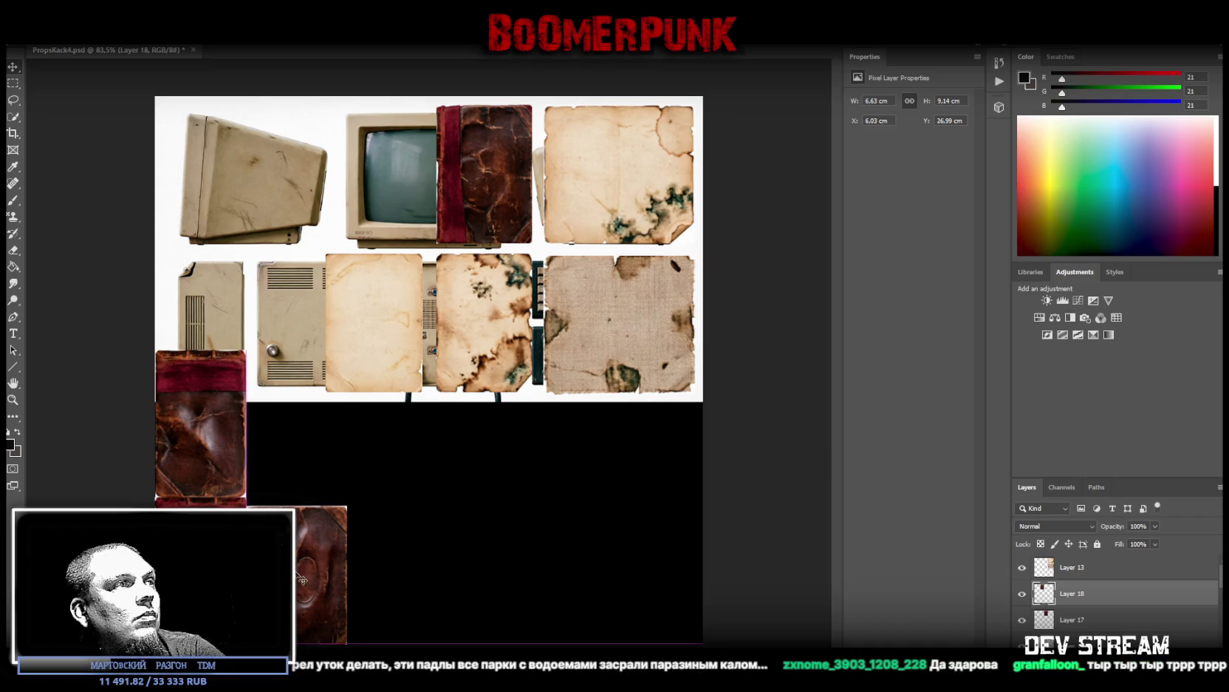
pyautogui.click(1055, 620)
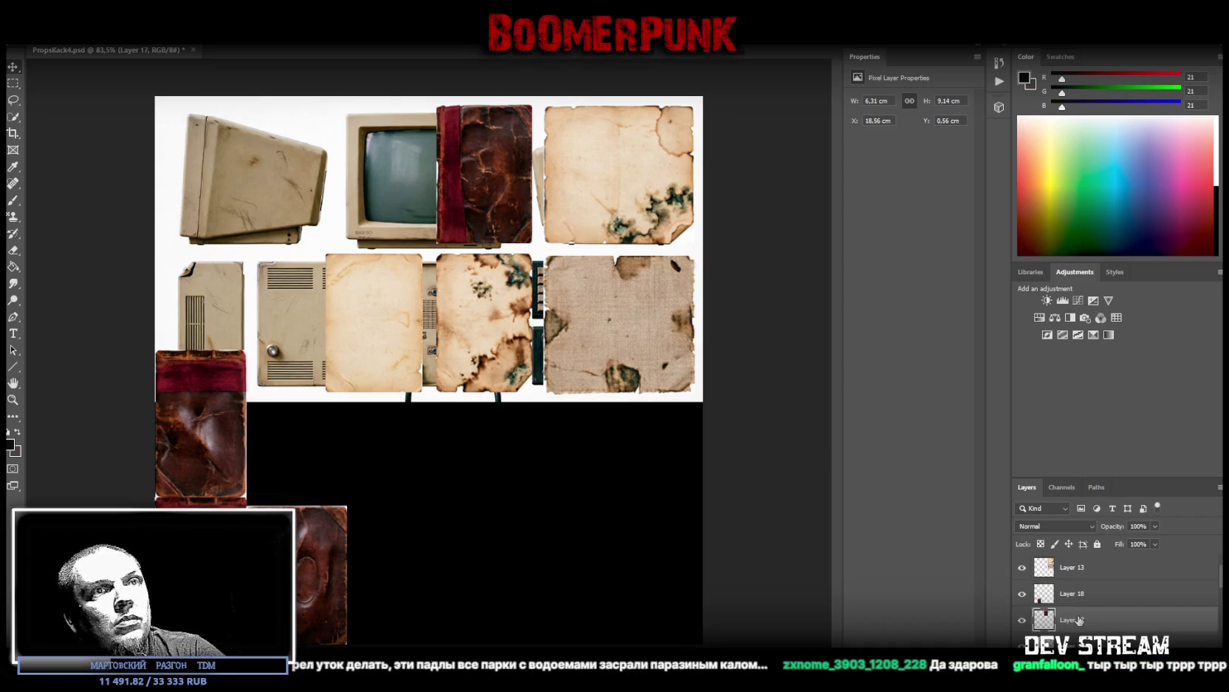
pyautogui.moveTo(495, 185); pyautogui.dragTo(308, 447)
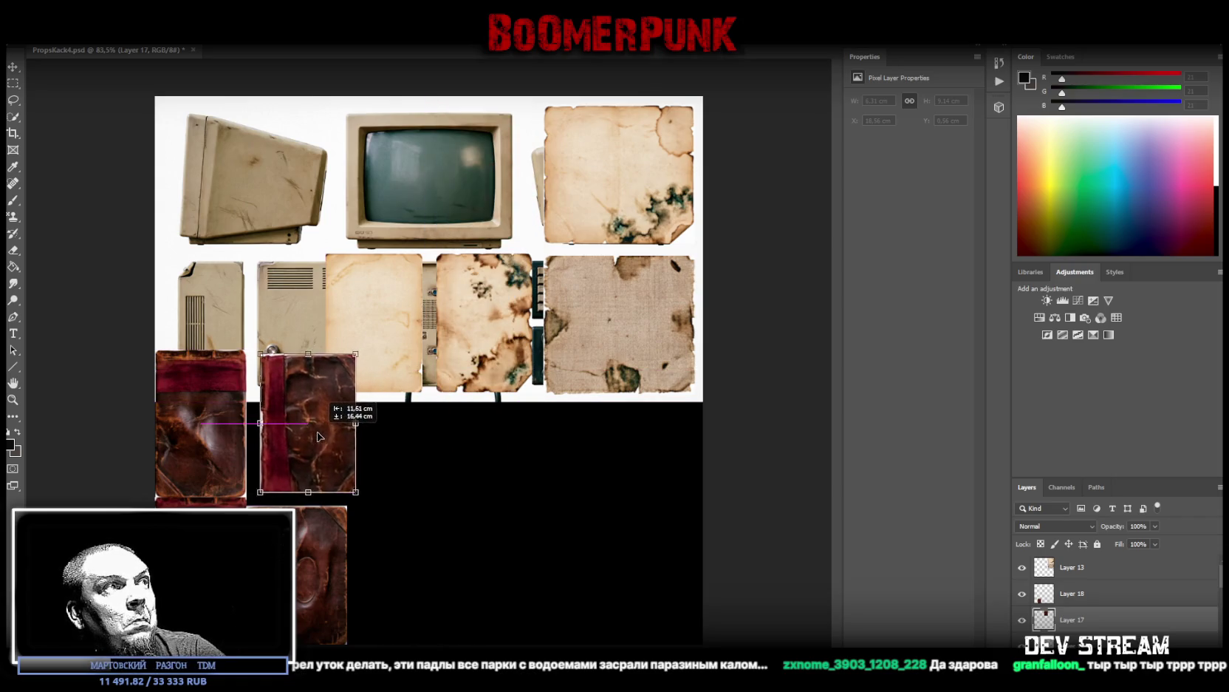
pyautogui.moveTo(308, 448); pyautogui.dragTo(307, 441)
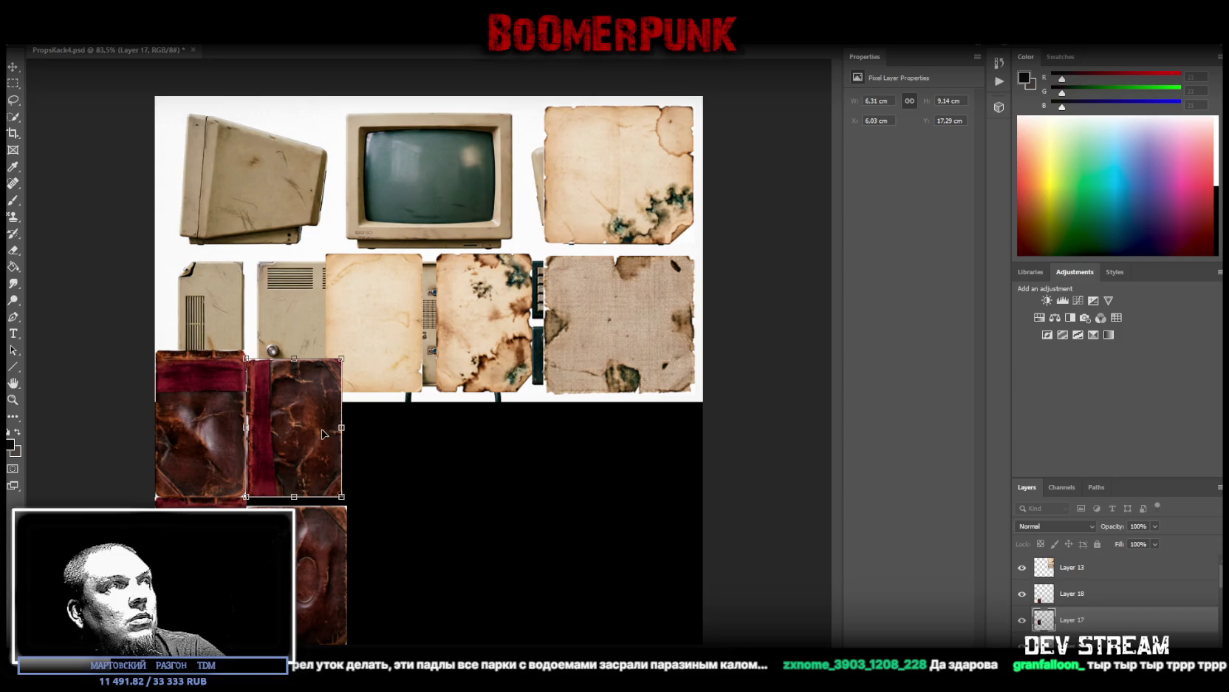
pyautogui.click(1072, 596)
pyautogui.scroll(-2, 1068, 613)
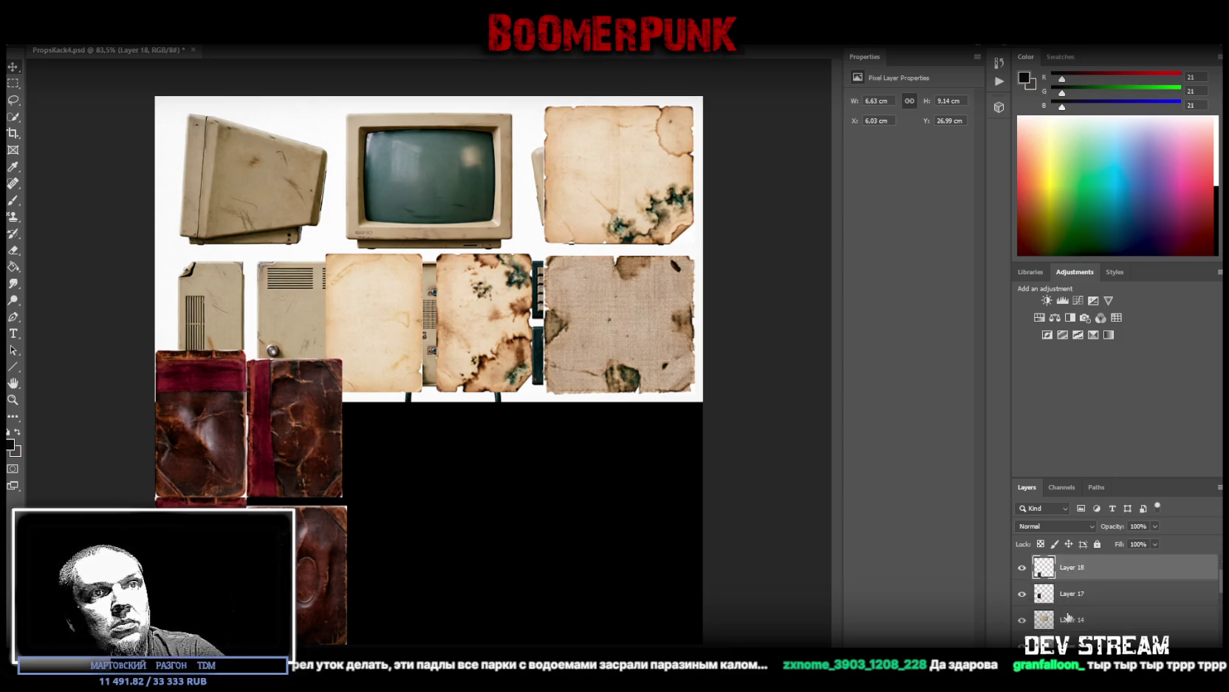
pyautogui.hotkey('alt', '[')
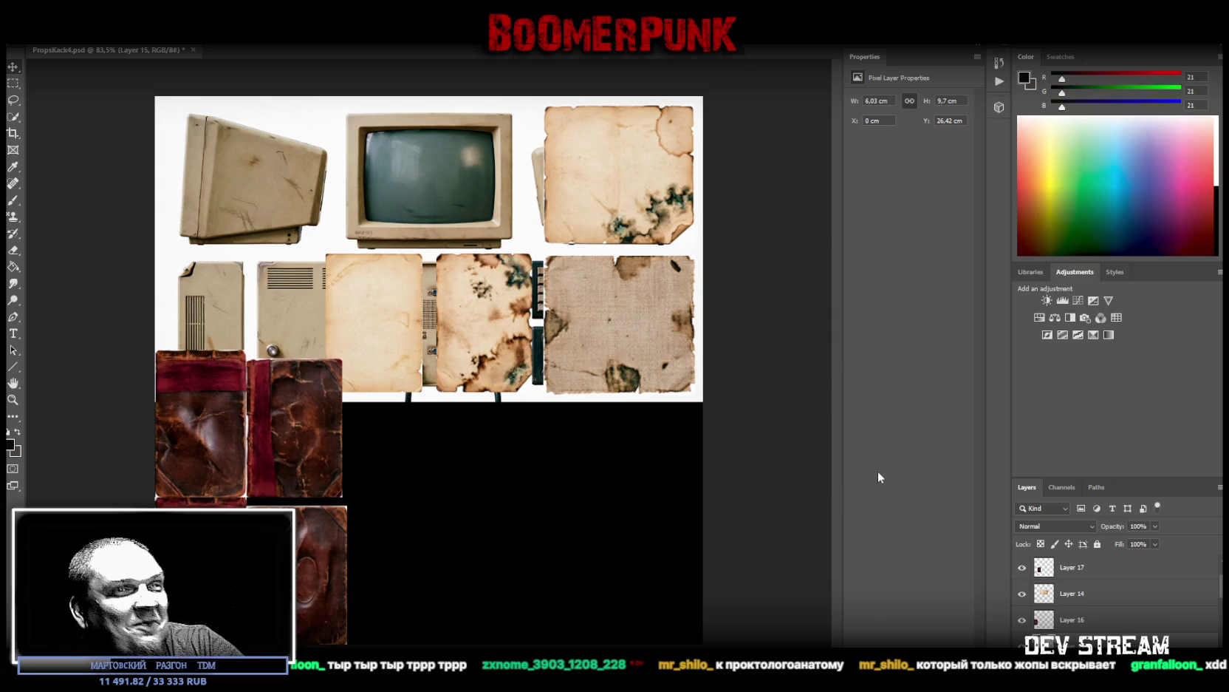
pyautogui.scroll(2, 1081, 602)
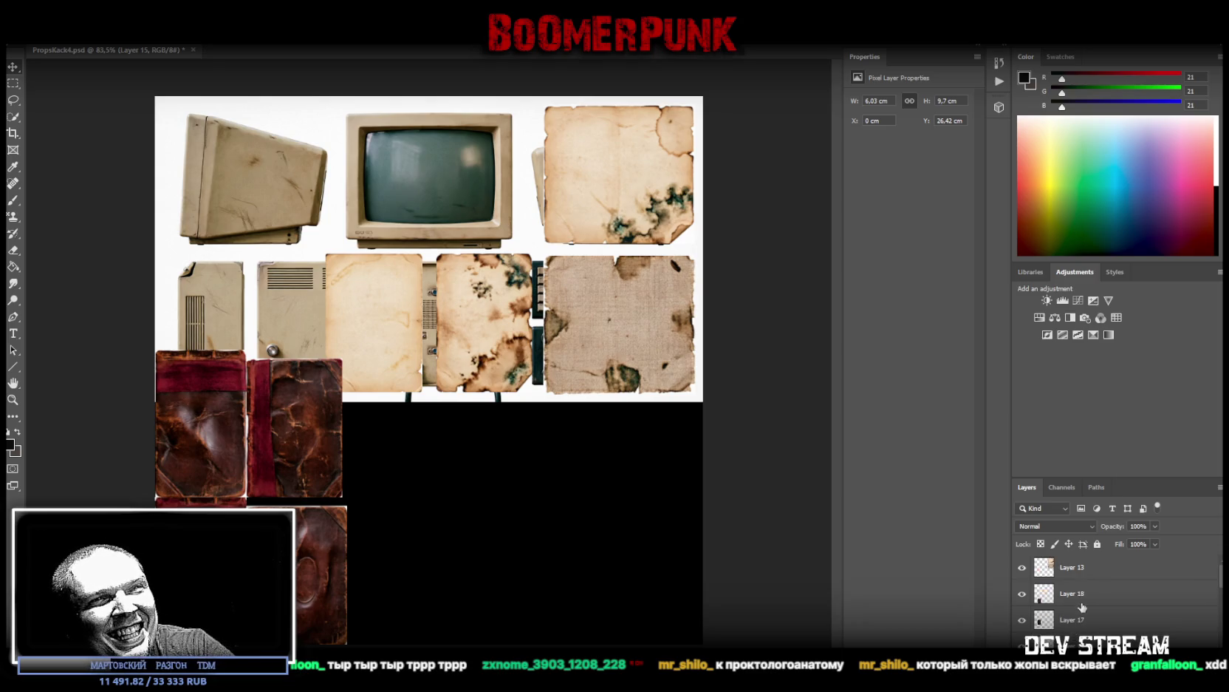
# Step: Convert Layer 18 to a smart object and slide the brown book left
pyautogui.rightClick(1064, 596)
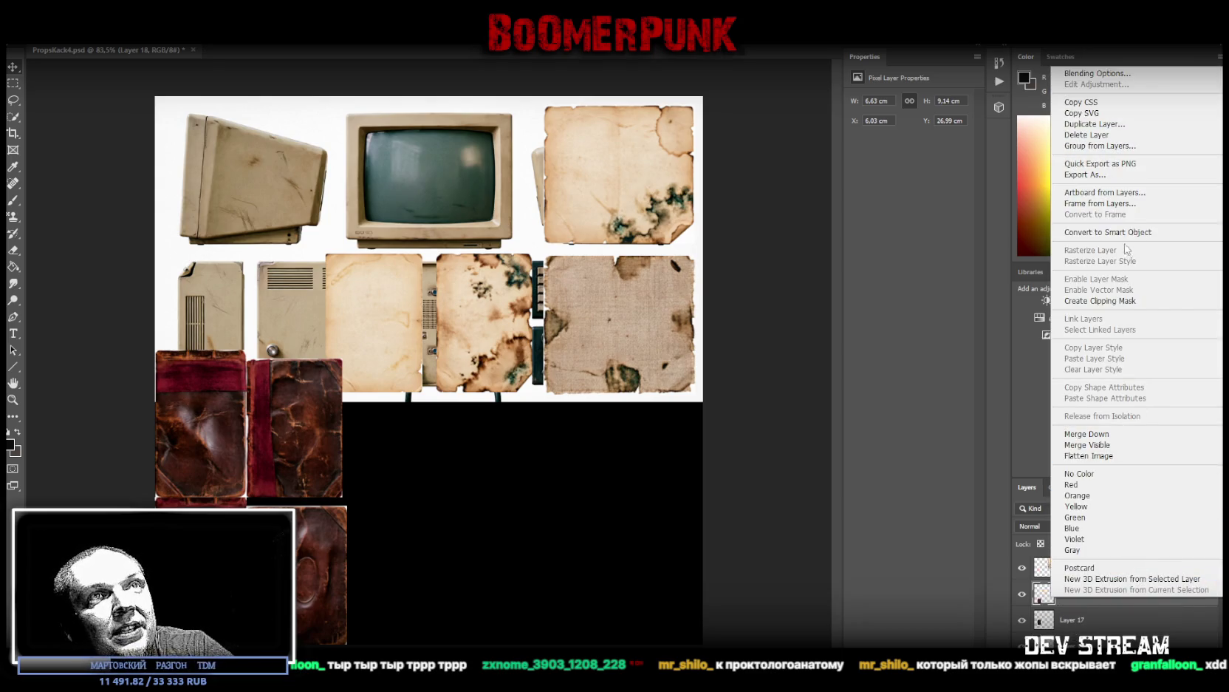
pyautogui.click(1116, 232)
pyautogui.hotkey('ctrl', 't')
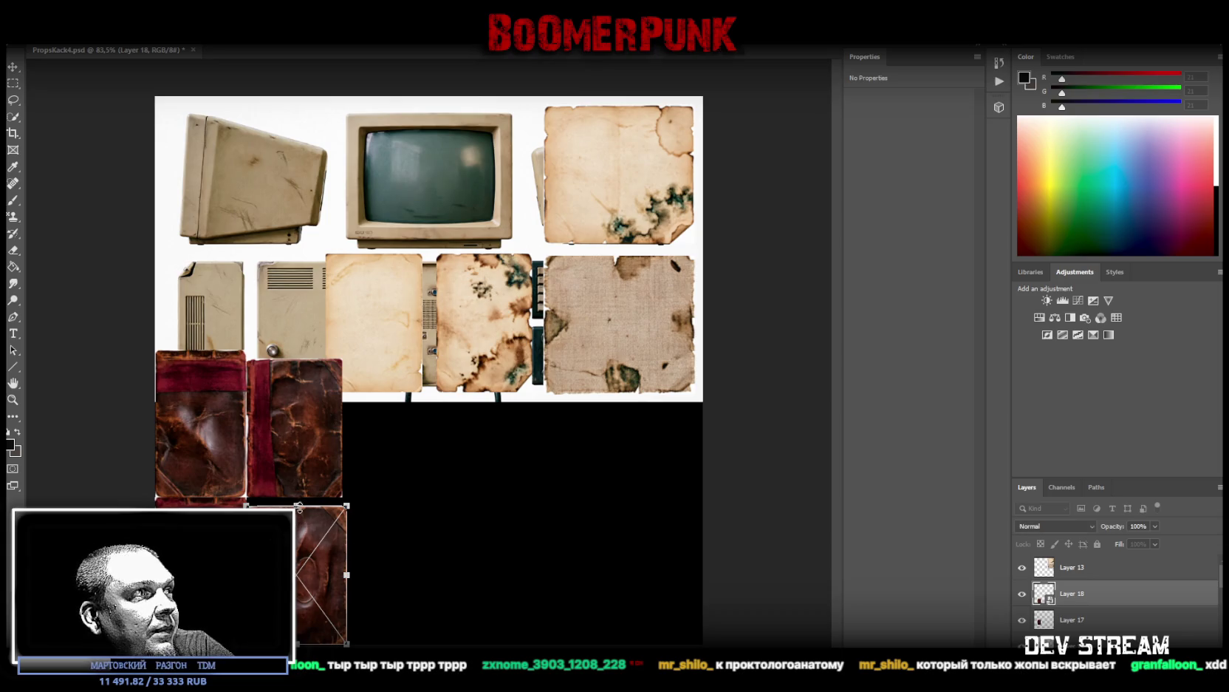
pyautogui.moveTo(260, 502); pyautogui.dragTo(157, 503)
pyautogui.press('Return')
# Step: Make Layer 17 a smart object, moving and stretching the red-spined book into the bottom-left slot
pyautogui.click(1086, 624)
pyautogui.rightClick(1086, 625)
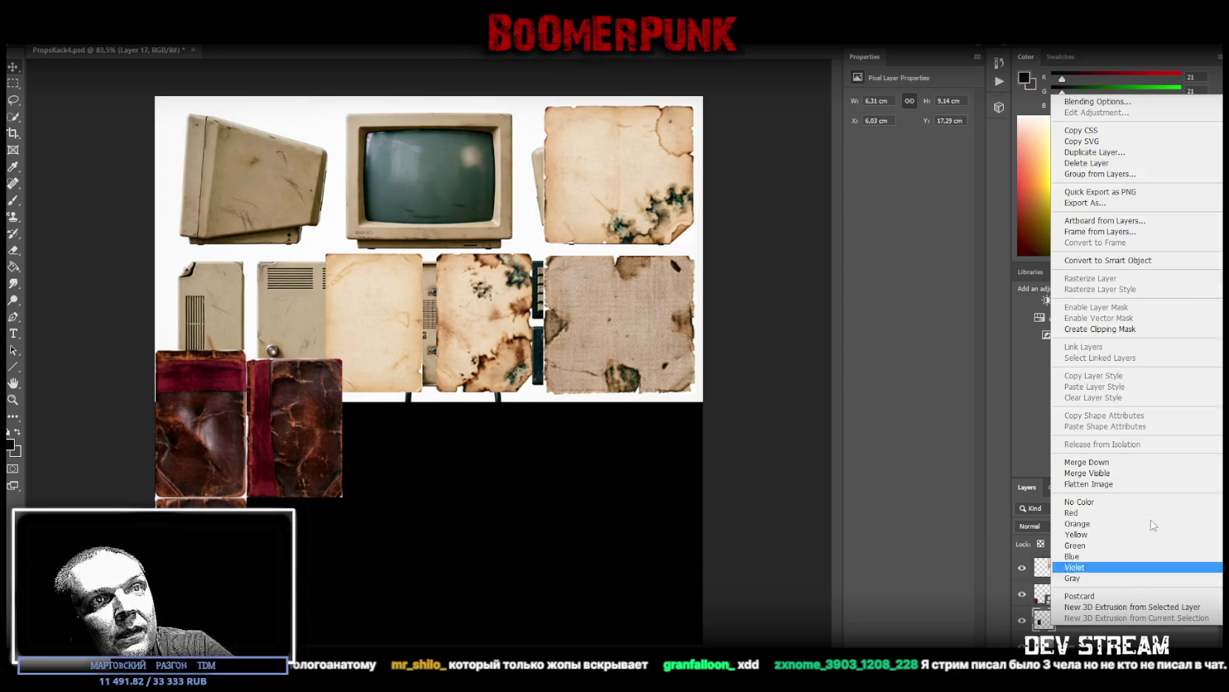
pyautogui.click(1109, 260)
pyautogui.hotkey('ctrl', 't')
pyautogui.moveTo(314, 428)
pyautogui.mouseDown()
pyautogui.moveTo(222, 427)
pyautogui.moveTo(243, 427)
pyautogui.mouseUp()
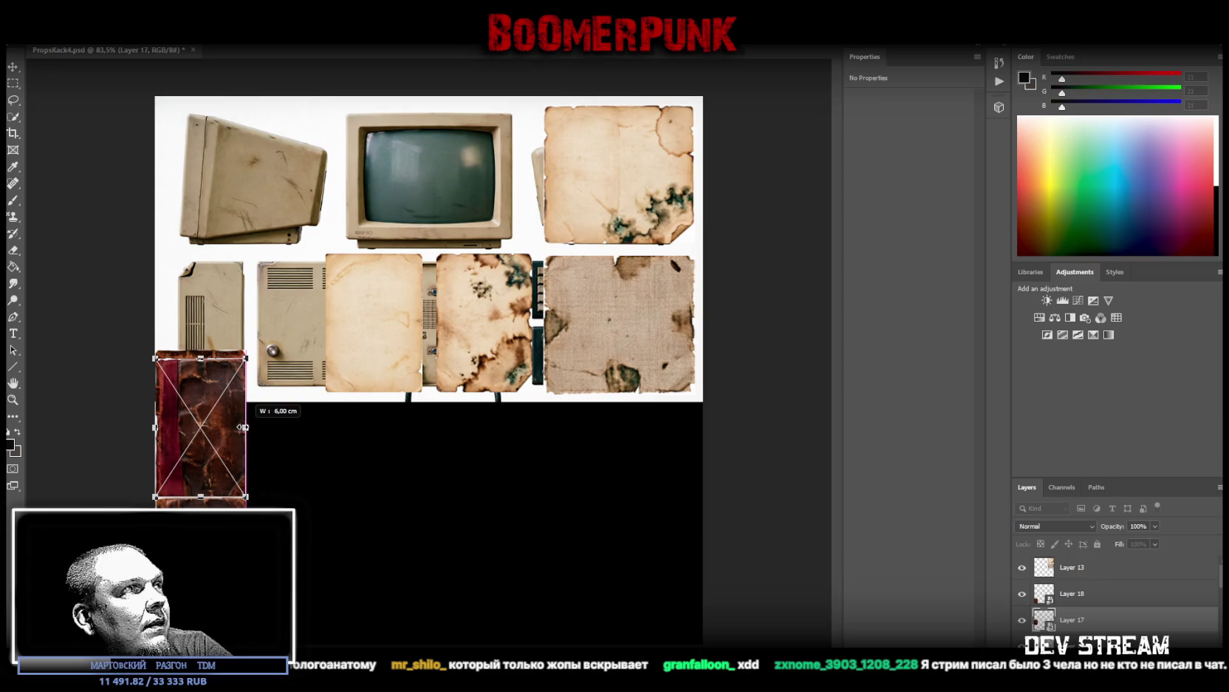
pyautogui.moveTo(207, 360); pyautogui.dragTo(201, 351)
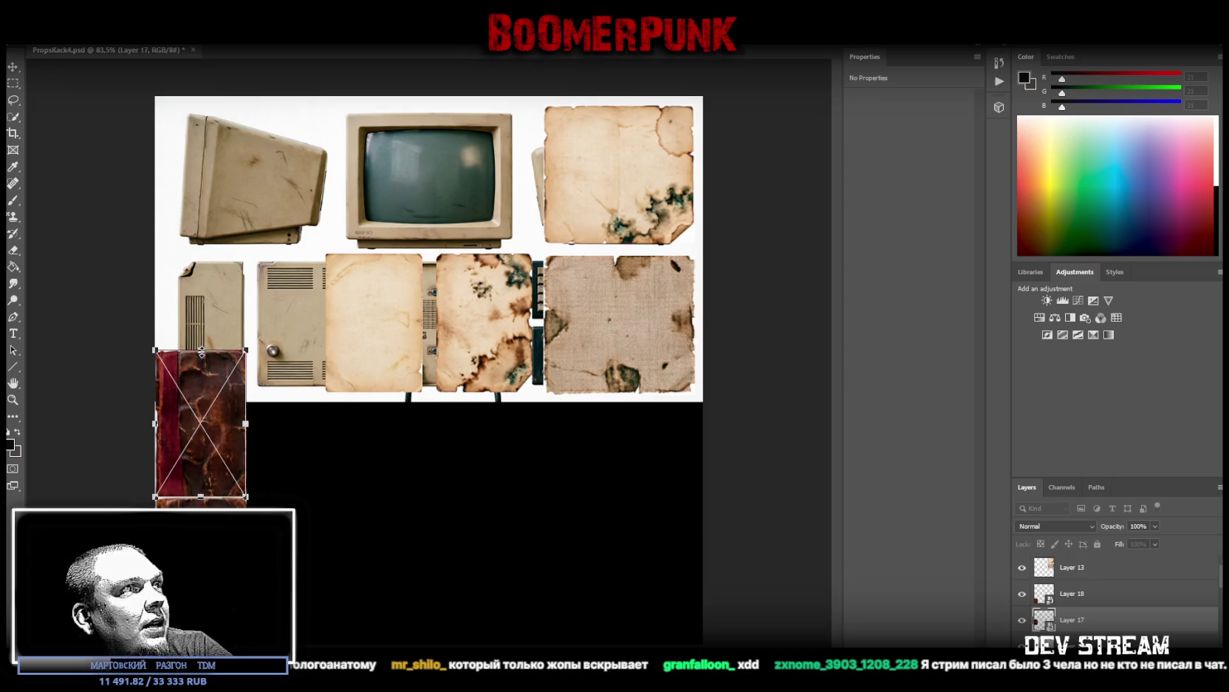
pyautogui.press('Return')
# Step: Cut the plain second-row paper onto its own layer with Layer Via Cut
pyautogui.click(1100, 575)
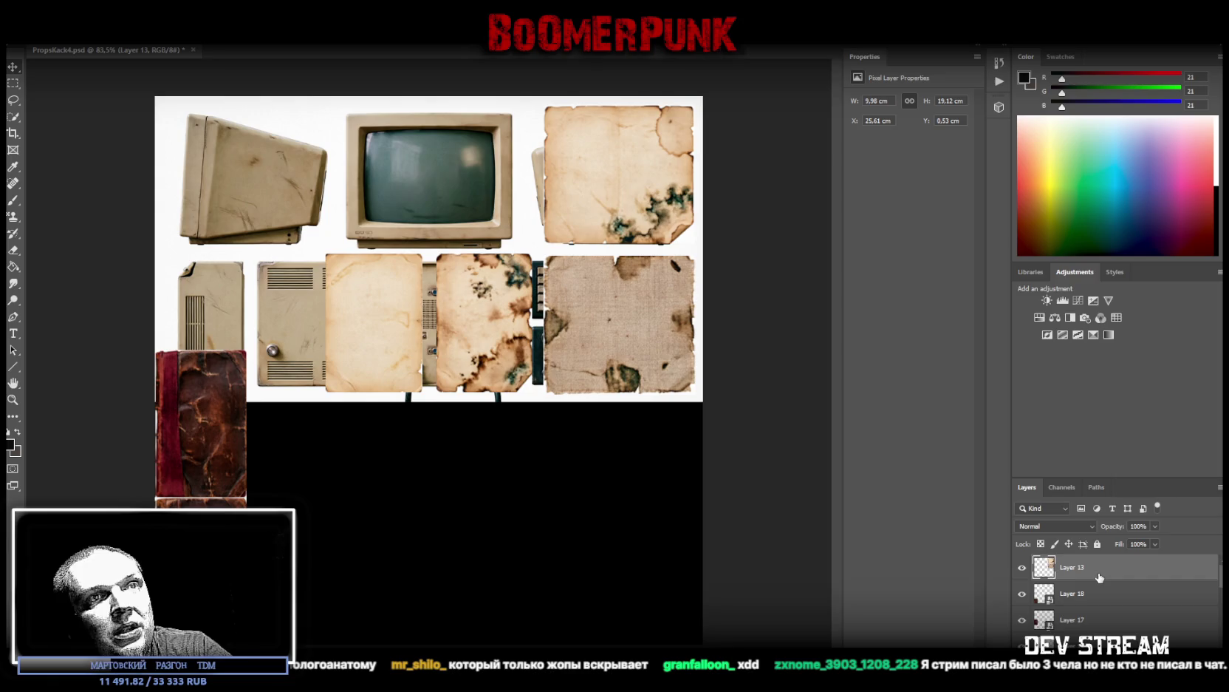
pyautogui.scroll(-1, 1045, 597)
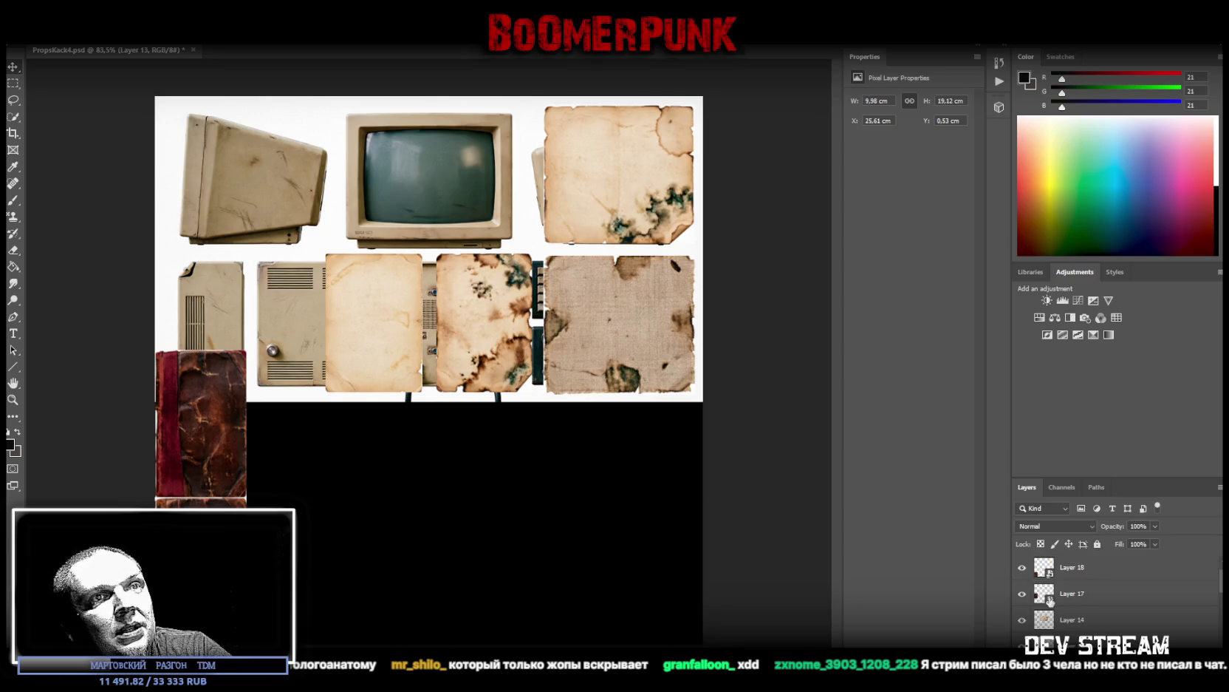
pyautogui.click(1072, 627)
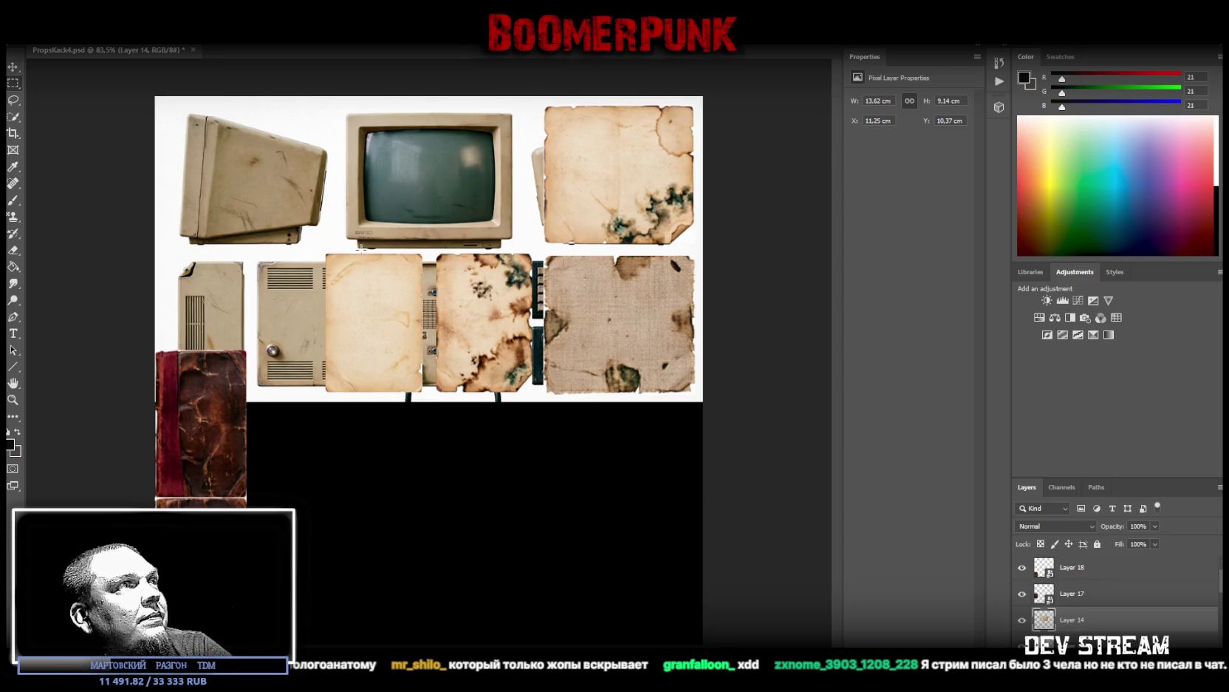
pyautogui.moveTo(319, 236); pyautogui.dragTo(427, 417)
pyautogui.rightClick(426, 417)
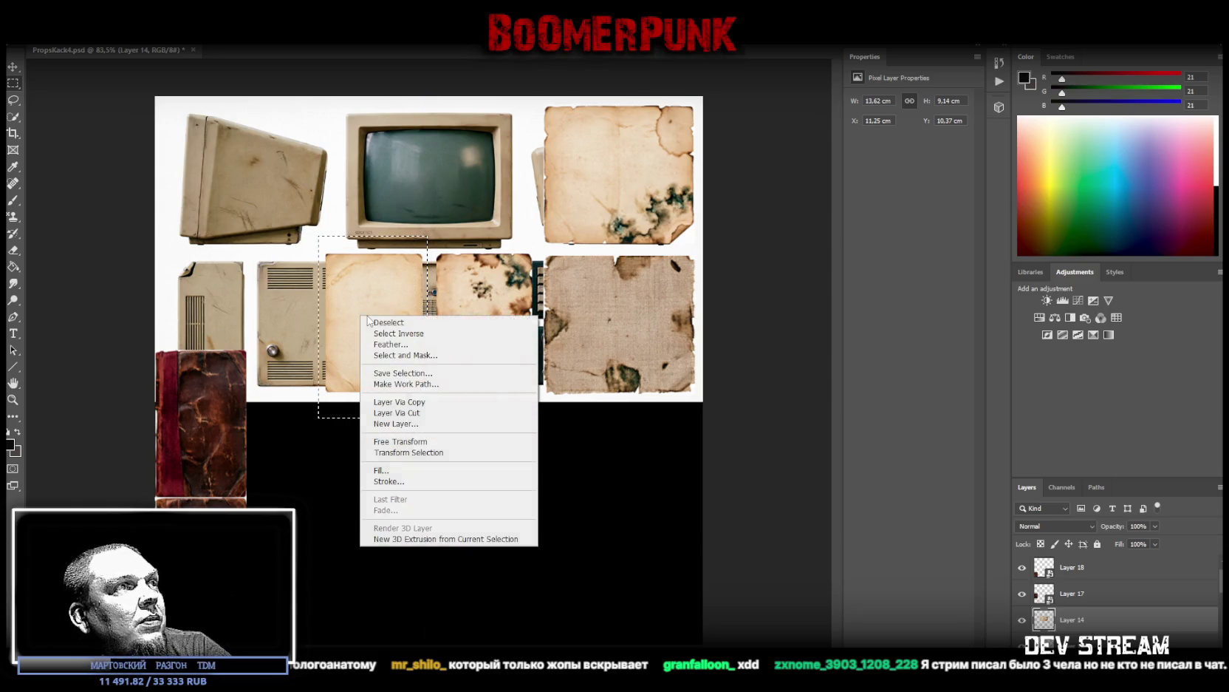
pyautogui.click(425, 412)
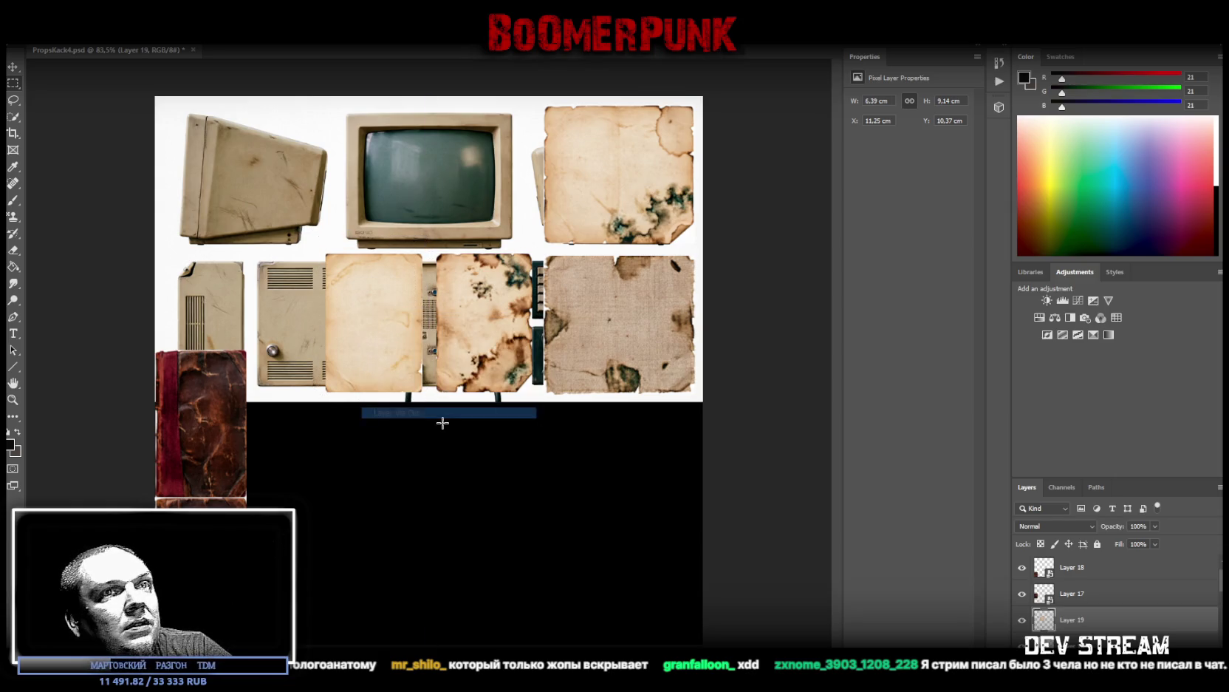
# Step: Convert the stained paper to a smart object and fit it into the bottom-left slot
pyautogui.rightClick(1086, 626)
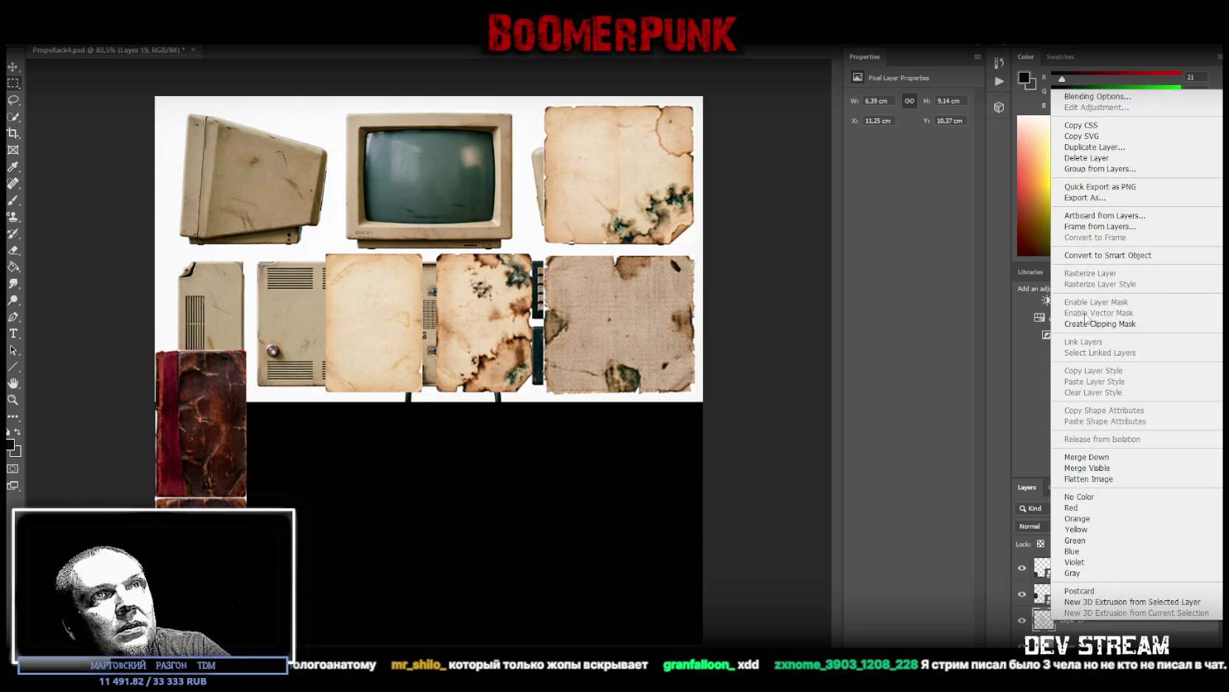
pyautogui.click(1086, 621)
pyautogui.rightClick(1082, 632)
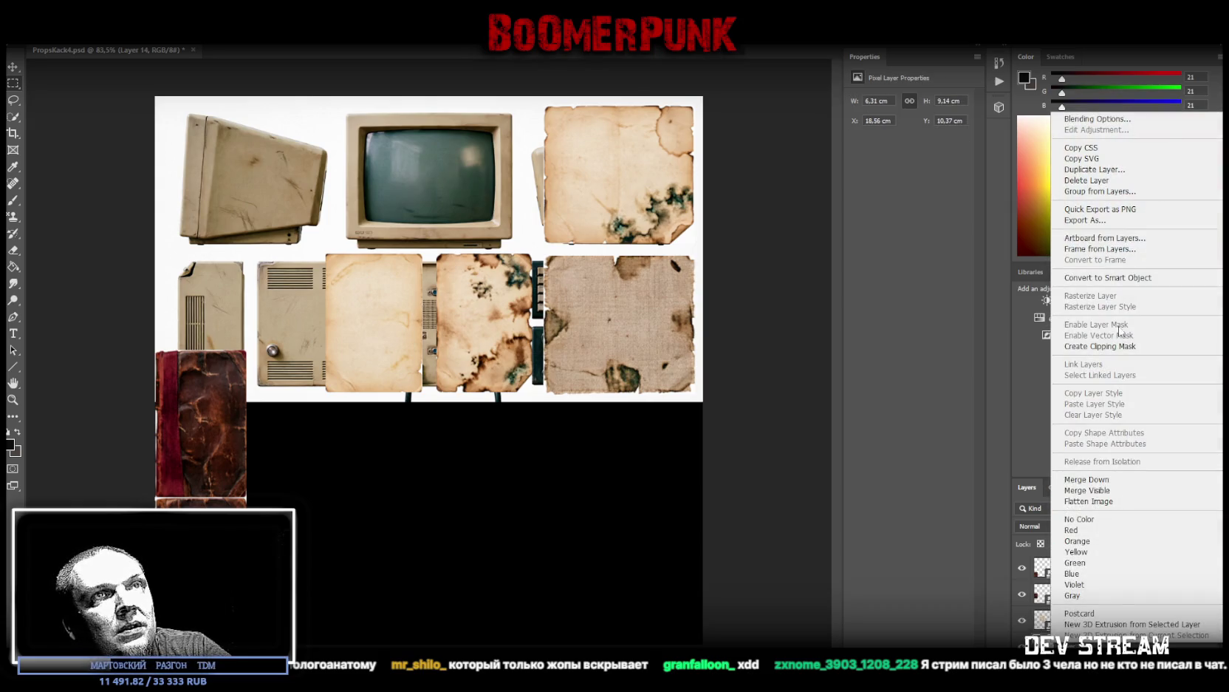
pyautogui.click(1118, 277)
pyautogui.hotkey('ctrl', 't')
pyautogui.moveTo(480, 325)
pyautogui.mouseDown()
pyautogui.moveTo(217, 569)
pyautogui.moveTo(200, 570)
pyautogui.mouseUp()
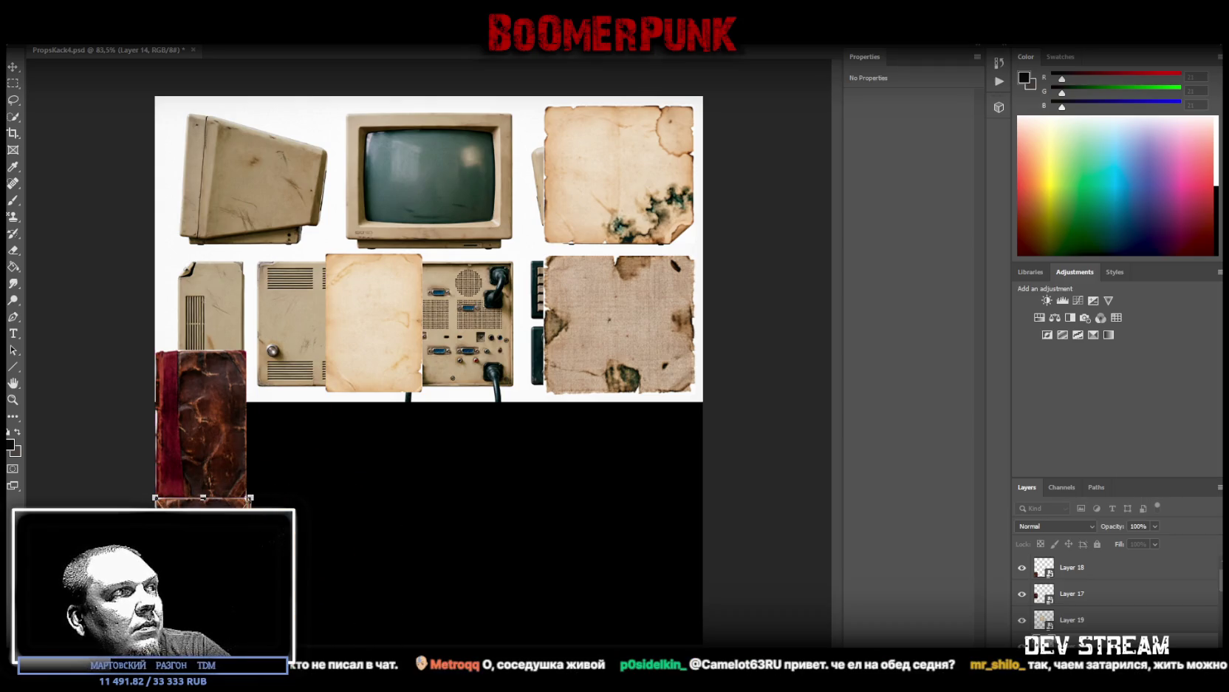
pyautogui.moveTo(250, 496); pyautogui.dragTo(245, 497)
pyautogui.press('Return')
# Step: Move the plain paper into the bottom-left slot, slightly taller and narrower
pyautogui.click(1078, 621)
pyautogui.hotkey('ctrl', 't')
pyautogui.moveTo(390, 321); pyautogui.dragTo(218, 424)
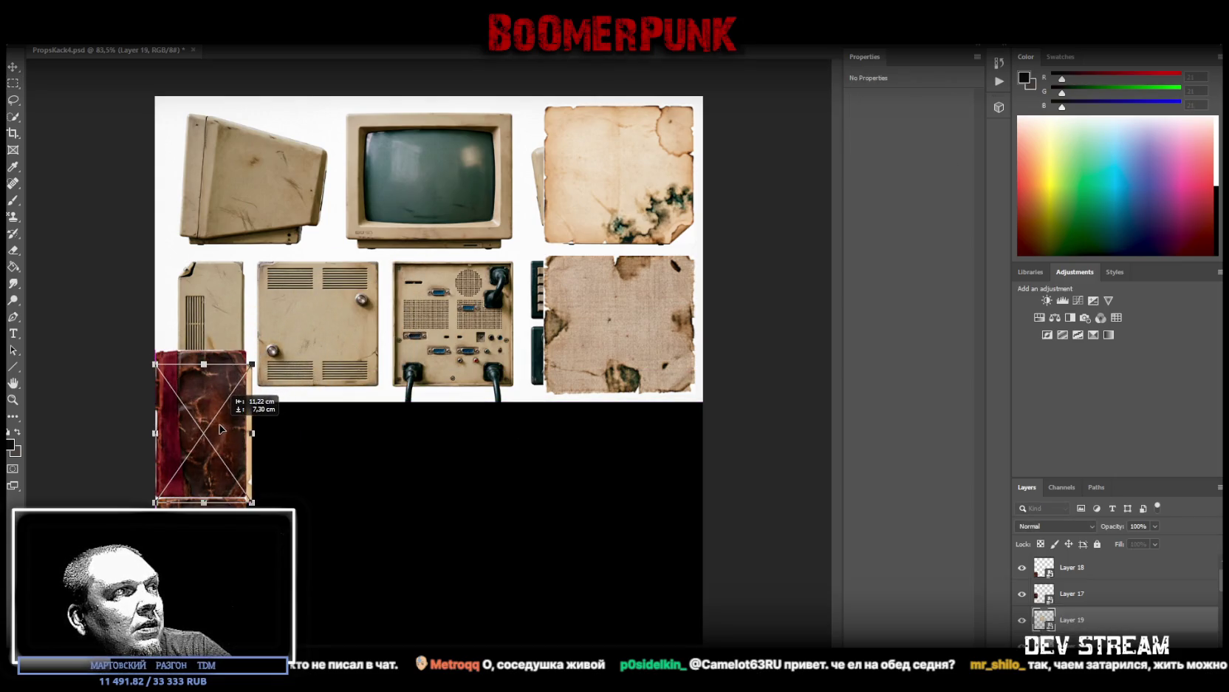
pyautogui.moveTo(204, 359); pyautogui.dragTo(203, 352)
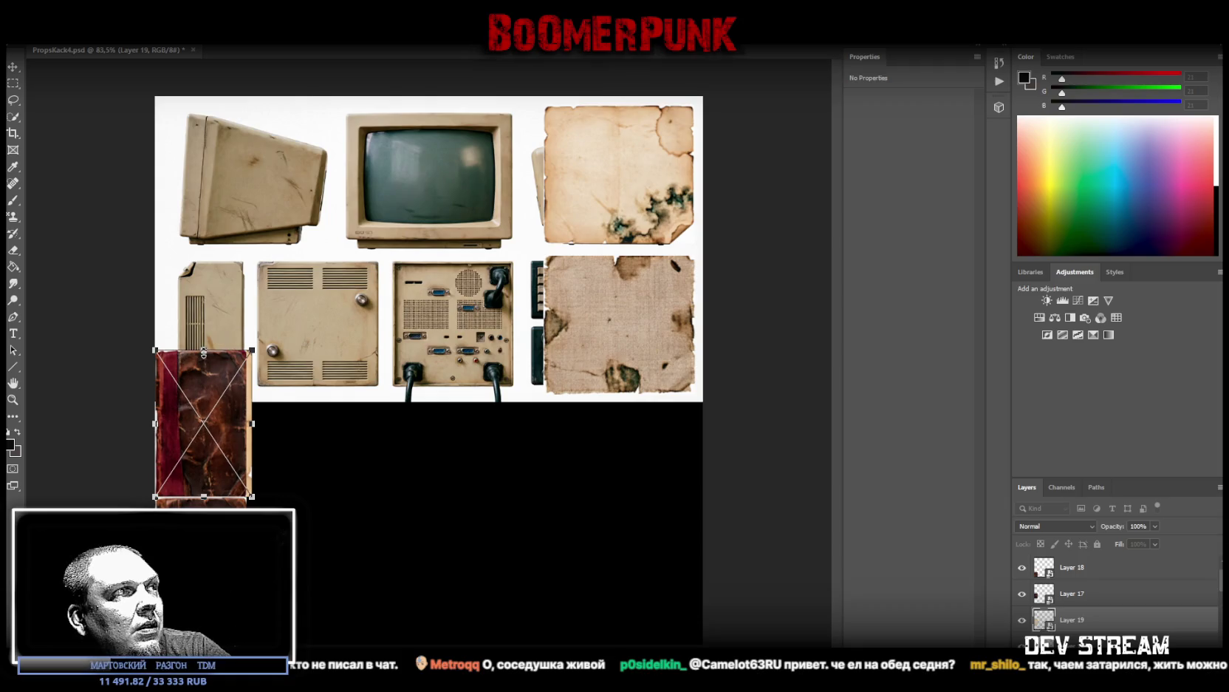
pyautogui.moveTo(257, 422); pyautogui.dragTo(251, 423)
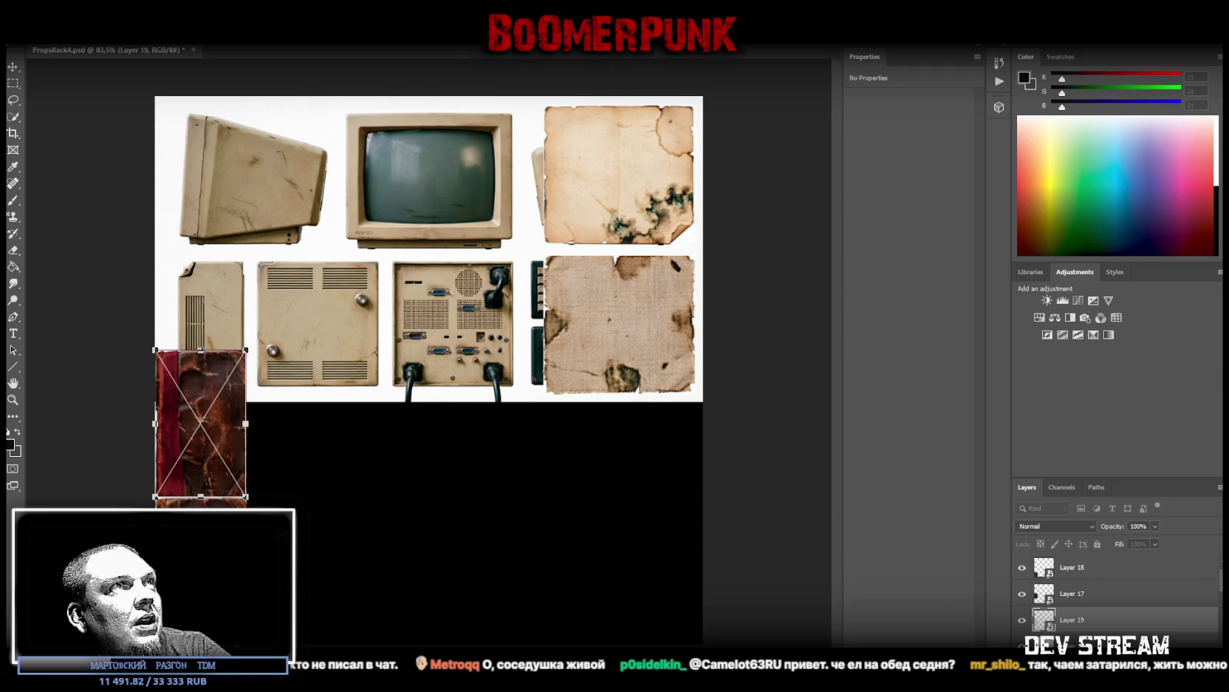
pyautogui.press('Return')
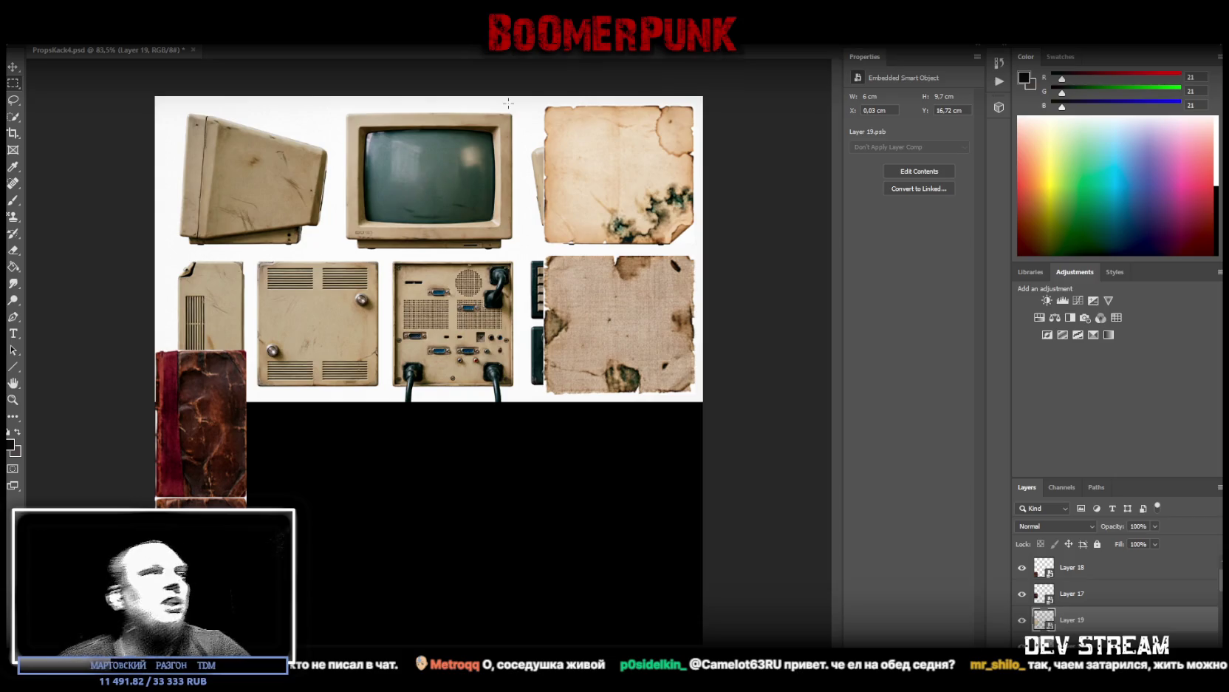
# Step: Select Layers 18 through 15 together, then Layer 13 on its own
pyautogui.click(1091, 581)
pyautogui.scroll(1, 1095, 603)
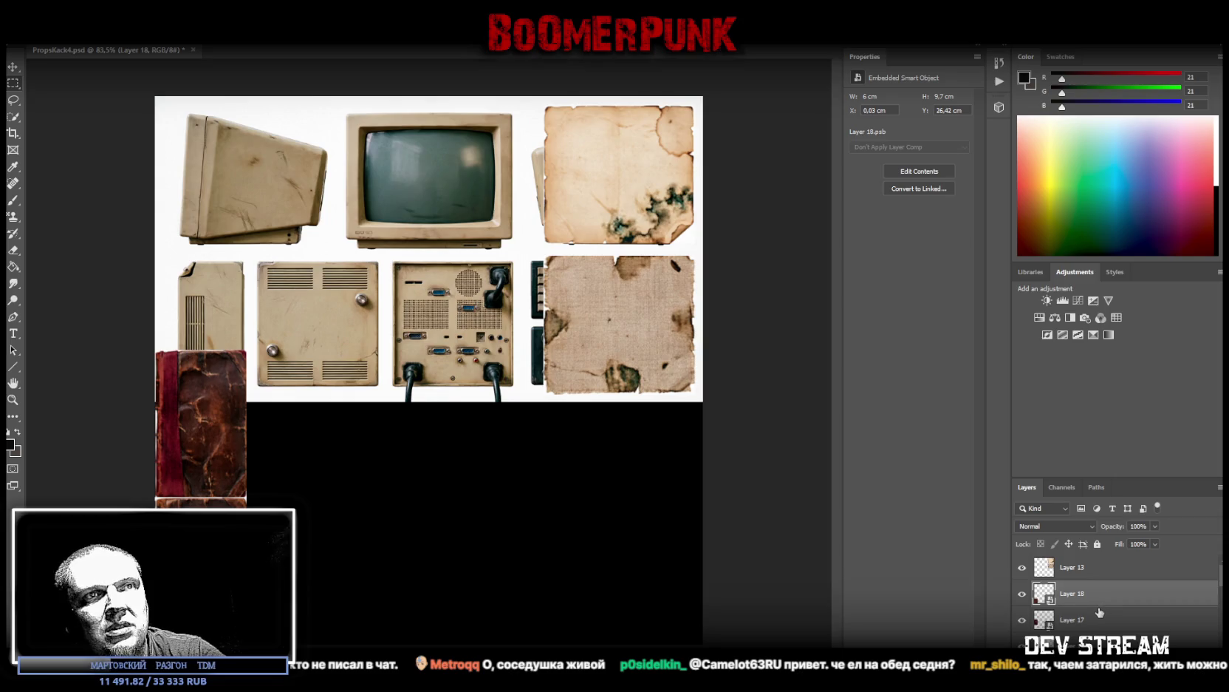
pyautogui.scroll(-3, 1099, 611)
pyautogui.keyDown('shift'); pyautogui.click(1081, 623); pyautogui.keyUp('shift')
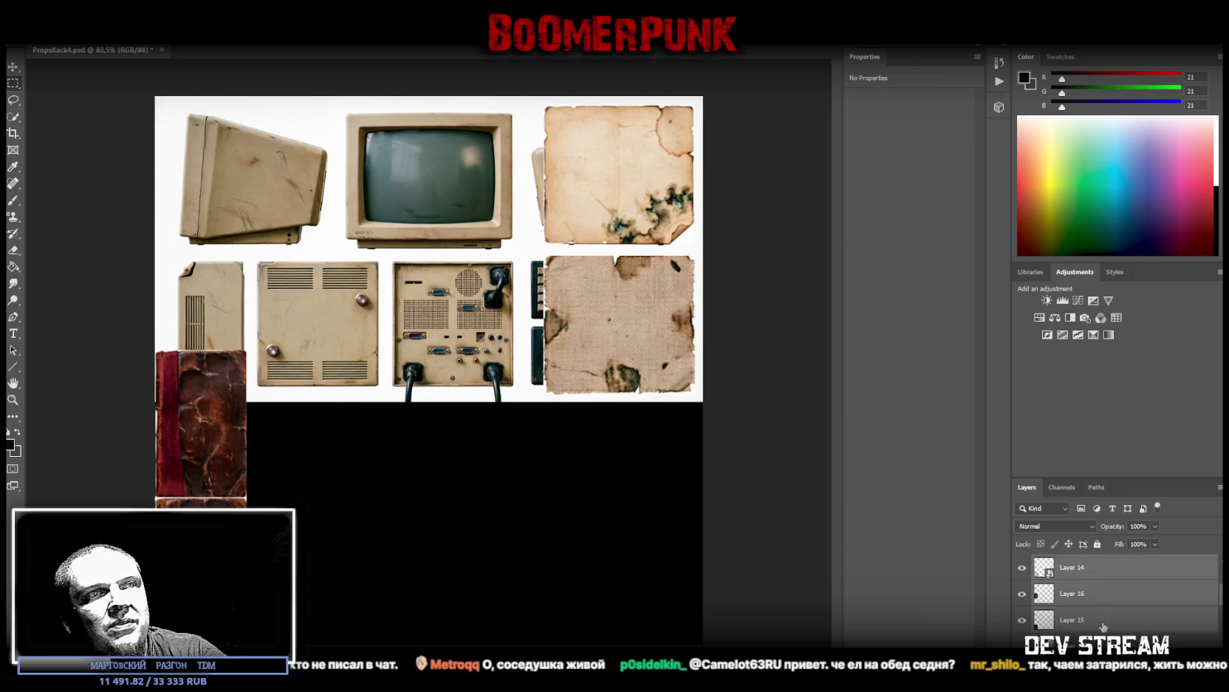
pyautogui.scroll(3, 1086, 608)
pyautogui.click(1093, 569)
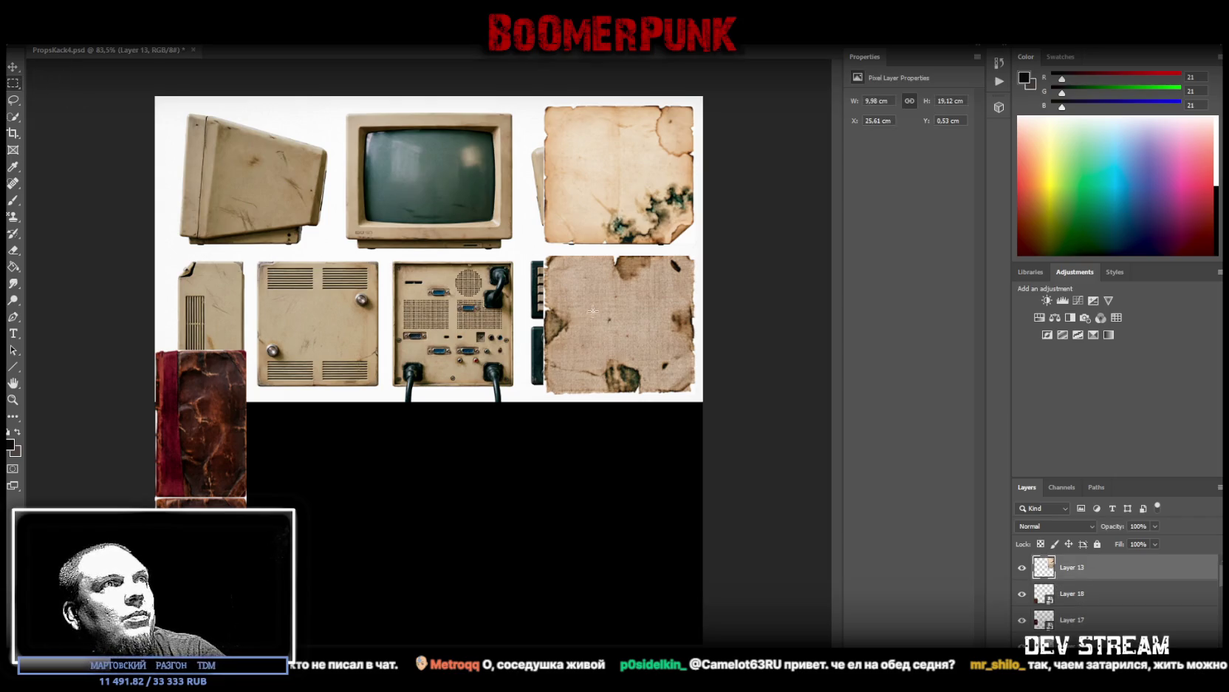
# Step: Cut the lower-right burlap paper onto its own layer and make it a smart object
pyautogui.moveTo(541, 254); pyautogui.dragTo(707, 391)
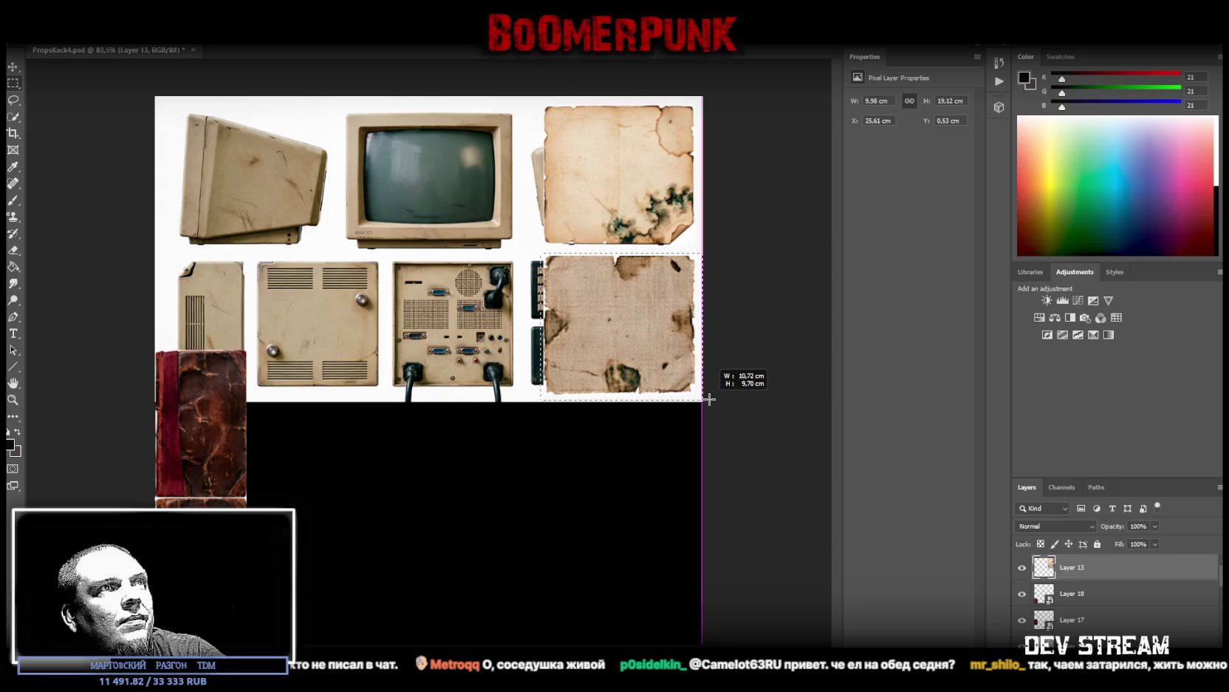
pyautogui.moveTo(707, 390); pyautogui.dragTo(703, 398)
pyautogui.rightClick(573, 313)
pyautogui.click(621, 403)
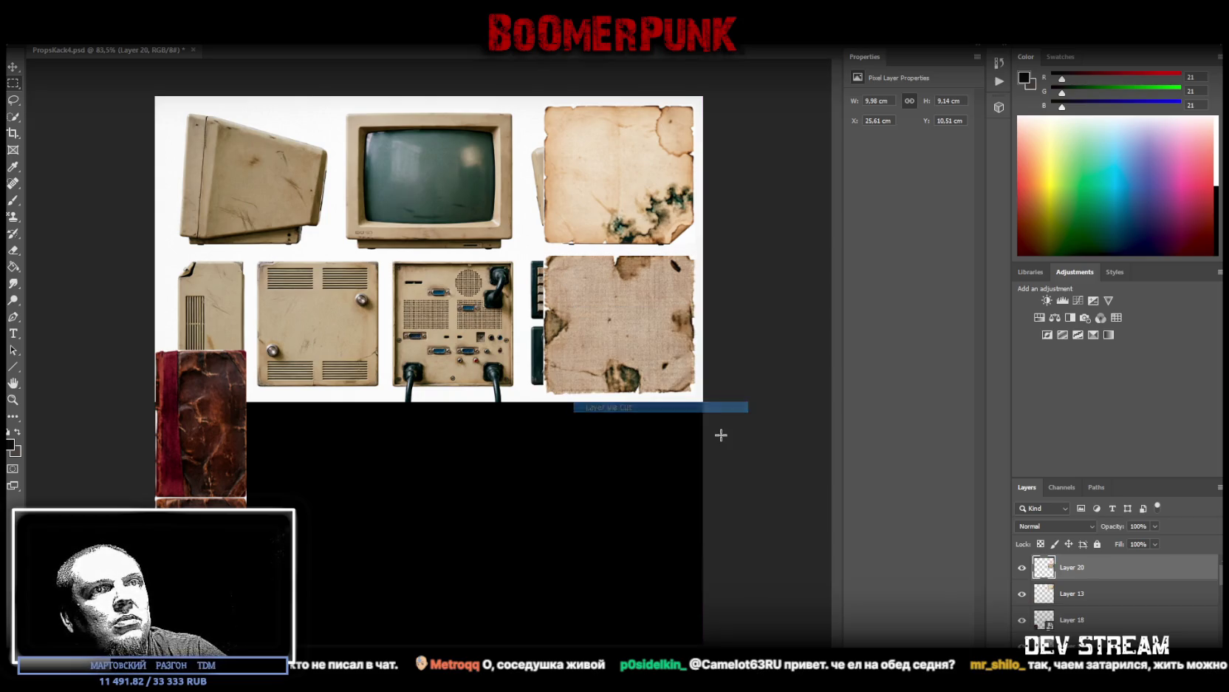
pyautogui.rightClick(1086, 566)
pyautogui.click(1142, 209)
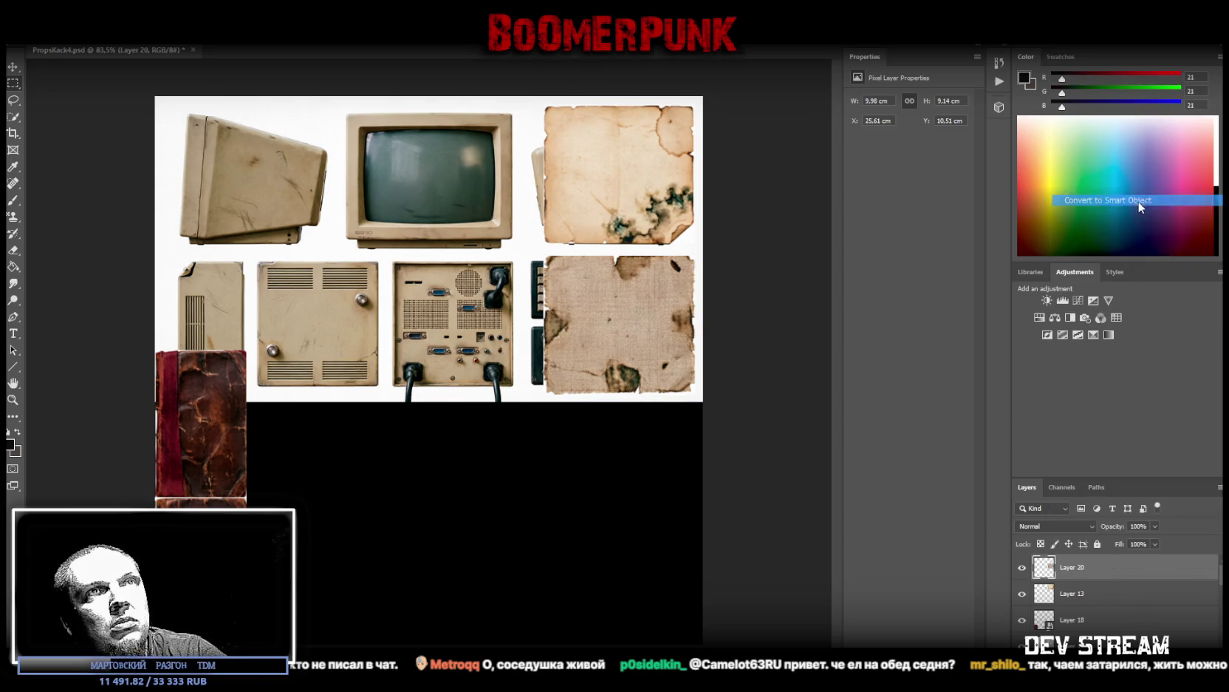
# Step: Convert Layer 13 to a smart object and move the stained paper beside the red book
pyautogui.rightClick(1086, 597)
pyautogui.click(1138, 233)
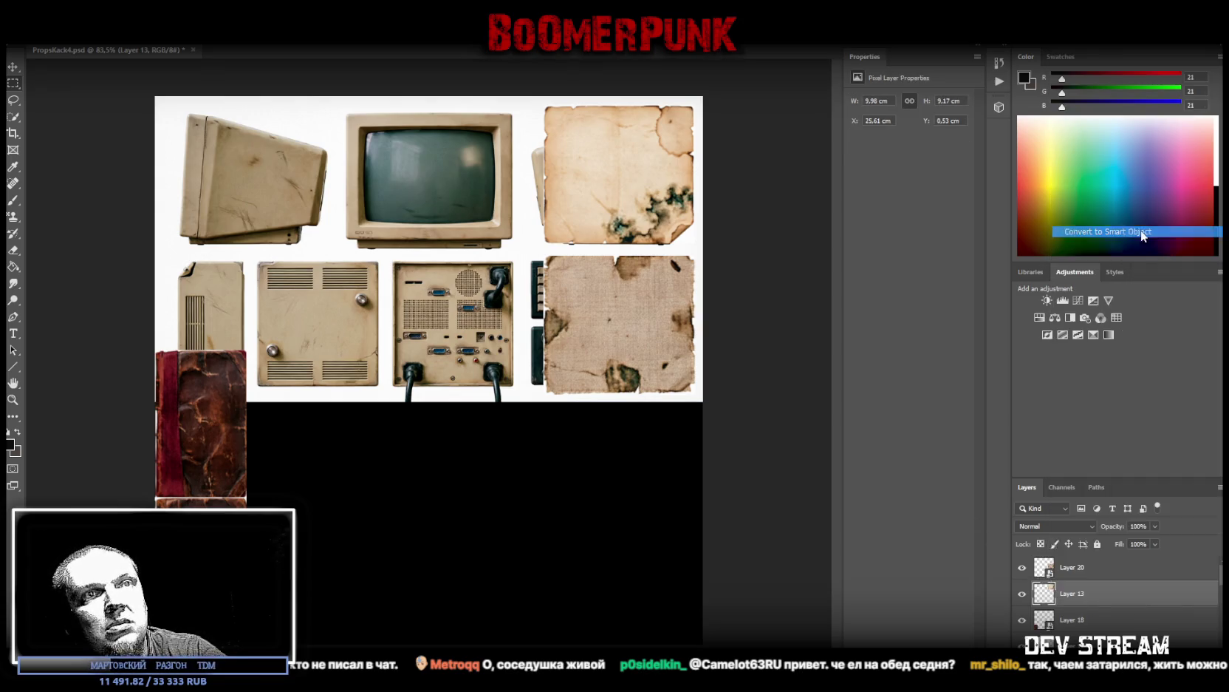
pyautogui.hotkey('ctrl', 't')
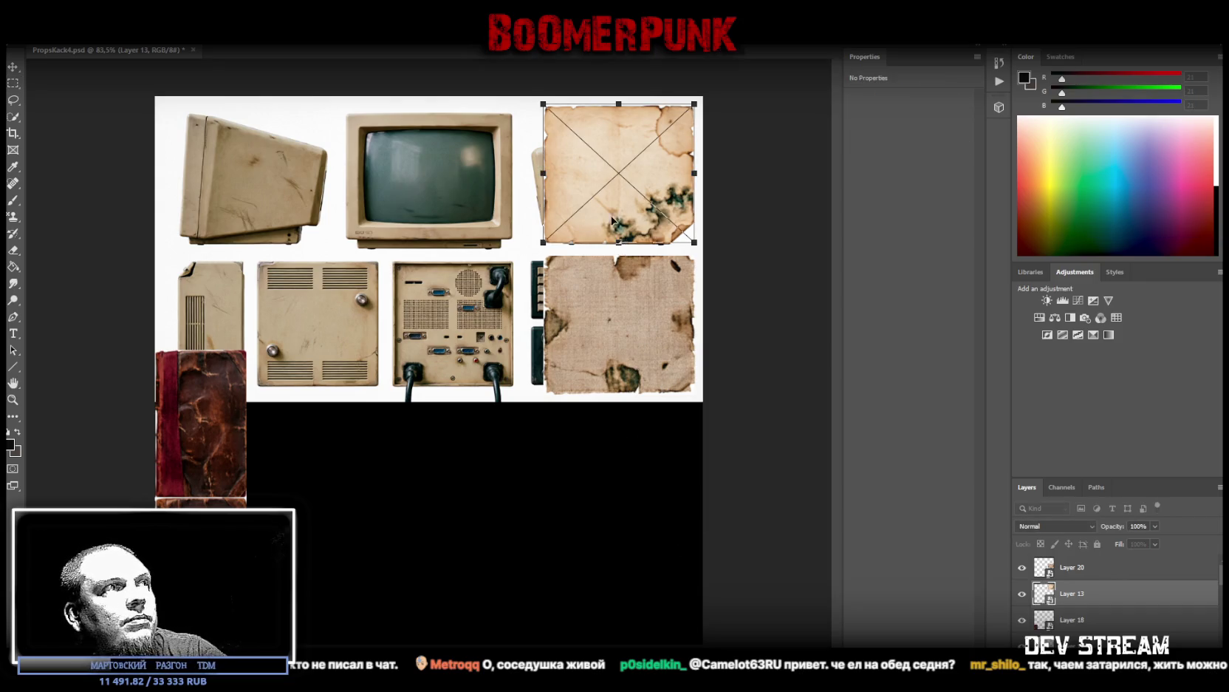
pyautogui.moveTo(612, 219); pyautogui.dragTo(331, 375)
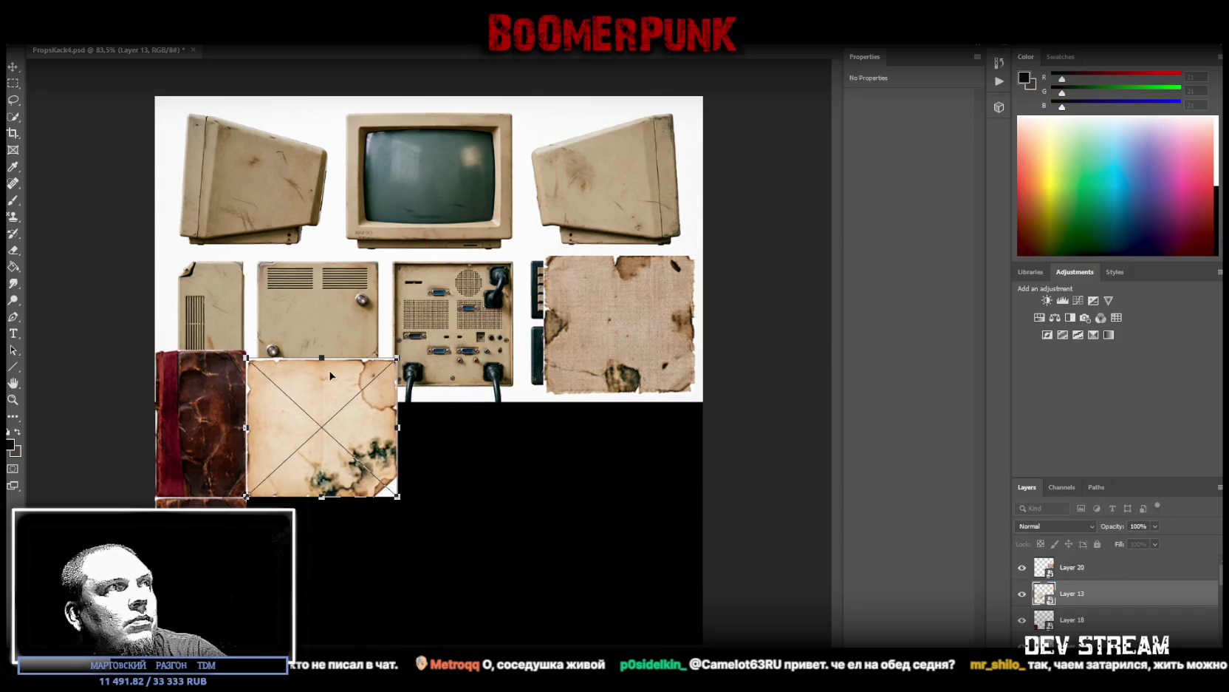
pyautogui.moveTo(321, 356); pyautogui.dragTo(319, 362)
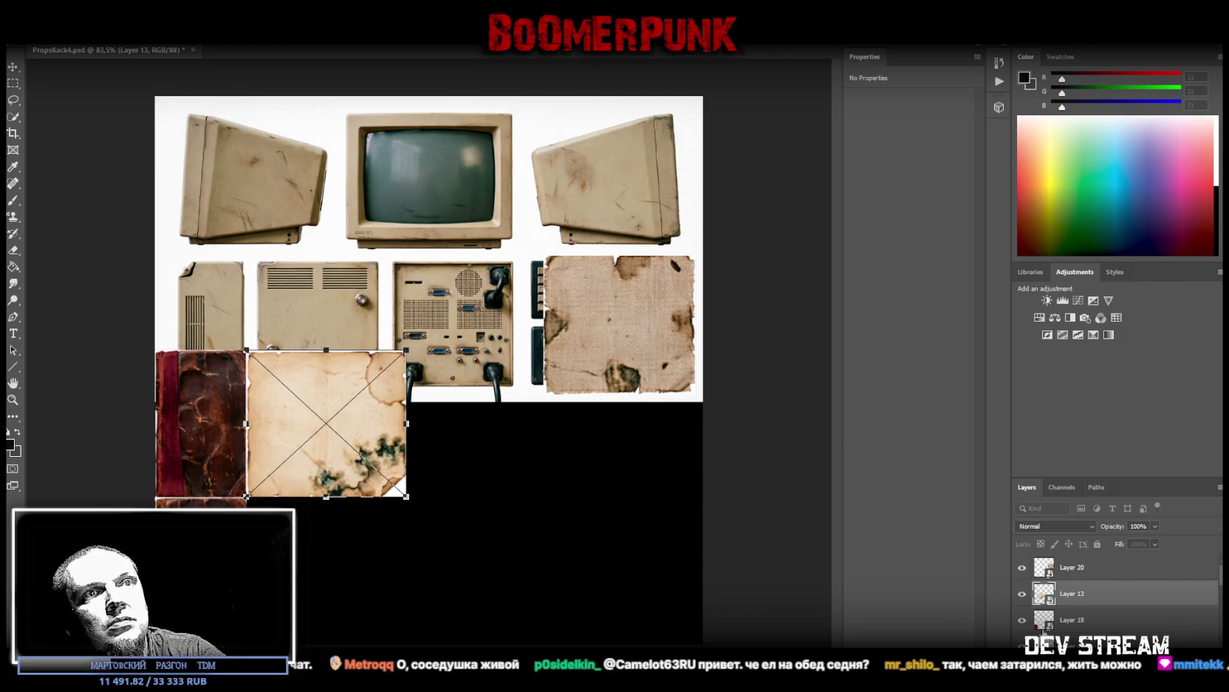
# Step: Place the burlap paper below the stained paper at 10.55 × 9.7 cm
pyautogui.click(1077, 577)
pyautogui.hotkey('ctrl', 't')
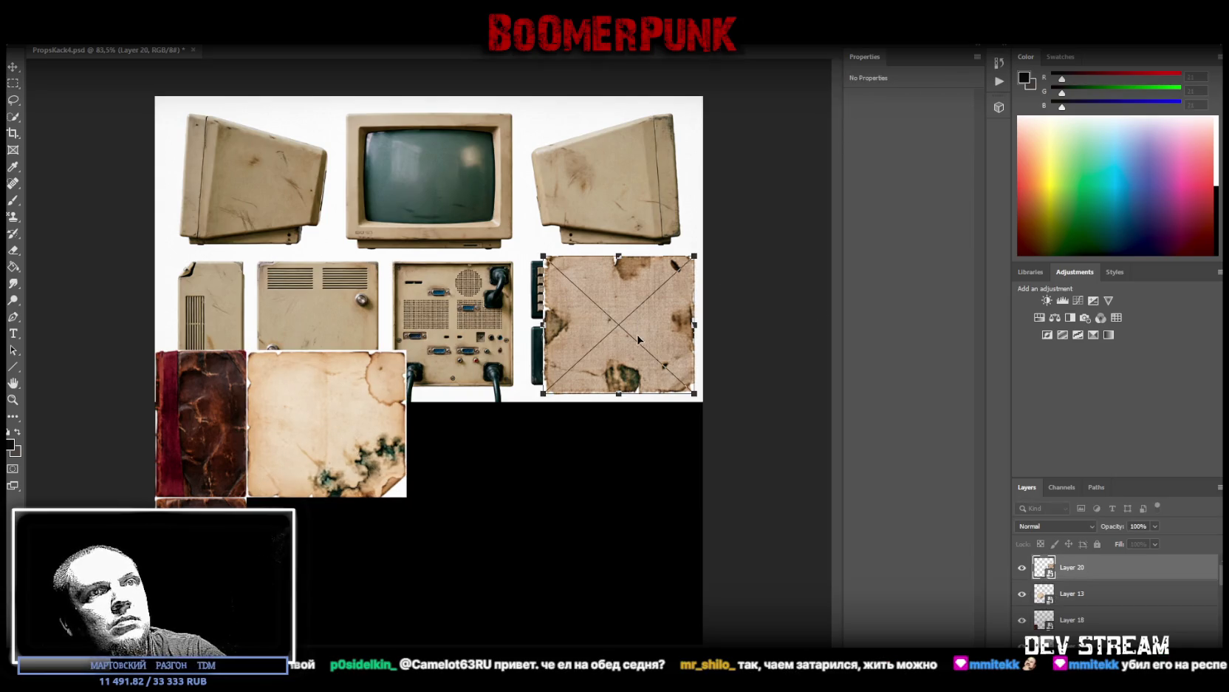
pyautogui.moveTo(595, 288); pyautogui.dragTo(298, 530)
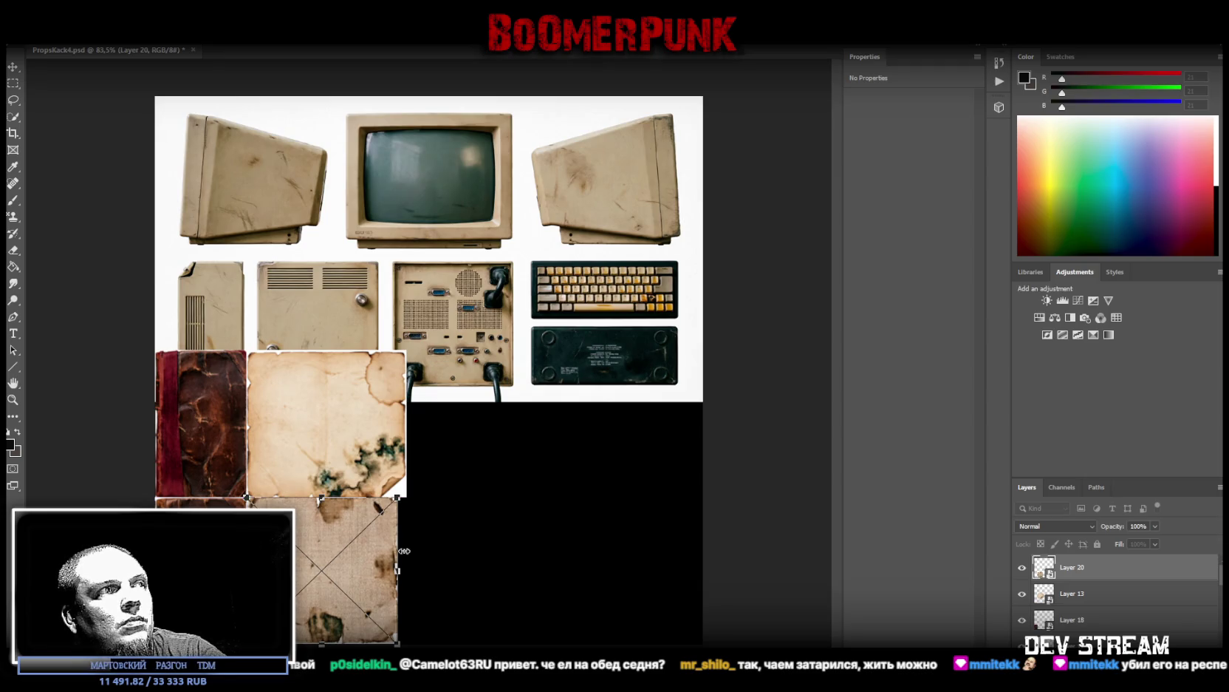
pyautogui.moveTo(397, 568); pyautogui.dragTo(406, 569)
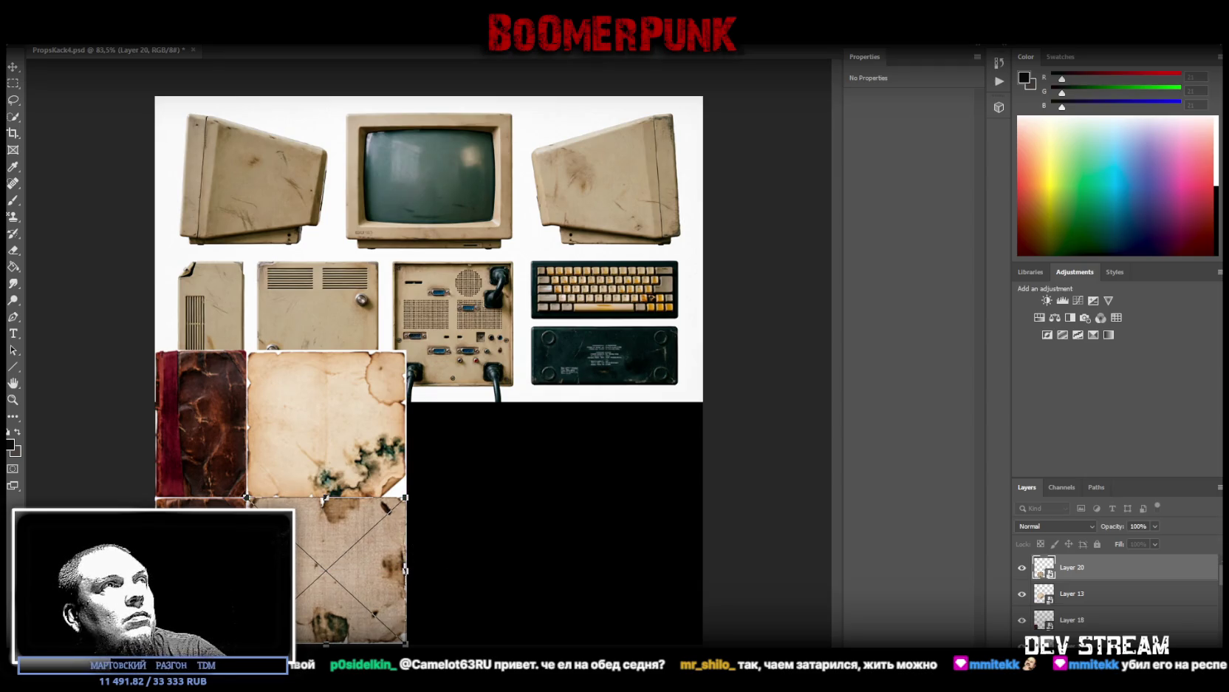
pyautogui.press('Return')
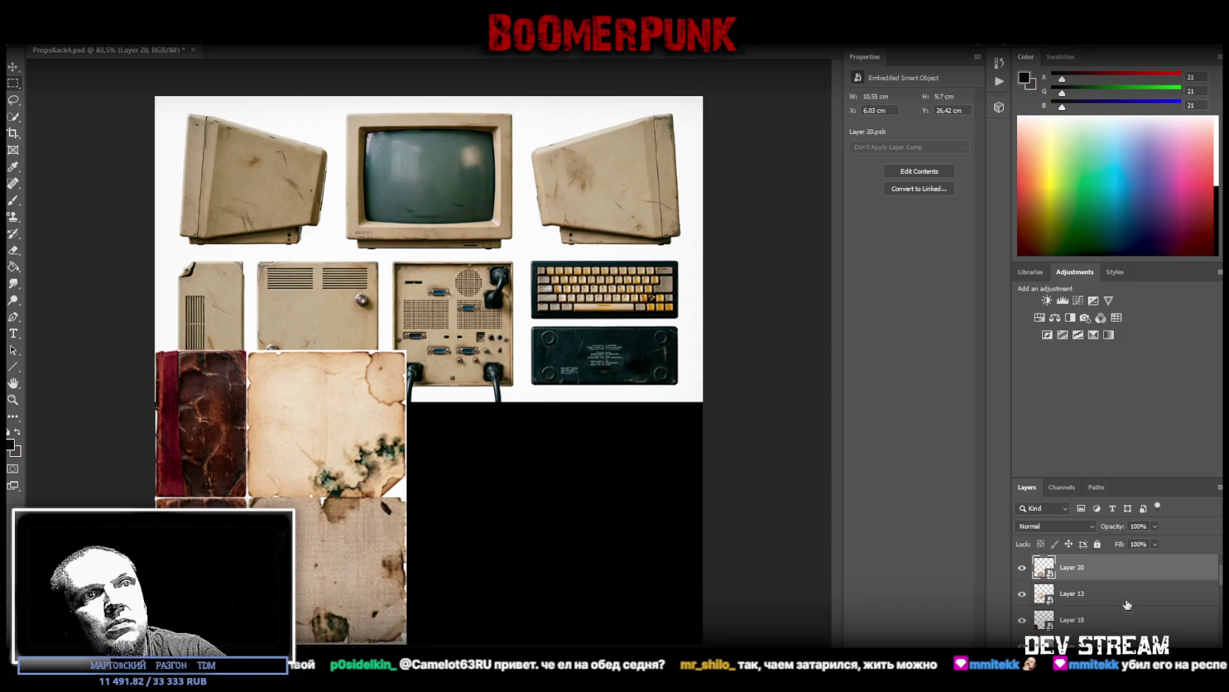
pyautogui.keyDown('shift'); pyautogui.click(1081, 597); pyautogui.keyUp('shift')
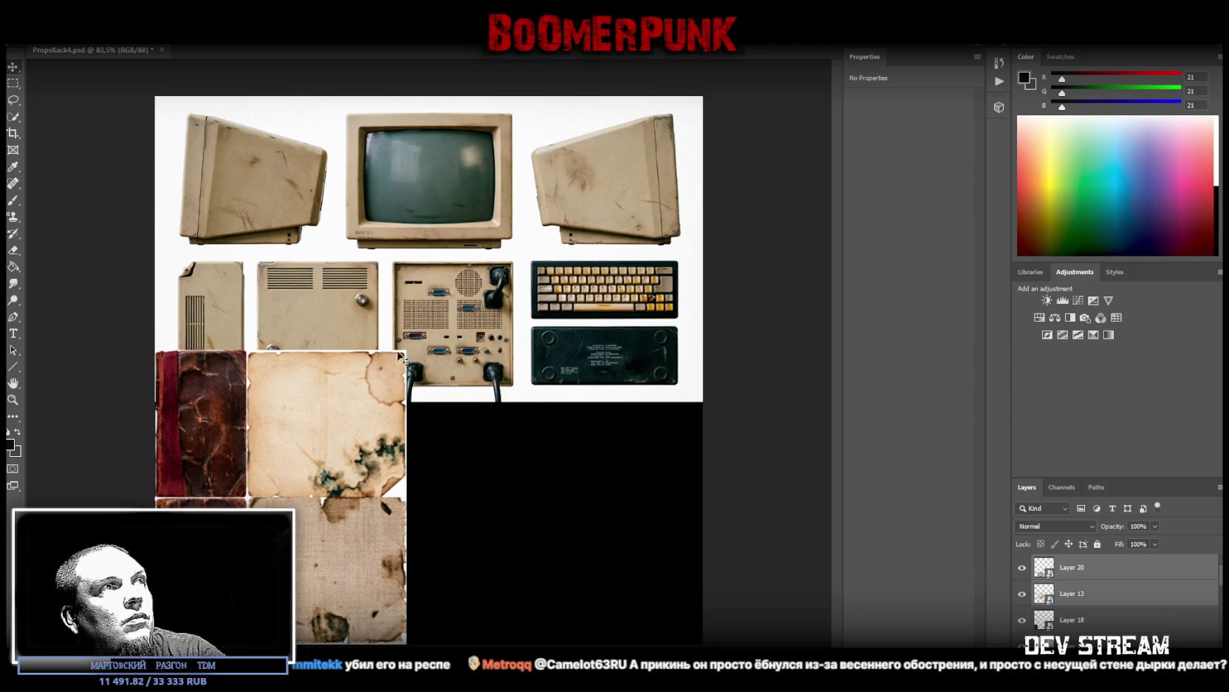
# Step: Delete the hidden Layer 12, then select Layers 1, 2 and 3 together
pyautogui.scroll(-3, 1085, 627)
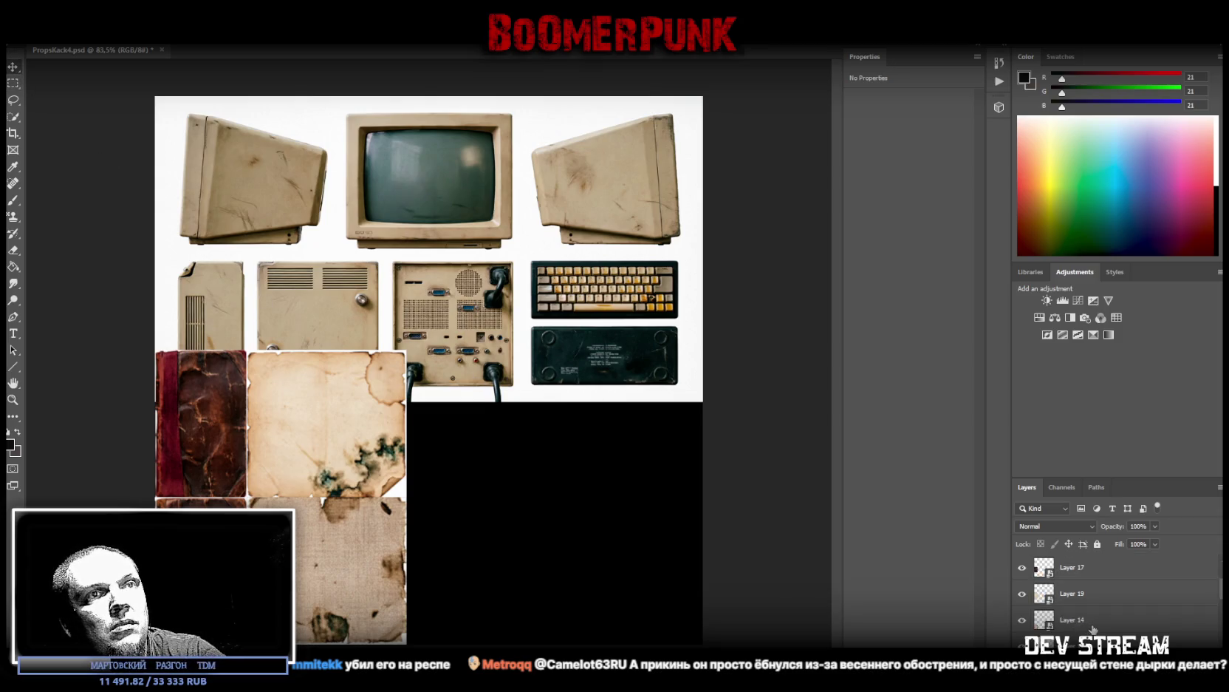
pyautogui.scroll(-2, 1082, 628)
pyautogui.click(1082, 625)
pyautogui.click(1104, 596)
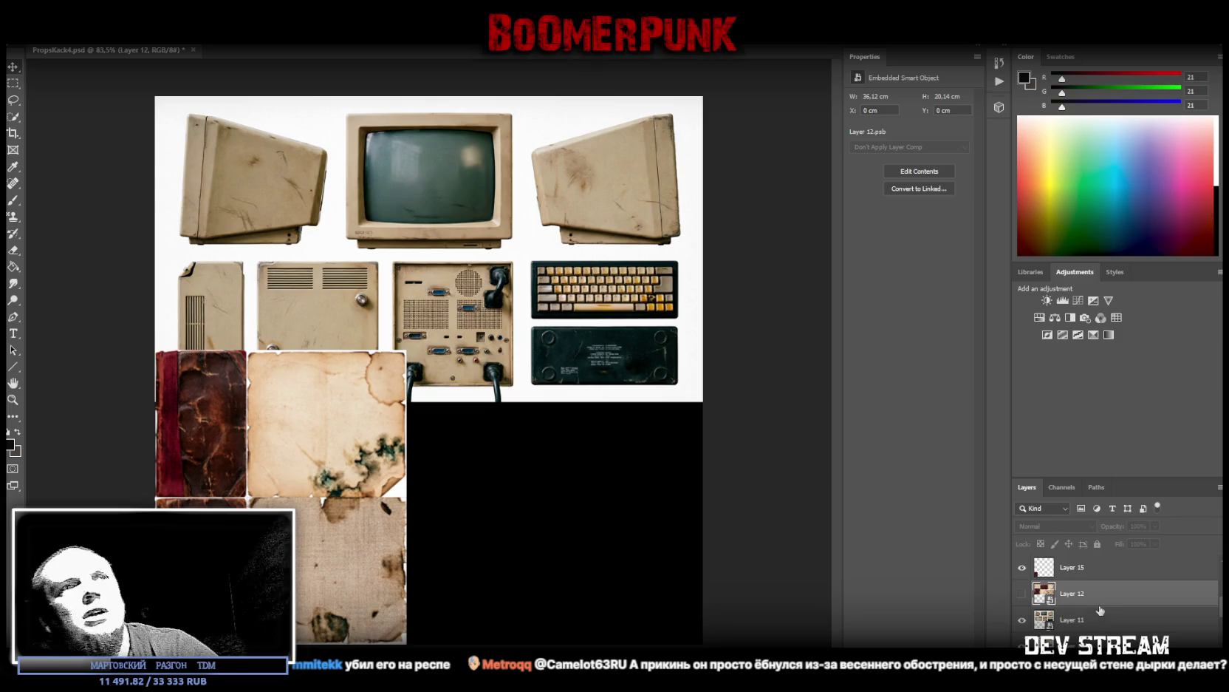
pyautogui.press('Delete')
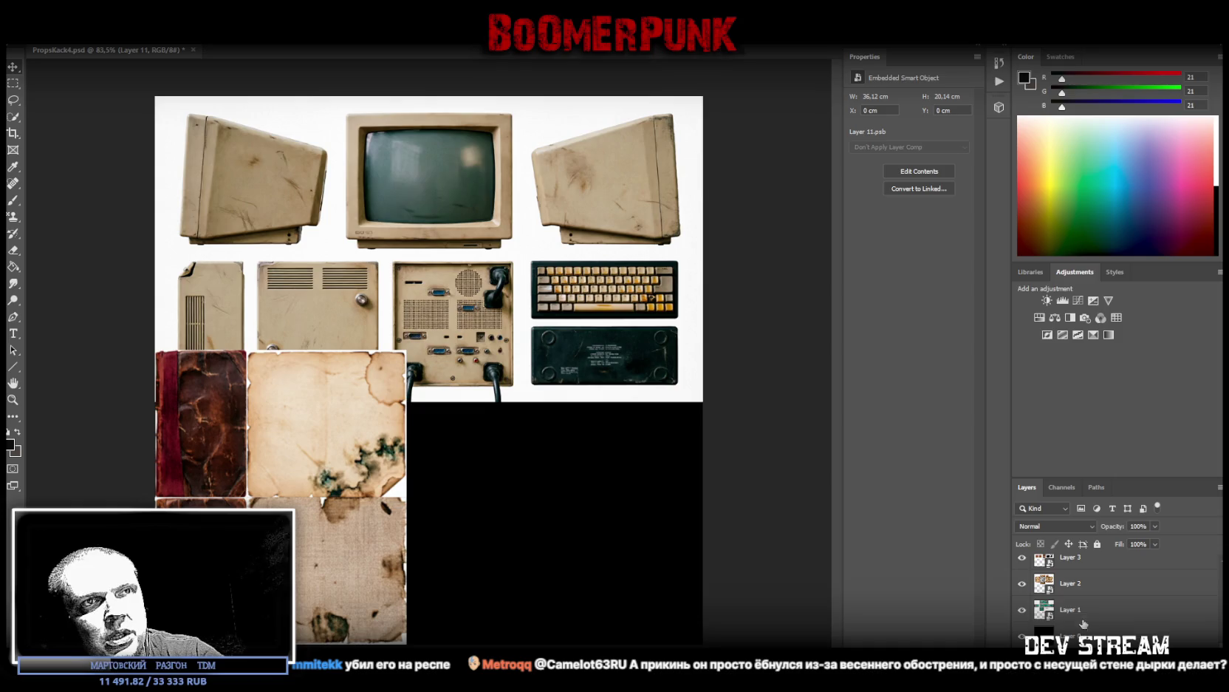
pyautogui.keyDown('shift'); pyautogui.click(1079, 607); pyautogui.keyUp('shift')
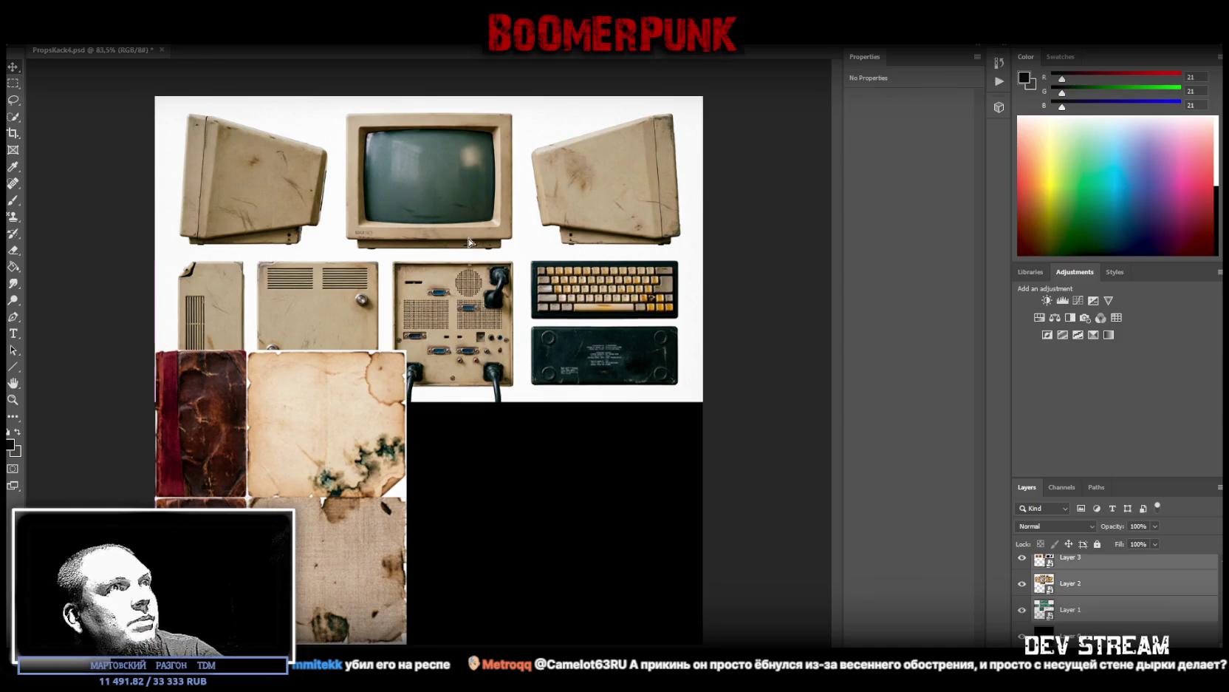
# Step: Move the computer part images further down the canvas
pyautogui.moveTo(470, 237); pyautogui.dragTo(474, 432)
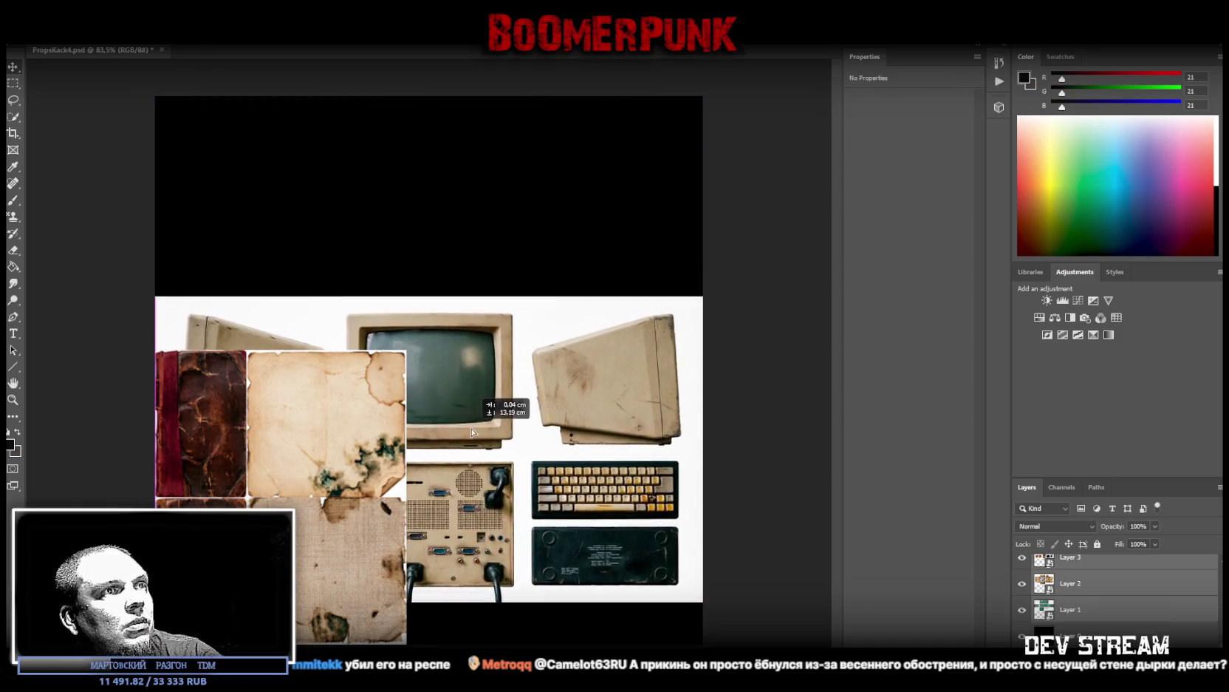
pyautogui.moveTo(473, 432); pyautogui.dragTo(470, 474)
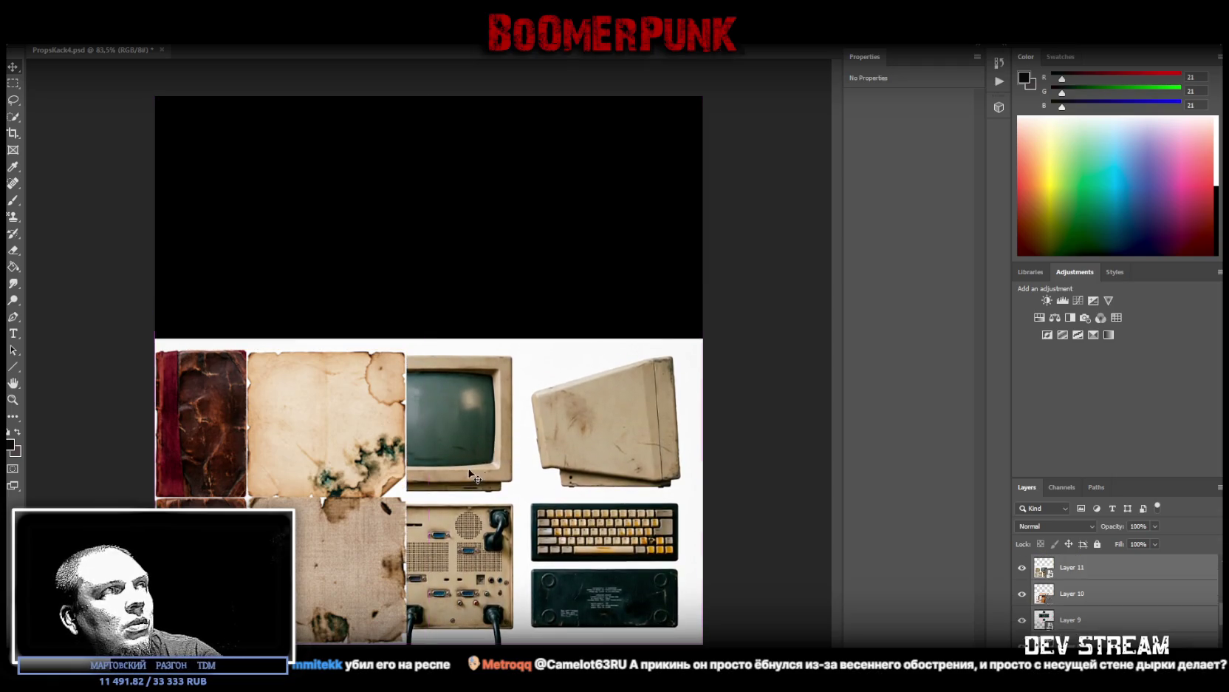
pyautogui.scroll(3, 1023, 569)
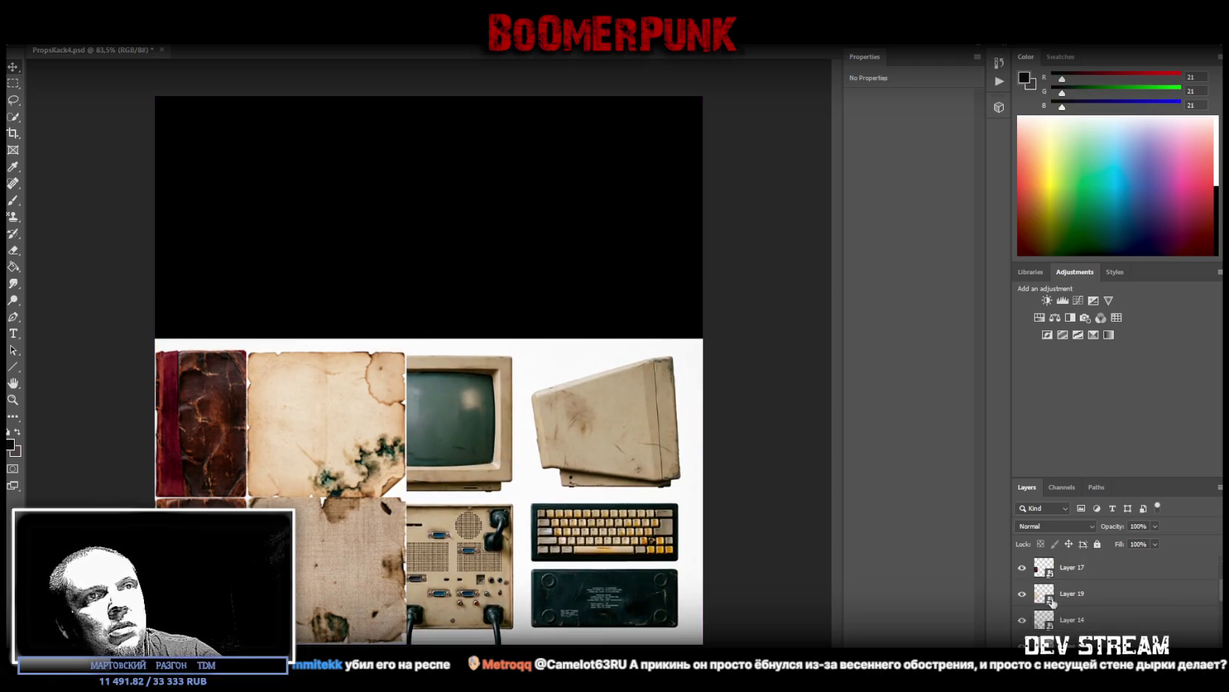
# Step: Move the book and paper tile layers (15, 20, 13, 18) to the upper centre
pyautogui.click(1075, 621)
pyautogui.scroll(2, 1081, 605)
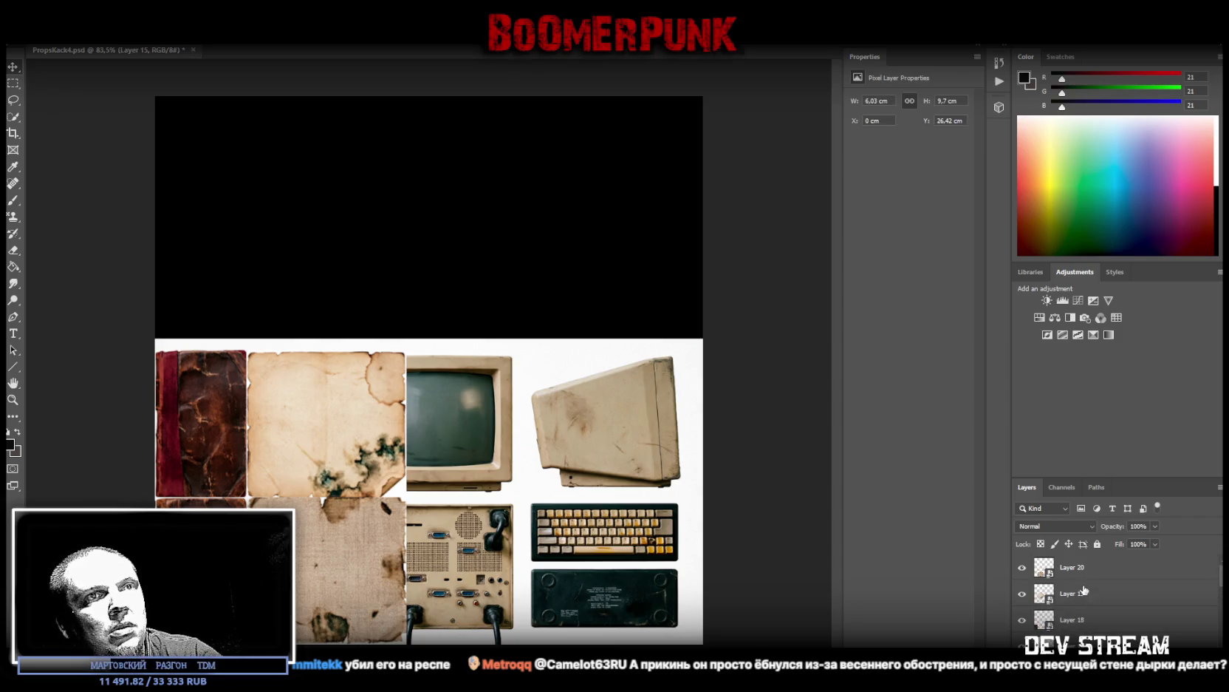
pyautogui.keyDown('shift'); pyautogui.click(1107, 571); pyautogui.keyUp('shift')
pyautogui.moveTo(400, 463); pyautogui.dragTo(599, 230)
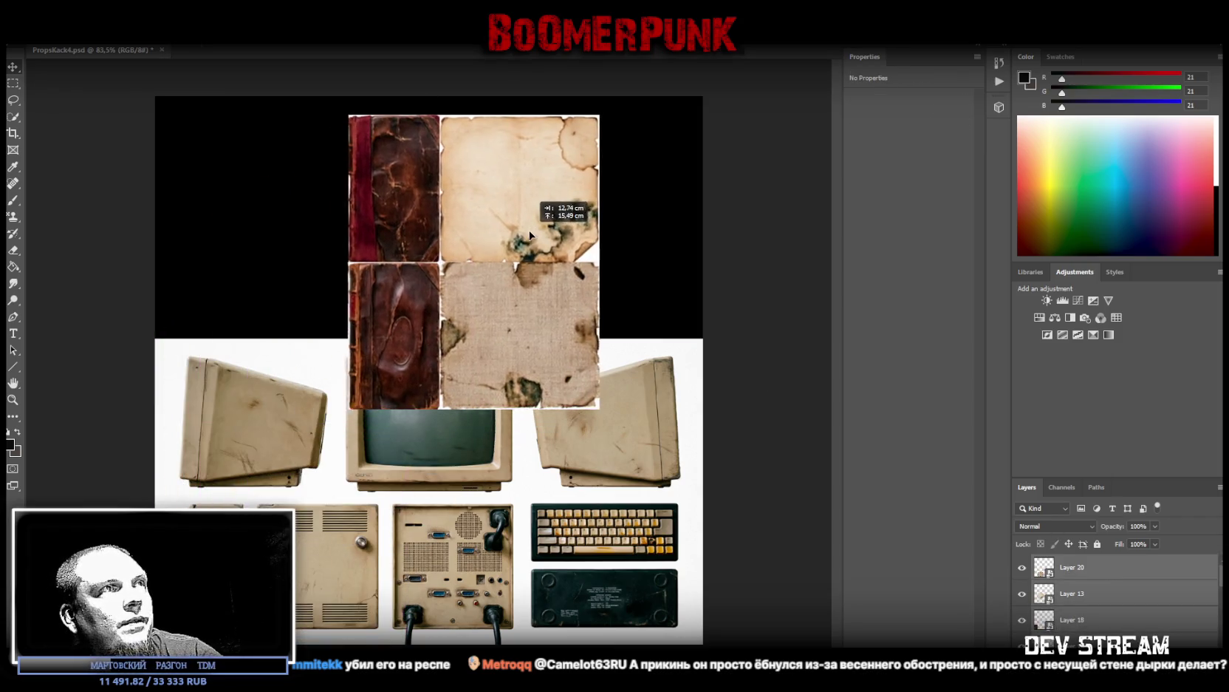
pyautogui.press('ctrl')
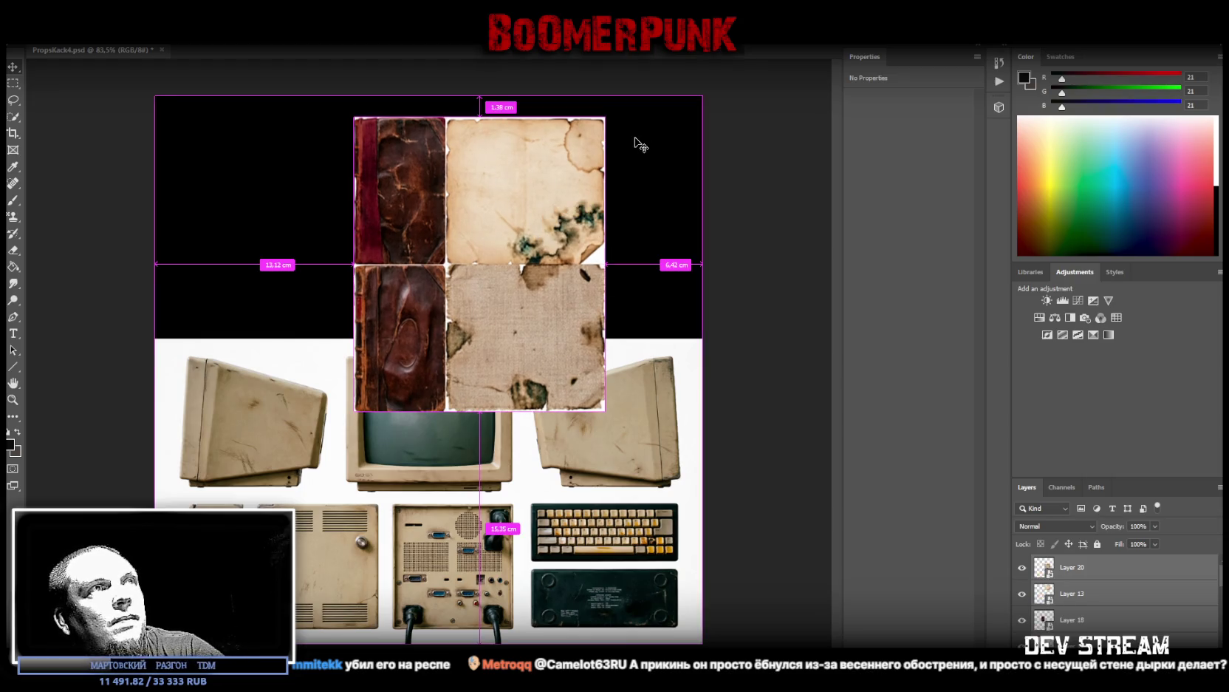
# Step: Move the burlap and stained paper layers together into the canvas top-left corner
pyautogui.click(1077, 568)
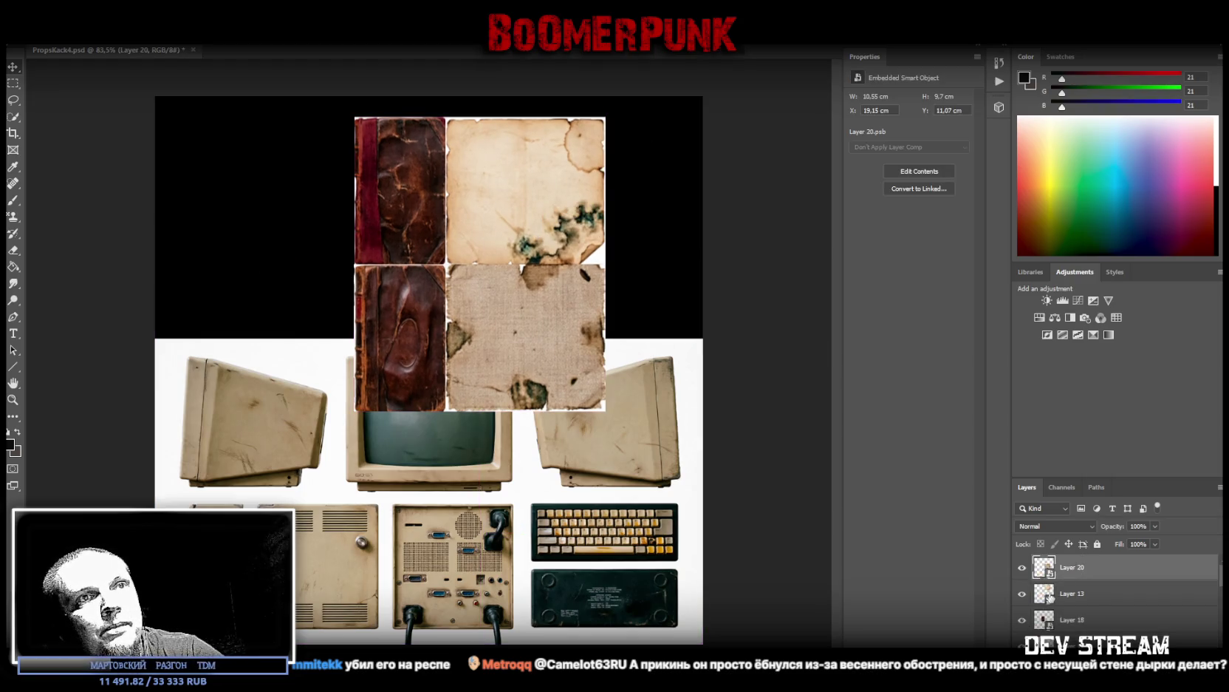
pyautogui.keyDown('shift'); pyautogui.click(1144, 593); pyautogui.keyUp('shift')
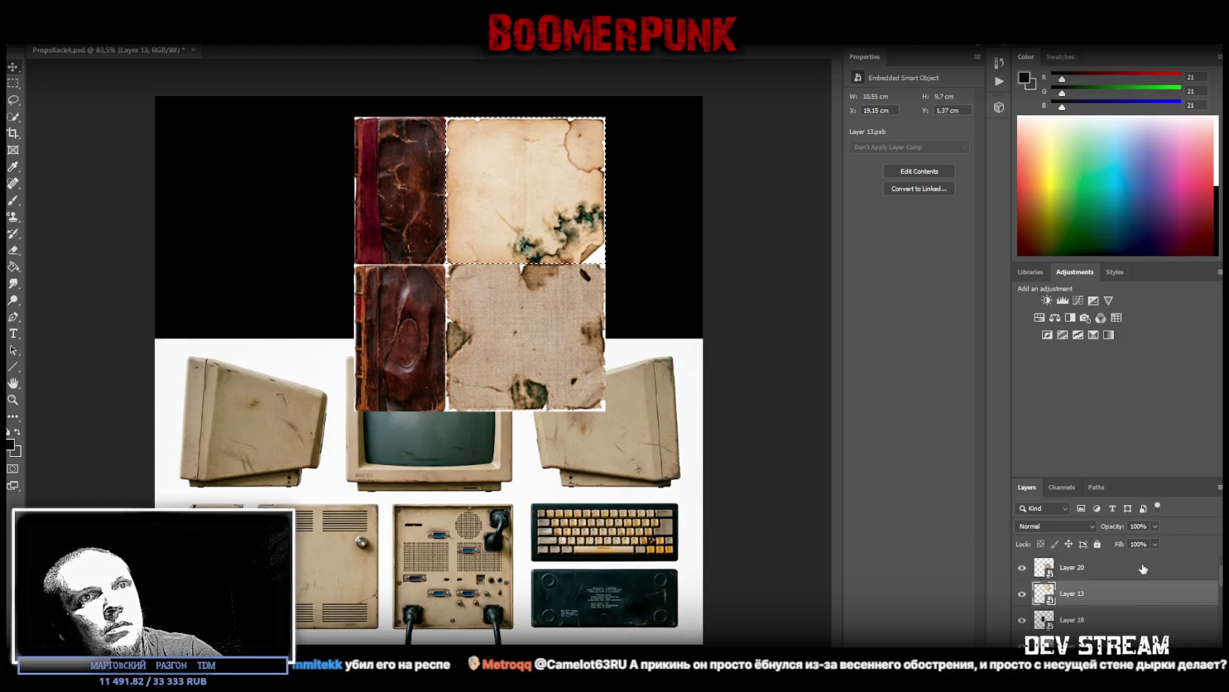
pyautogui.moveTo(497, 182); pyautogui.dragTo(252, 184)
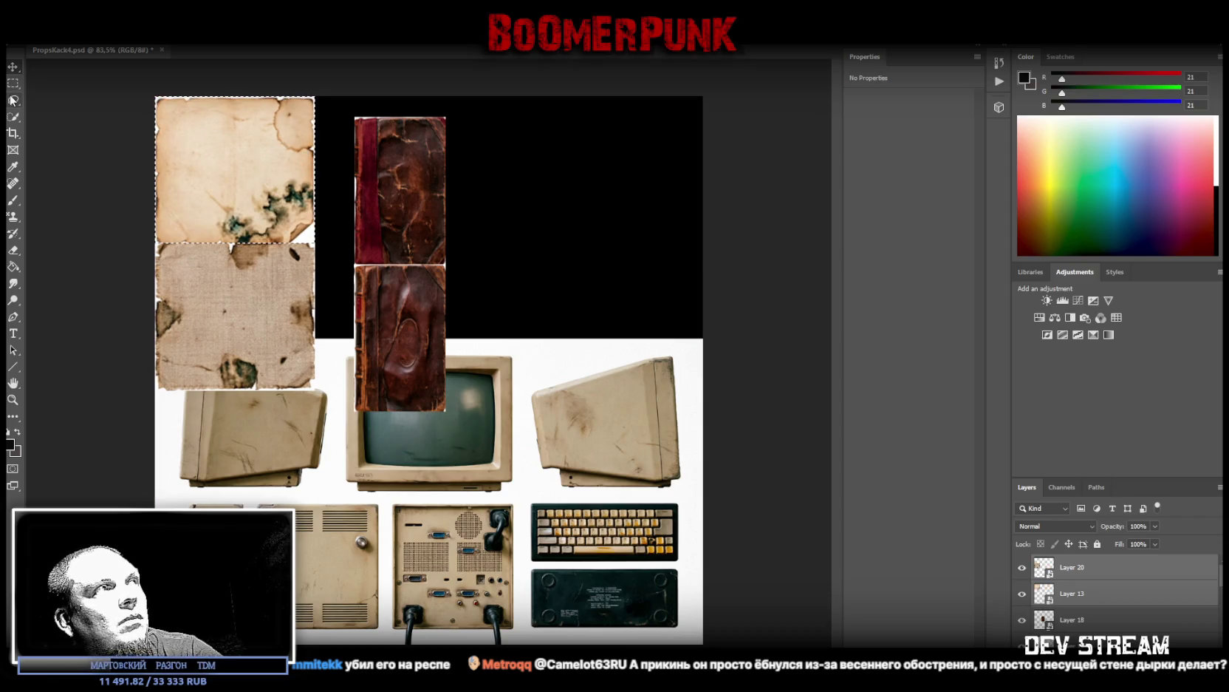
pyautogui.click(523, 292)
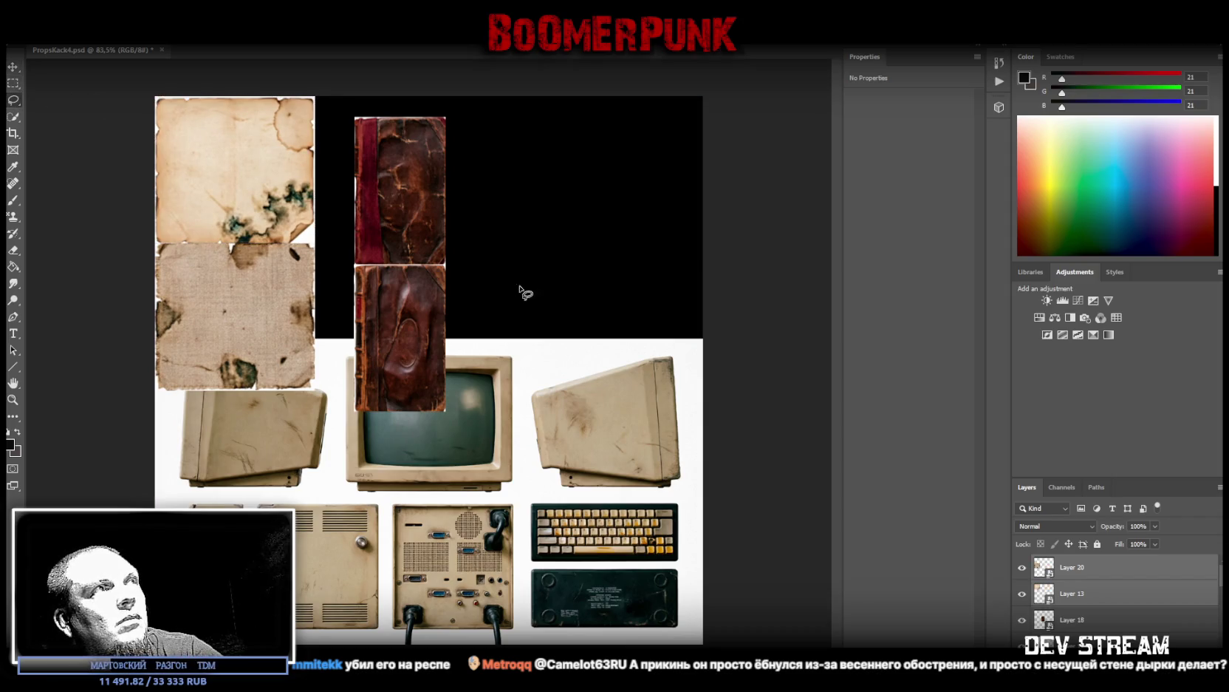
# Step: Nudge the leather book against the papers and place the right paper beside it
pyautogui.click(1071, 619)
pyautogui.moveTo(392, 210); pyautogui.dragTo(359, 189)
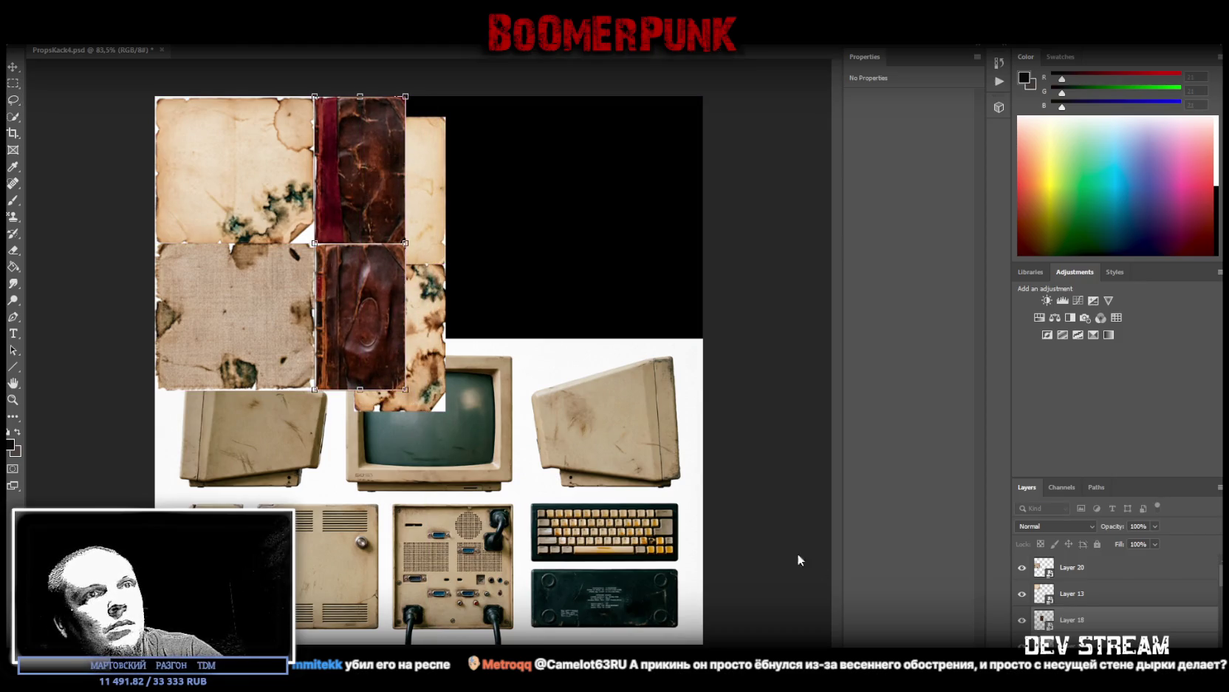
pyautogui.click(440, 277)
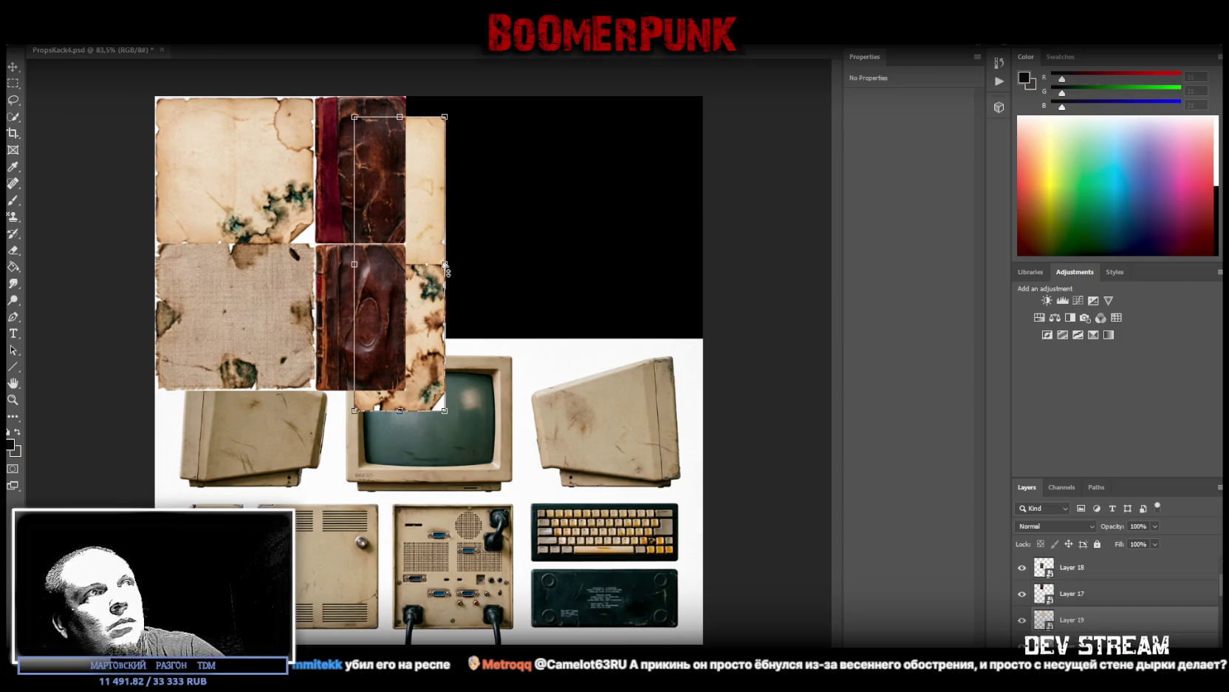
pyautogui.moveTo(446, 267); pyautogui.dragTo(475, 246)
# Step: Select Layers 16, 19 and 14 and shift them right along the top row
pyautogui.scroll(-2, 1085, 595)
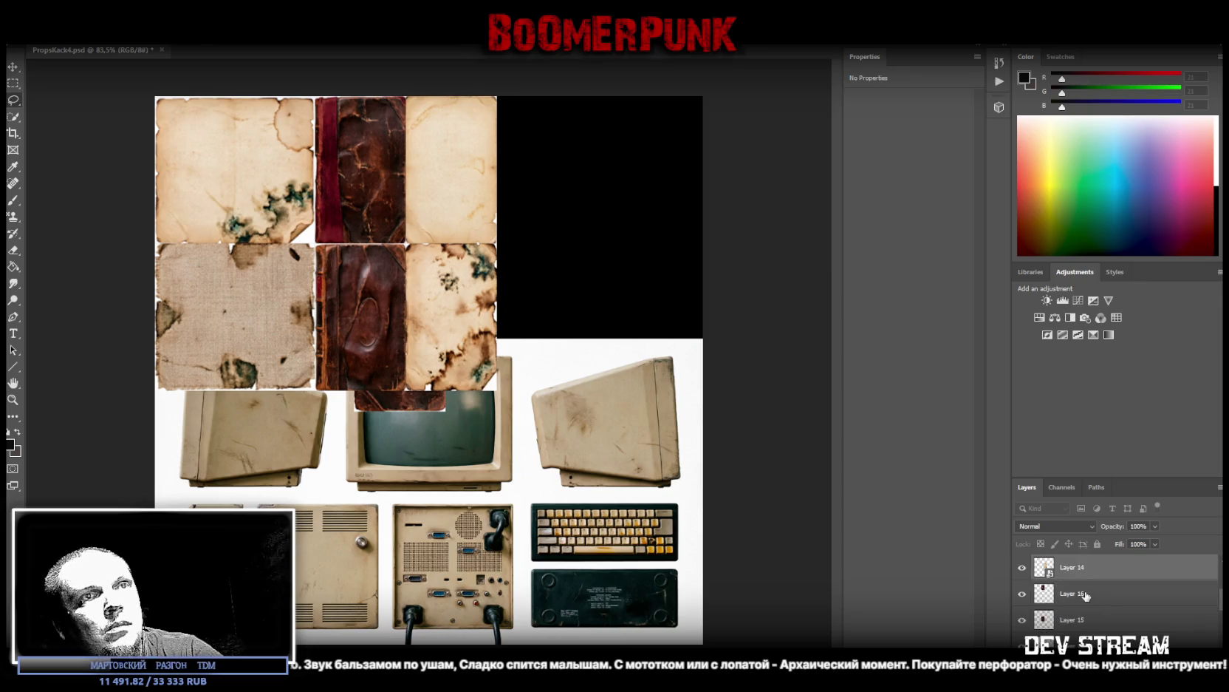
pyautogui.click(1085, 596)
pyautogui.scroll(2, 1086, 591)
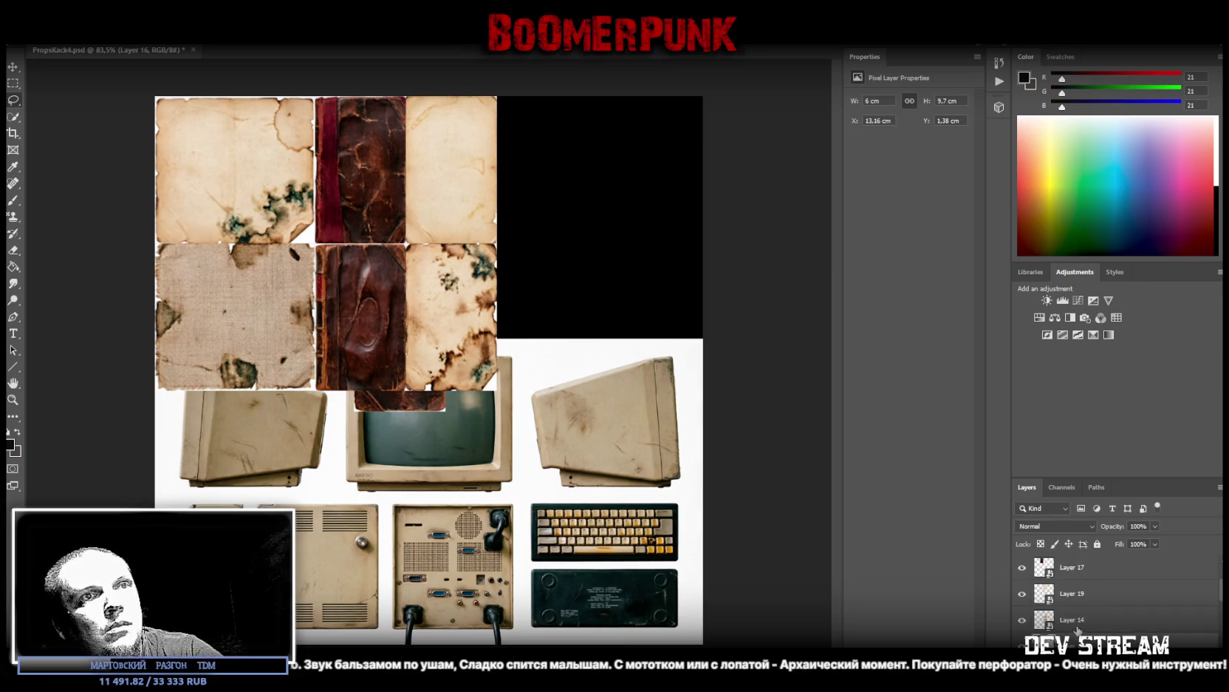
pyautogui.keyDown('shift'); pyautogui.click(1082, 604); pyautogui.keyUp('shift')
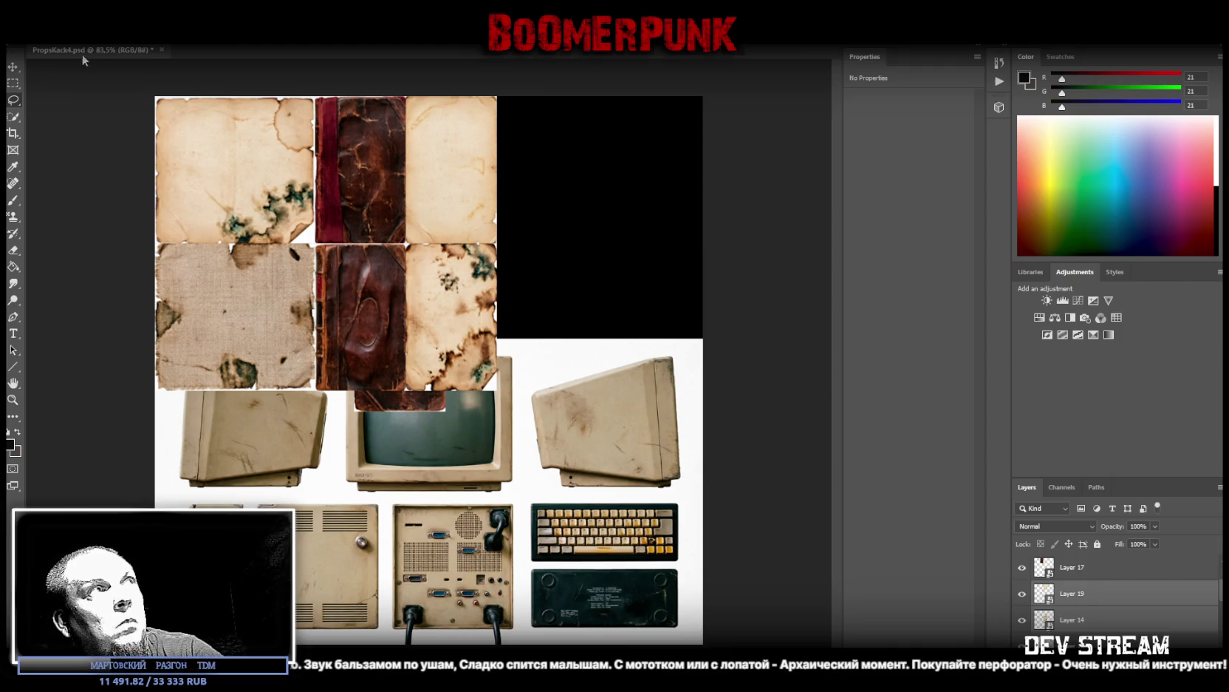
pyautogui.click(14, 68)
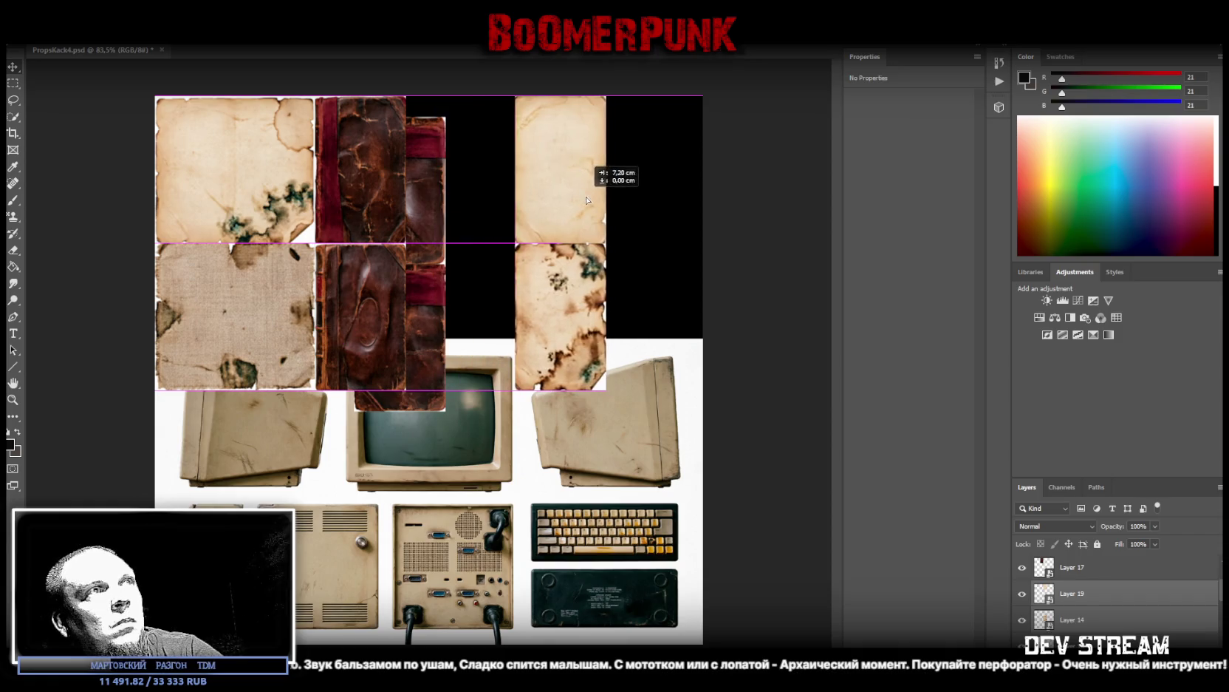
pyautogui.moveTo(477, 204); pyautogui.dragTo(598, 205)
# Step: Place the second leather strip beside the first and slide the stained papers flush against them
pyautogui.scroll(-1, 1138, 616)
pyautogui.click(1074, 621)
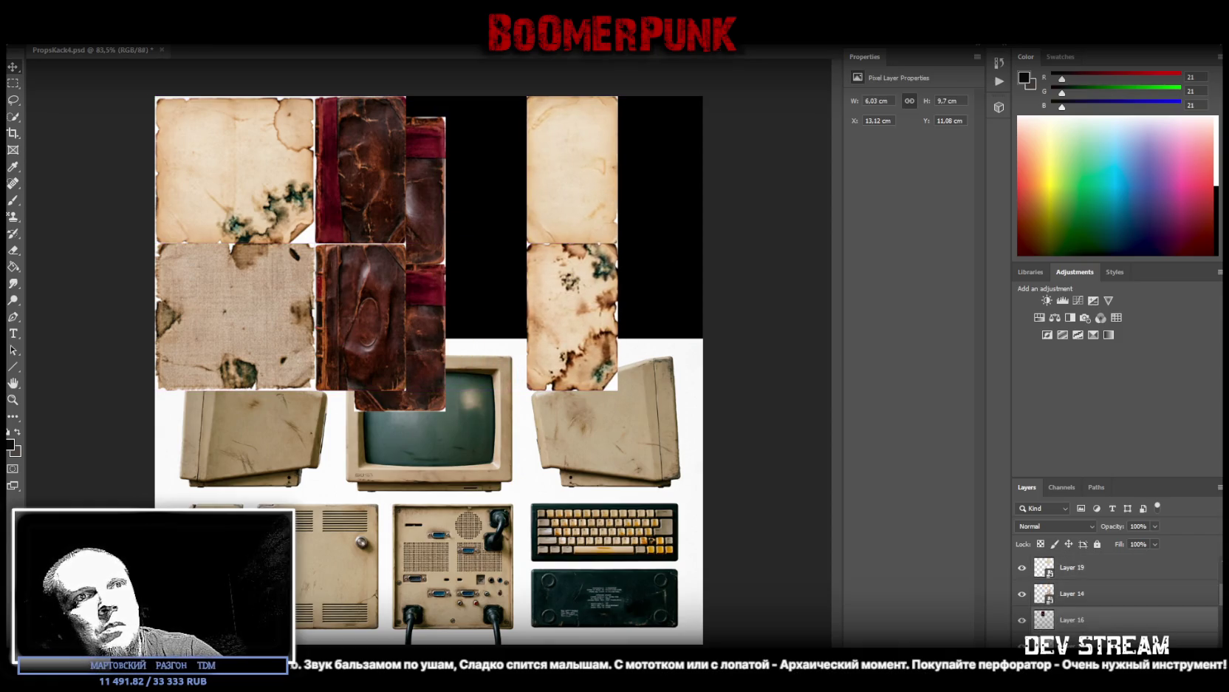
pyautogui.moveTo(434, 235); pyautogui.dragTo(487, 214)
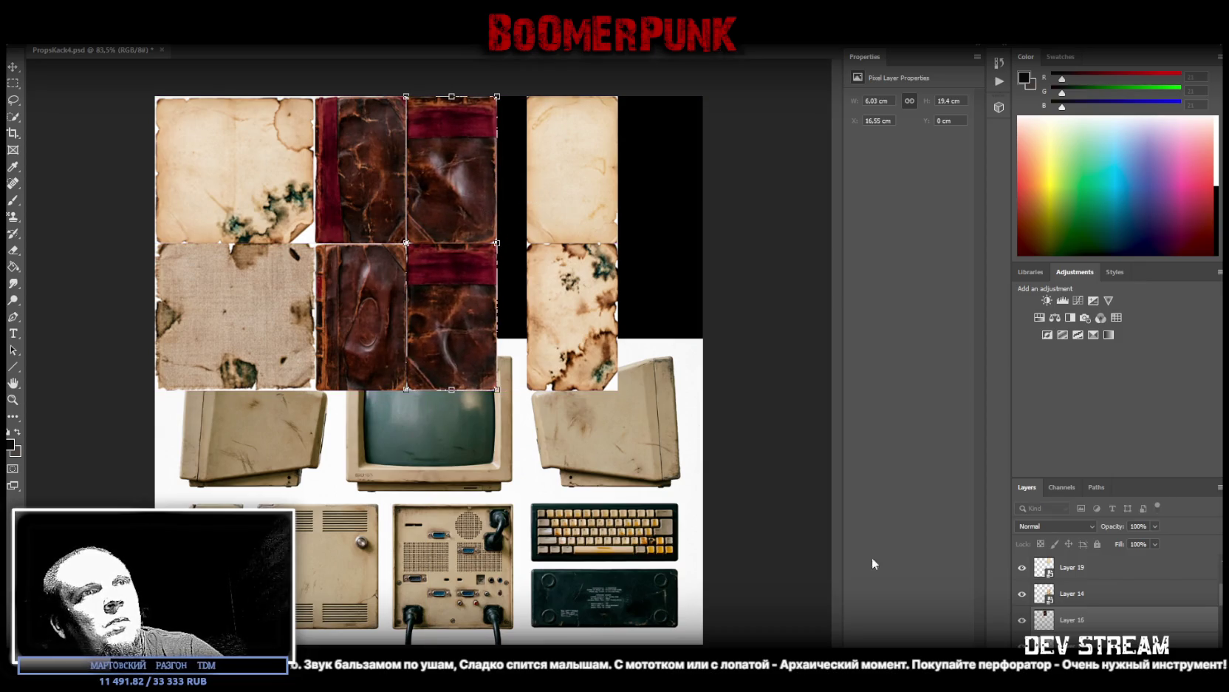
pyautogui.click(1095, 602)
pyautogui.keyDown('shift'); pyautogui.click(1079, 567); pyautogui.keyUp('shift')
pyautogui.moveTo(549, 293); pyautogui.dragTo(520, 292)
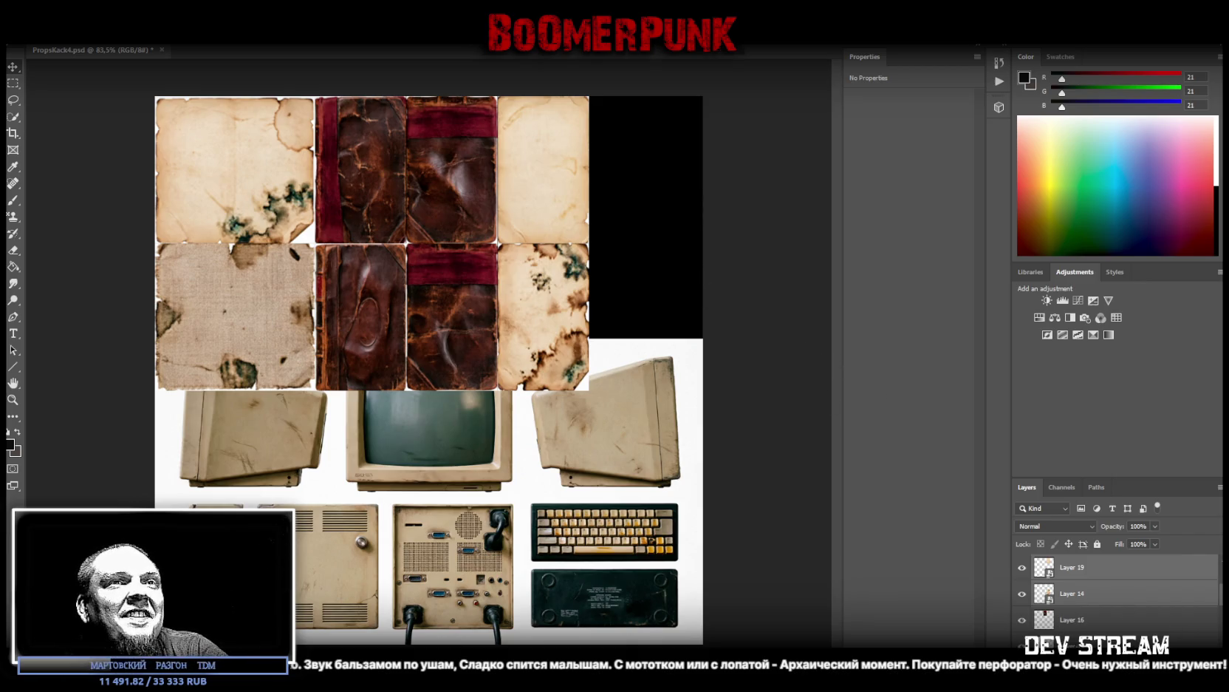
pyautogui.click(443, 311)
pyautogui.hotkey('ctrl', 't')
# Step: Flip the third-column leather strip (Layer 15) vertically so its red band is at the bottom
pyautogui.rightClick(441, 295)
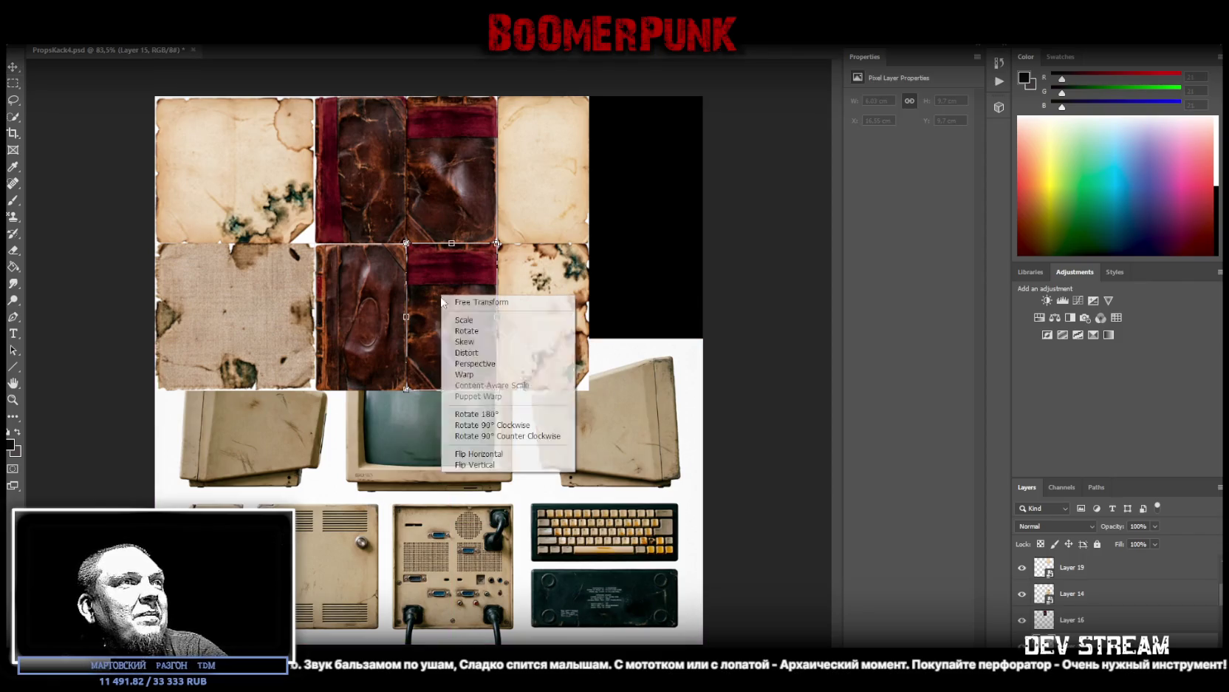
pyautogui.click(489, 464)
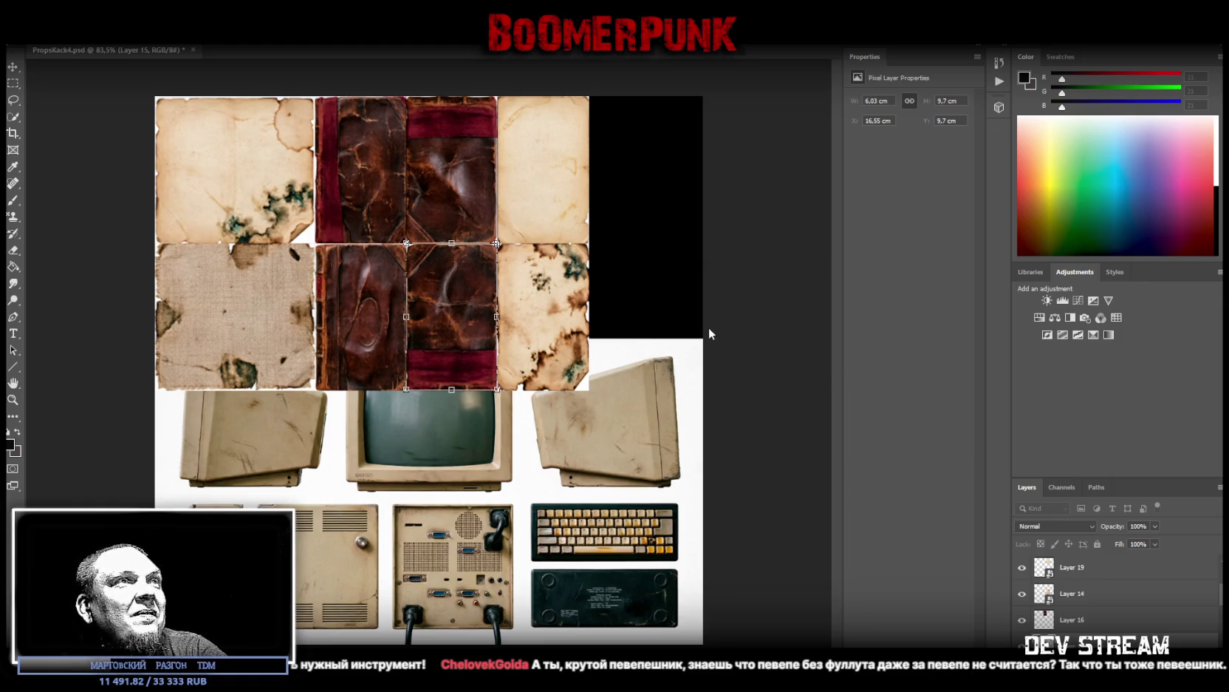
pyautogui.press('Return')
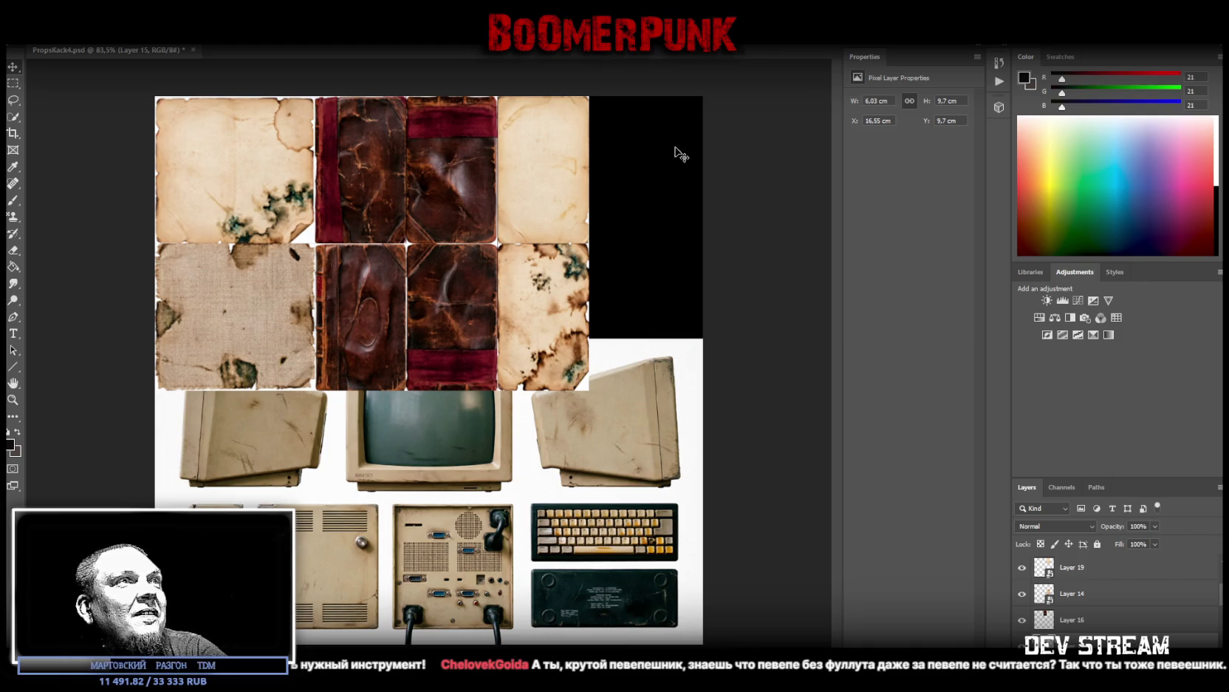
pyautogui.scroll(2, 1087, 597)
pyautogui.click(1078, 572)
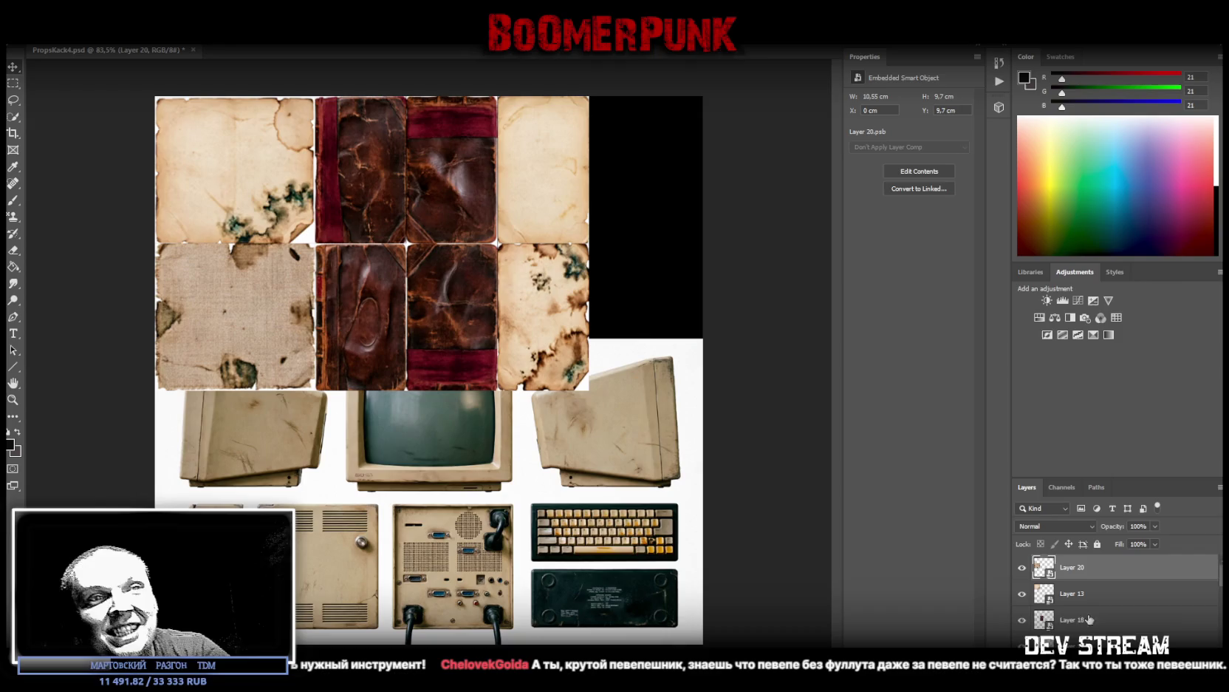
# Step: Convert Layer 16 and Layer 15 each into smart objects
pyautogui.scroll(-2, 1115, 591)
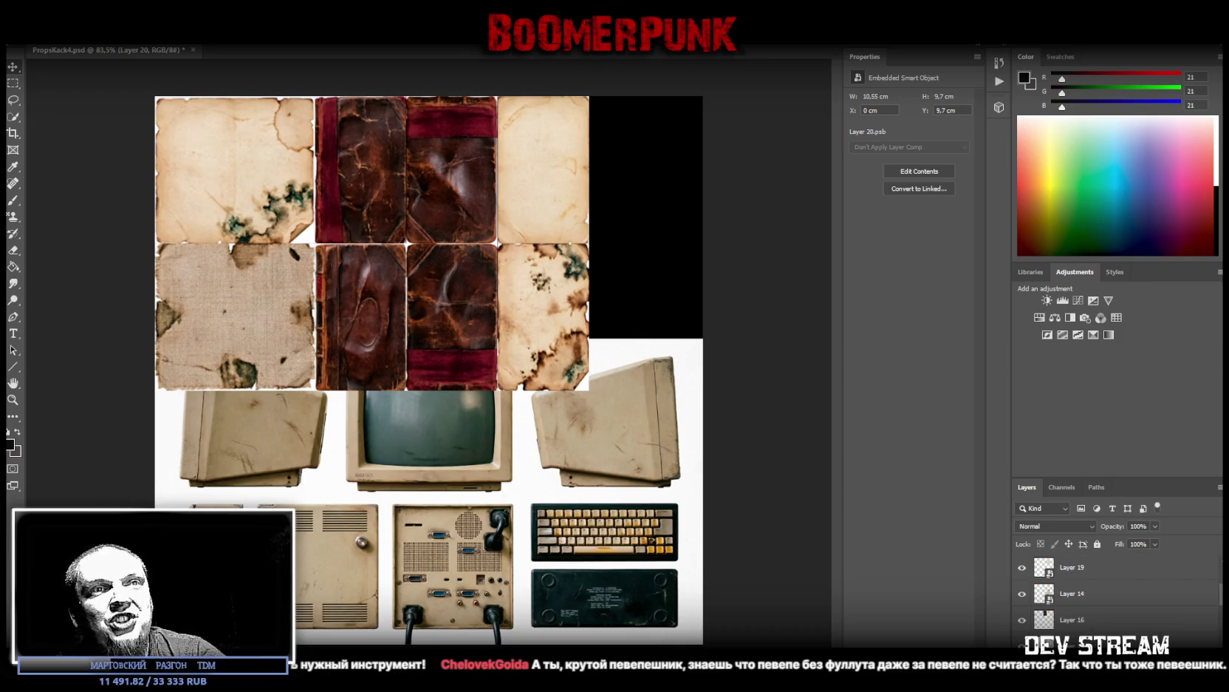
pyautogui.hotkey('ctrl', 'alt', 'a')
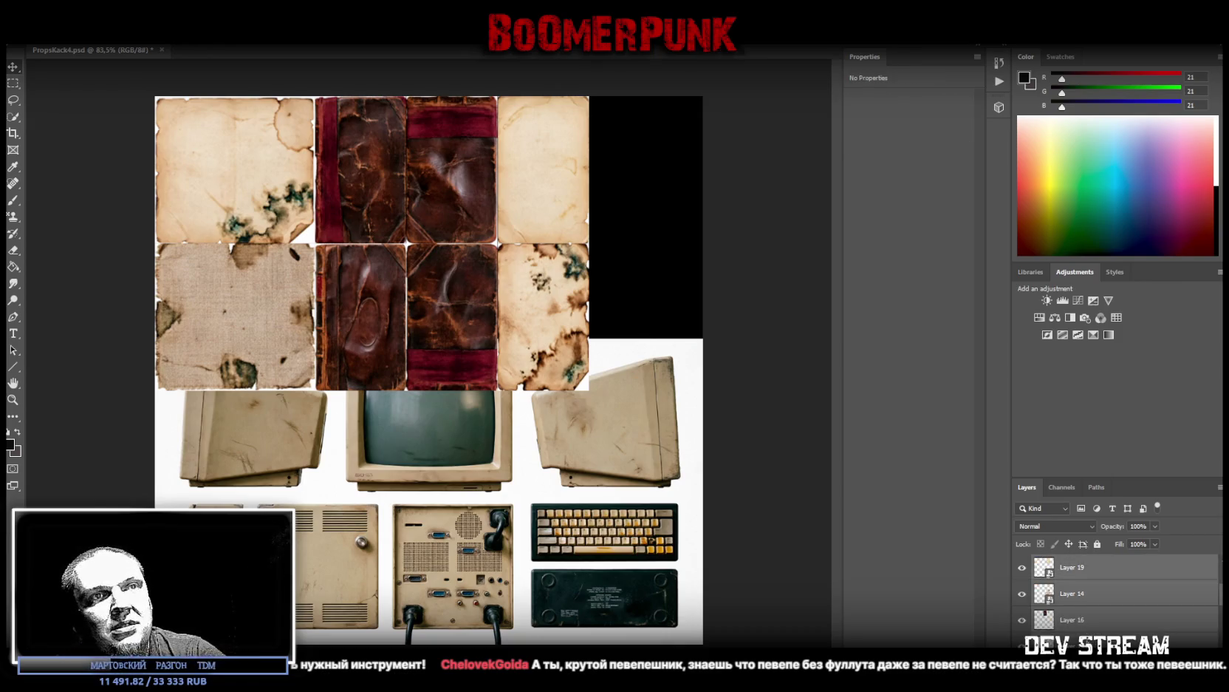
pyautogui.click(1022, 620)
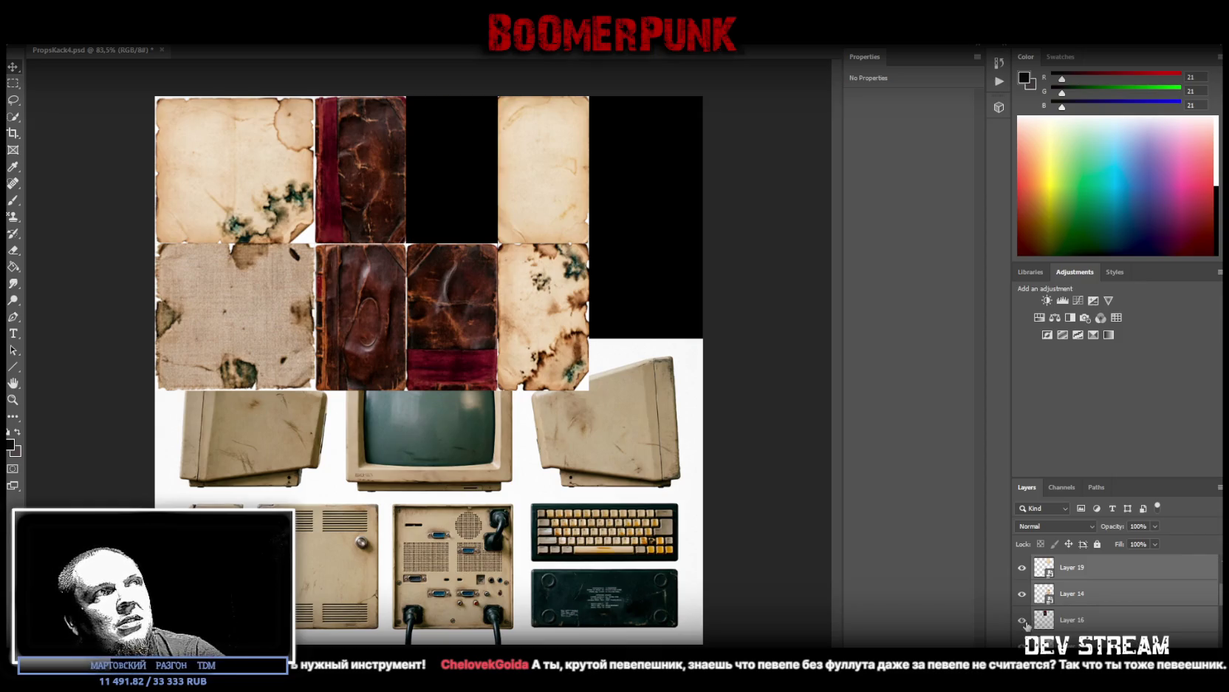
pyautogui.click(1100, 629)
pyautogui.rightClick(1107, 626)
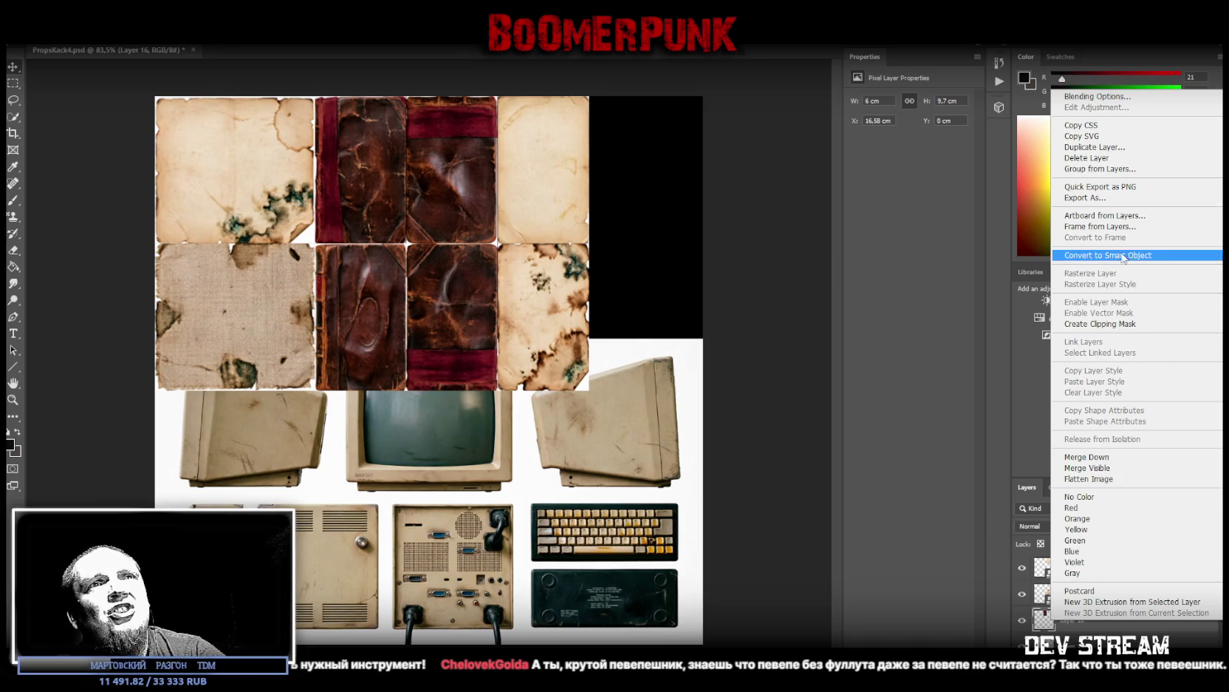
pyautogui.click(1118, 255)
pyautogui.rightClick(1109, 619)
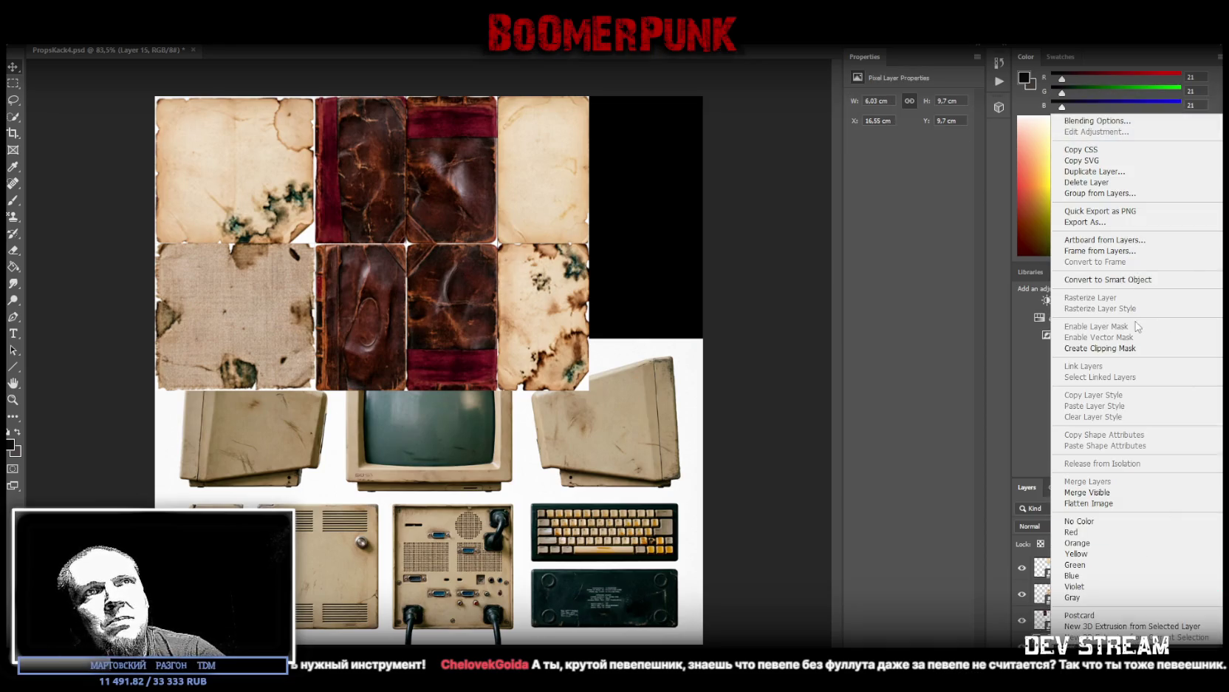
pyautogui.click(1108, 279)
# Step: Select all paper and leather tile layers and combine them into one smart object
pyautogui.scroll(2, 1101, 612)
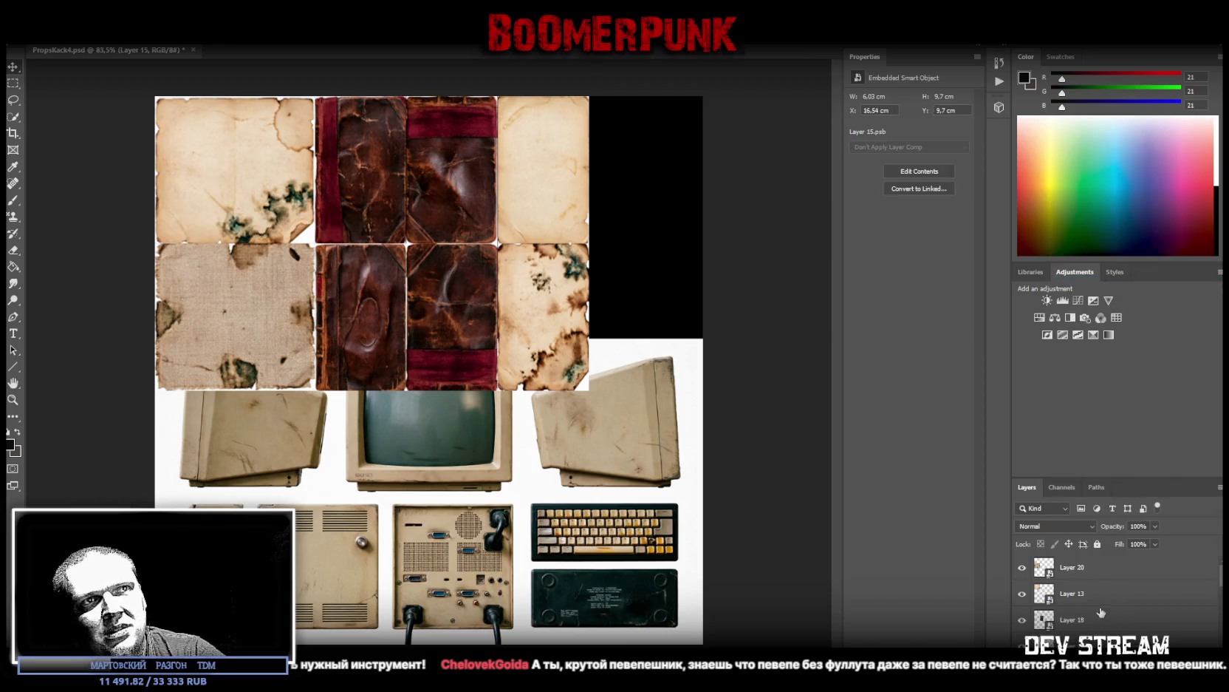
pyautogui.keyDown('shift'); pyautogui.click(1083, 568); pyautogui.keyUp('shift')
pyautogui.rightClick(1083, 569)
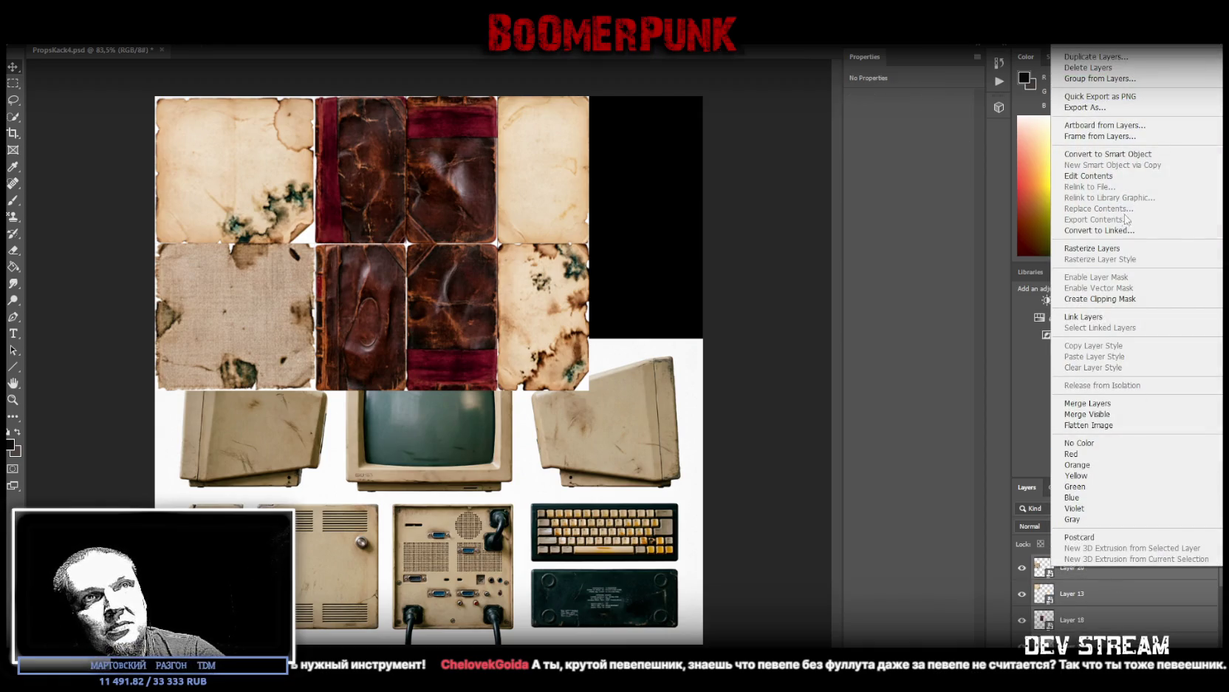
pyautogui.click(1124, 154)
pyautogui.hotkey('ctrl', 't')
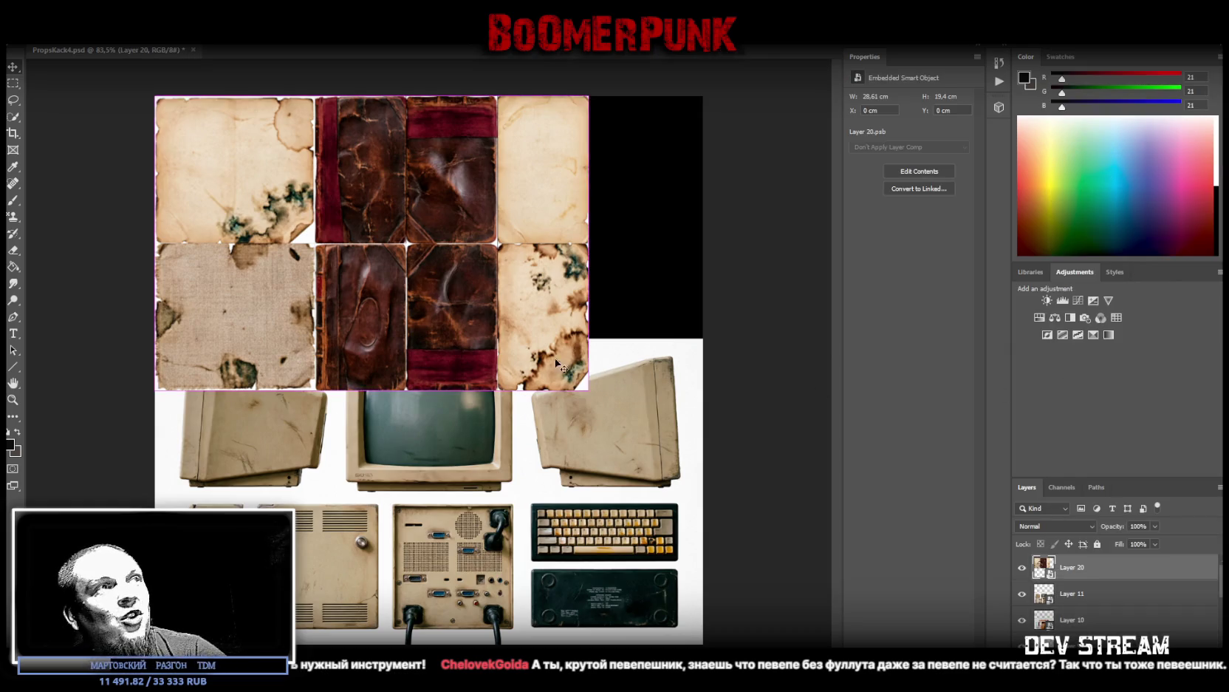
# Step: Scale the tile grid to about 6.84 × 10.05 cm, rotate it 90° counterclockwise, and place it top-left
pyautogui.moveTo(371, 386)
pyautogui.mouseDown()
pyautogui.moveTo(381, 219)
pyautogui.moveTo(245, 185)
pyautogui.mouseUp()
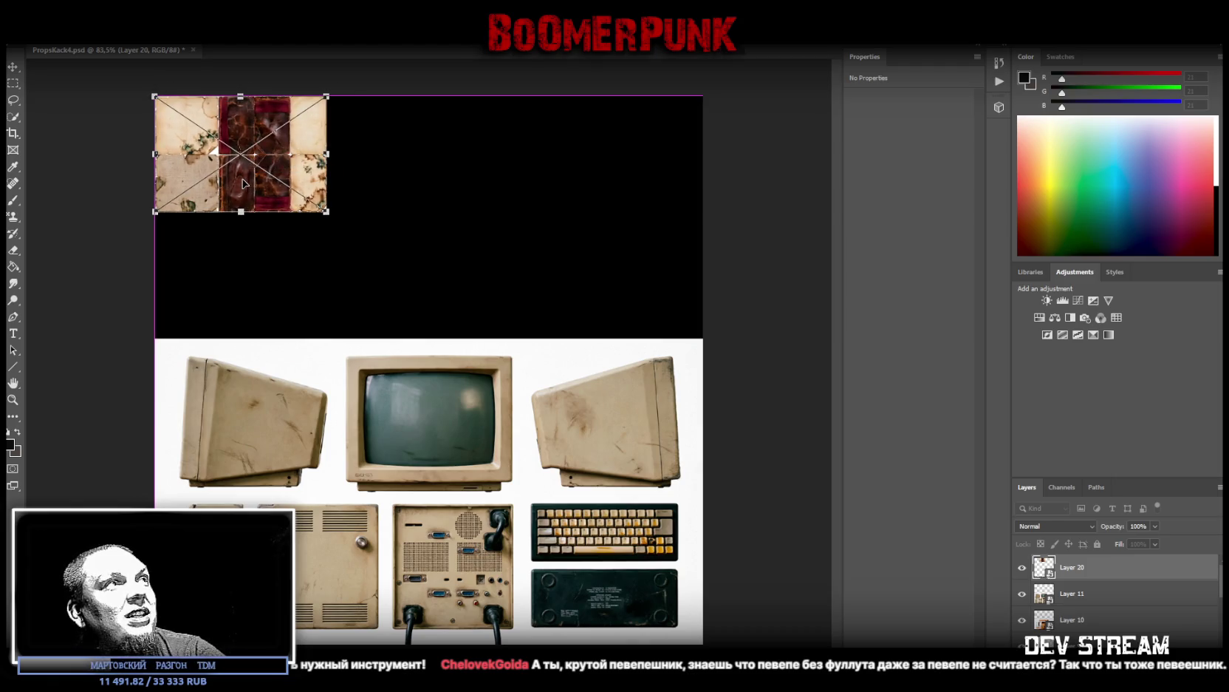
pyautogui.moveTo(248, 189); pyautogui.dragTo(251, 432)
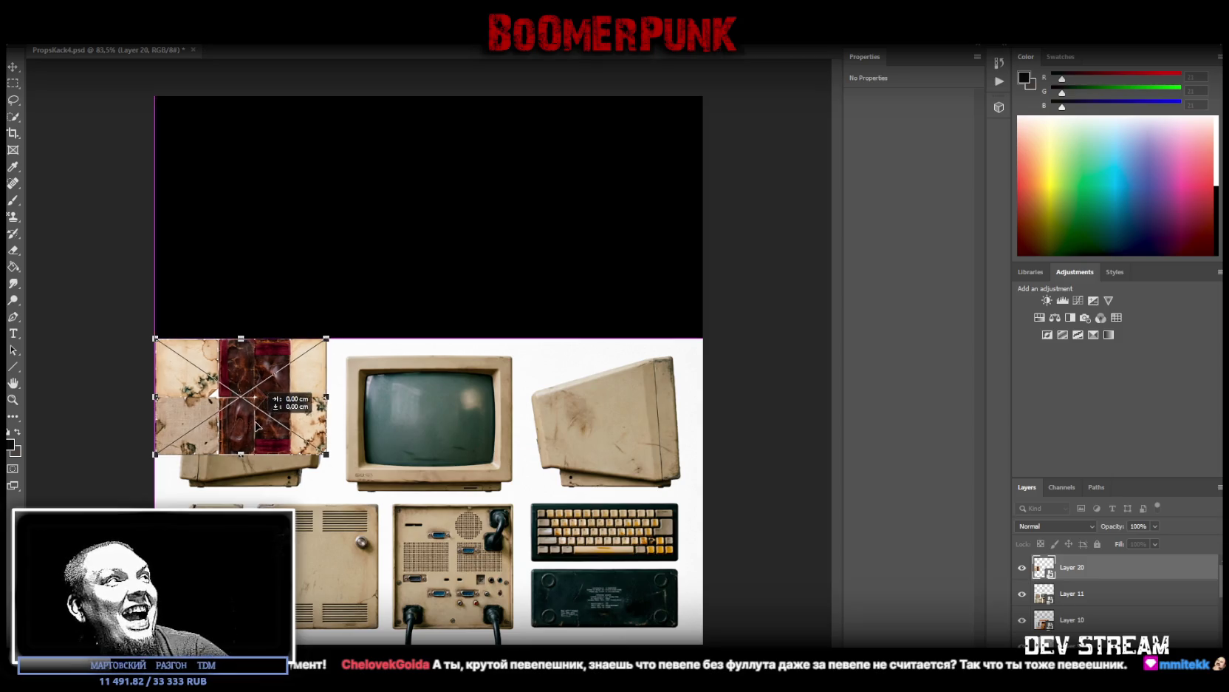
pyautogui.moveTo(242, 454)
pyautogui.mouseDown()
pyautogui.moveTo(242, 490)
pyautogui.moveTo(268, 450)
pyautogui.mouseUp()
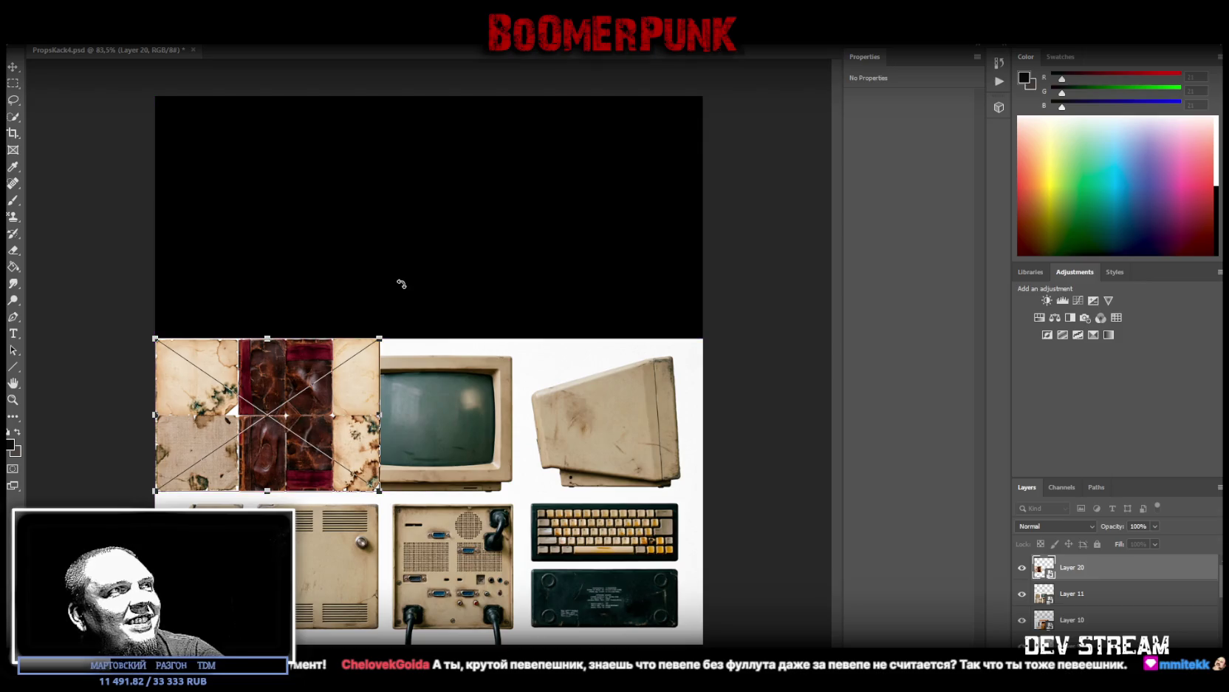
pyautogui.moveTo(424, 294); pyautogui.dragTo(186, 301)
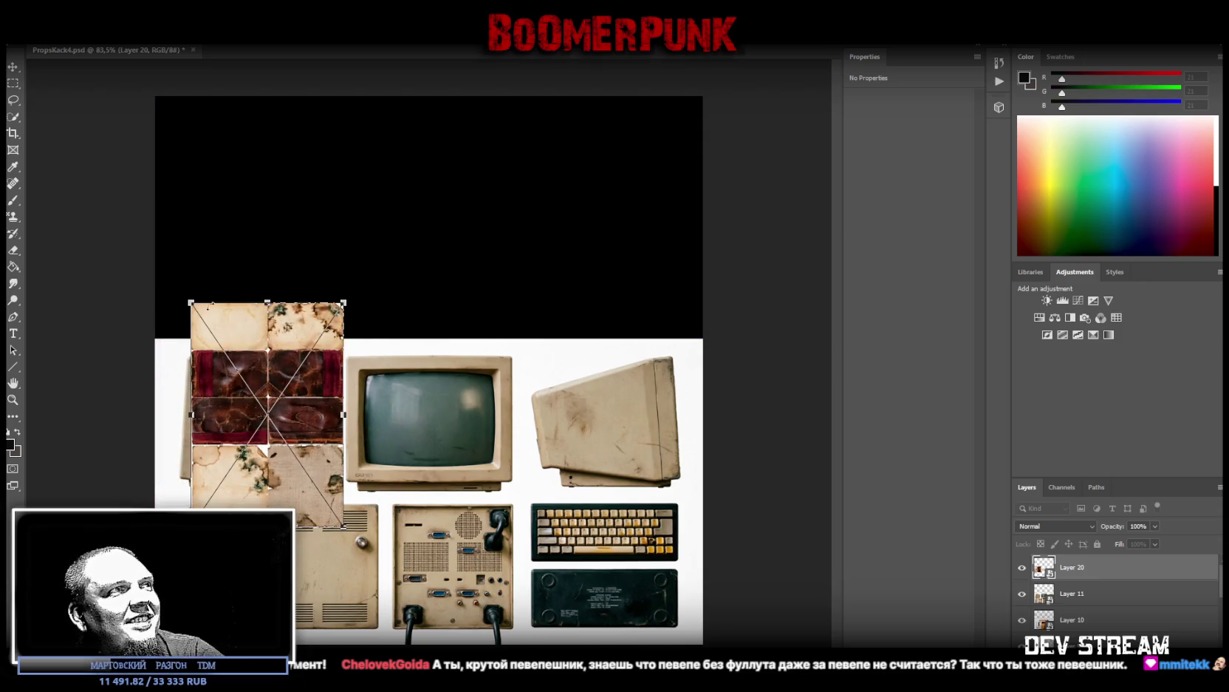
pyautogui.moveTo(283, 333); pyautogui.dragTo(251, 371)
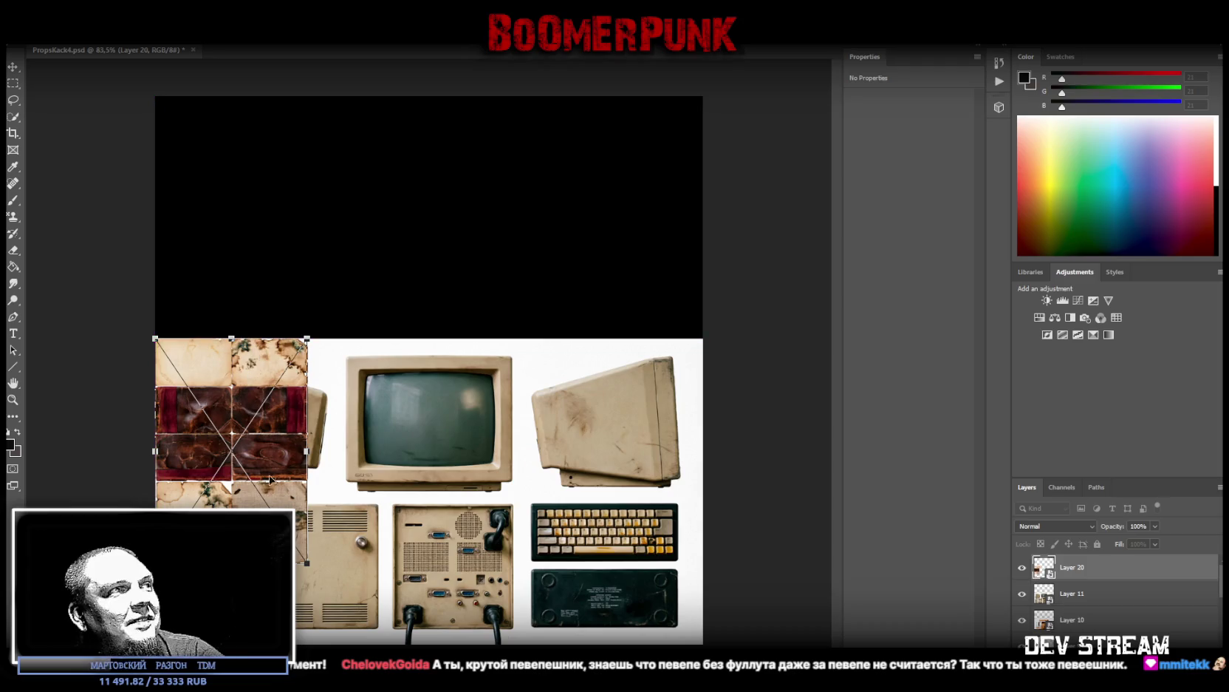
pyautogui.moveTo(231, 563); pyautogui.dragTo(231, 491)
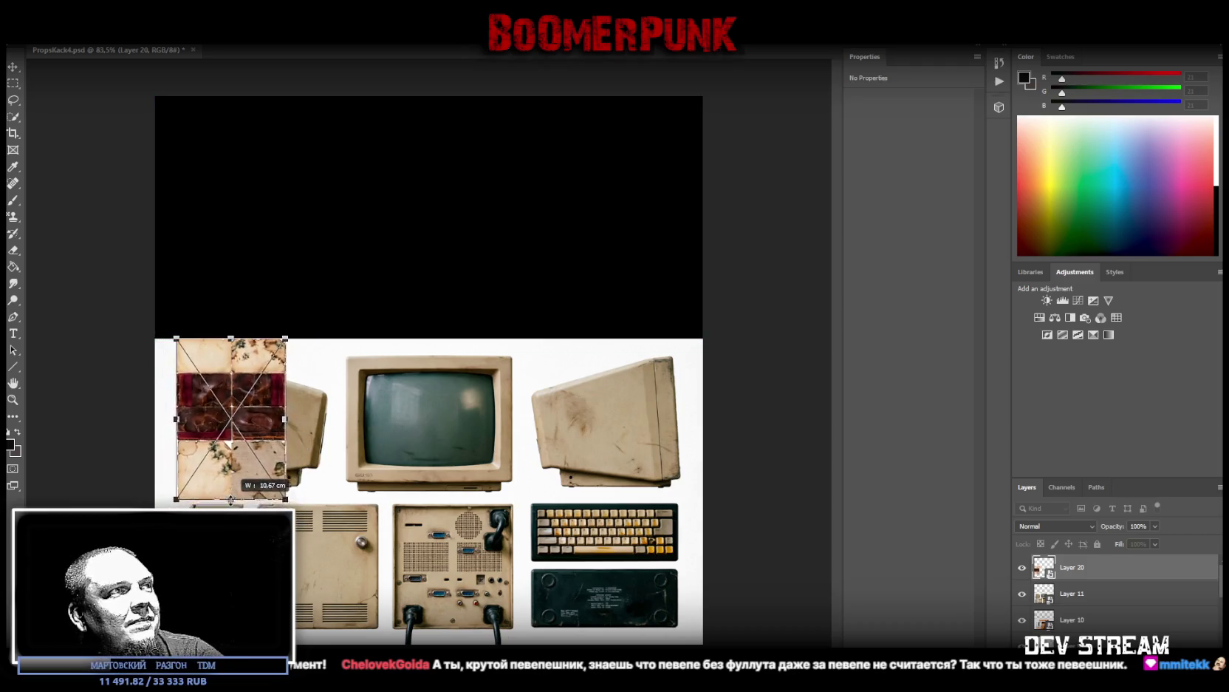
pyautogui.press('Return')
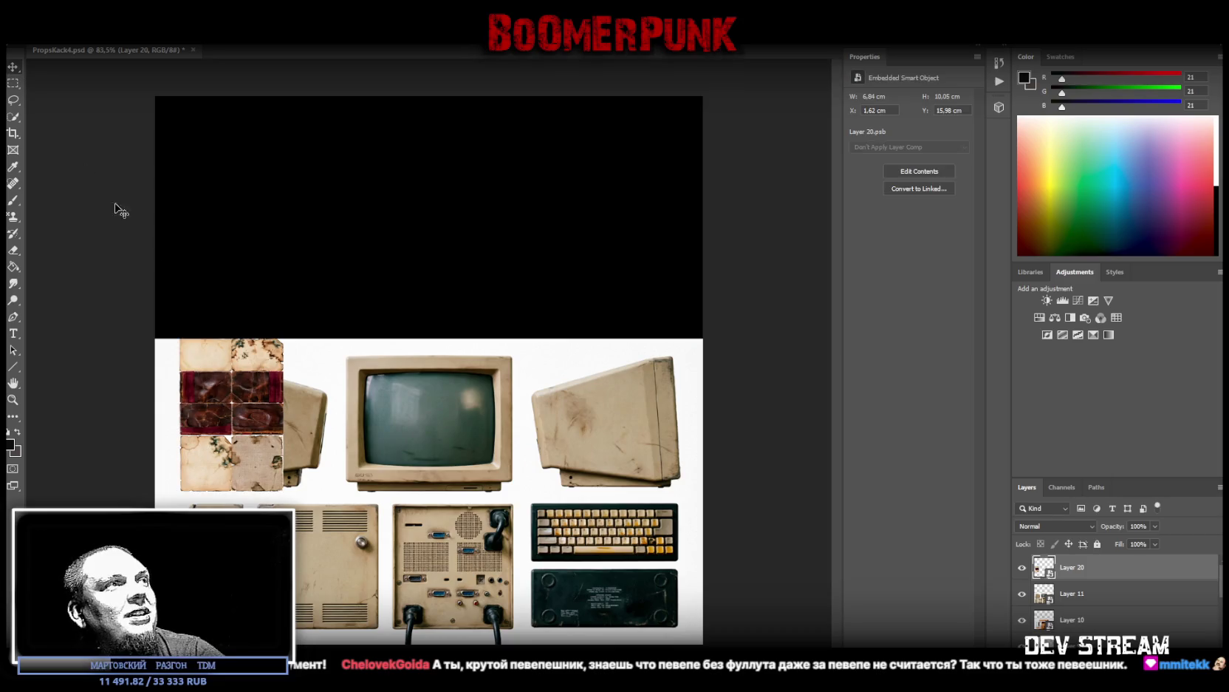
pyautogui.moveTo(257, 389); pyautogui.dragTo(252, 122)
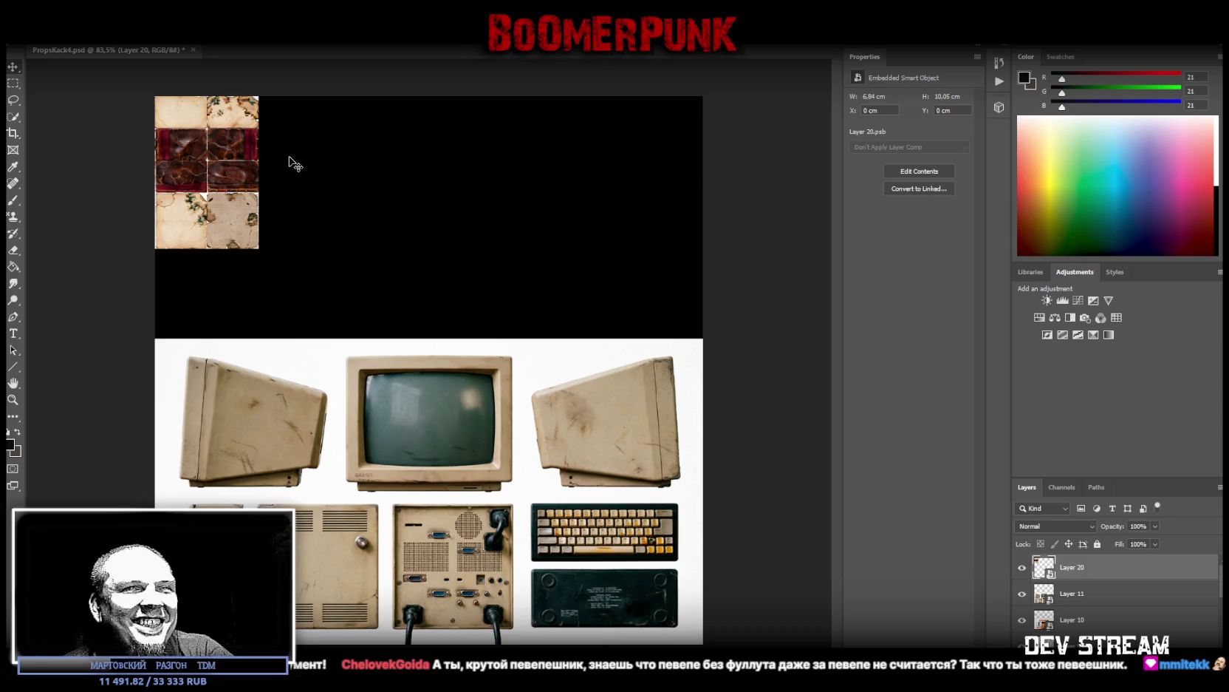
pyautogui.click(1086, 596)
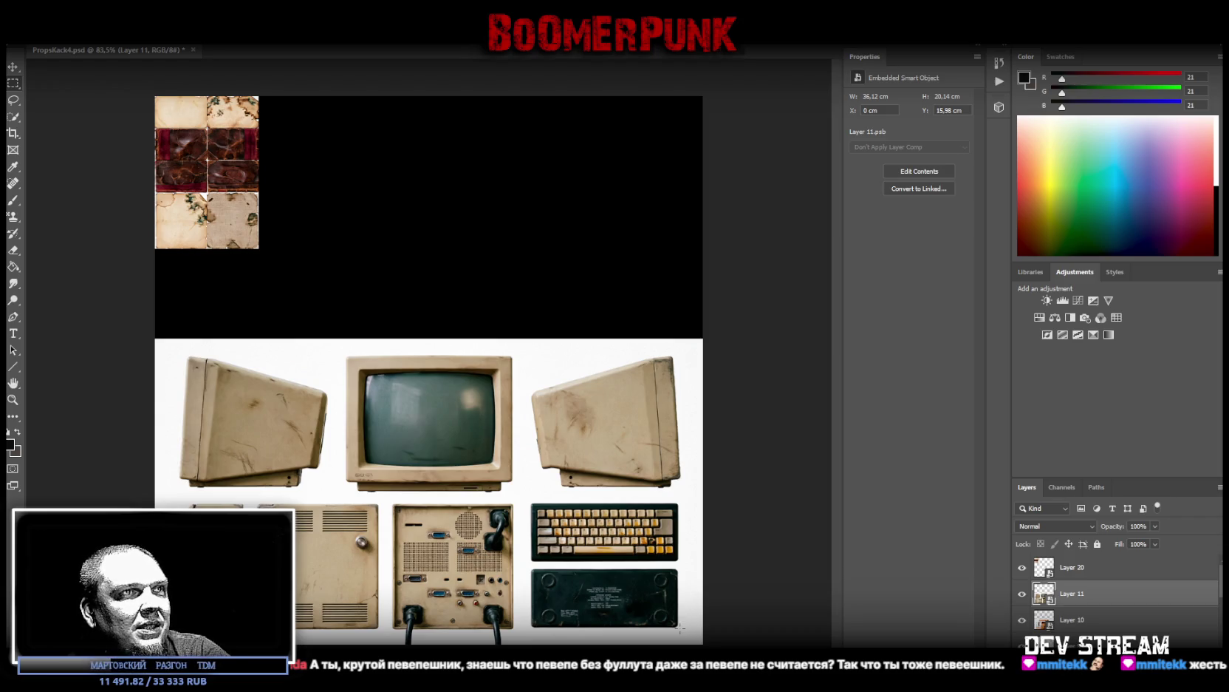
# Step: Copy the computer photo area from Layer 11 onto new Layer 21 and hide Layer 11
pyautogui.moveTo(680, 627)
pyautogui.mouseDown()
pyautogui.moveTo(319, 353)
pyautogui.moveTo(176, 353)
pyautogui.mouseUp()
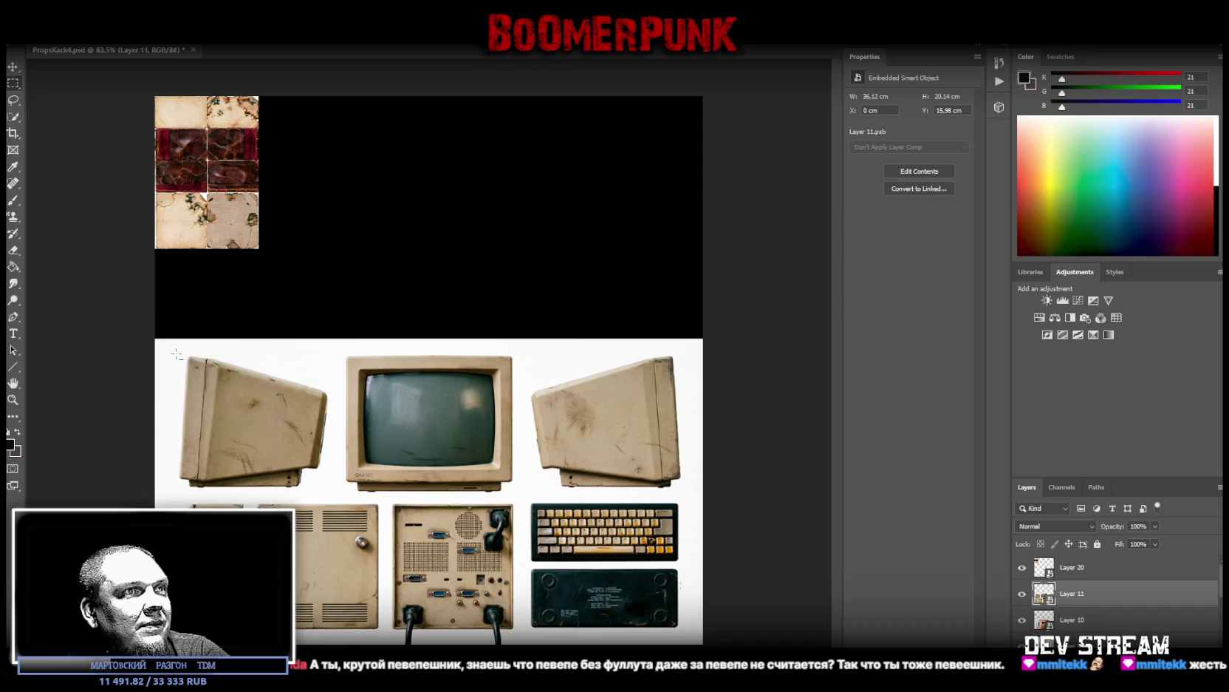
pyautogui.rightClick(342, 450)
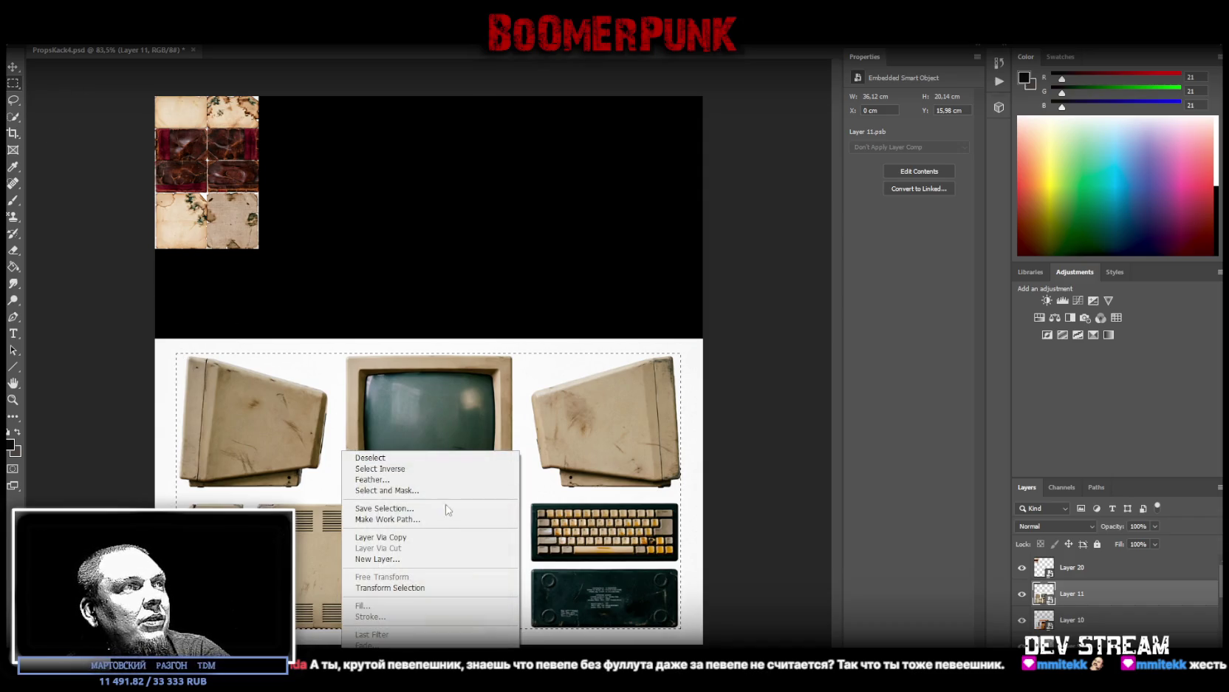
pyautogui.click(405, 538)
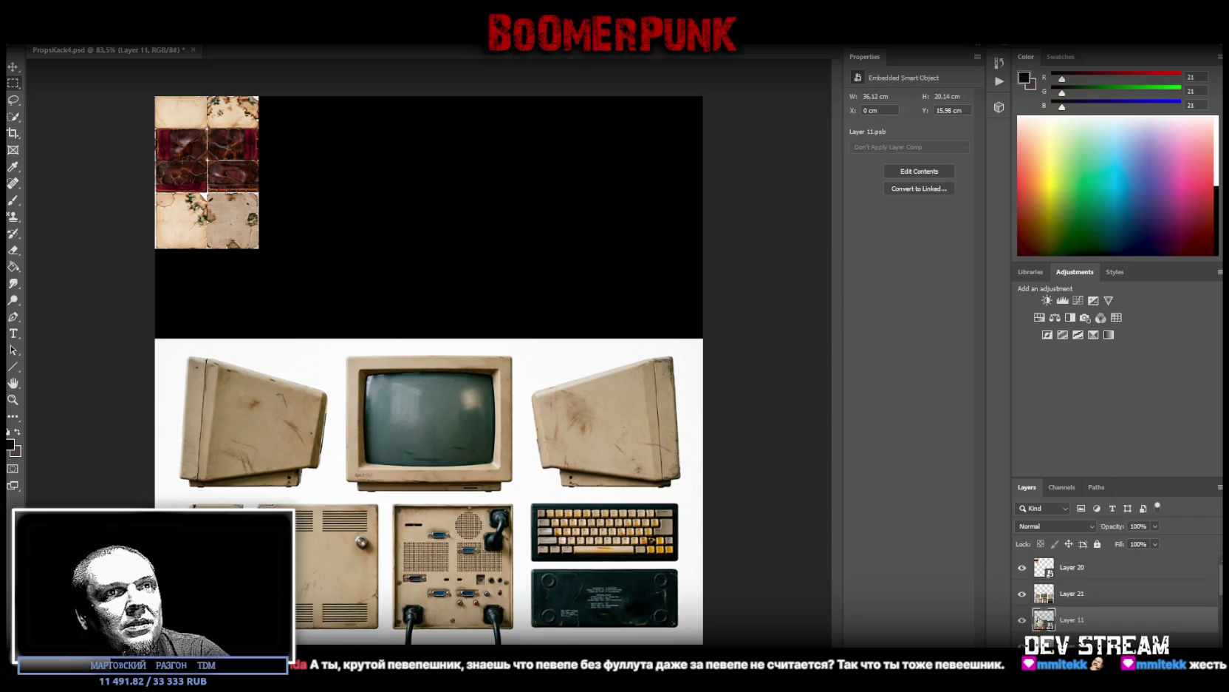
pyautogui.click(1022, 621)
pyautogui.click(1078, 594)
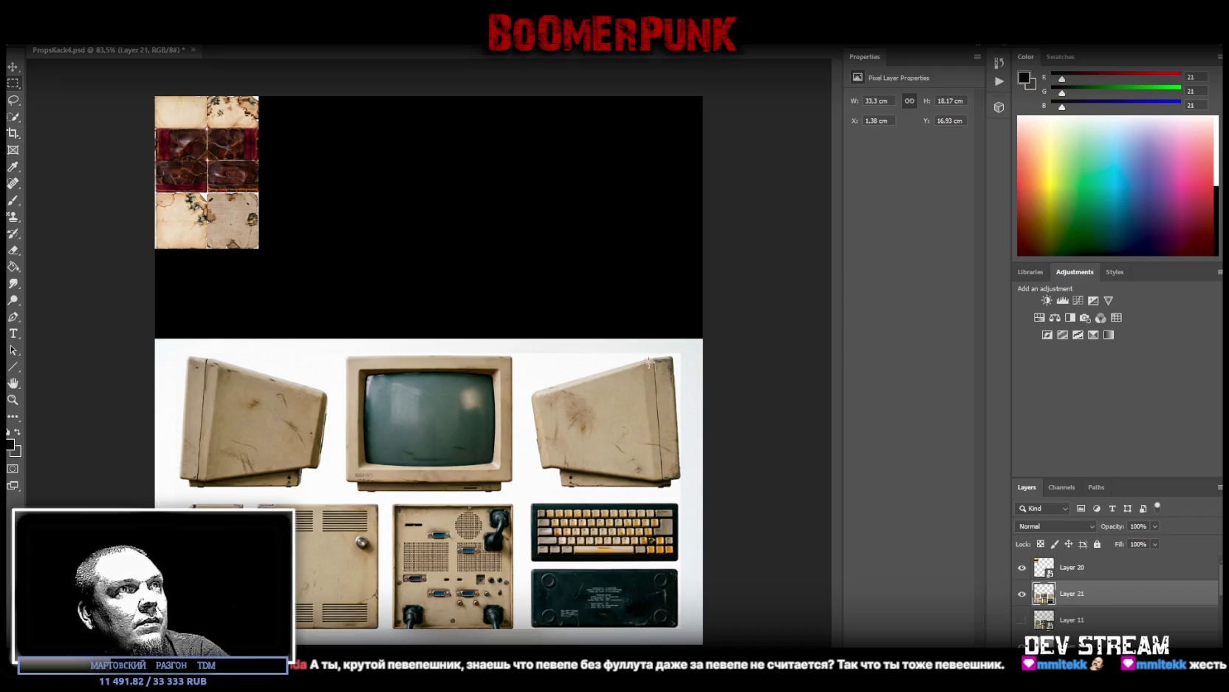
pyautogui.moveTo(526, 353); pyautogui.dragTo(693, 494)
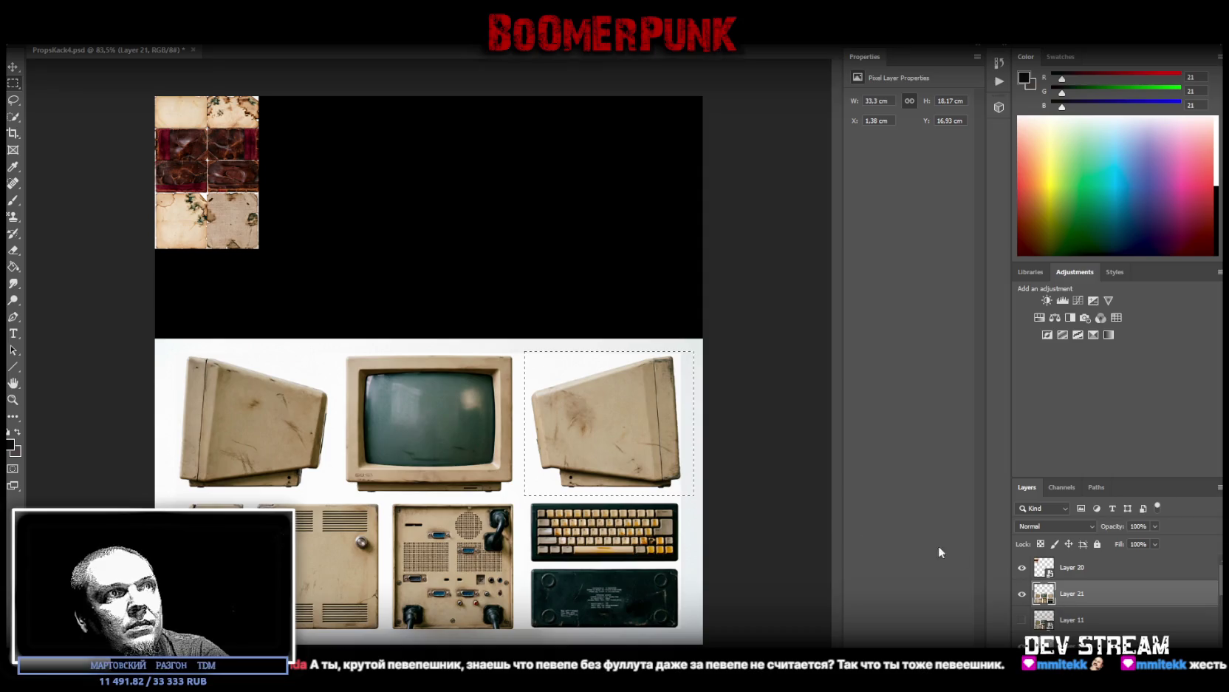
# Step: Cut the marquee-selected right-hand monitor onto its own new layer
pyautogui.rightClick(1044, 594)
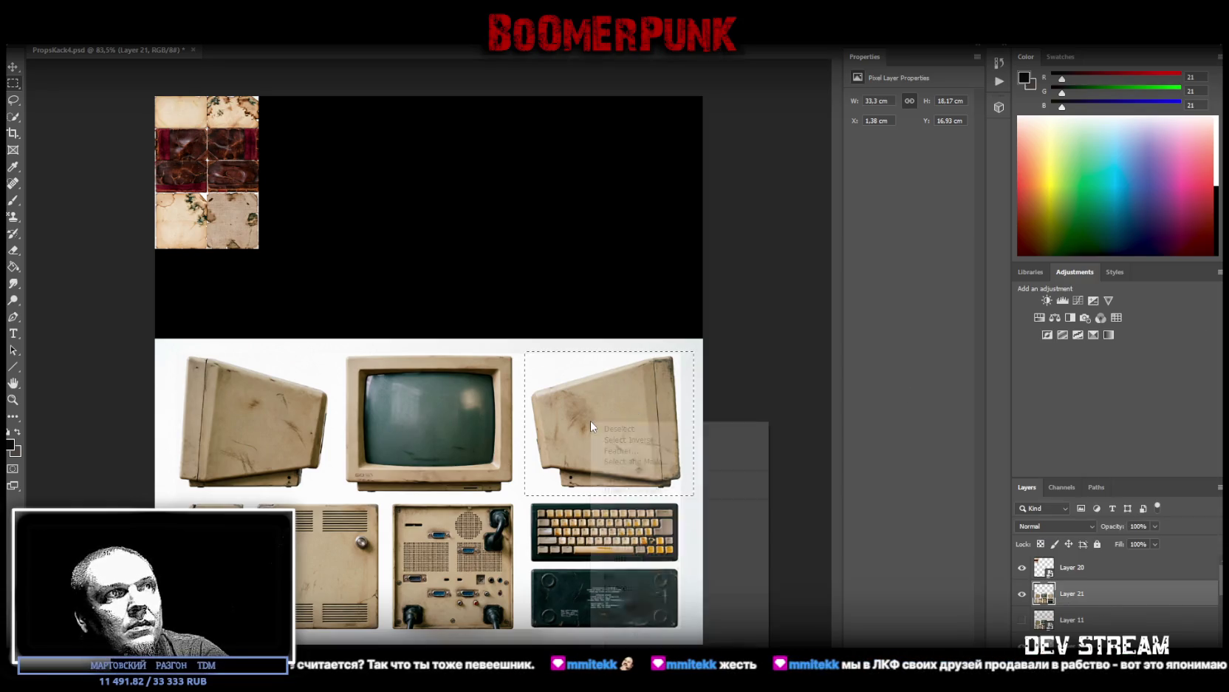
pyautogui.rightClick(591, 421)
pyautogui.click(663, 519)
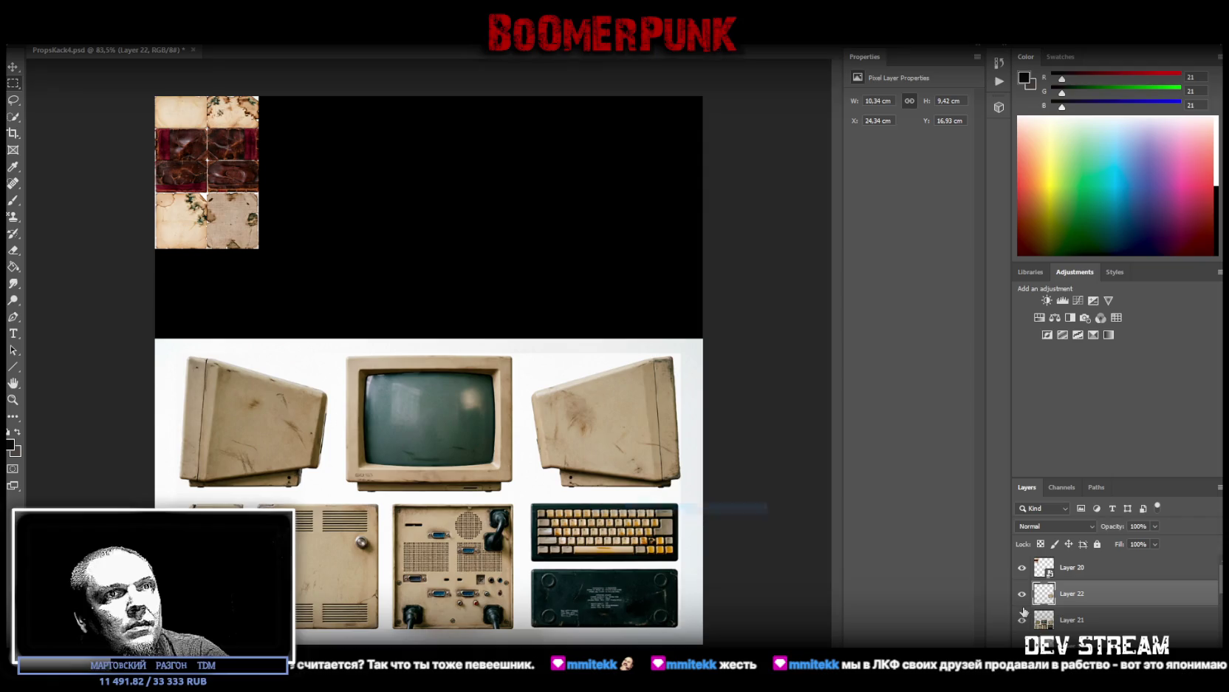
# Step: Convert the monitor layer, Layer 22, to a smart object and tilt it slightly clockwise
pyautogui.rightClick(1043, 595)
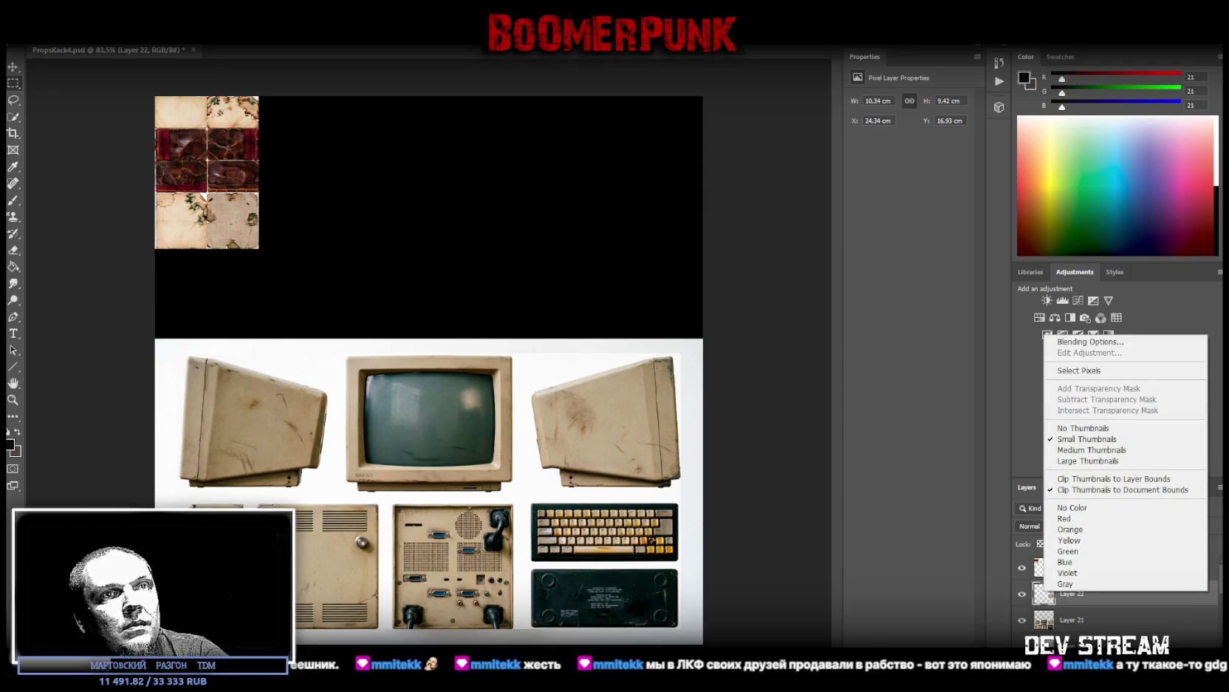
pyautogui.click(1165, 604)
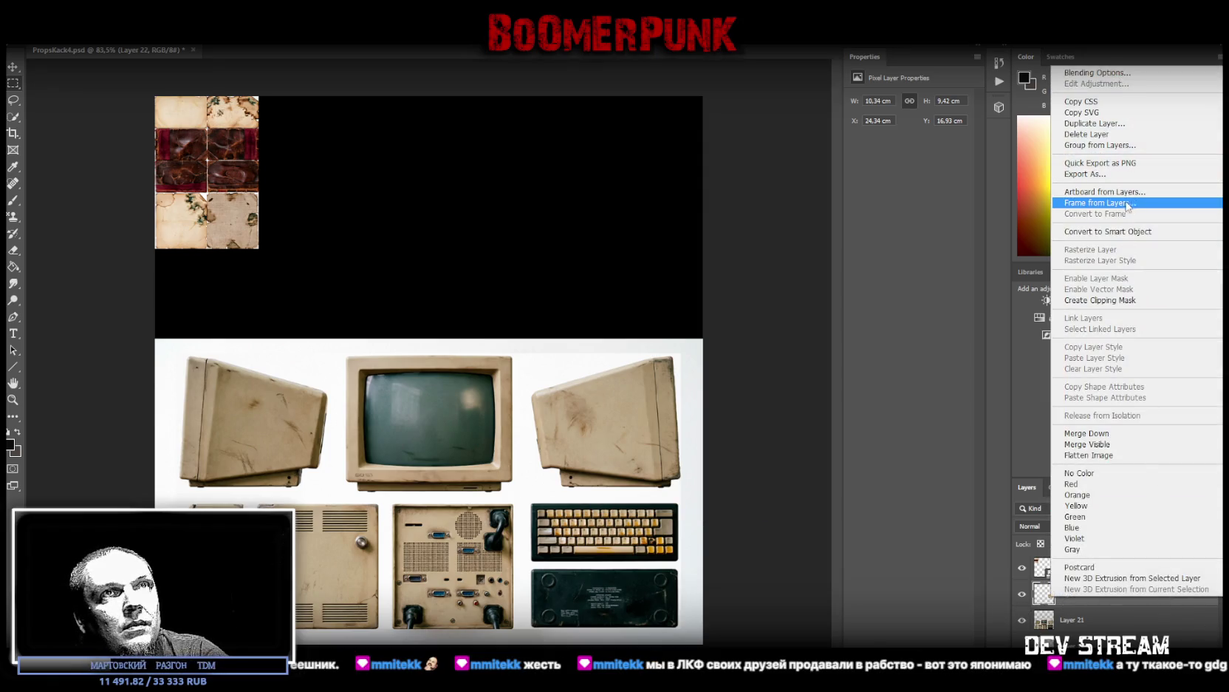
pyautogui.click(1107, 231)
pyautogui.hotkey('ctrl', 't')
pyautogui.moveTo(631, 301); pyautogui.dragTo(642, 307)
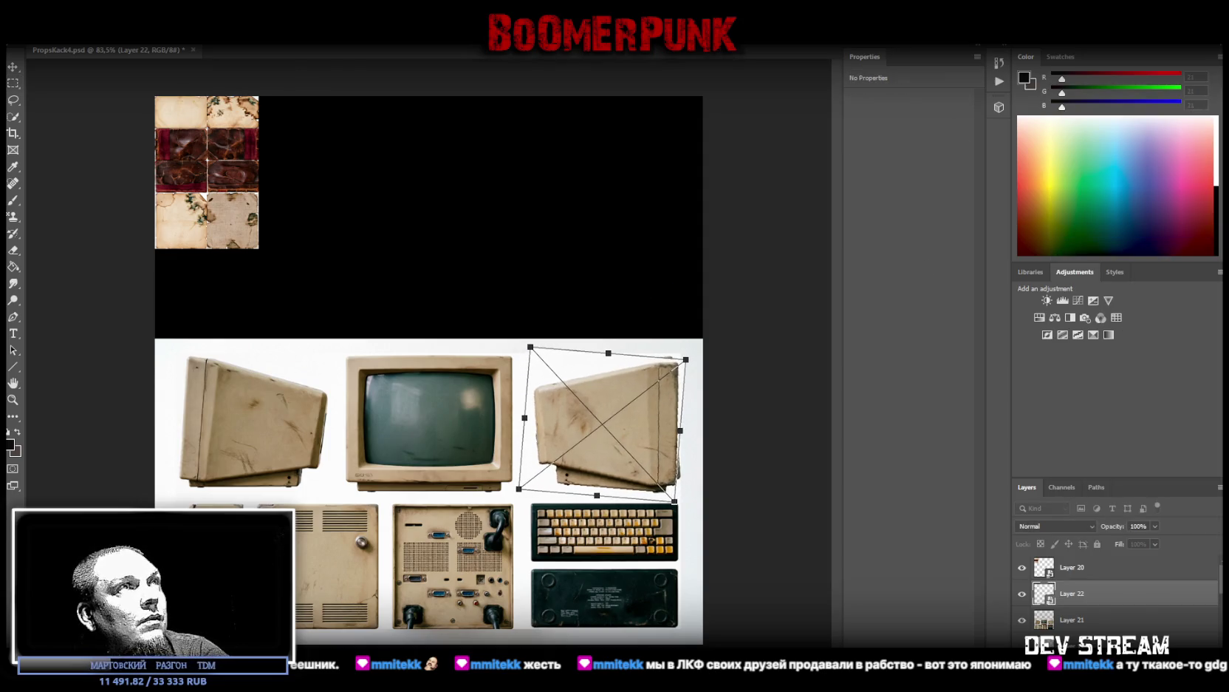
pyautogui.press('Return')
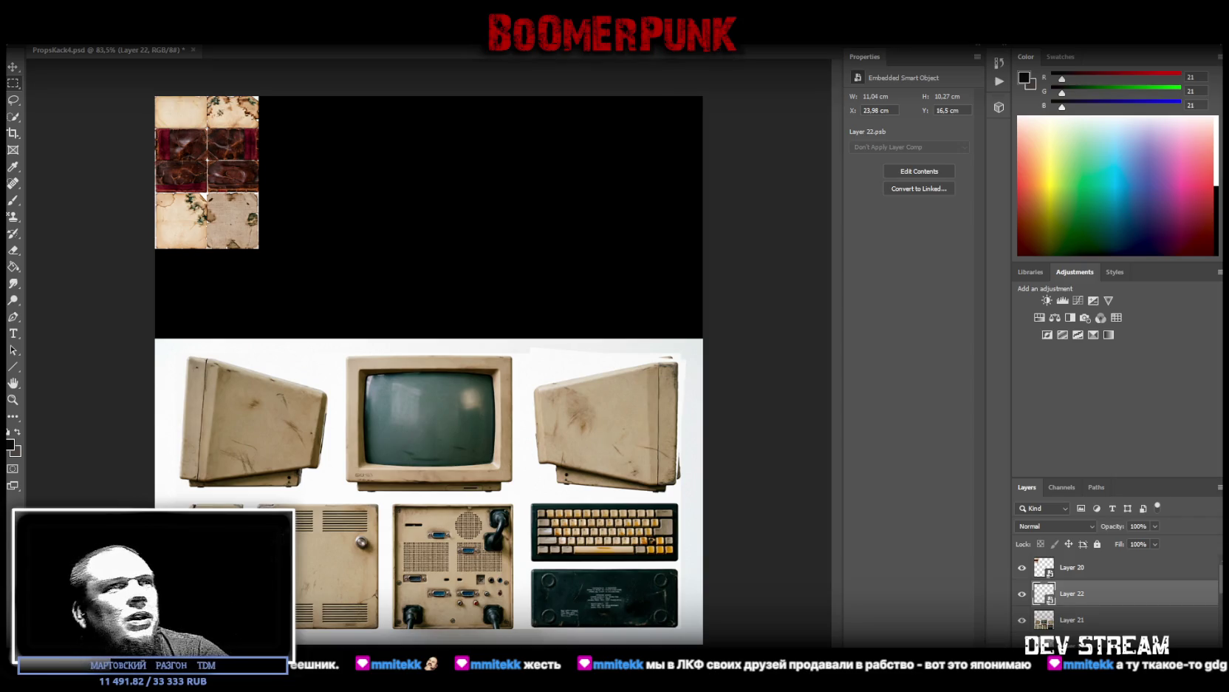
pyautogui.moveTo(1071, 594); pyautogui.dragTo(1083, 600)
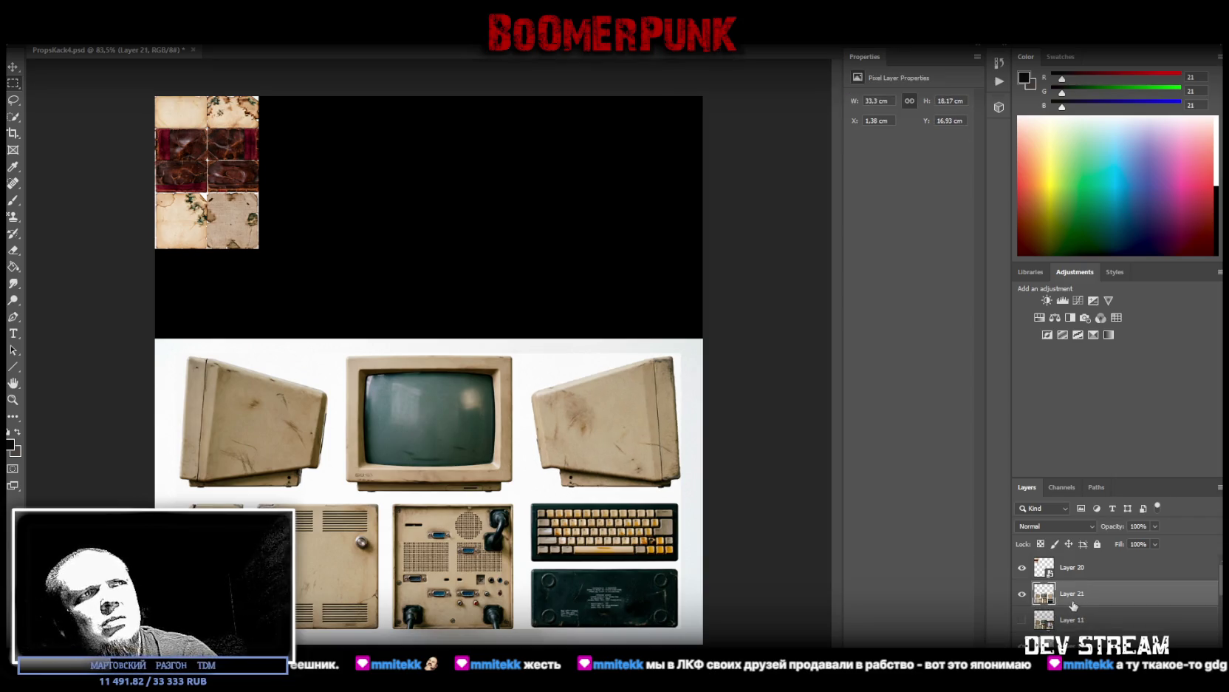
# Step: Make Layer 21 a smart object, rotate it 90° and shrink to 5.47 × 10.05 cm beside the tiles
pyautogui.rightClick(1075, 599)
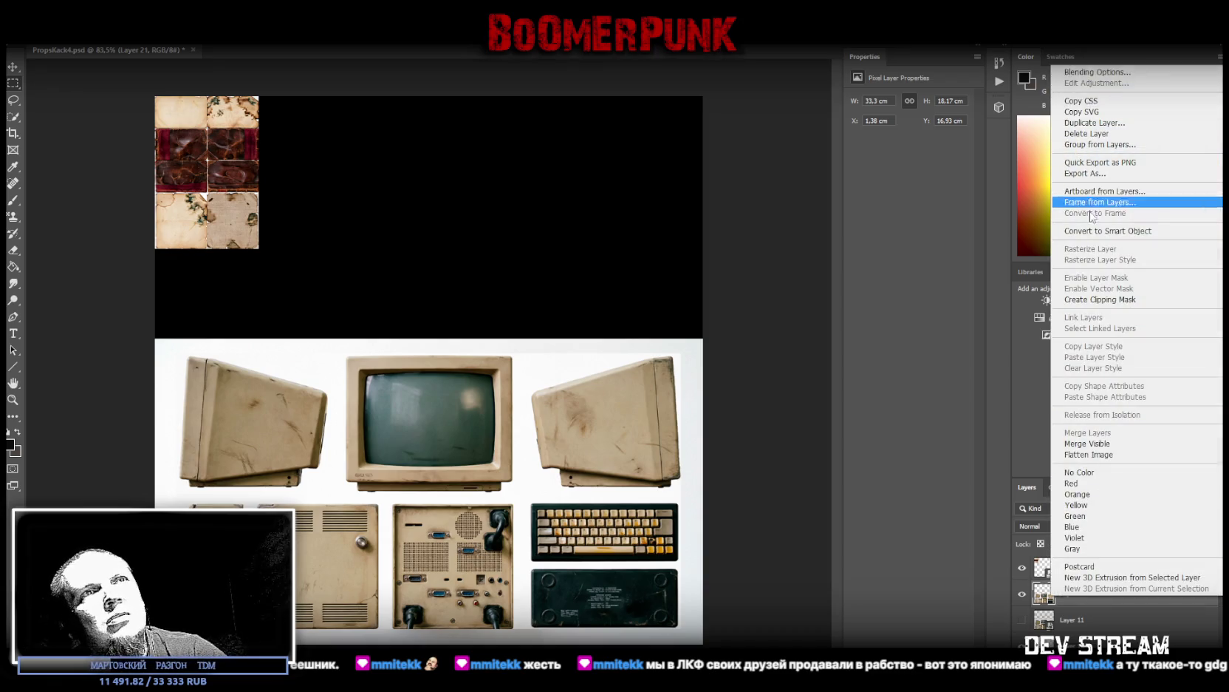
pyautogui.click(1108, 231)
pyautogui.hotkey('ctrl', 't')
pyautogui.moveTo(462, 355); pyautogui.dragTo(545, 205)
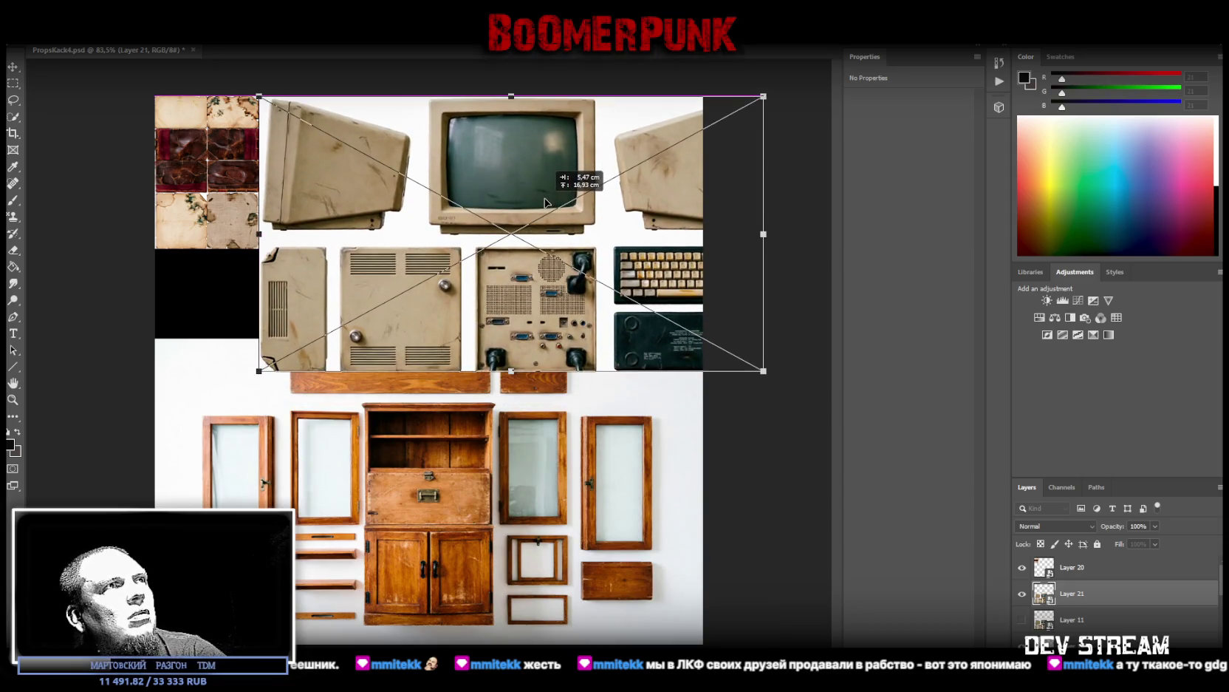
pyautogui.moveTo(545, 205); pyautogui.dragTo(546, 199)
pyautogui.moveTo(518, 368); pyautogui.dragTo(519, 245)
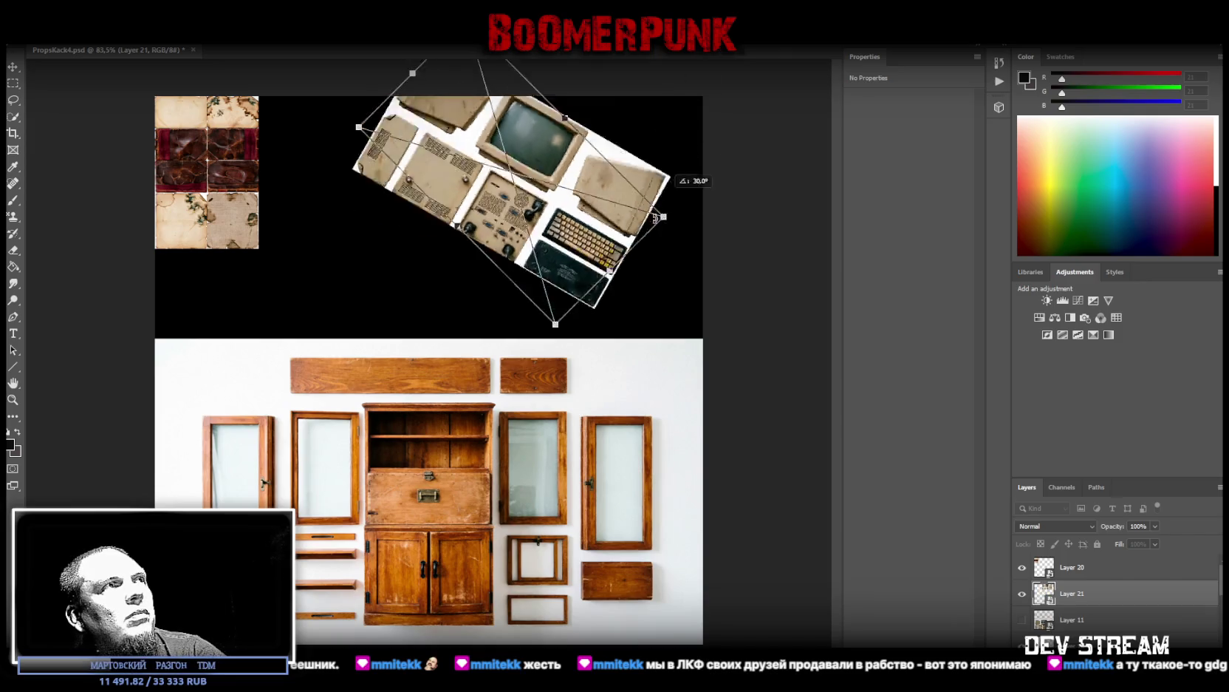
pyautogui.moveTo(688, 149); pyautogui.dragTo(561, 288)
pyautogui.moveTo(540, 229)
pyautogui.mouseDown()
pyautogui.moveTo(384, 257)
pyautogui.moveTo(367, 244)
pyautogui.mouseUp()
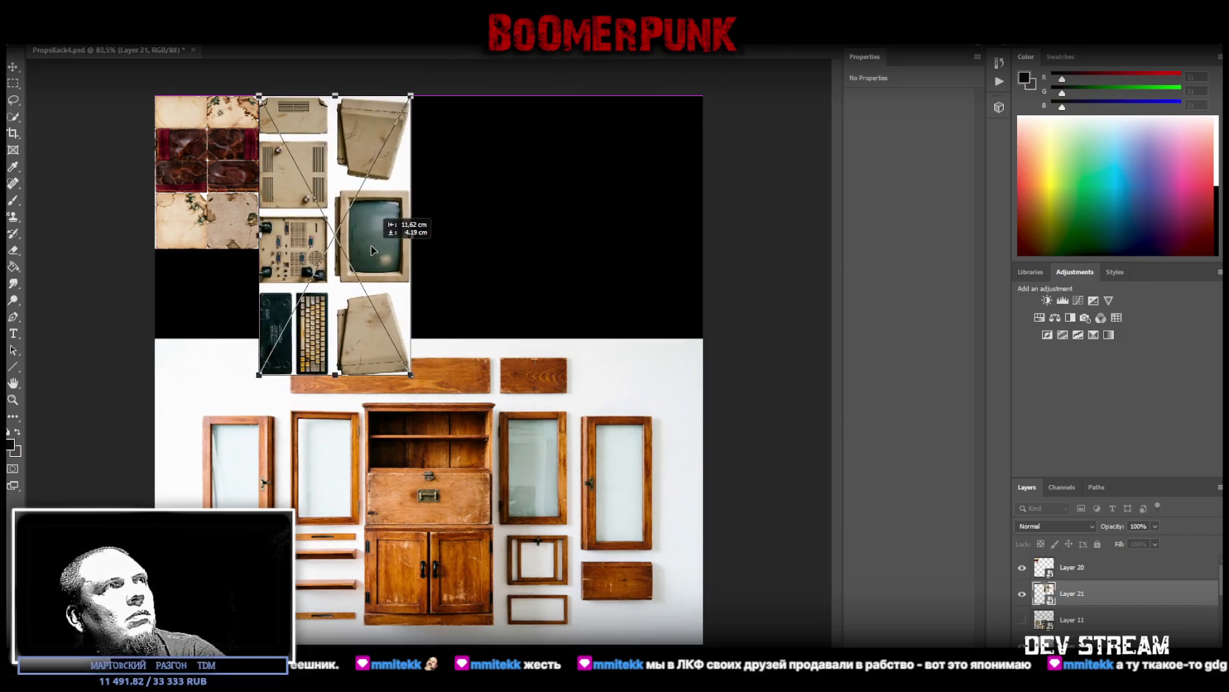
pyautogui.moveTo(335, 377)
pyautogui.mouseDown()
pyautogui.moveTo(336, 249)
pyautogui.moveTo(297, 220)
pyautogui.mouseUp()
pyautogui.press('Return')
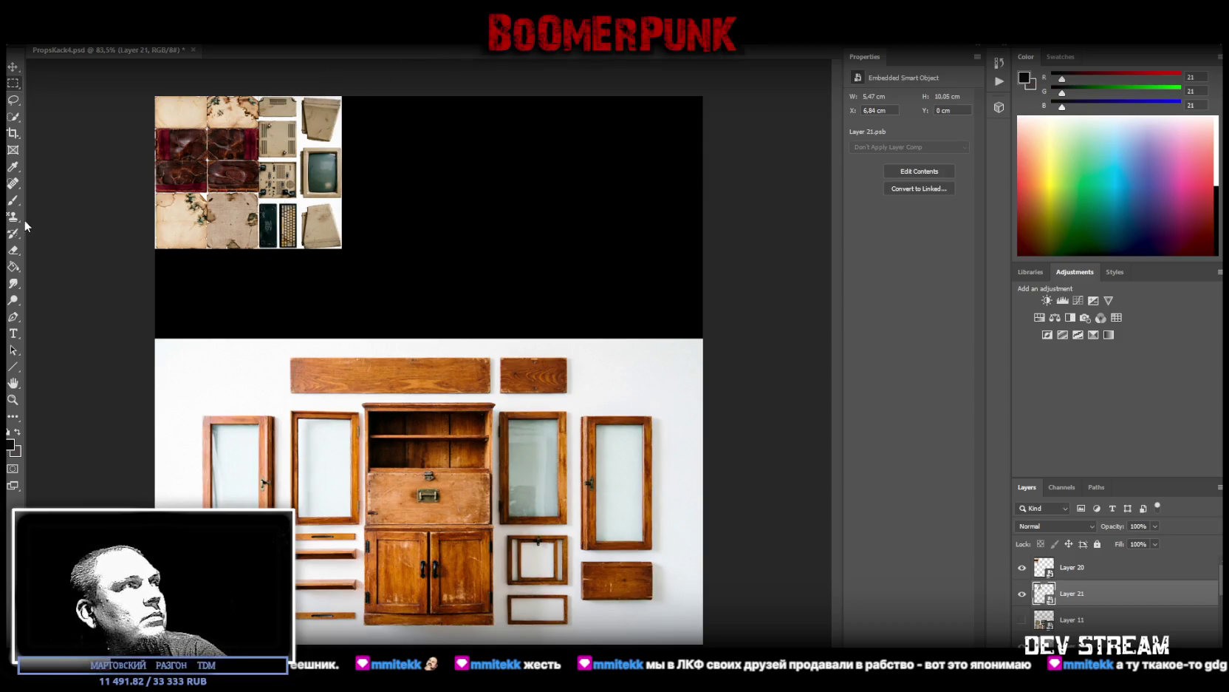
pyautogui.click(13, 399)
pyautogui.moveTo(276, 184); pyautogui.dragTo(352, 179)
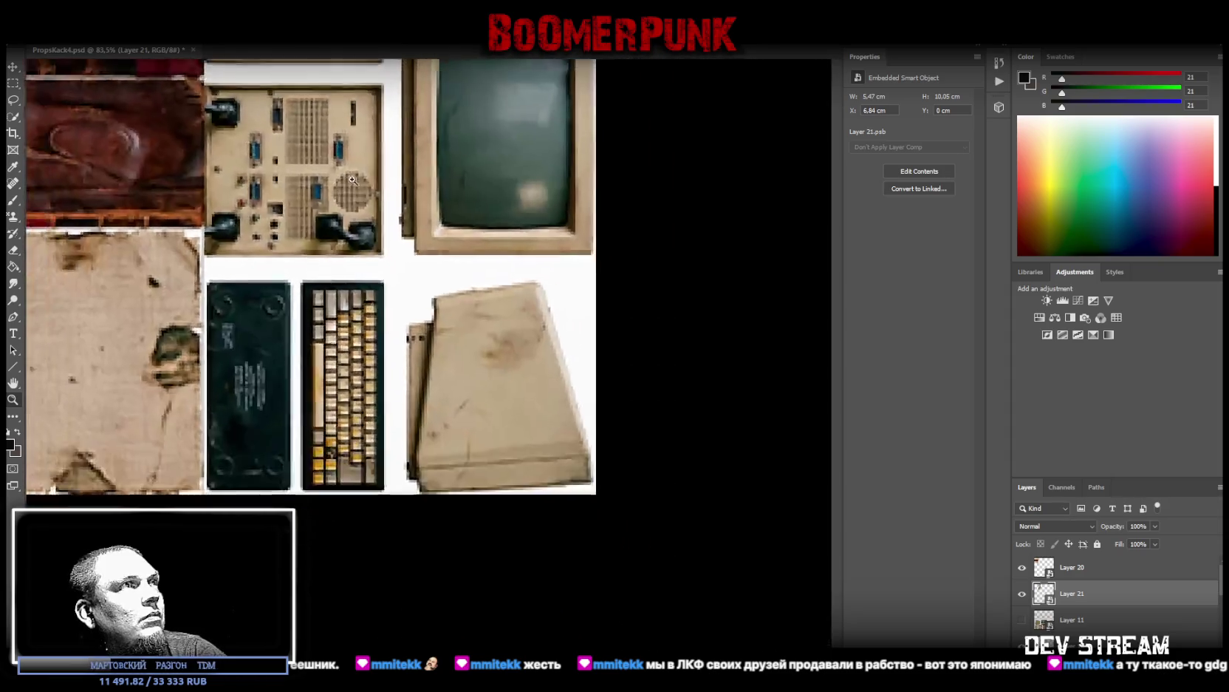
pyautogui.scroll(2, 391, 200)
pyautogui.scroll(2, 392, 206)
pyautogui.scroll(2, 385, 235)
pyautogui.scroll(-3, 385, 235)
pyautogui.scroll(2, 381, 332)
pyautogui.scroll(-1, 376, 428)
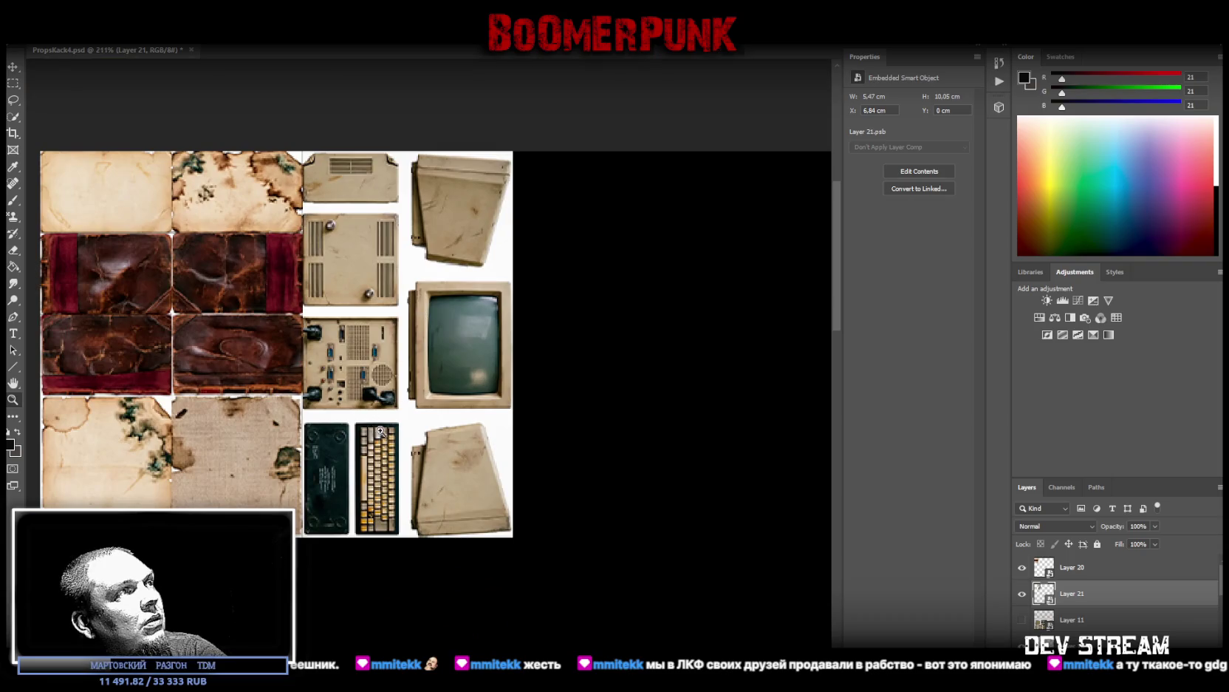
pyautogui.scroll(-1, 376, 427)
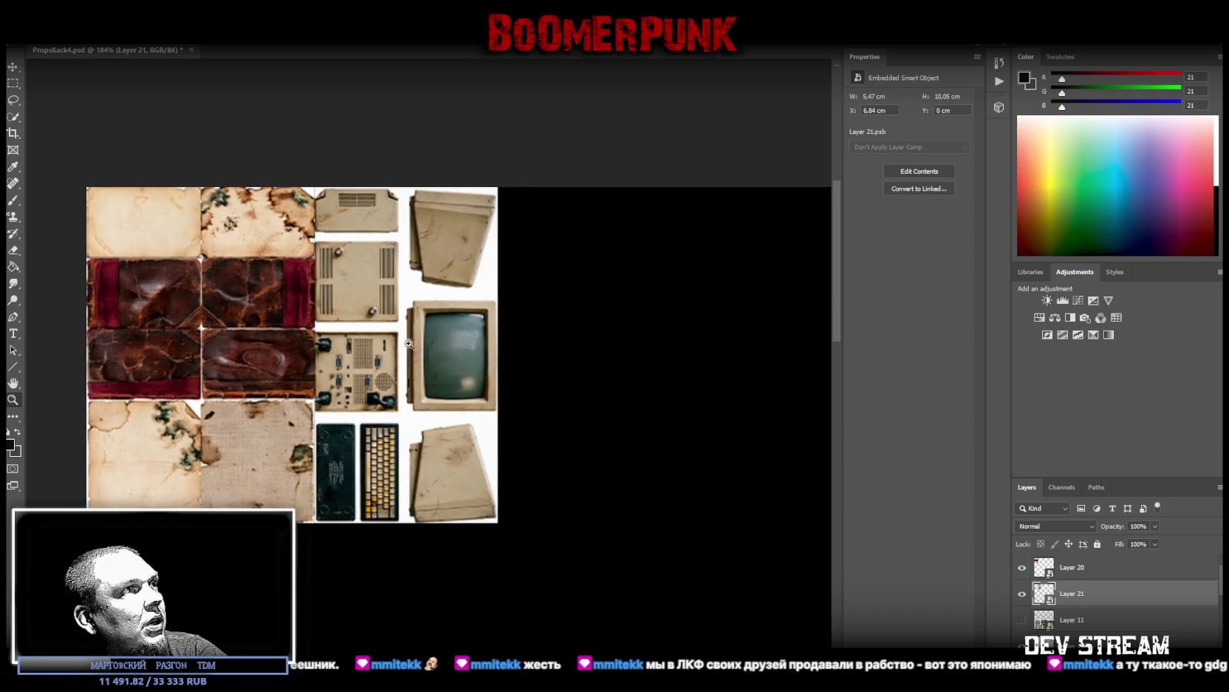
pyautogui.scroll(-5, 410, 342)
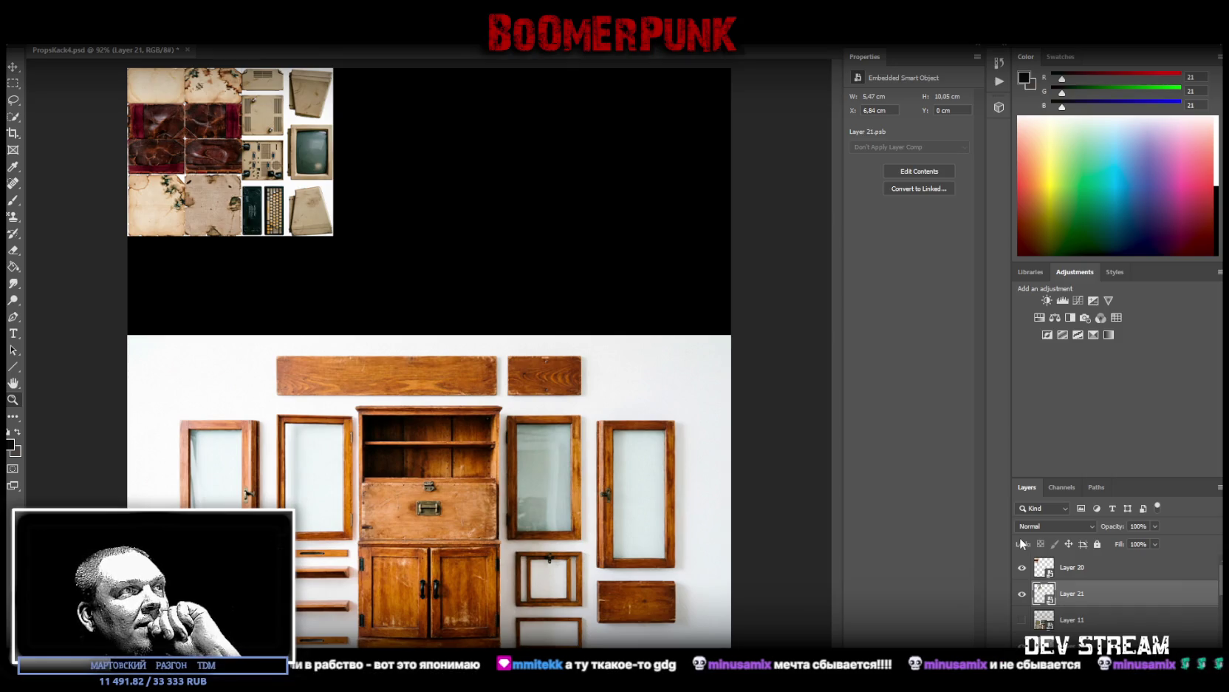
pyautogui.moveTo(1071, 591); pyautogui.dragTo(1089, 623)
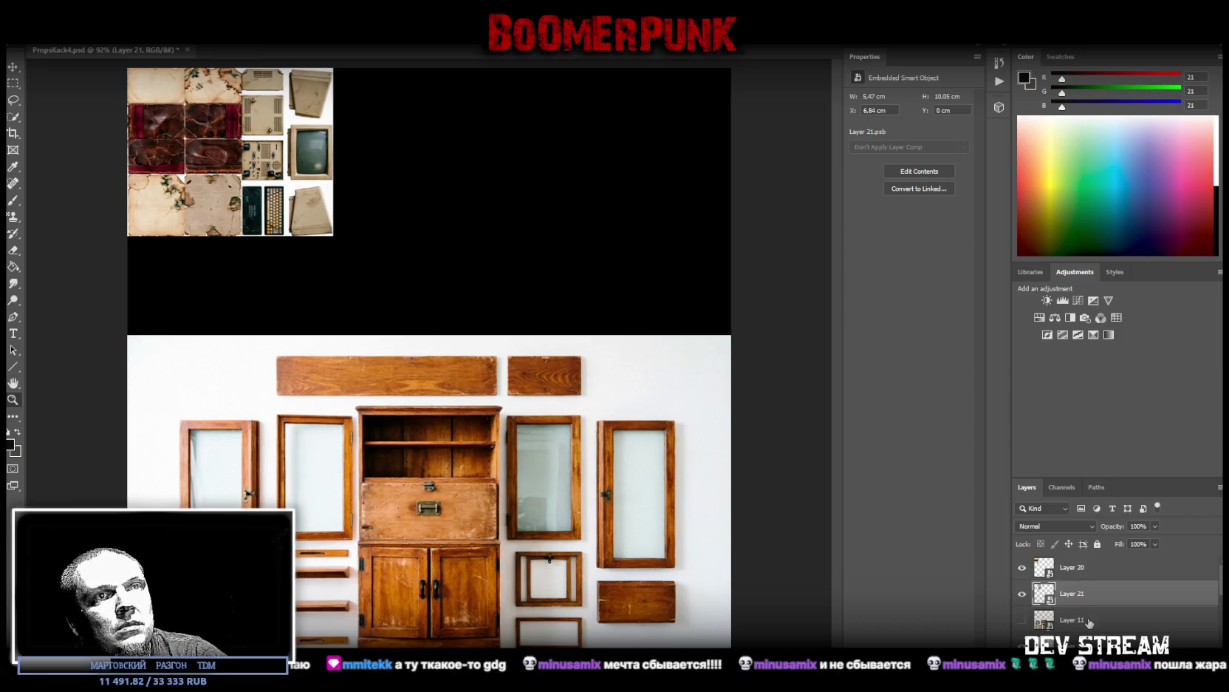
pyautogui.click(1079, 645)
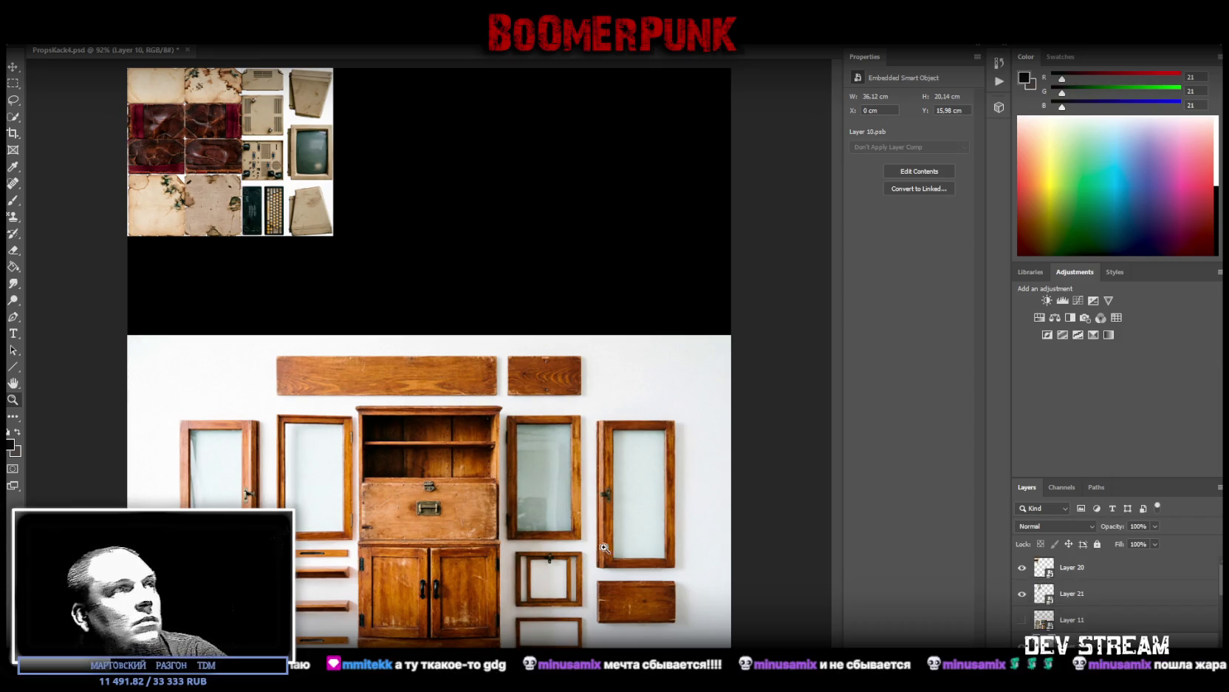
pyautogui.click(14, 83)
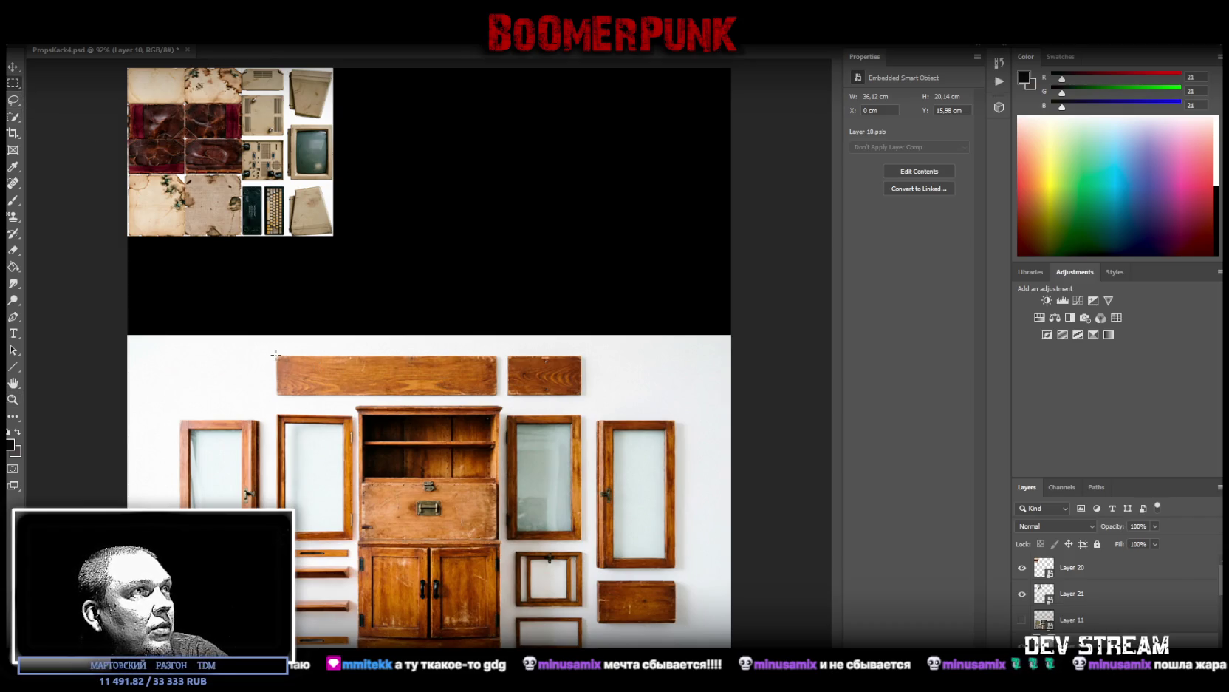
# Step: Draw a rectangular selection around the two planks at the top of the furniture photo
pyautogui.moveTo(276, 354); pyautogui.dragTo(582, 393)
pyautogui.click(582, 394)
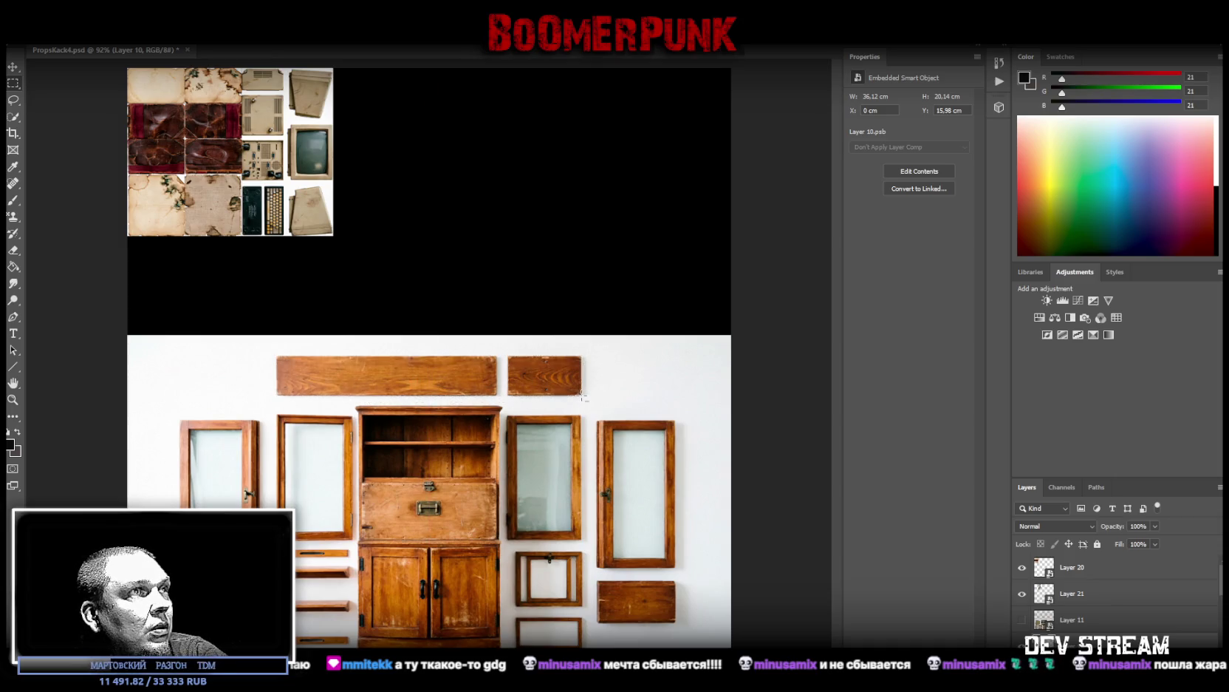
pyautogui.moveTo(260, 347); pyautogui.dragTo(277, 409)
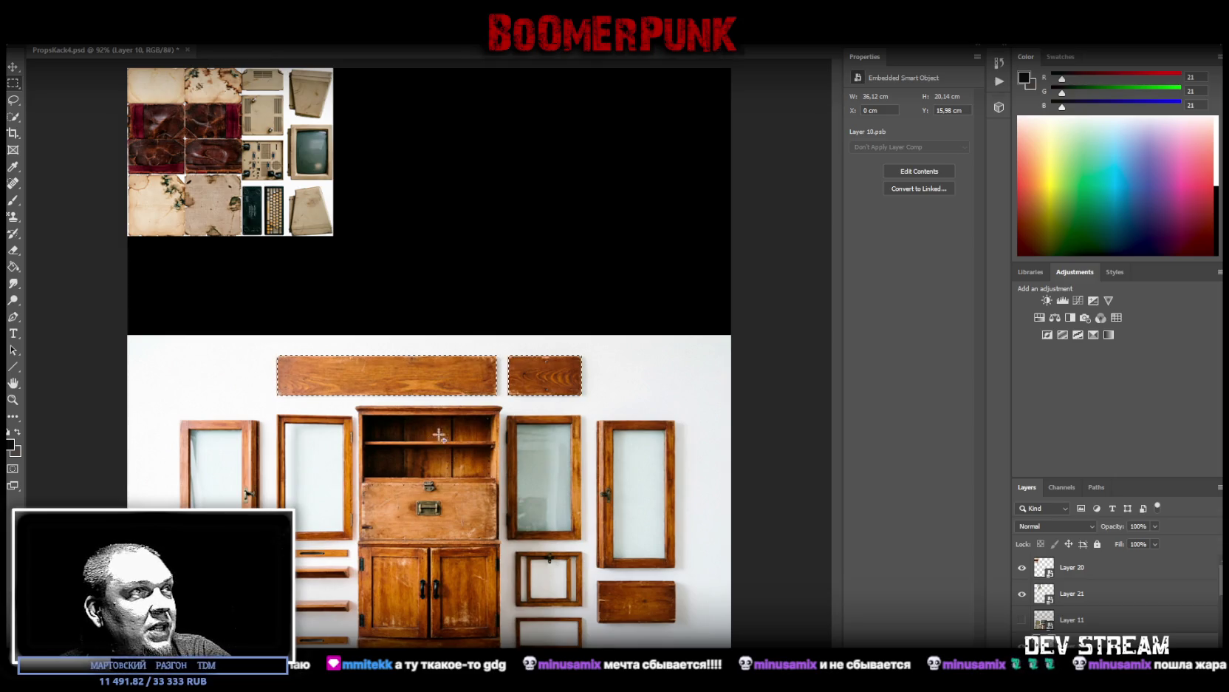
# Step: Add the cabinet, with its left edge trimmed off, and the small drawer front to the selection
pyautogui.moveTo(363, 411); pyautogui.dragTo(503, 638)
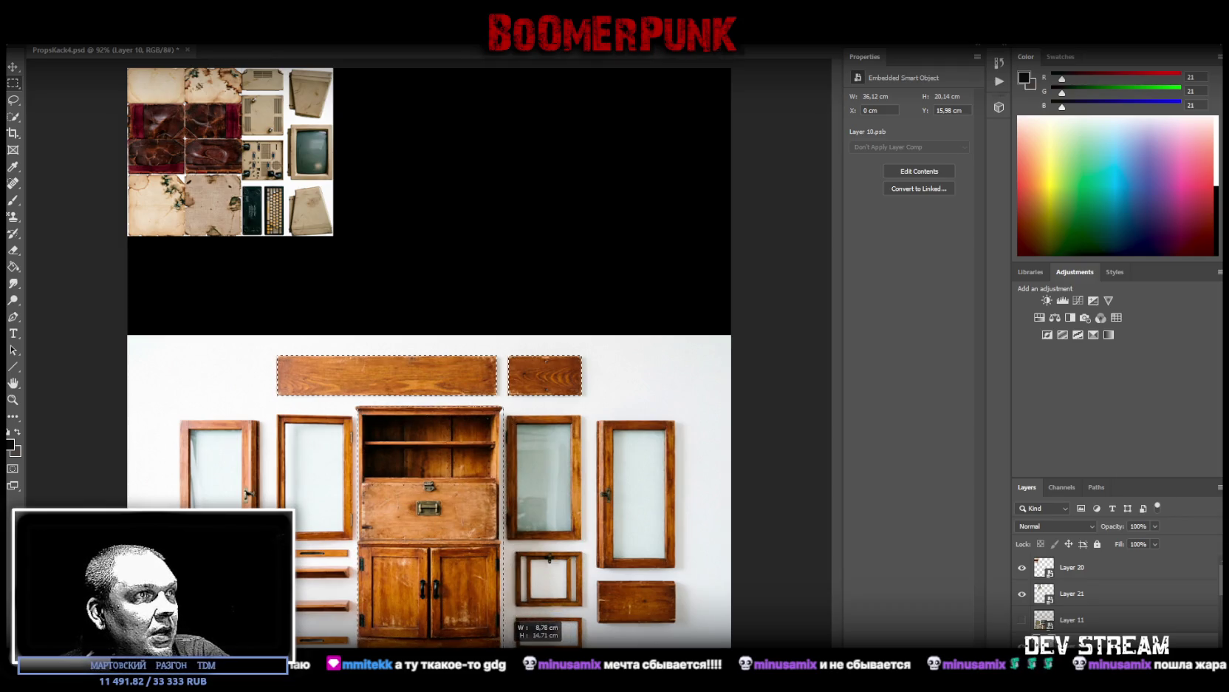
pyautogui.moveTo(503, 639); pyautogui.dragTo(501, 645)
pyautogui.moveTo(346, 406); pyautogui.dragTo(361, 640)
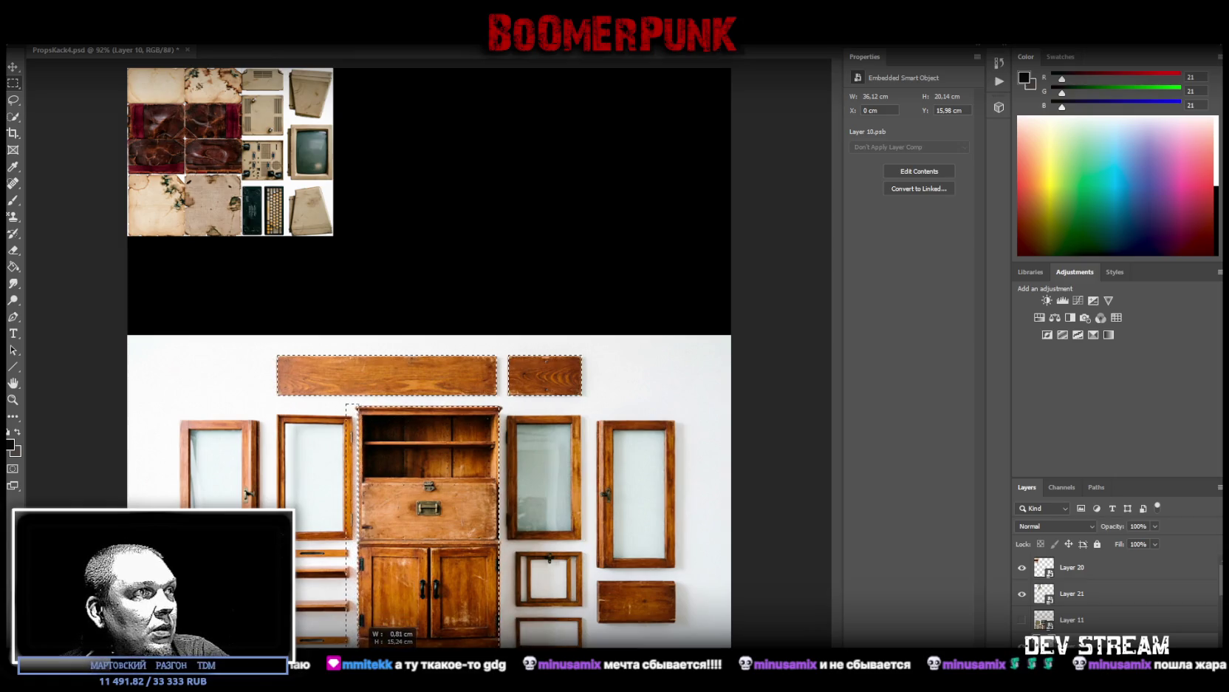
pyautogui.moveTo(359, 639); pyautogui.dragTo(358, 640)
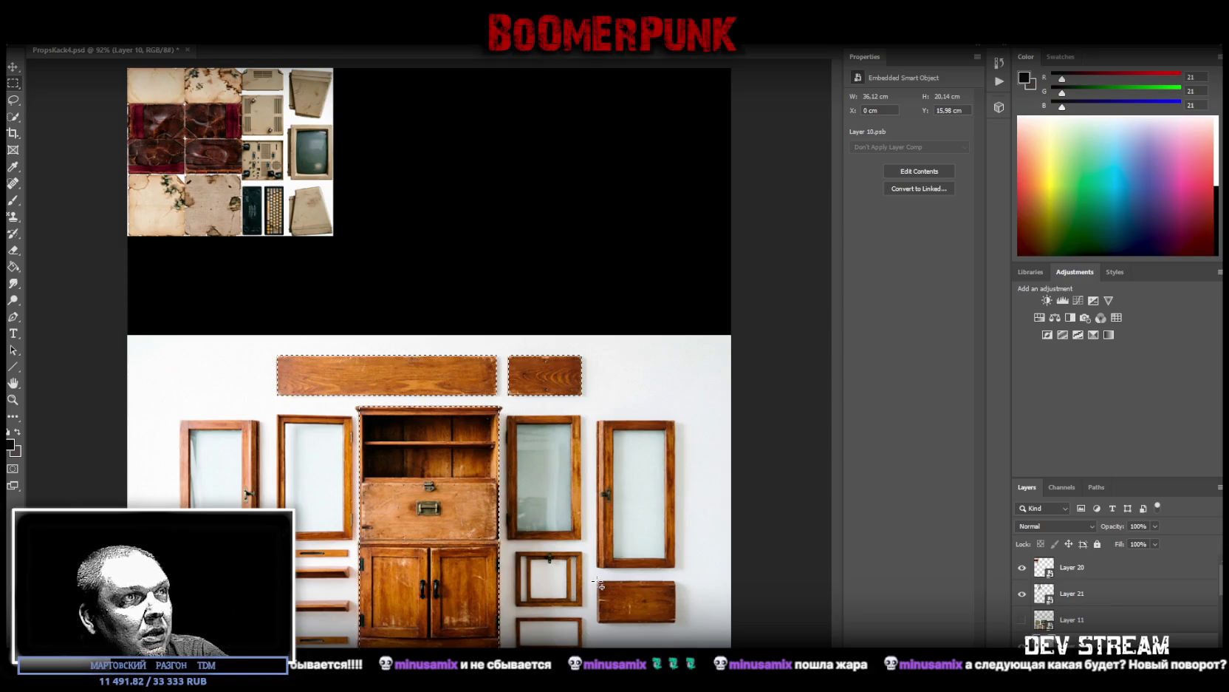
pyautogui.moveTo(597, 582); pyautogui.dragTo(678, 625)
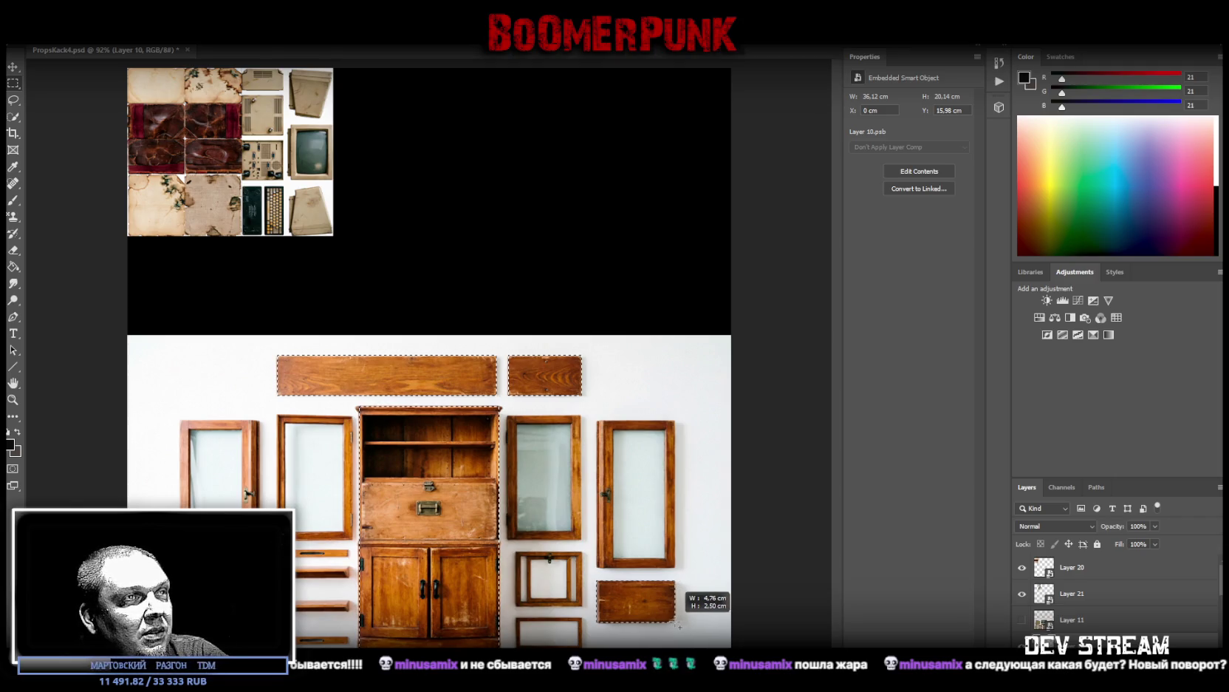
pyautogui.rightClick(622, 603)
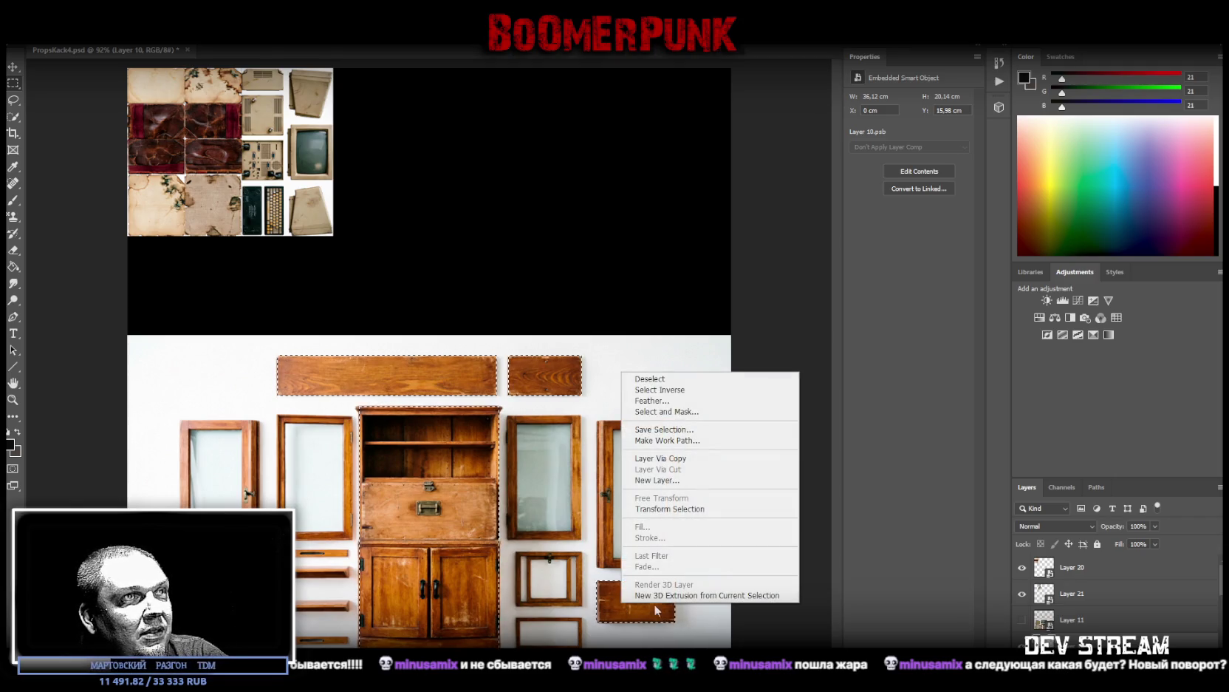
# Step: Copy the selected furniture pieces to a new layer, move them up, and delete the strip above the planks
pyautogui.click(653, 459)
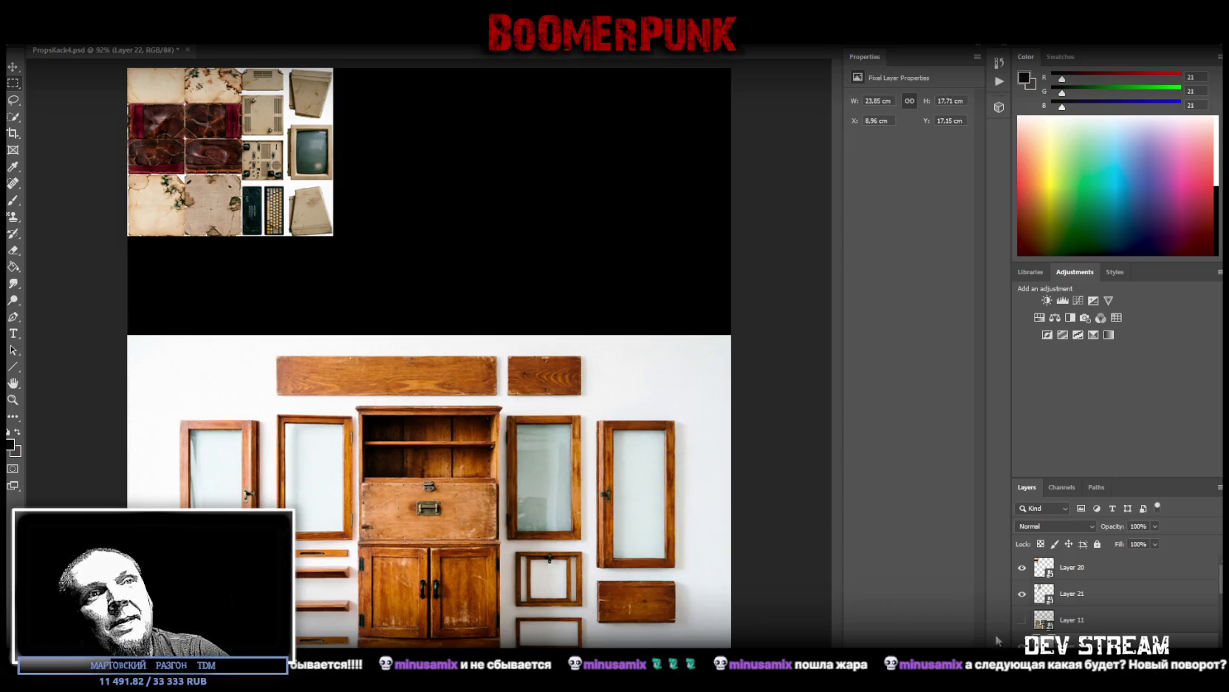
pyautogui.moveTo(452, 522)
pyautogui.mouseDown()
pyautogui.moveTo(519, 265)
pyautogui.moveTo(523, 288)
pyautogui.mouseUp()
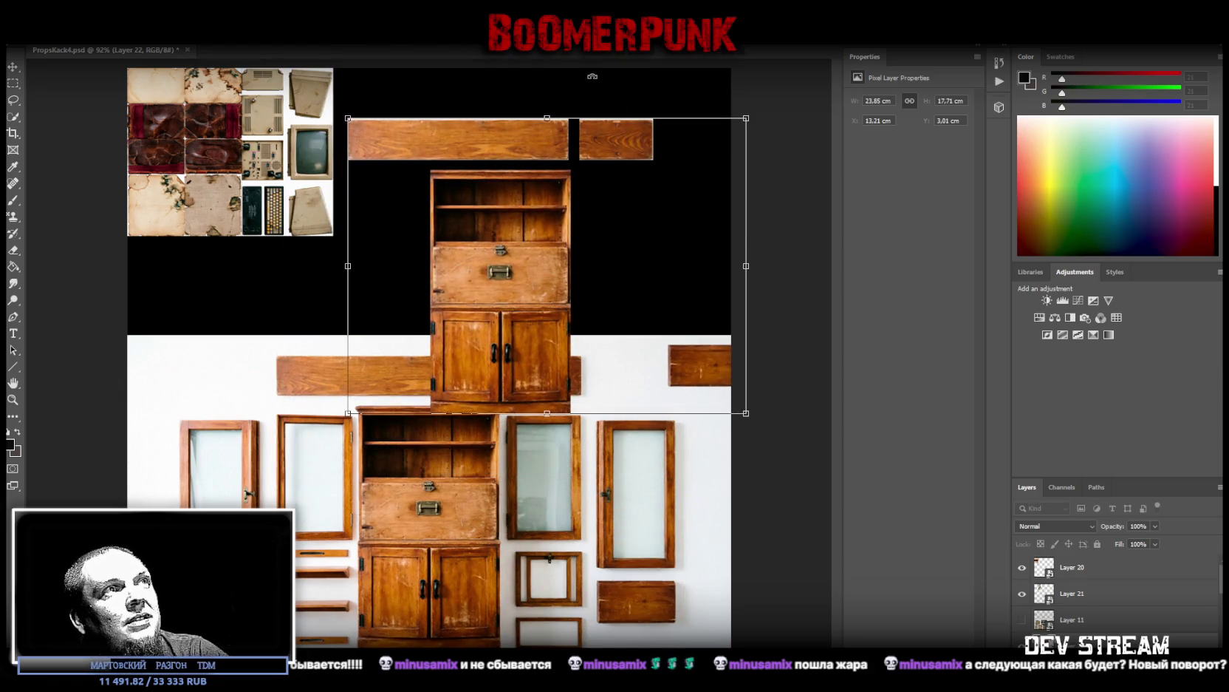
pyautogui.press('m')
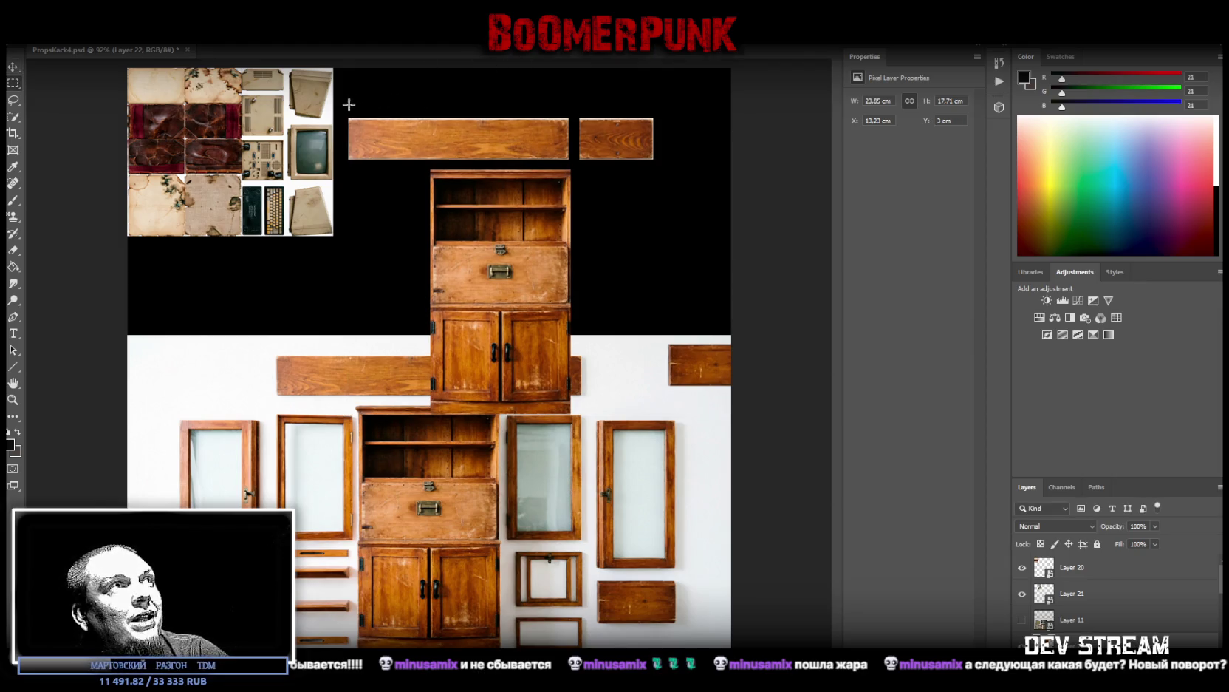
pyautogui.moveTo(345, 105); pyautogui.dragTo(695, 118)
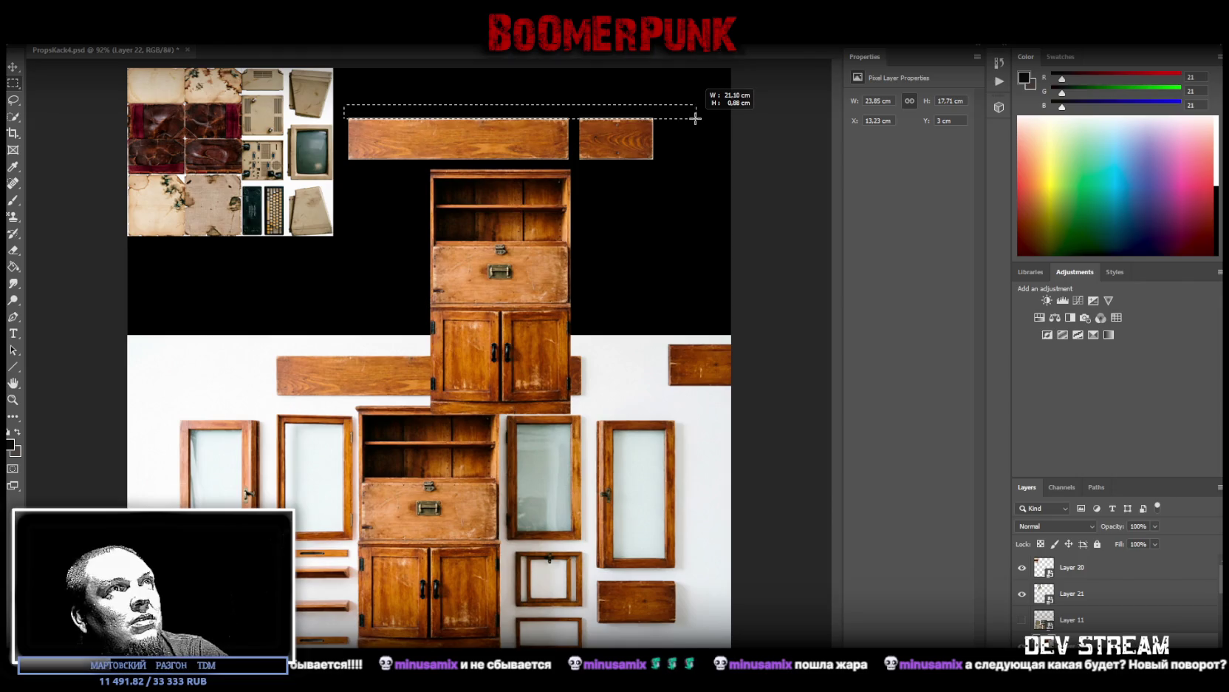
pyautogui.press('Delete')
# Step: Copy the long plank onto its own layer
pyautogui.click(13, 99)
pyautogui.click(305, 329)
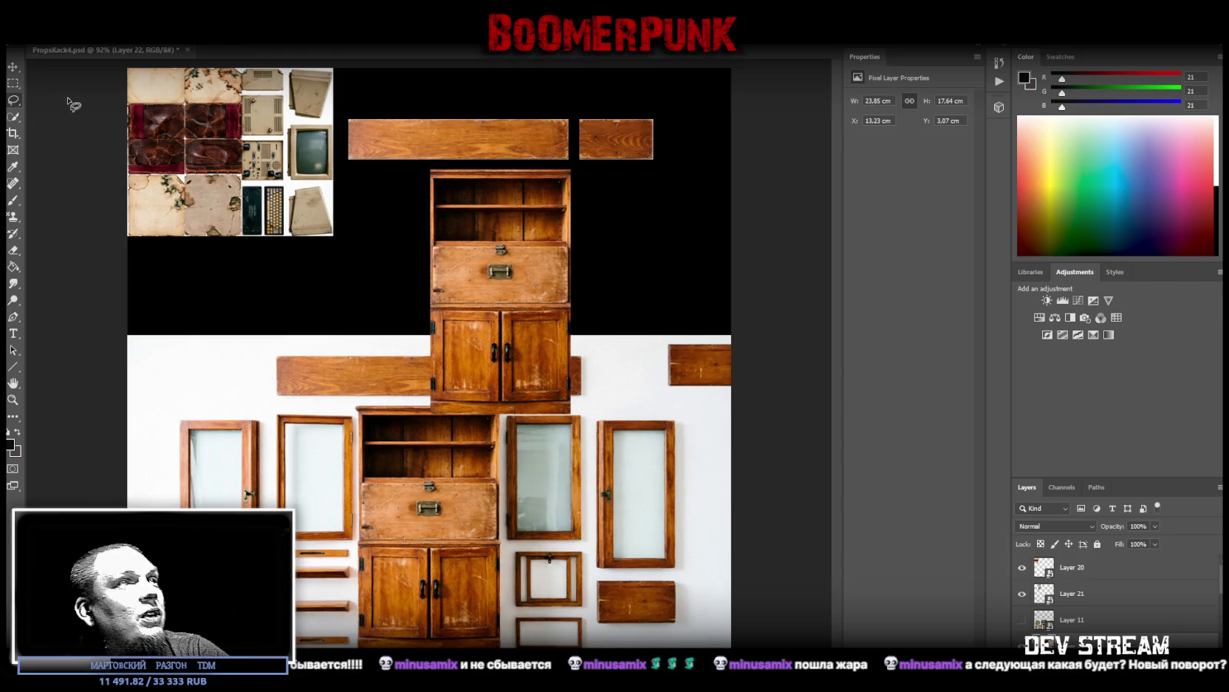
pyautogui.click(13, 84)
pyautogui.moveTo(344, 110); pyautogui.dragTo(571, 161)
pyautogui.rightClick(484, 150)
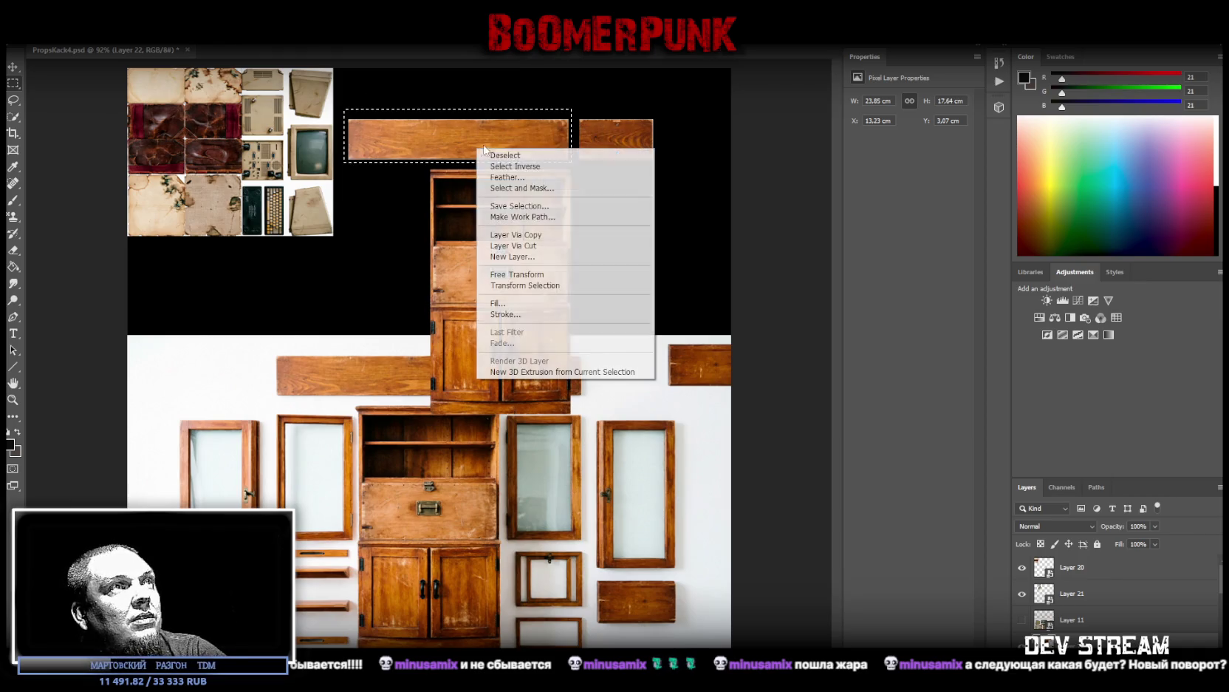
pyautogui.click(517, 245)
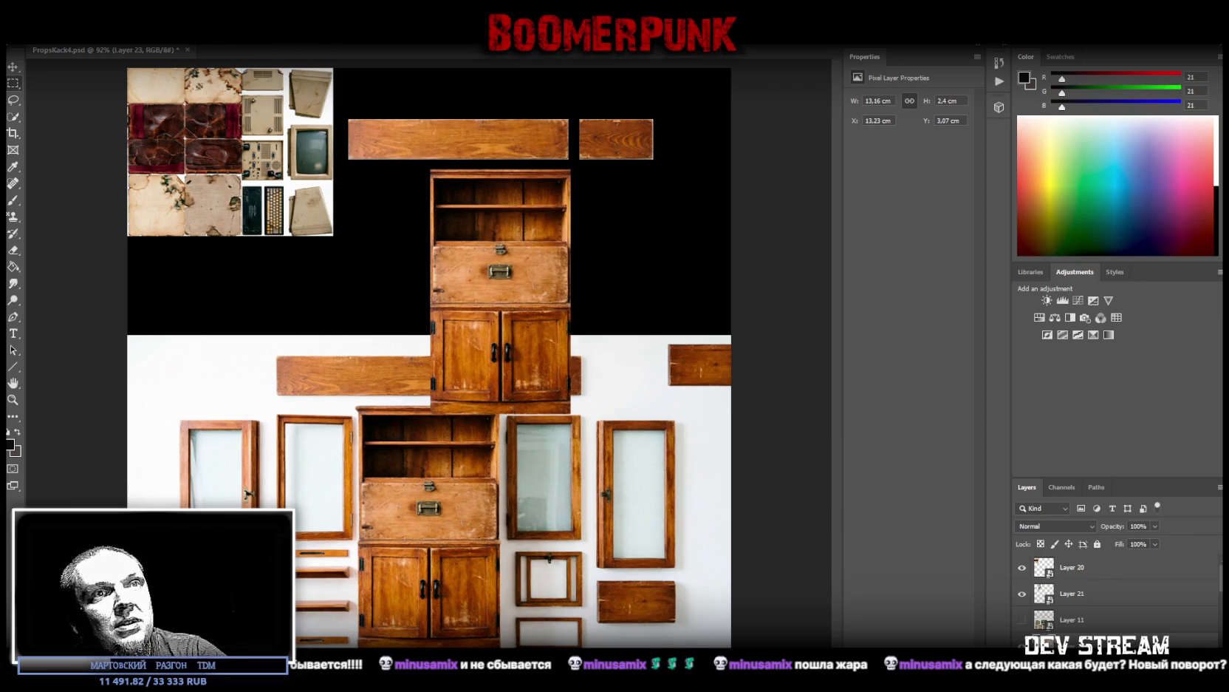
# Step: Copy the short plank from the furniture layer onto a new layer
pyautogui.hotkey('alt', '[')
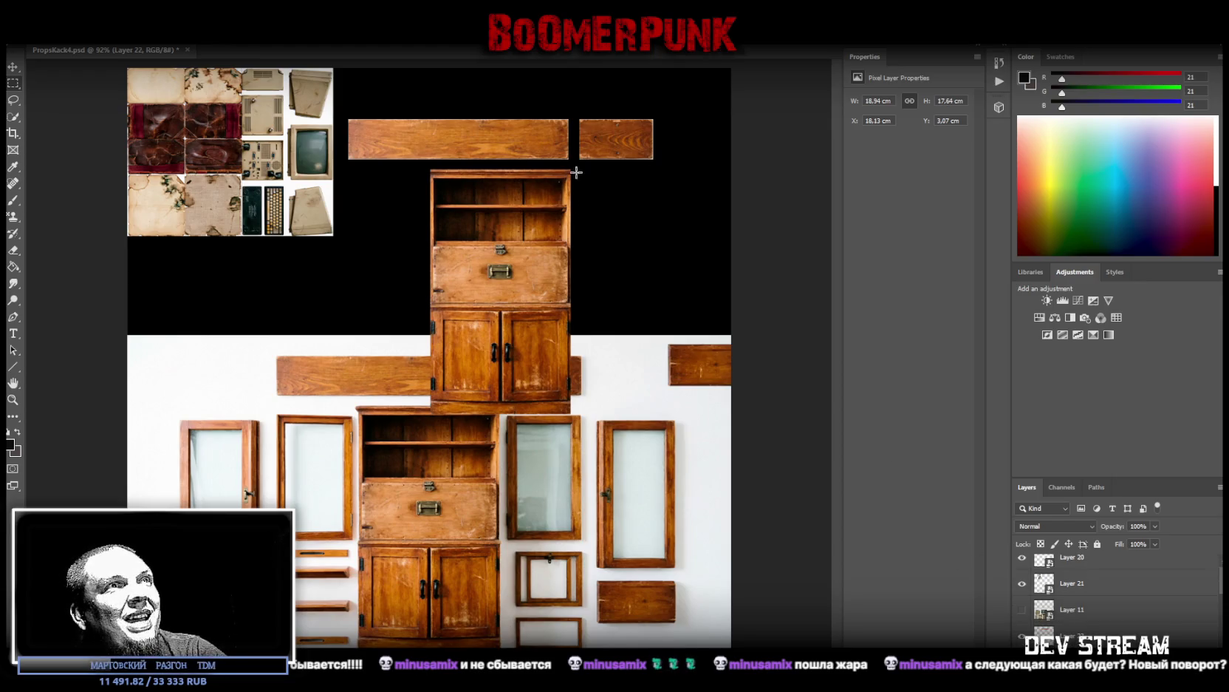
pyautogui.moveTo(574, 107); pyautogui.dragTo(673, 164)
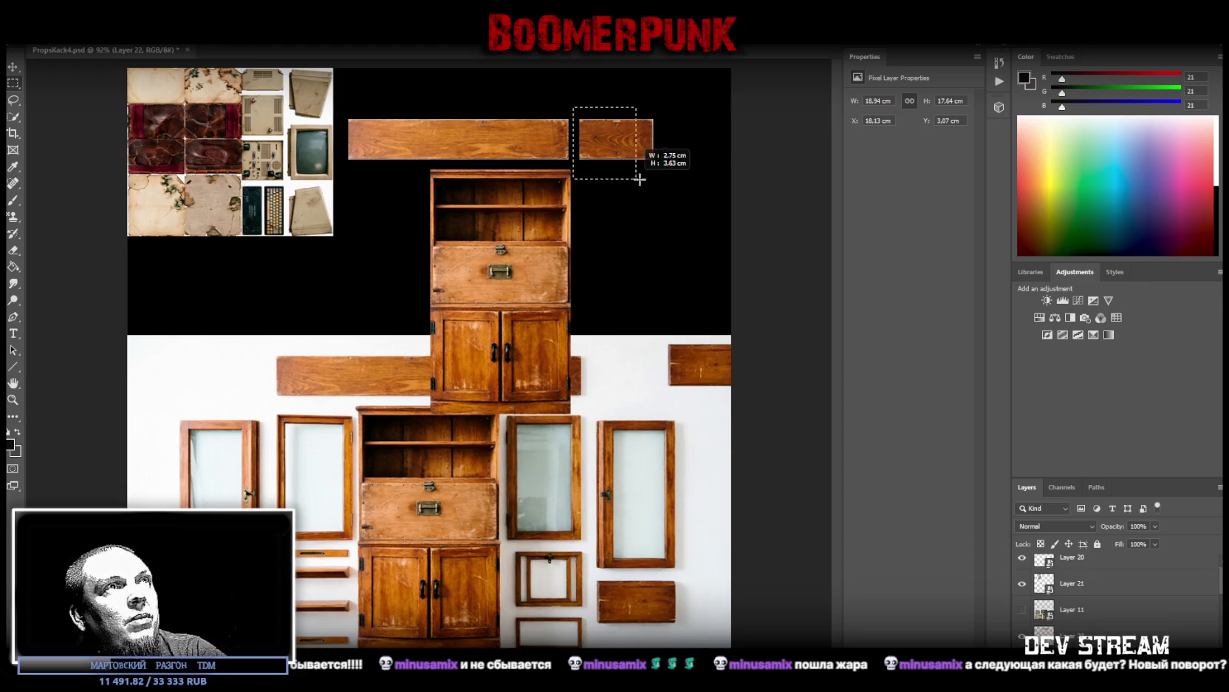
pyautogui.rightClick(582, 143)
pyautogui.click(665, 239)
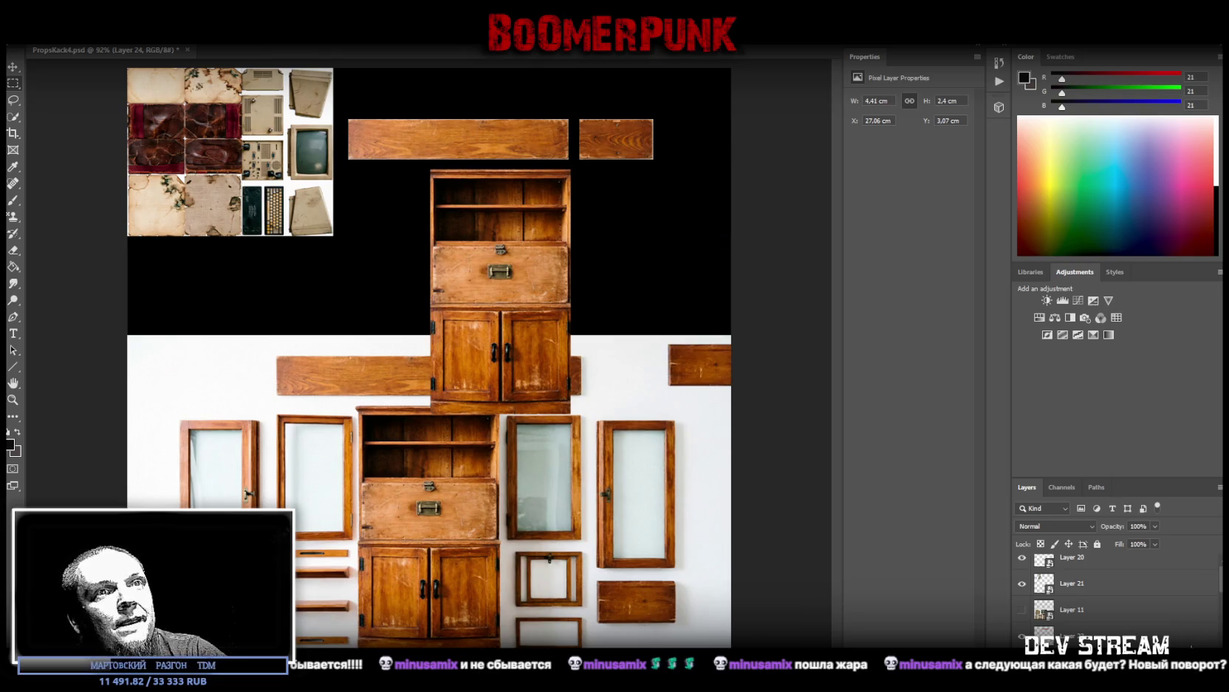
# Step: Shift the upper cabinet layer slightly left
pyautogui.click(1075, 633)
pyautogui.click(12, 65)
pyautogui.moveTo(551, 303); pyautogui.dragTo(521, 303)
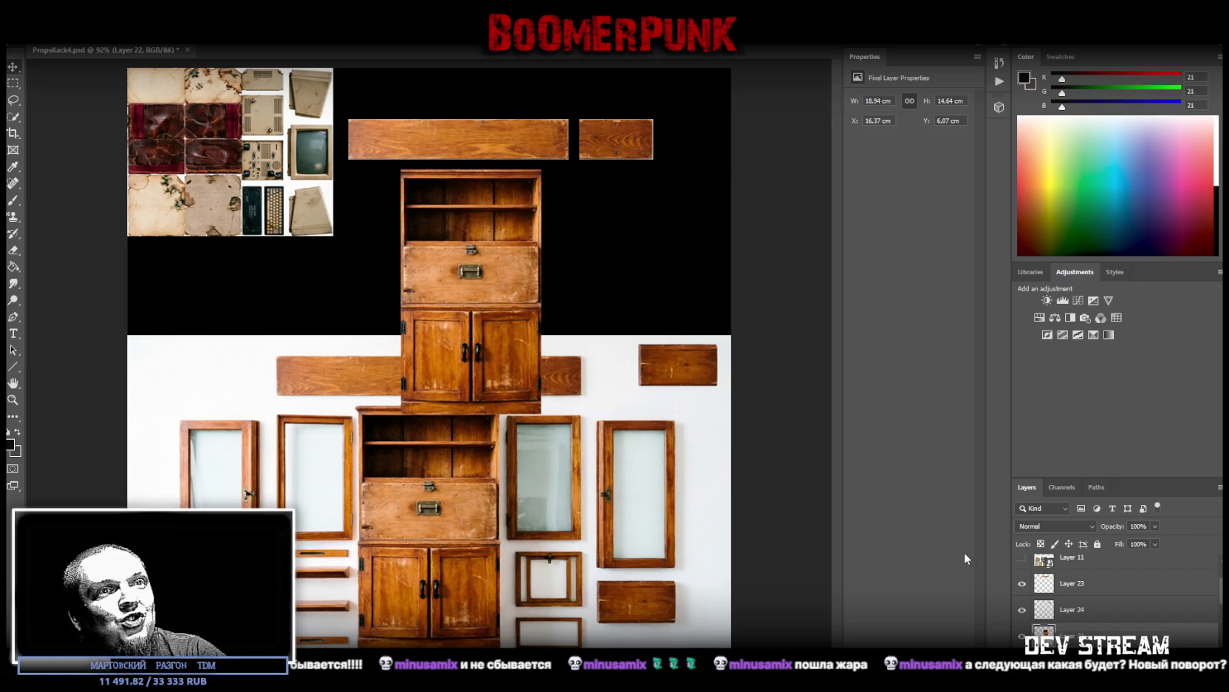
# Step: Cut the small right-hand plank onto its own layer
pyautogui.press('m')
pyautogui.moveTo(630, 328); pyautogui.dragTo(724, 393)
pyautogui.rightClick(699, 381)
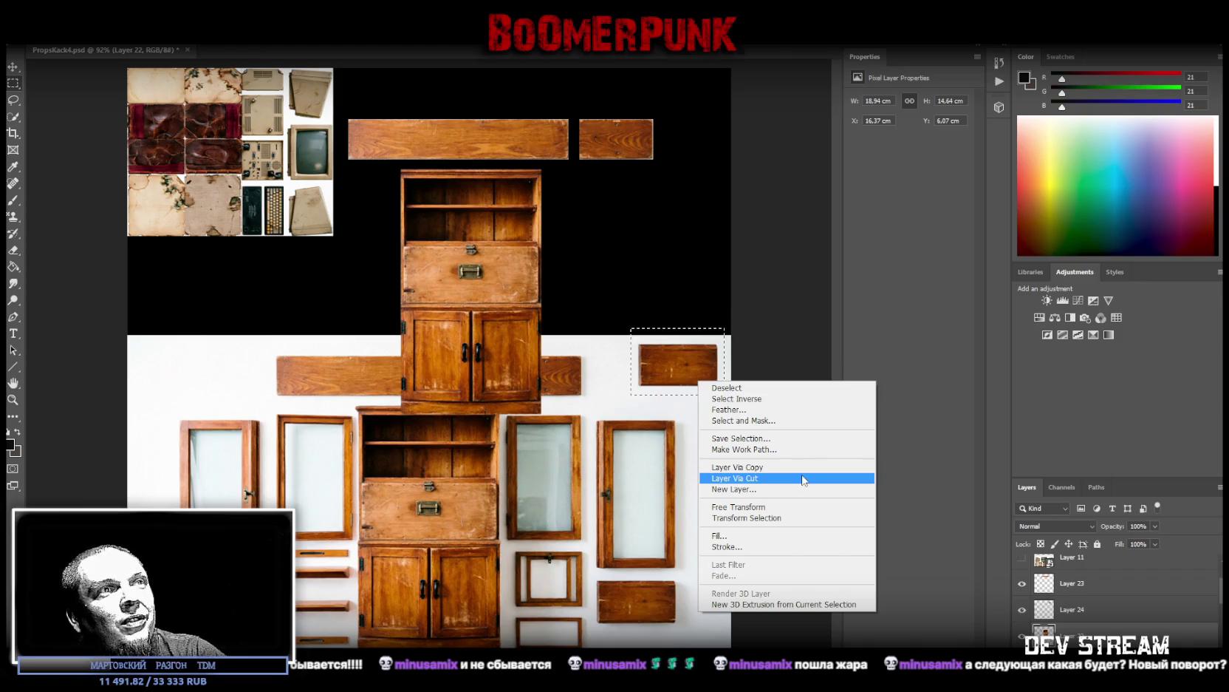
pyautogui.click(789, 479)
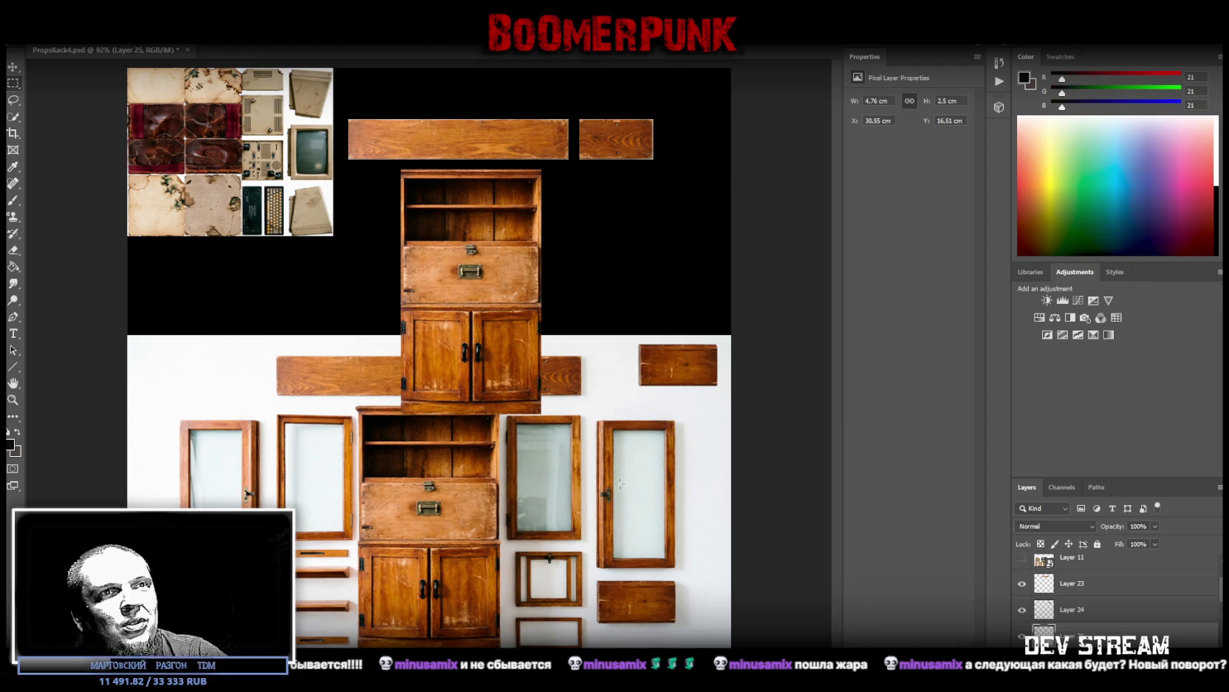
# Step: Convert the upper cabinet to a smart object and move it up beside the top-left tiles
pyautogui.click(471, 355)
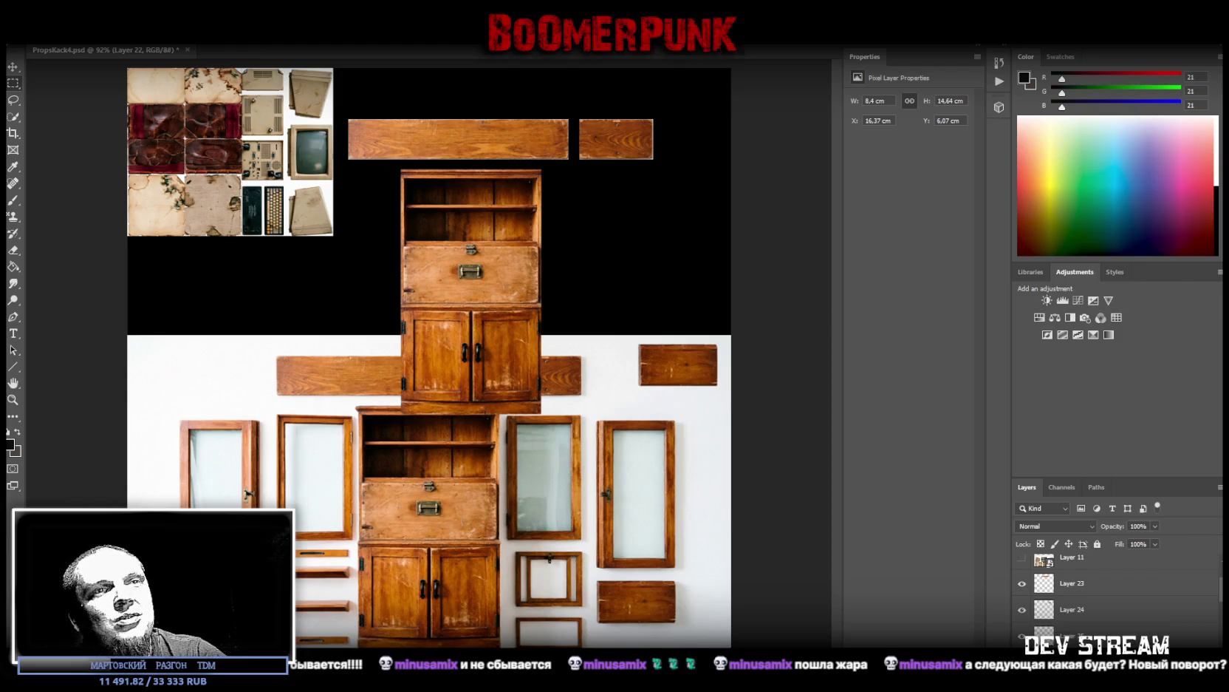
pyautogui.click(1220, 486)
pyautogui.click(1108, 299)
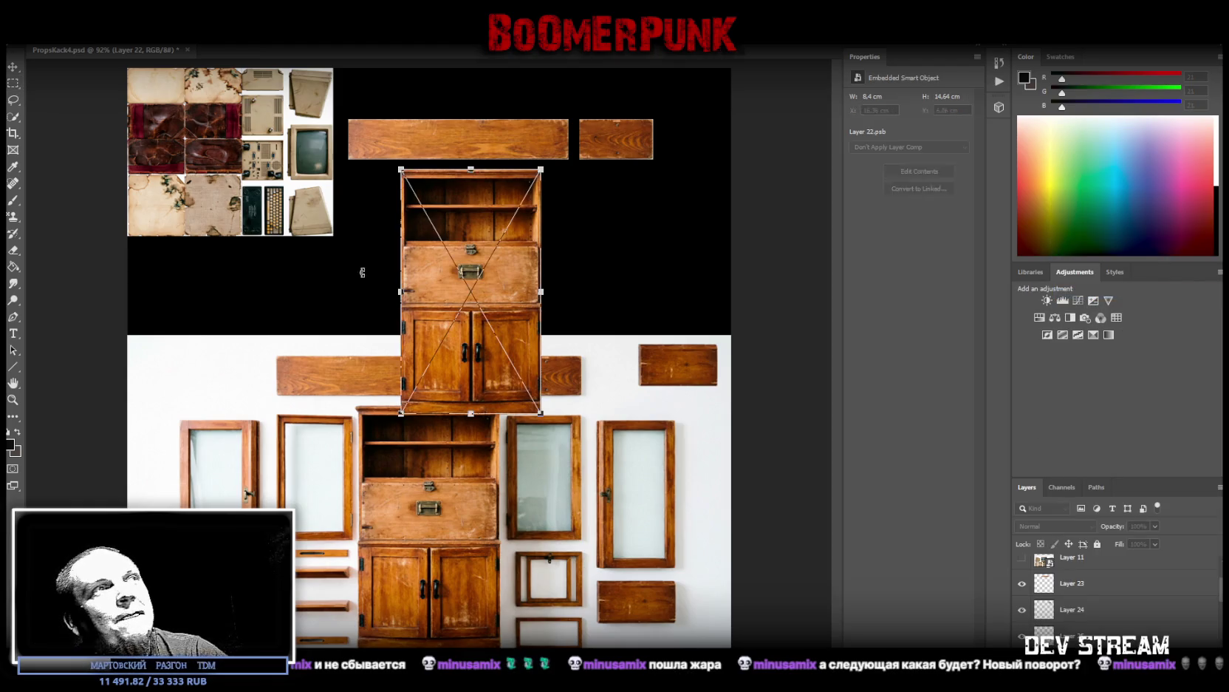
pyautogui.moveTo(484, 401)
pyautogui.mouseDown()
pyautogui.moveTo(416, 300)
pyautogui.moveTo(403, 235)
pyautogui.moveTo(382, 233)
pyautogui.mouseUp()
pyautogui.press('Return')
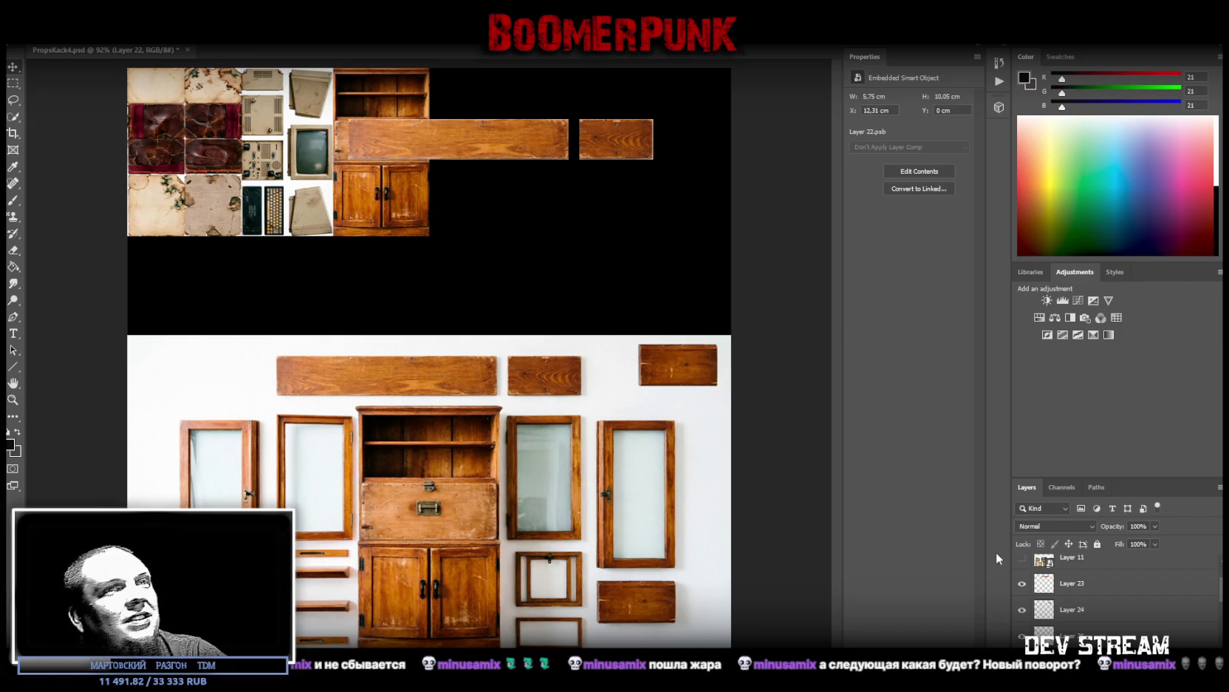
pyautogui.click(1078, 583)
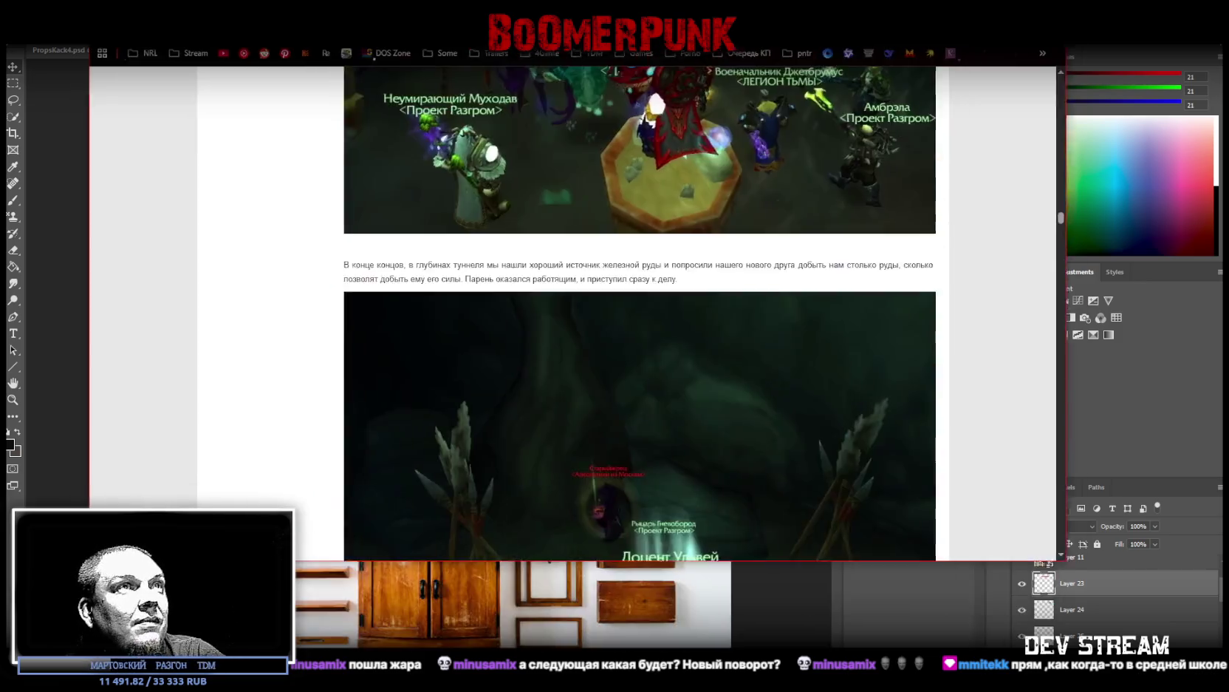
# Step: Read the guild blog post to its closing red lava cave screenshots, then return to the atlas
pyautogui.scroll(-2, 686, 383)
pyautogui.scroll(-1, 686, 384)
pyautogui.scroll(-1, 685, 383)
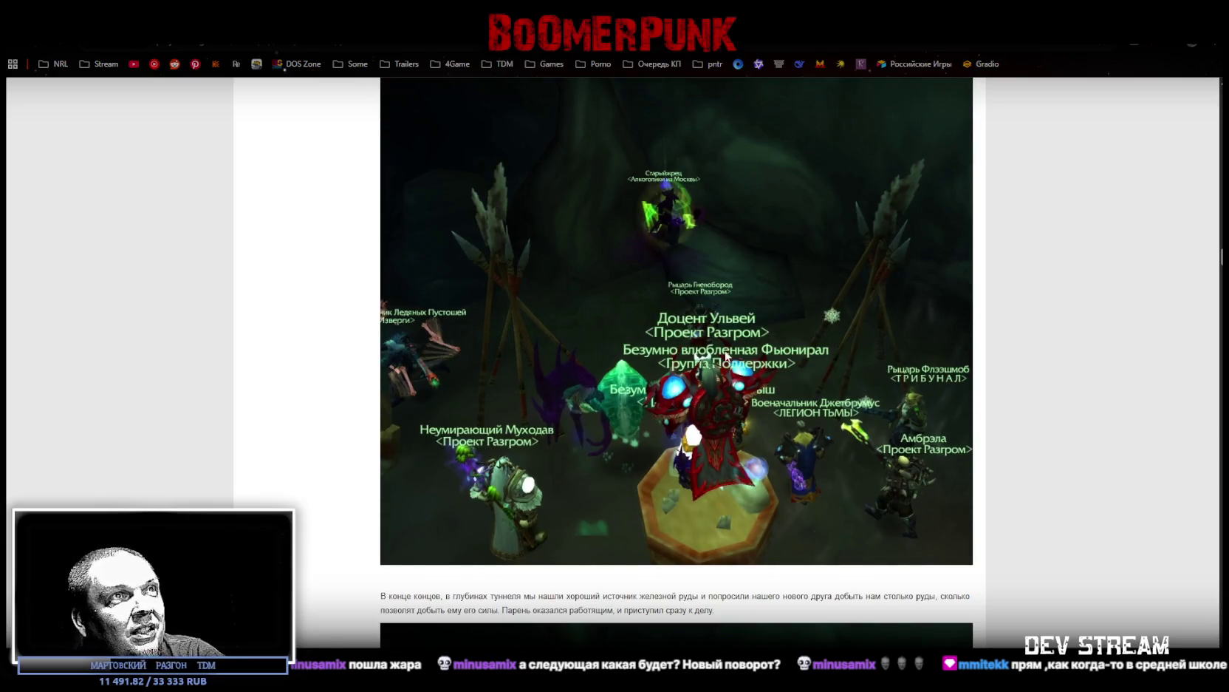
pyautogui.scroll(-10, 734, 414)
pyautogui.scroll(-5, 734, 409)
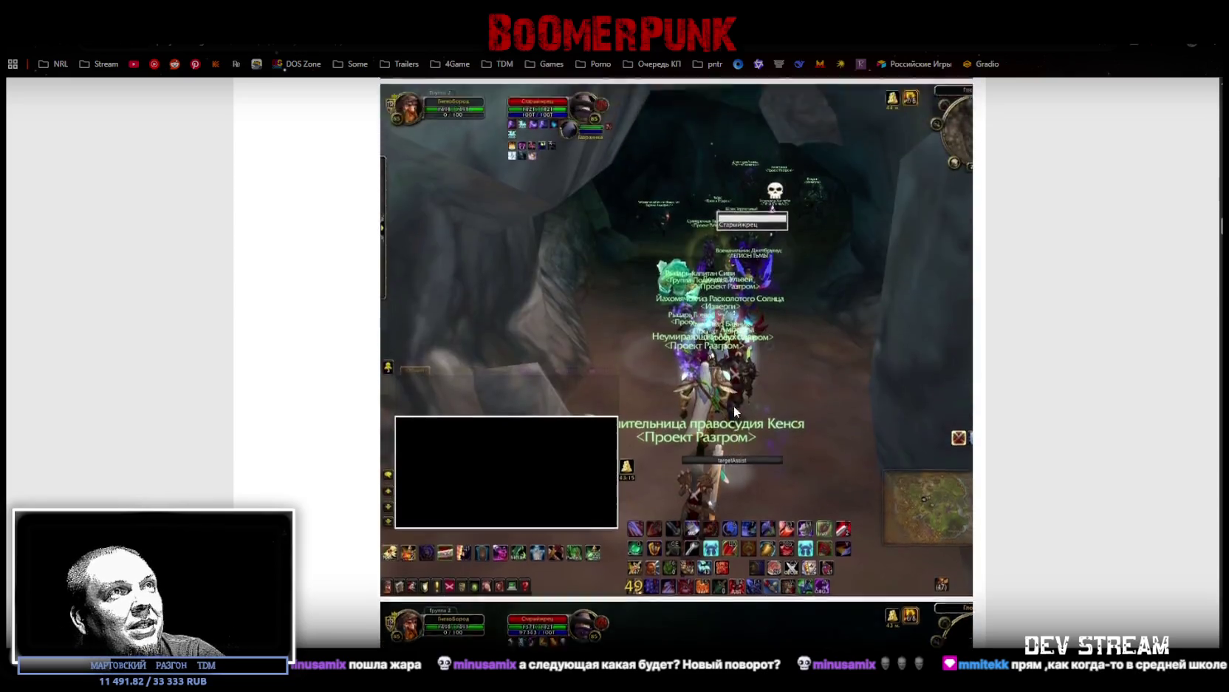
pyautogui.scroll(-5, 734, 406)
pyautogui.scroll(-5, 732, 408)
pyautogui.scroll(-5, 717, 374)
pyautogui.scroll(-5, 708, 379)
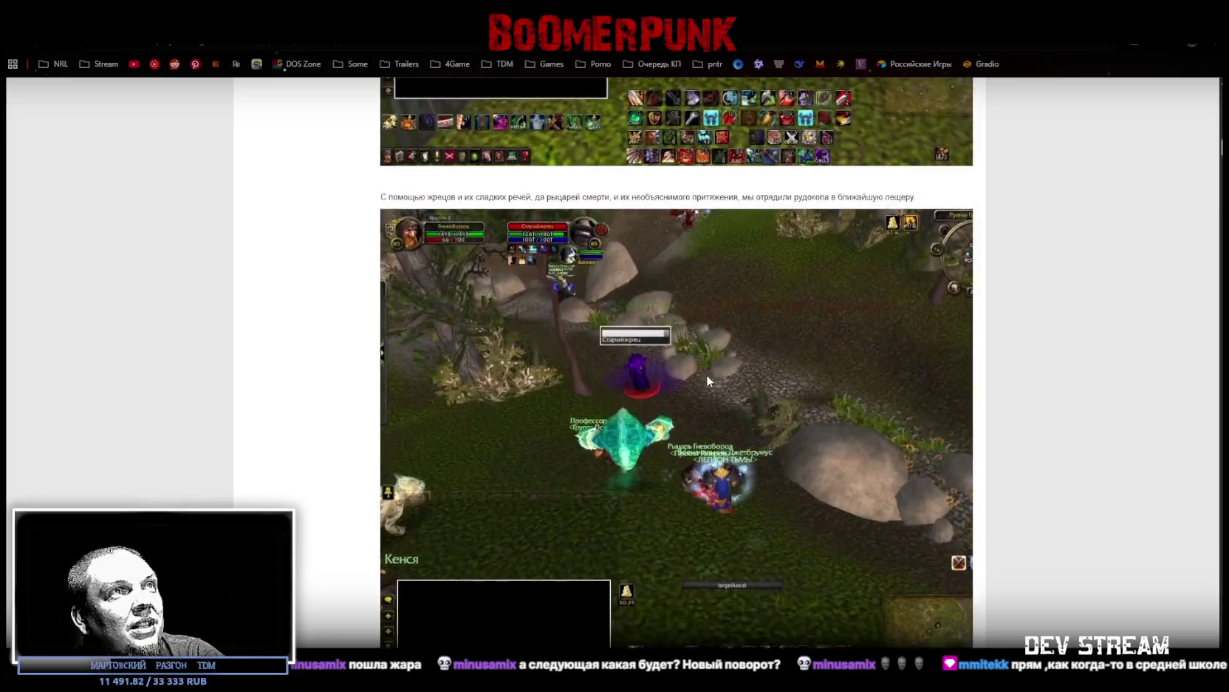
pyautogui.scroll(-5, 708, 379)
pyautogui.scroll(-5, 707, 379)
pyautogui.scroll(-3, 708, 380)
pyautogui.scroll(3, 702, 372)
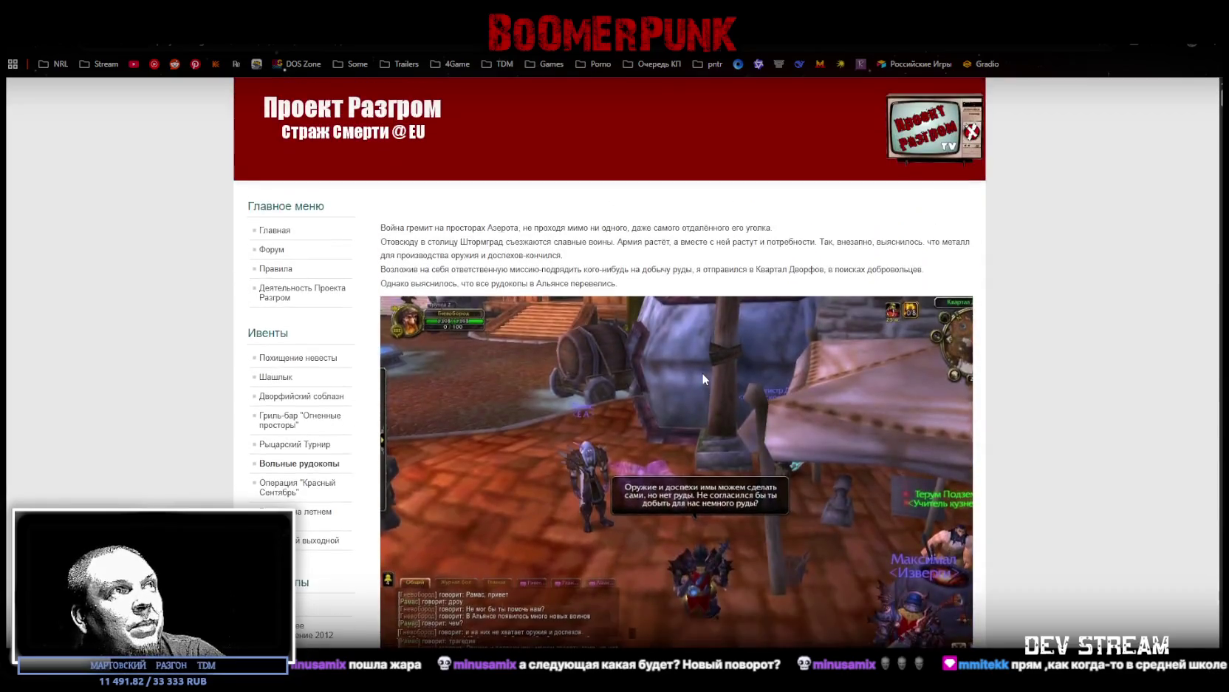
pyautogui.scroll(-5, 700, 372)
pyautogui.scroll(-5, 696, 372)
pyautogui.scroll(-5, 697, 370)
pyautogui.scroll(-5, 697, 369)
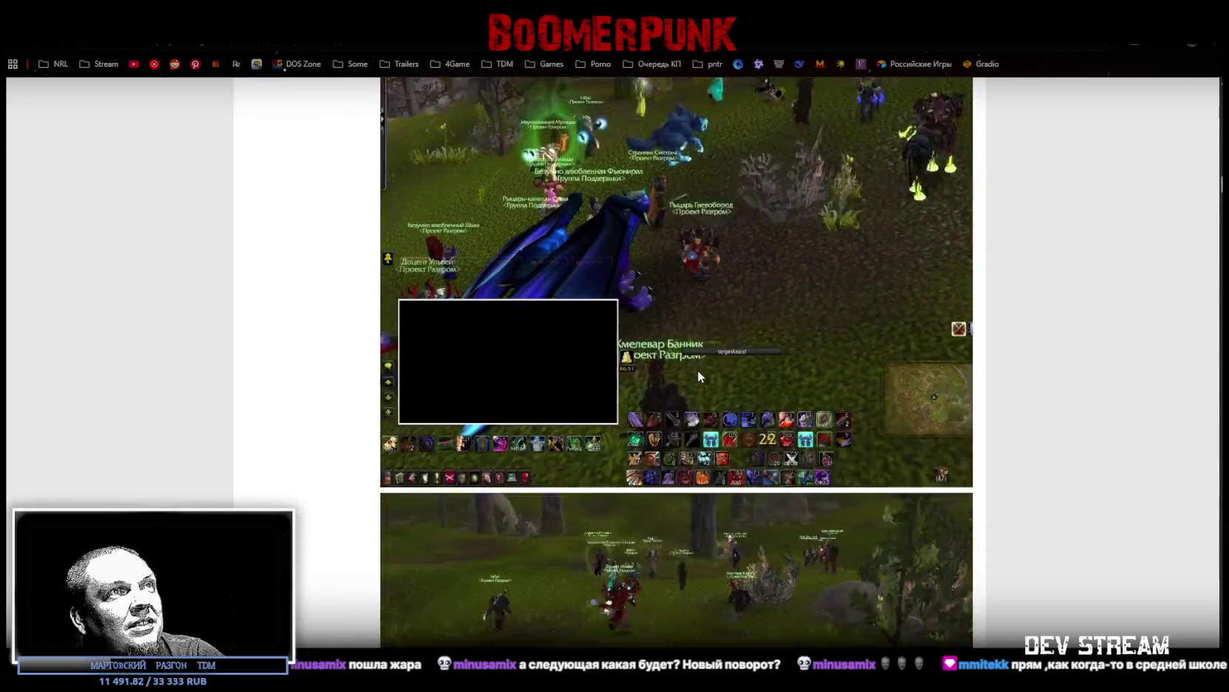
pyautogui.scroll(-5, 698, 370)
pyautogui.scroll(-5, 697, 369)
pyautogui.scroll(-5, 699, 370)
pyautogui.scroll(-5, 773, 397)
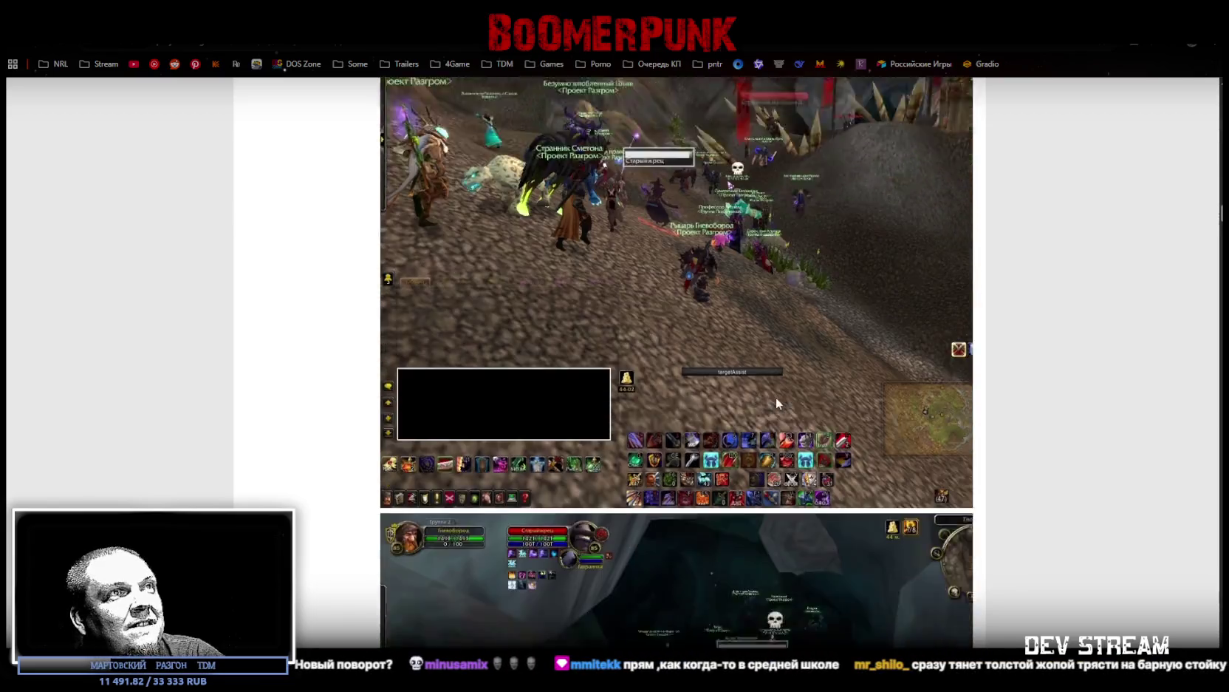
pyautogui.scroll(-5, 798, 295)
pyautogui.scroll(-3, 798, 318)
pyautogui.scroll(-3, 798, 335)
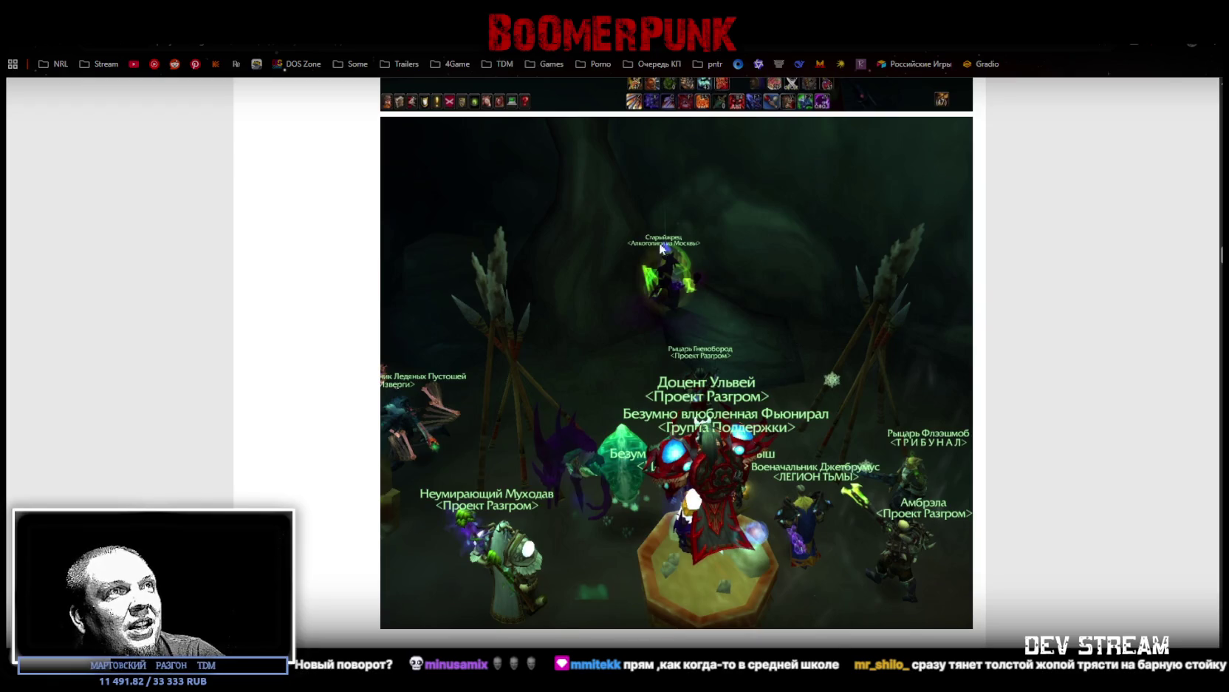
pyautogui.scroll(-1, 709, 311)
pyautogui.scroll(-5, 747, 342)
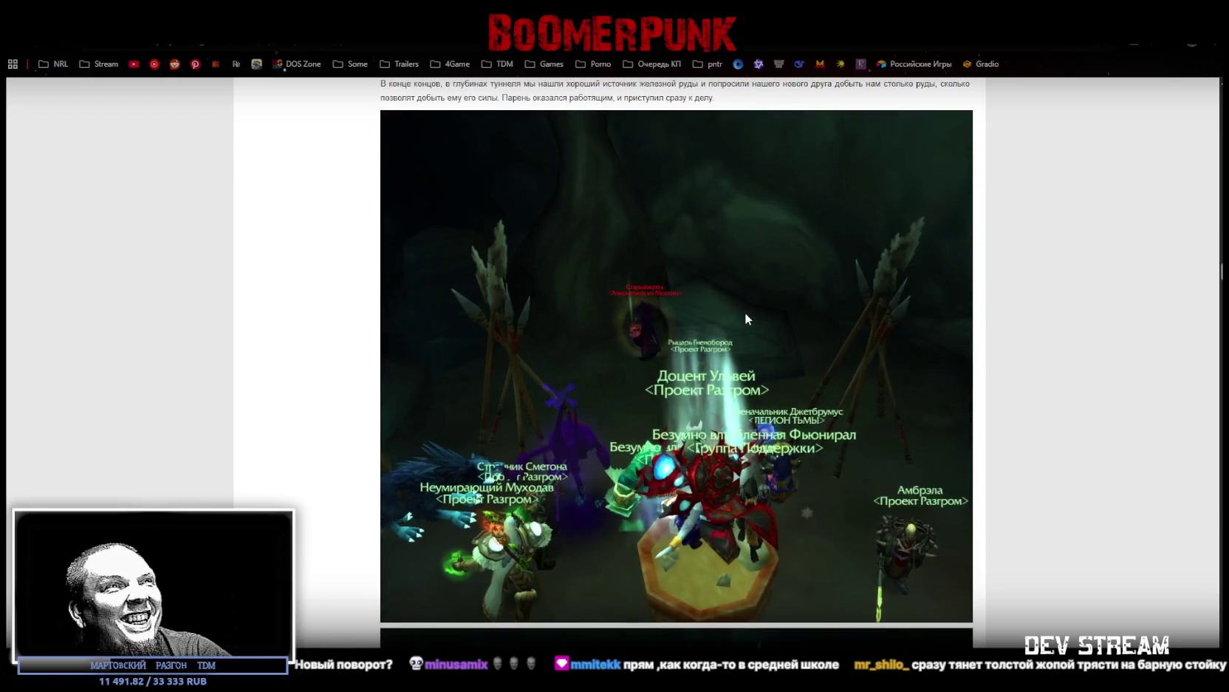
pyautogui.scroll(-2, 743, 314)
pyautogui.scroll(-3, 739, 325)
pyautogui.scroll(-4, 733, 328)
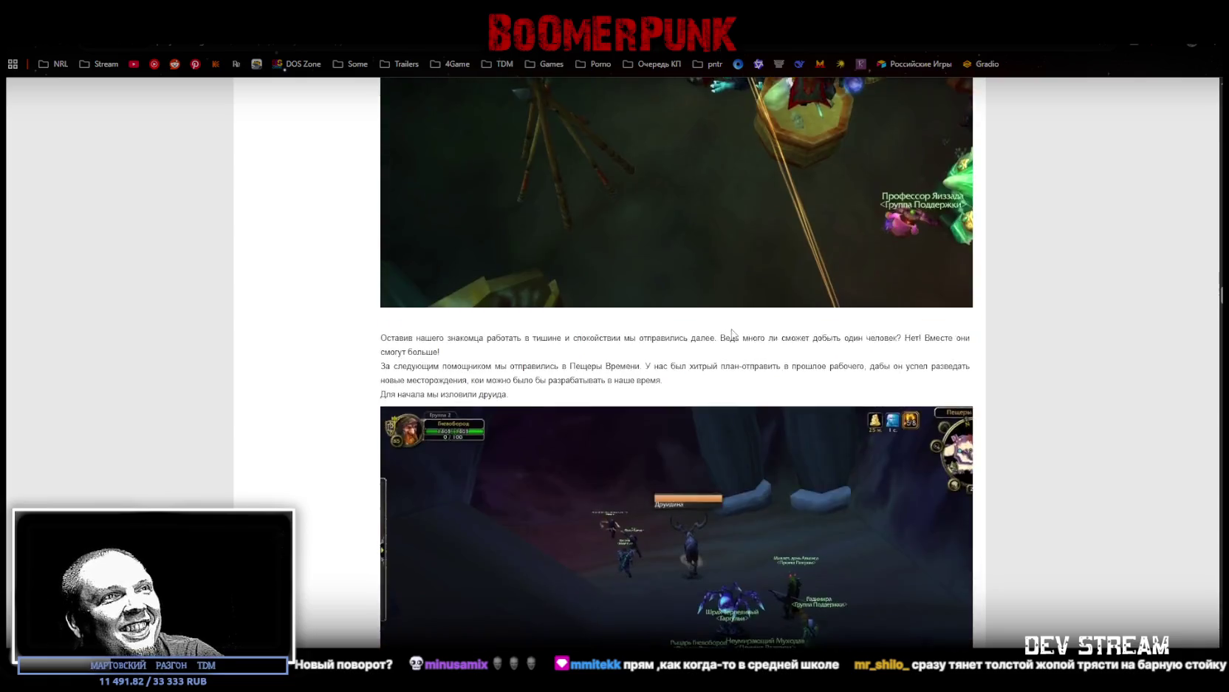
pyautogui.scroll(-5, 734, 324)
pyautogui.scroll(2, 728, 260)
pyautogui.scroll(-4, 732, 308)
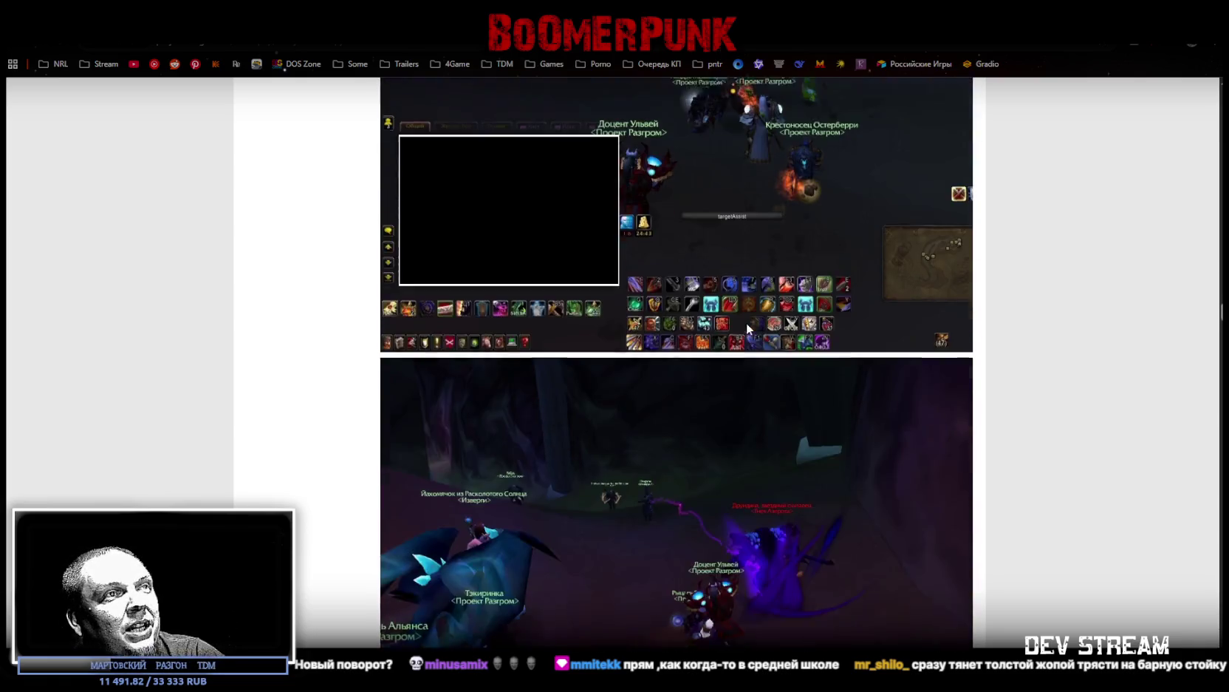
pyautogui.scroll(-4, 742, 318)
pyautogui.scroll(-4, 733, 282)
pyautogui.scroll(-4, 701, 275)
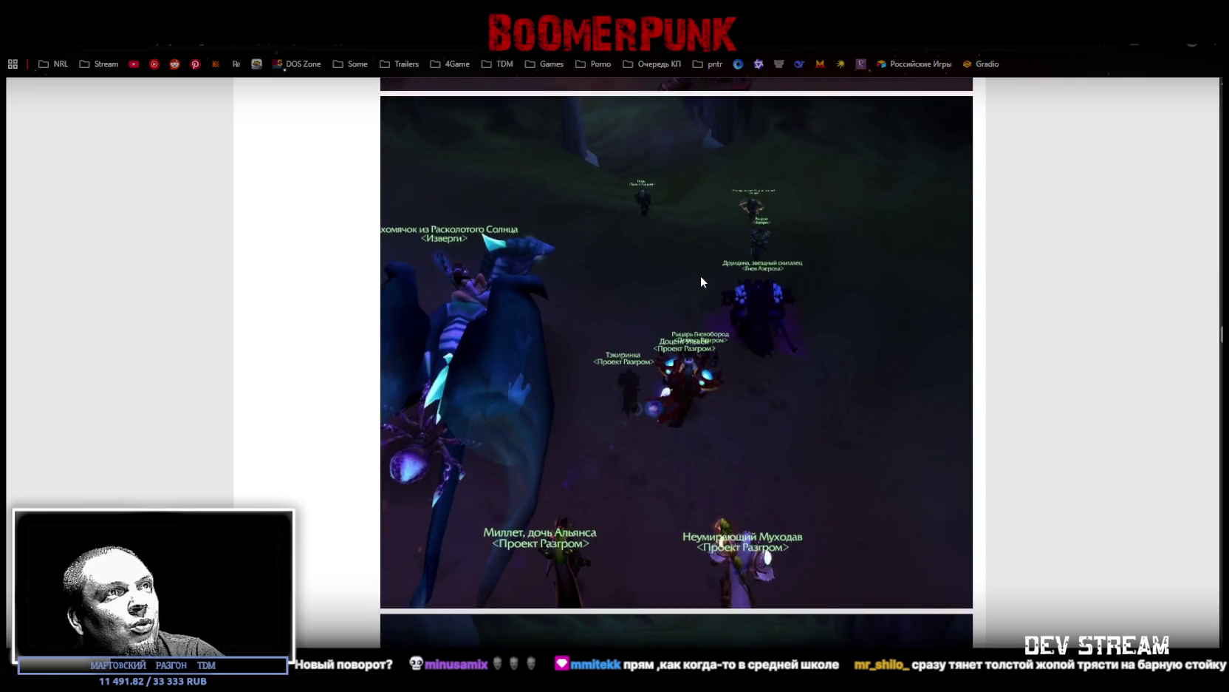
pyautogui.scroll(-4, 700, 275)
pyautogui.scroll(-5, 700, 275)
pyautogui.scroll(-4, 698, 276)
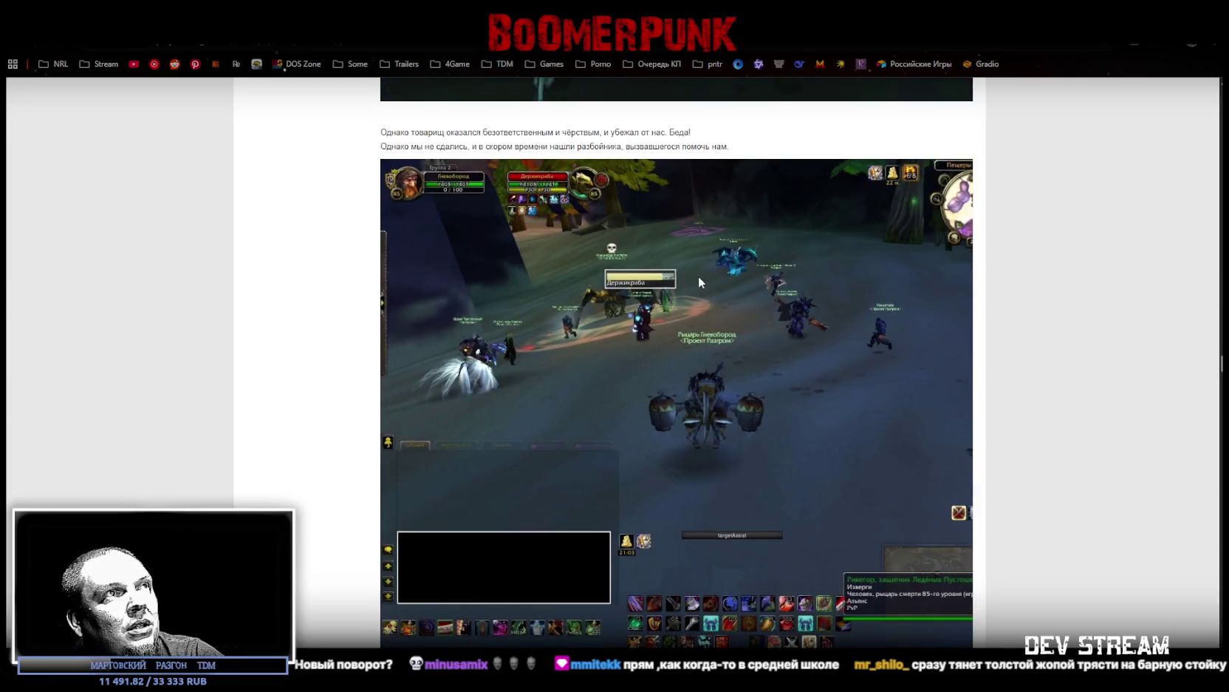
pyautogui.scroll(-5, 699, 276)
pyautogui.scroll(-4, 696, 274)
pyautogui.scroll(-4, 697, 276)
pyautogui.scroll(-4, 698, 277)
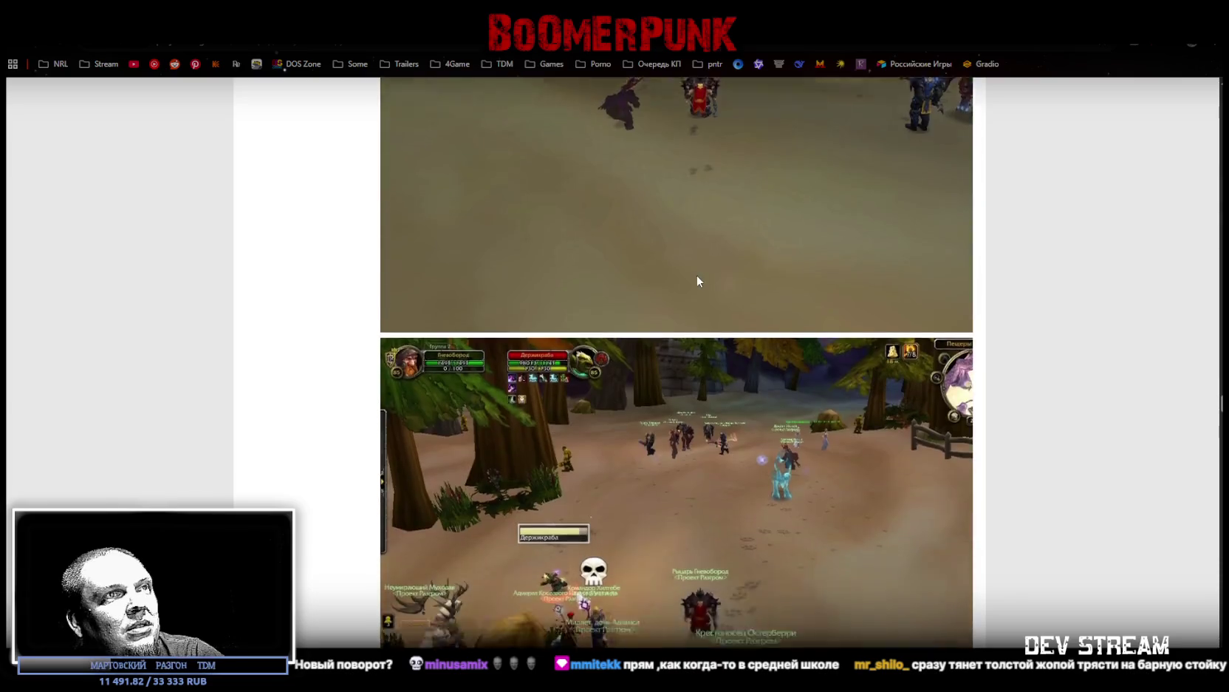
pyautogui.scroll(-5, 697, 277)
pyautogui.scroll(-3, 698, 273)
pyautogui.scroll(-1, 697, 277)
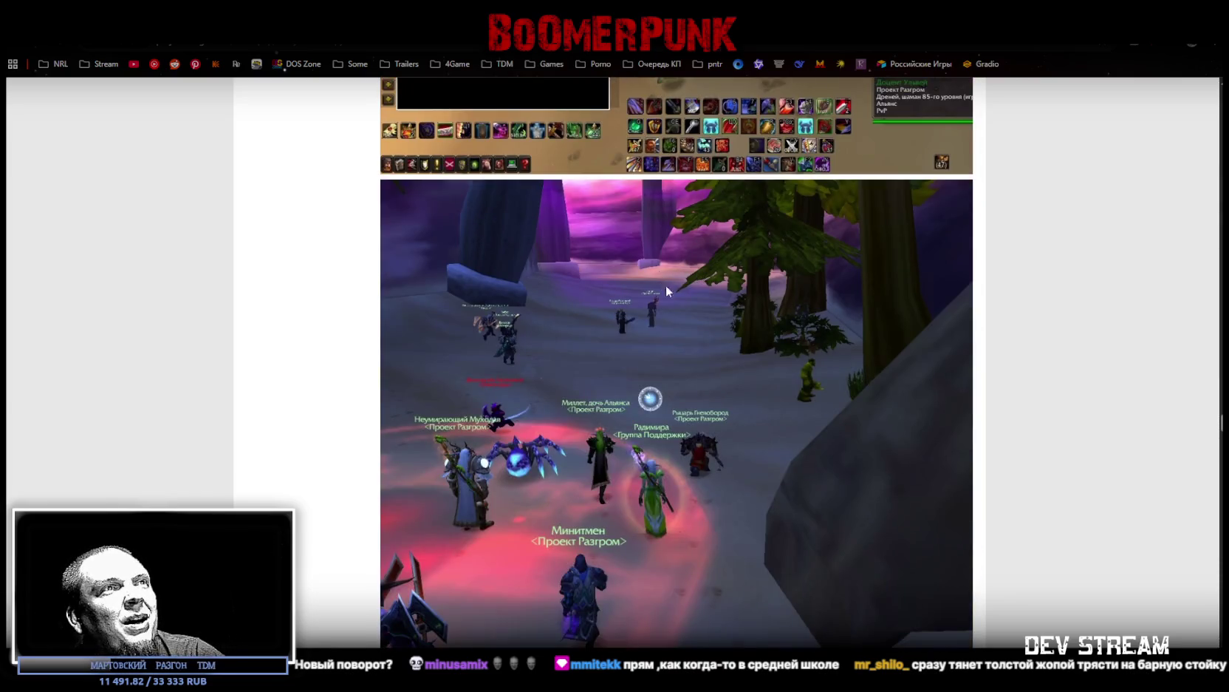
pyautogui.scroll(-5, 669, 281)
pyautogui.scroll(-4, 676, 285)
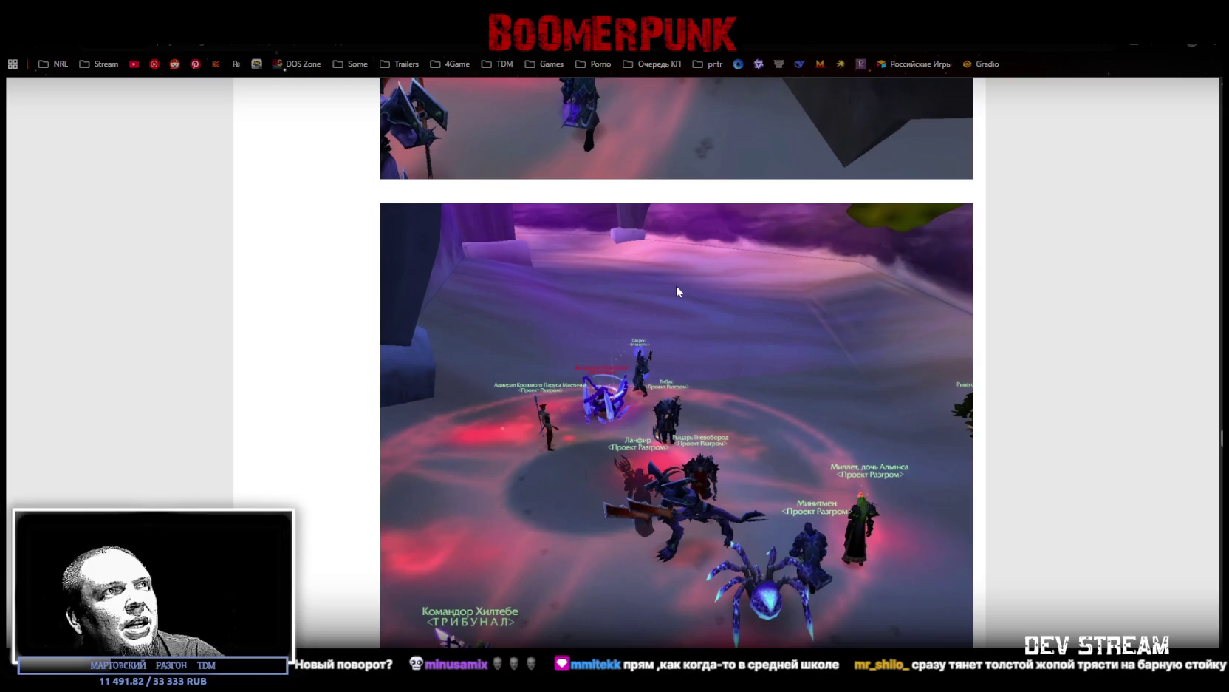
pyautogui.scroll(-1, 675, 284)
pyautogui.scroll(-5, 673, 285)
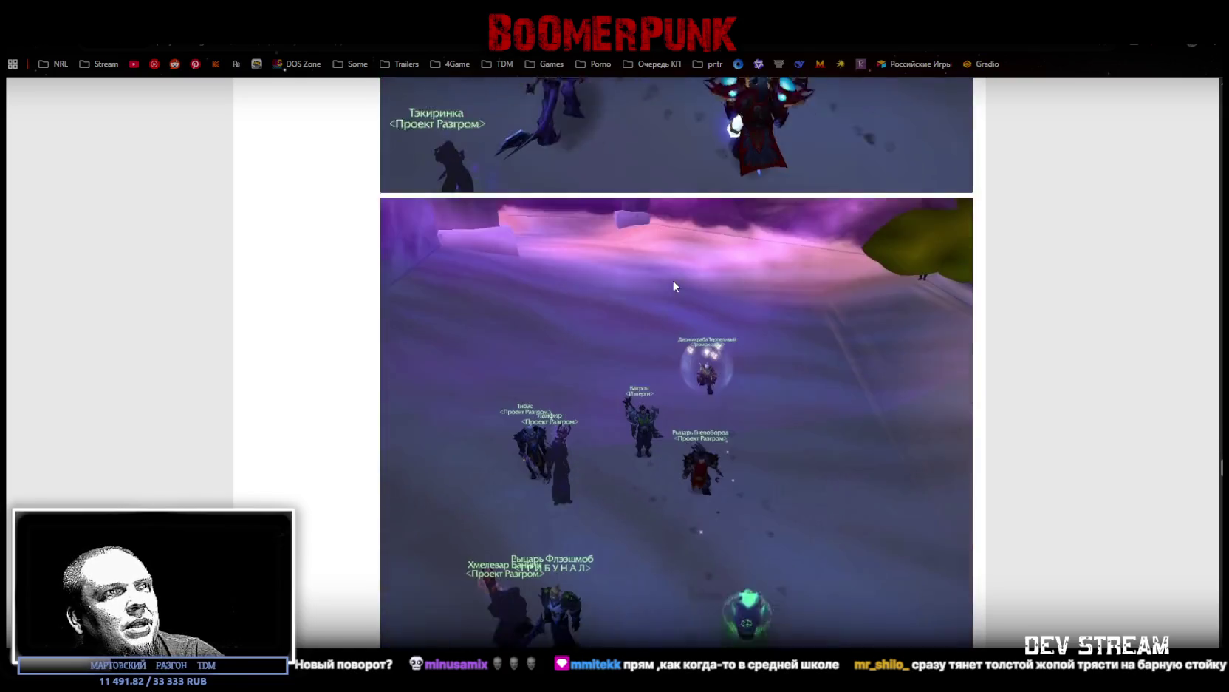
pyautogui.scroll(-4, 672, 282)
pyautogui.scroll(-4, 673, 281)
pyautogui.scroll(-1, 673, 280)
pyautogui.scroll(-4, 673, 281)
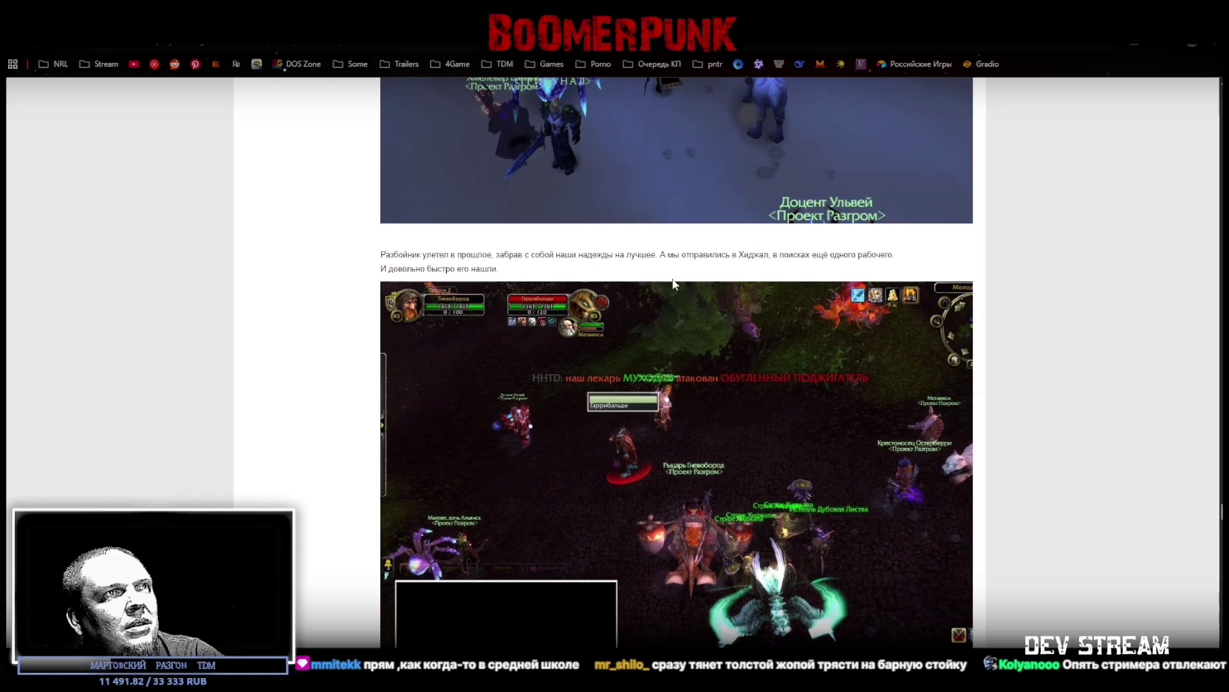
pyautogui.scroll(-2, 673, 279)
pyautogui.scroll(-5, 673, 279)
pyautogui.scroll(-5, 672, 283)
pyautogui.scroll(-4, 673, 283)
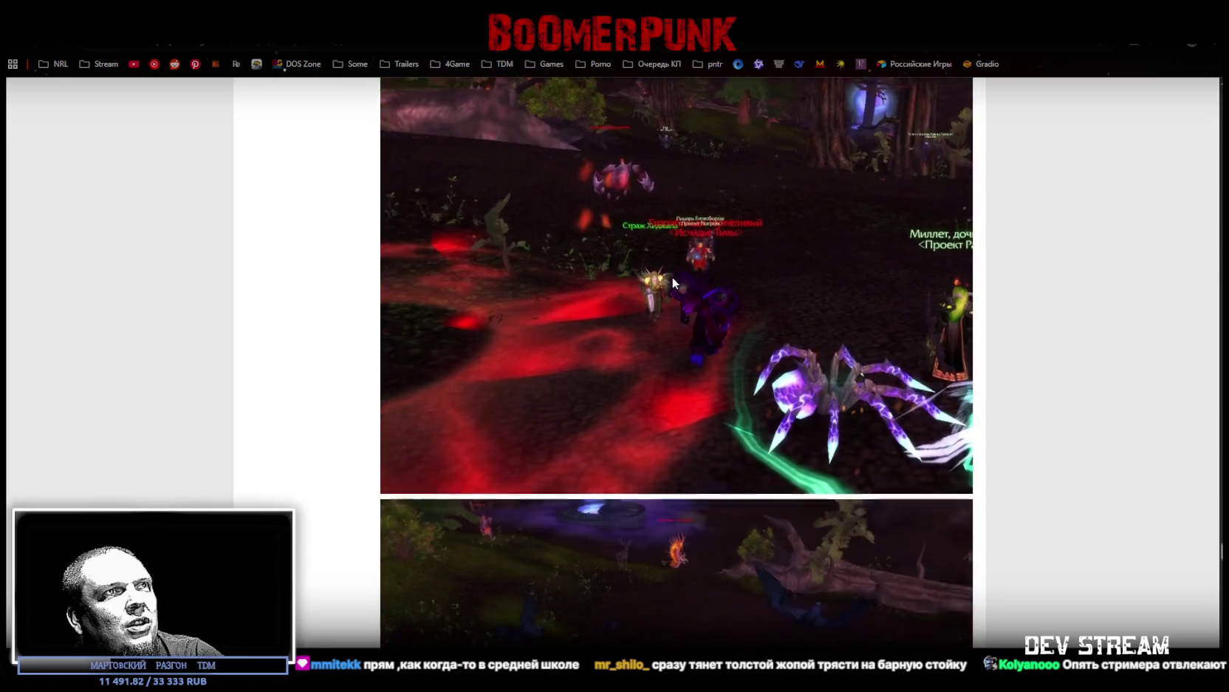
pyautogui.scroll(-4, 673, 282)
pyautogui.scroll(-3, 672, 282)
pyautogui.scroll(-4, 672, 284)
pyautogui.scroll(-4, 672, 283)
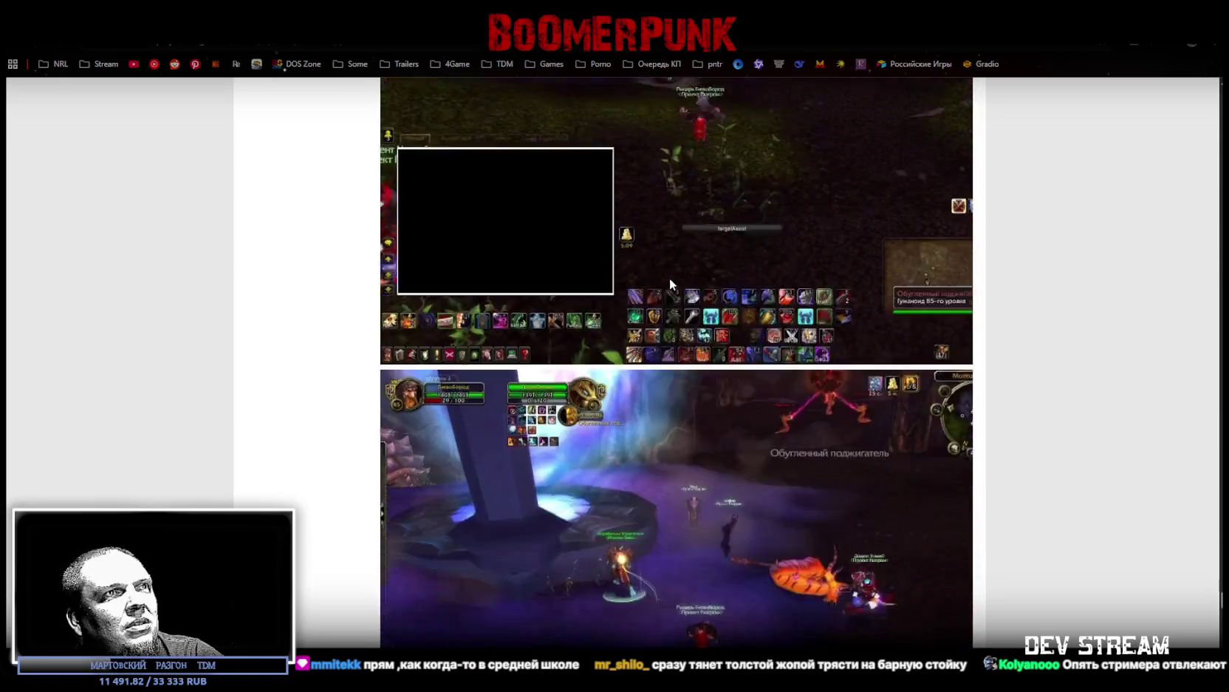
pyautogui.scroll(-4, 671, 283)
pyautogui.scroll(-4, 670, 281)
pyautogui.scroll(-4, 671, 282)
pyautogui.scroll(-1, 671, 281)
pyautogui.scroll(-3, 671, 281)
pyautogui.scroll(-4, 670, 281)
pyautogui.scroll(-4, 669, 281)
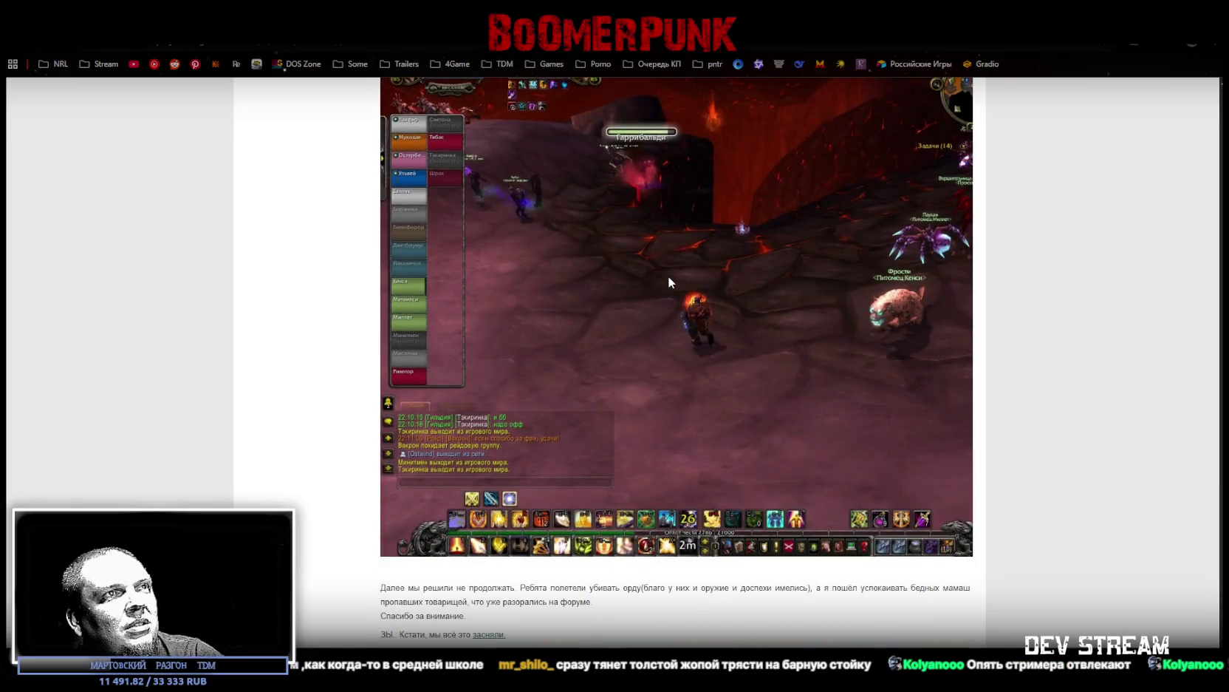
pyautogui.scroll(2, 670, 282)
pyautogui.scroll(2, 669, 281)
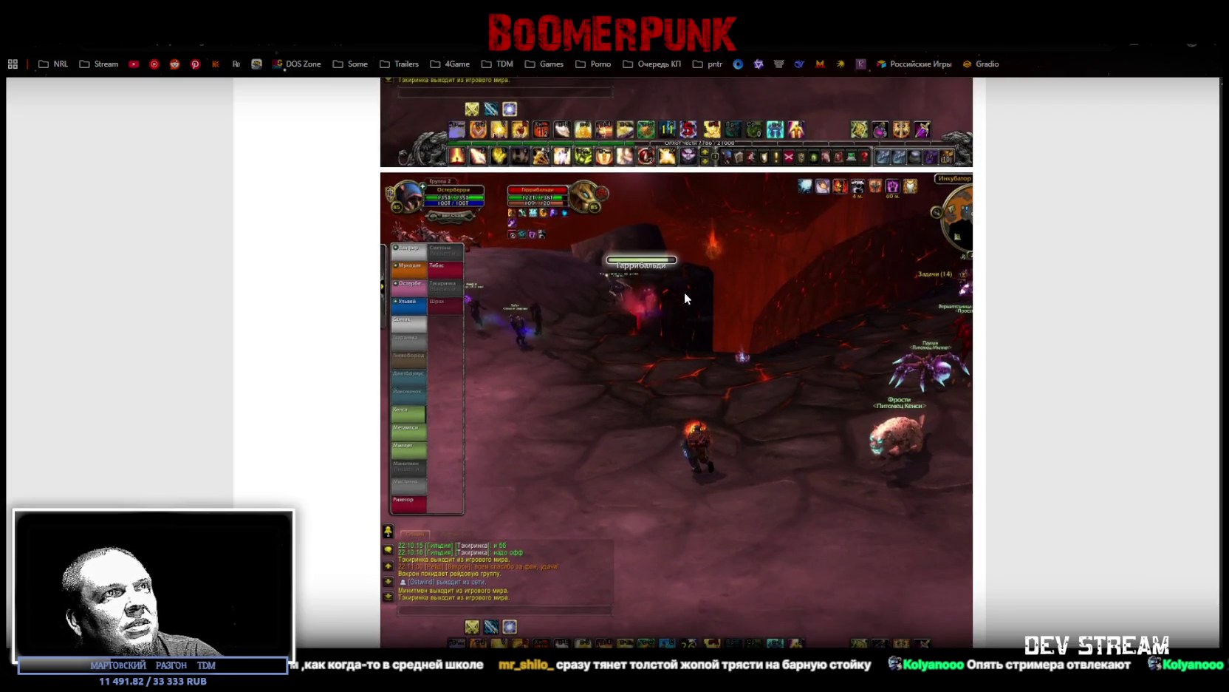
pyautogui.scroll(1, 684, 292)
pyautogui.scroll(-1, 686, 302)
pyautogui.hotkey('alt', 'Tab')
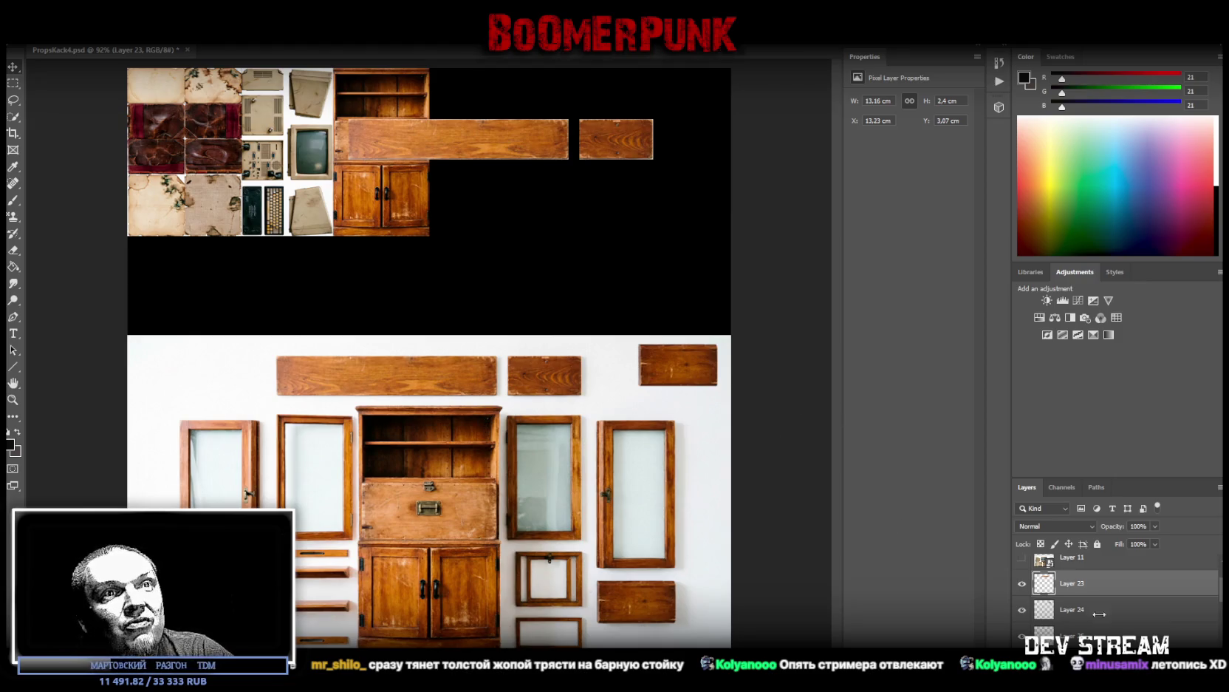
# Step: Make the long plank a smart object, rotate it 90° upright and scale it to the cabinet's height
pyautogui.rightClick(1077, 588)
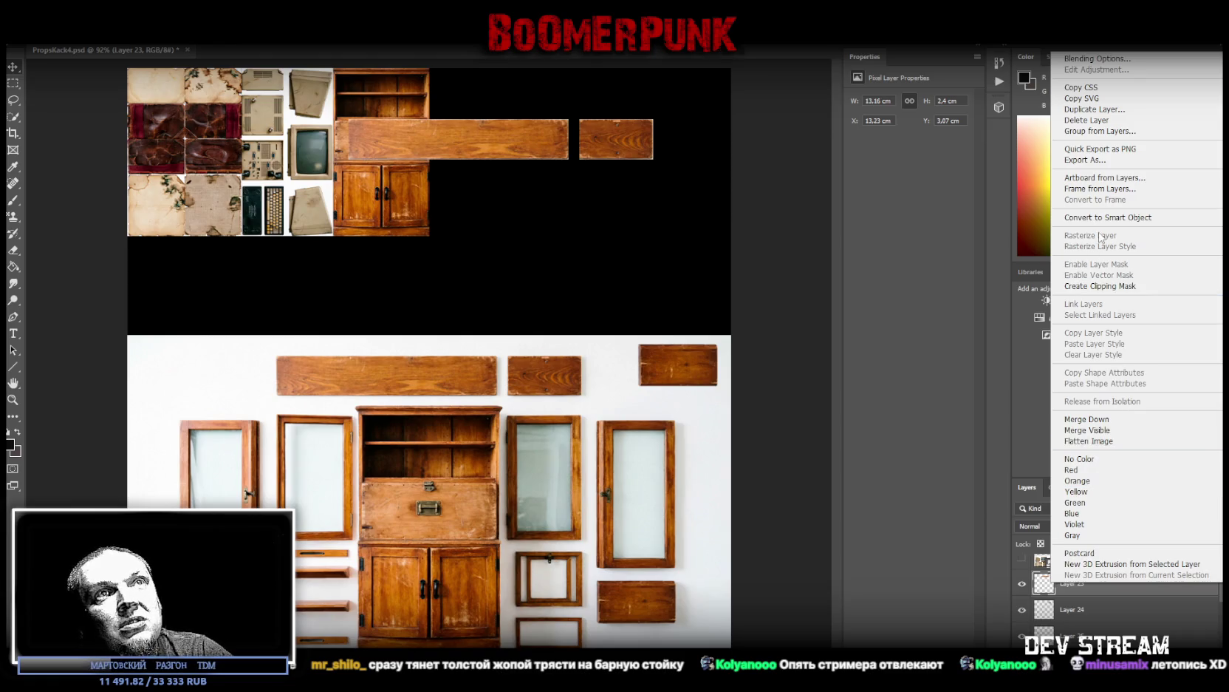
pyautogui.click(1099, 220)
pyautogui.moveTo(548, 109)
pyautogui.mouseDown()
pyautogui.moveTo(487, 93)
pyautogui.moveTo(457, 102)
pyautogui.mouseUp()
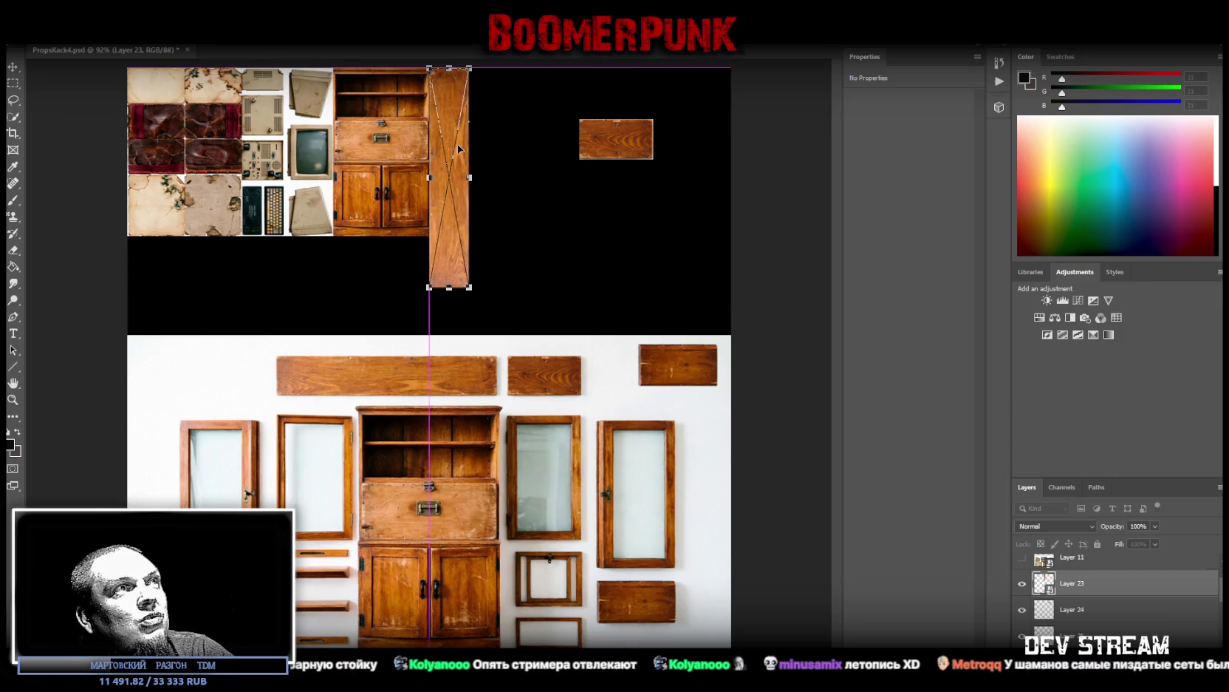
pyautogui.moveTo(452, 288); pyautogui.dragTo(451, 237)
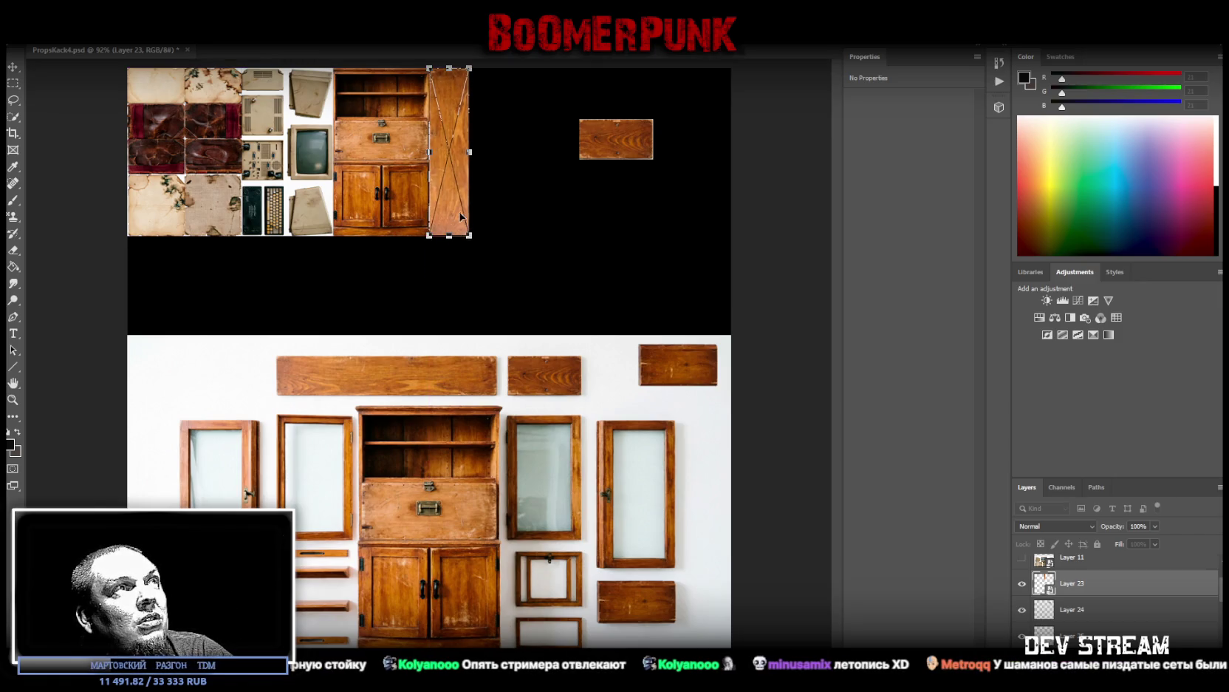
pyautogui.click(15, 70)
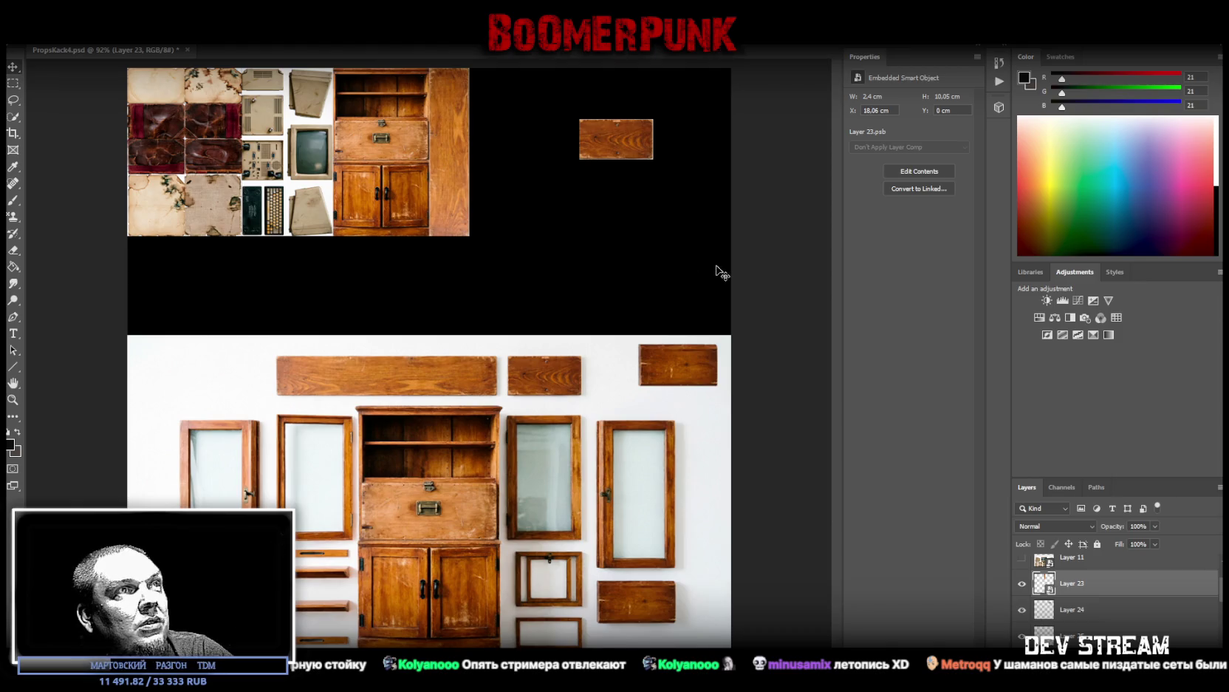
# Step: Convert the first small board to a smart object and move it beneath the cabinet
pyautogui.rightClick(1067, 614)
pyautogui.click(1126, 248)
pyautogui.hotkey('ctrl', 't')
pyautogui.moveTo(615, 151); pyautogui.dragTo(372, 264)
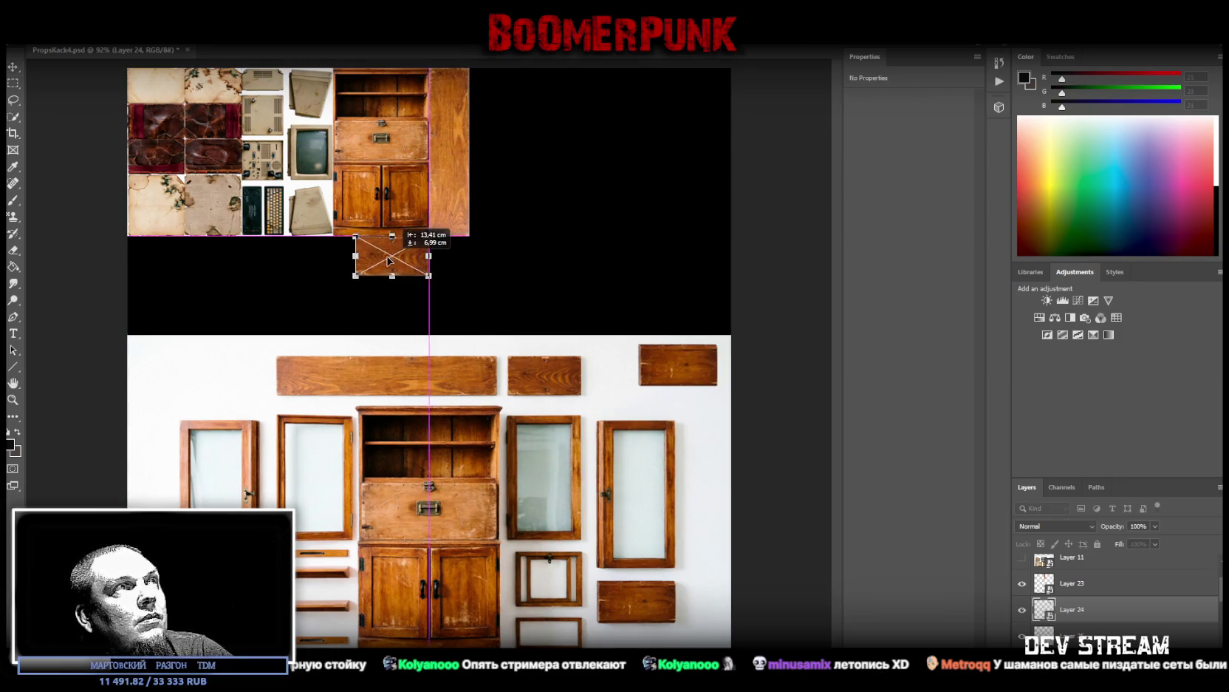
pyautogui.press('Return')
# Step: Place the second board, as a smart object, beside the first and narrow both to fit (8.15 cm wide)
pyautogui.rightClick(1064, 634)
pyautogui.click(1115, 272)
pyautogui.hotkey('ctrl', 't')
pyautogui.moveTo(632, 344); pyautogui.dragTo(549, 284)
pyautogui.moveTo(617, 309)
pyautogui.mouseDown()
pyautogui.moveTo(467, 259)
pyautogui.moveTo(444, 274)
pyautogui.mouseUp()
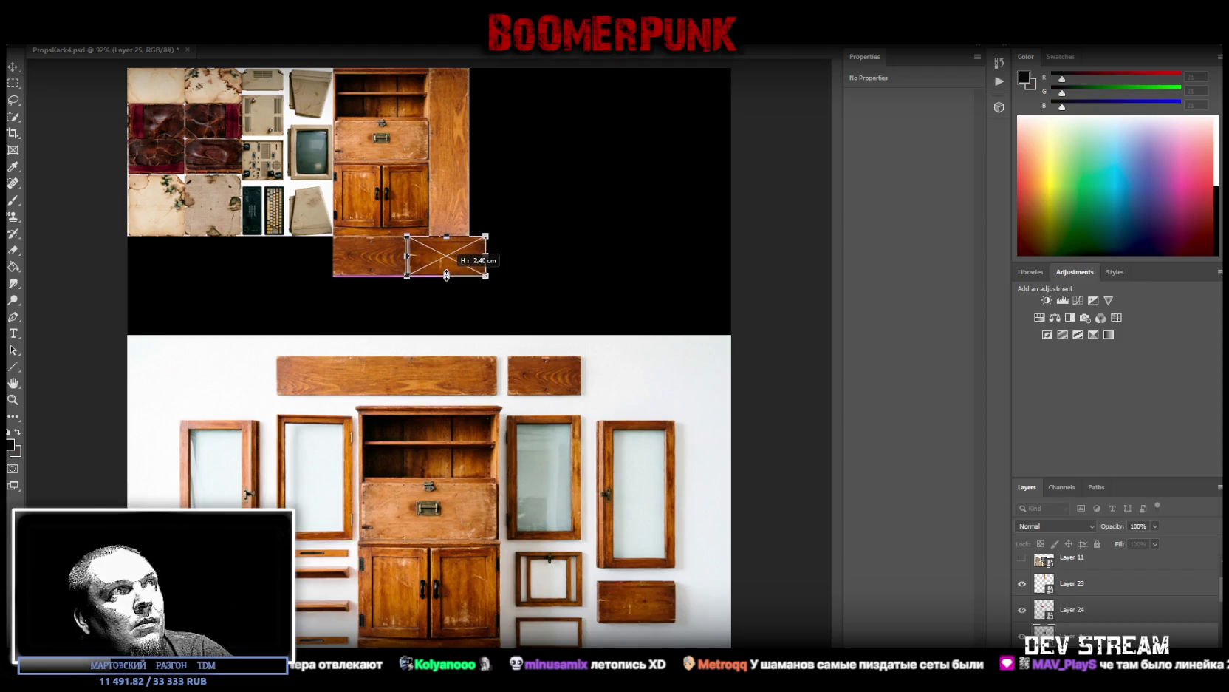
pyautogui.keyDown('shift'); pyautogui.click(1083, 609); pyautogui.keyUp('shift')
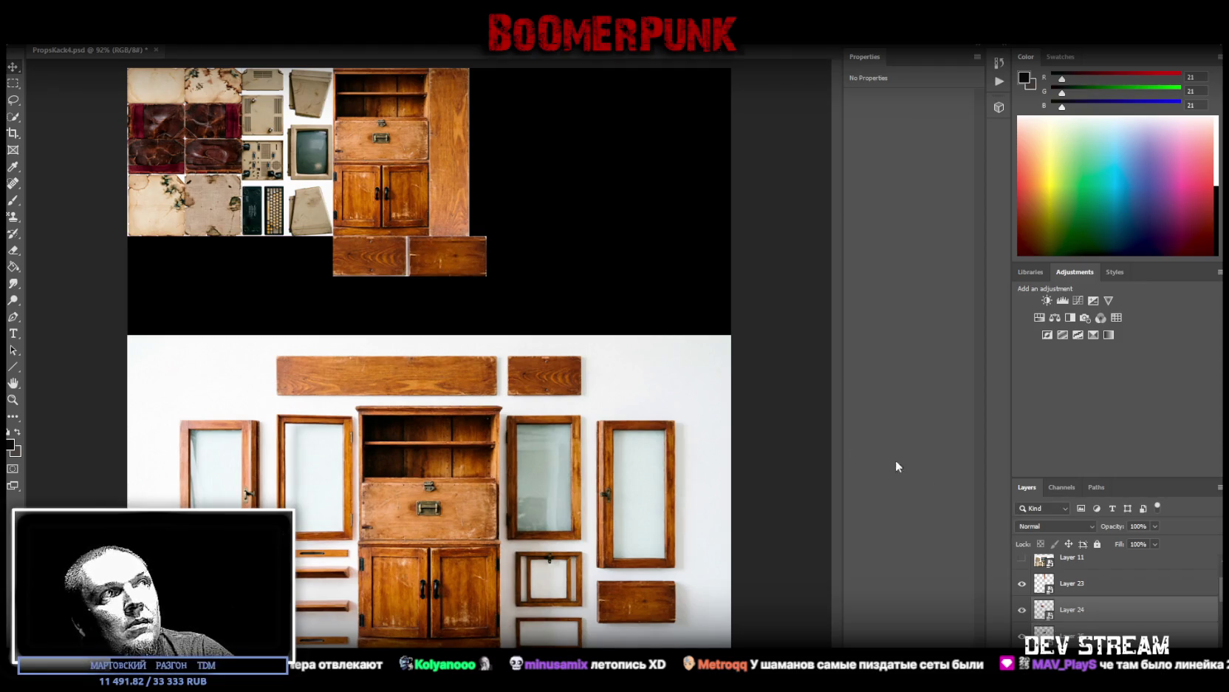
pyautogui.moveTo(496, 263); pyautogui.dragTo(480, 263)
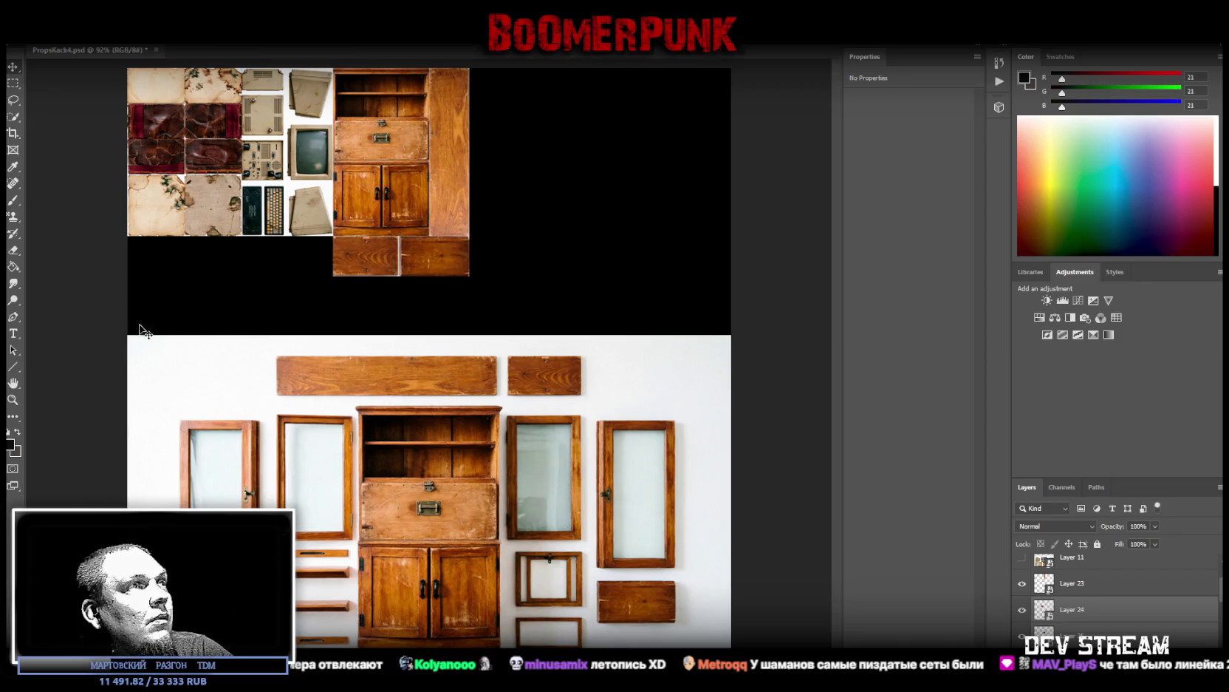
# Step: Flip the first small board (Layer 24) horizontally
pyautogui.click(1080, 609)
pyautogui.hotkey('ctrl', 't')
pyautogui.rightClick(380, 257)
pyautogui.click(444, 404)
pyautogui.press('Return')
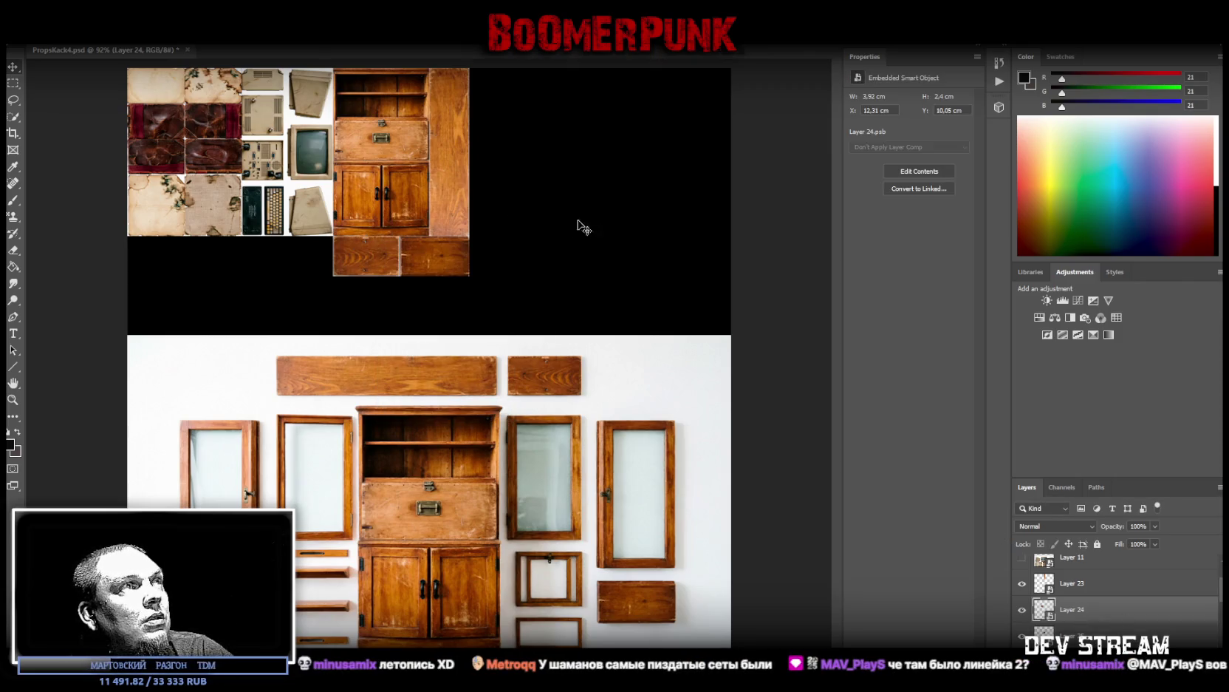
# Step: Zoom in and out on the boards beneath the cabinet to inspect the flipped grain
pyautogui.press('z')
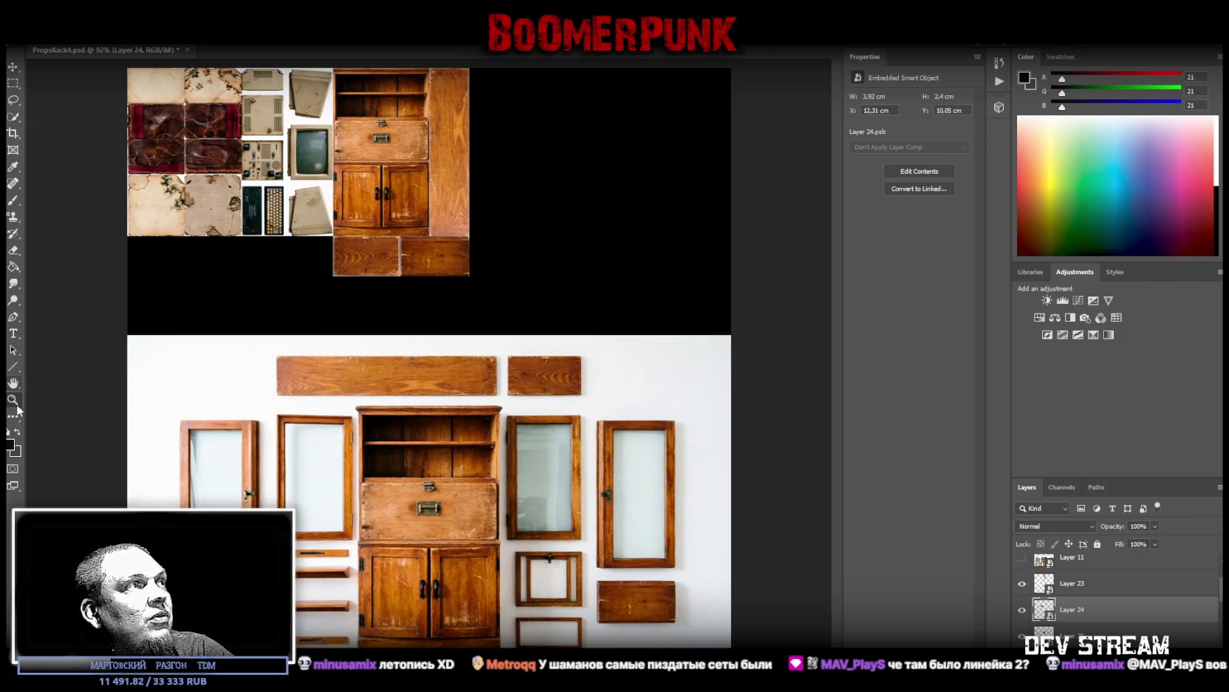
pyautogui.moveTo(401, 266); pyautogui.dragTo(492, 242)
pyautogui.scroll(-3, 495, 244)
pyautogui.scroll(2, 481, 258)
pyautogui.scroll(-2, 481, 258)
pyautogui.scroll(2, 488, 259)
pyautogui.scroll(1, 501, 260)
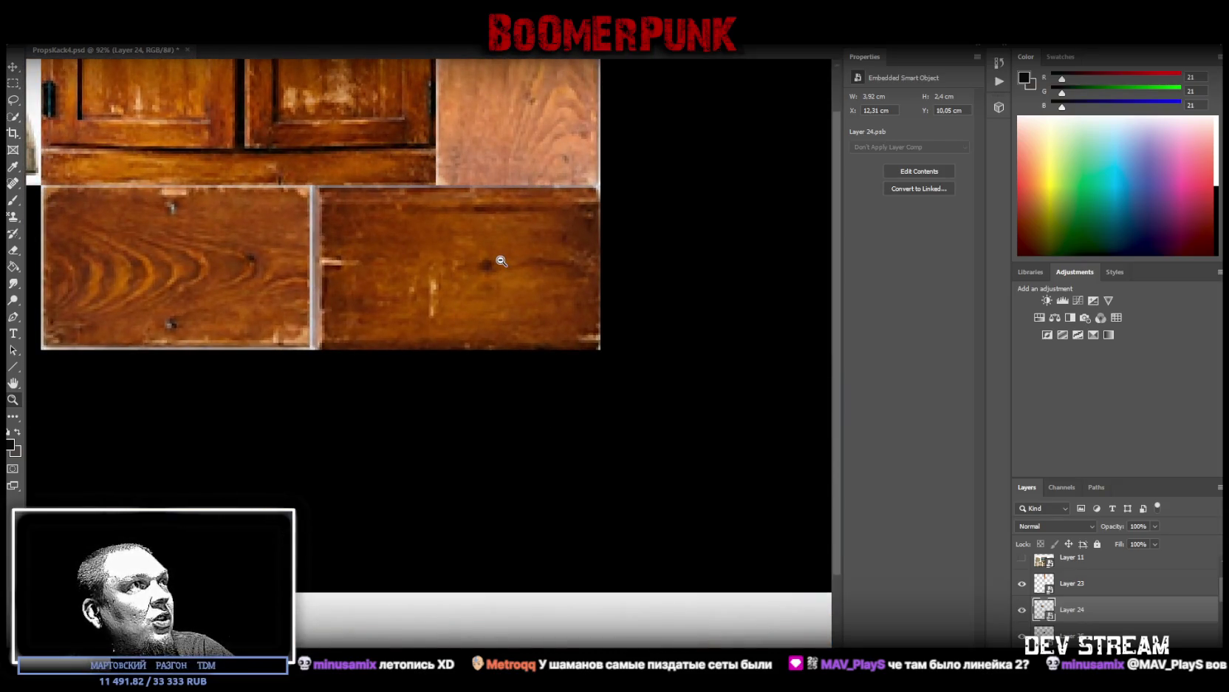
pyautogui.scroll(-1, 502, 261)
pyautogui.scroll(-1, 495, 261)
pyautogui.scroll(-2, 473, 261)
pyautogui.scroll(-3, 440, 261)
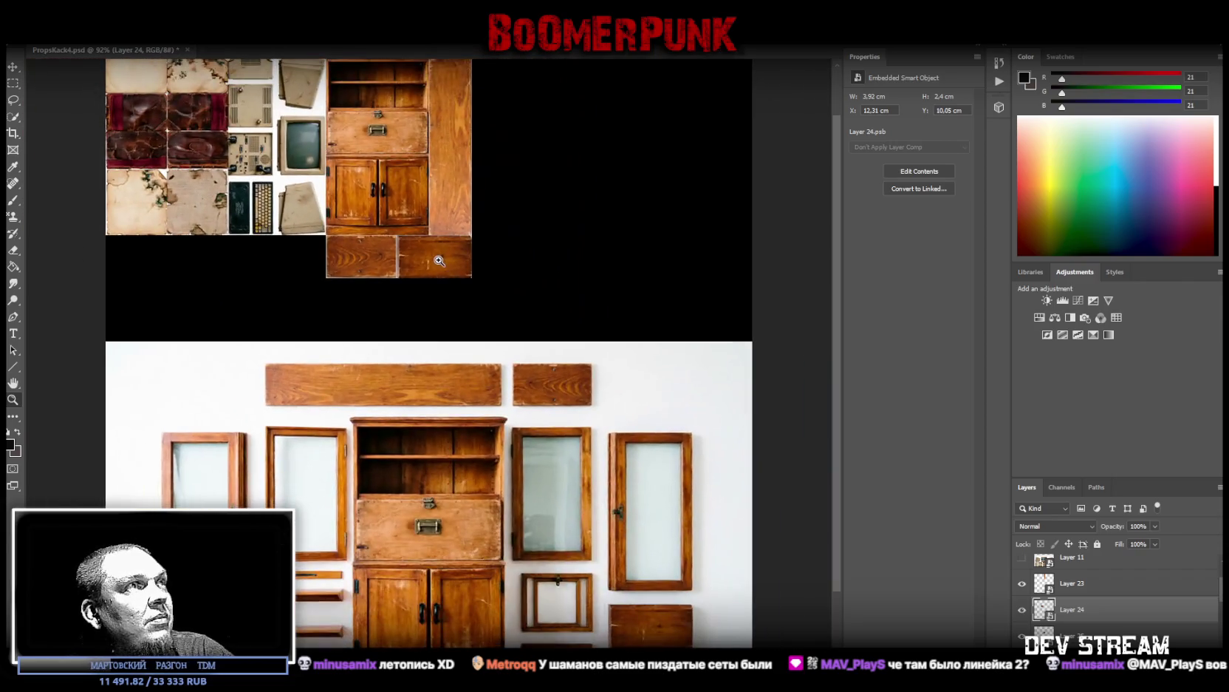
pyautogui.scroll(-2, 458, 267)
pyautogui.scroll(1, 480, 275)
pyautogui.scroll(-1, 495, 282)
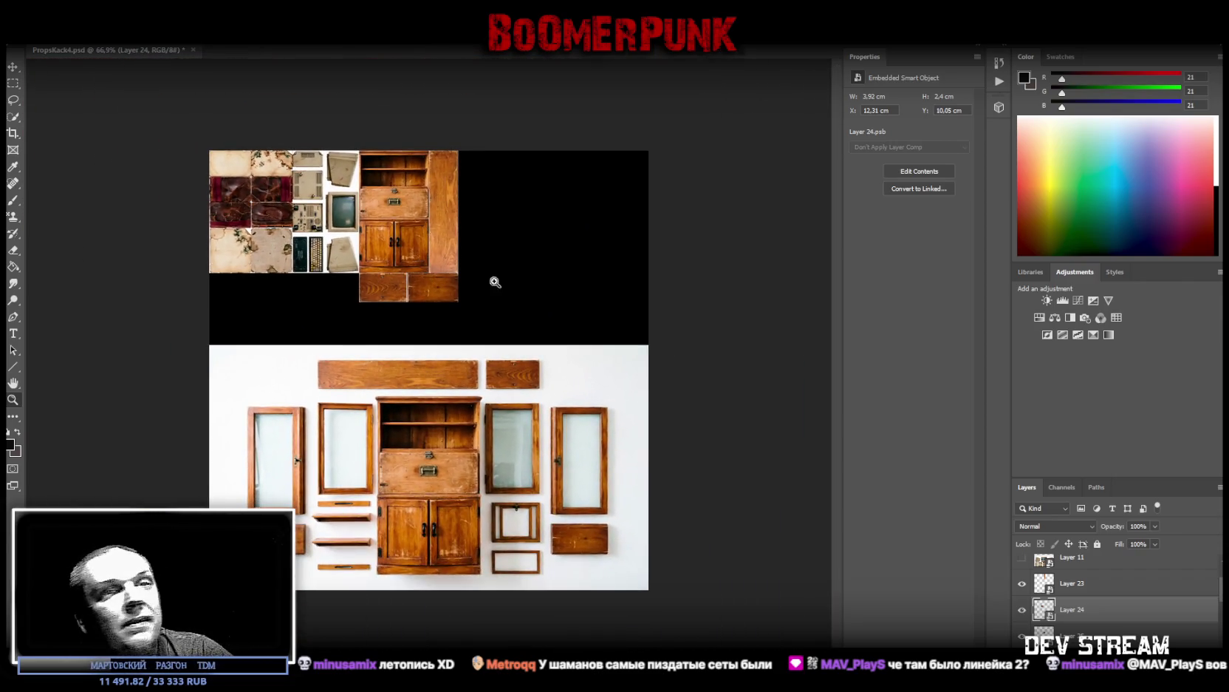
pyautogui.scroll(-2, 1116, 591)
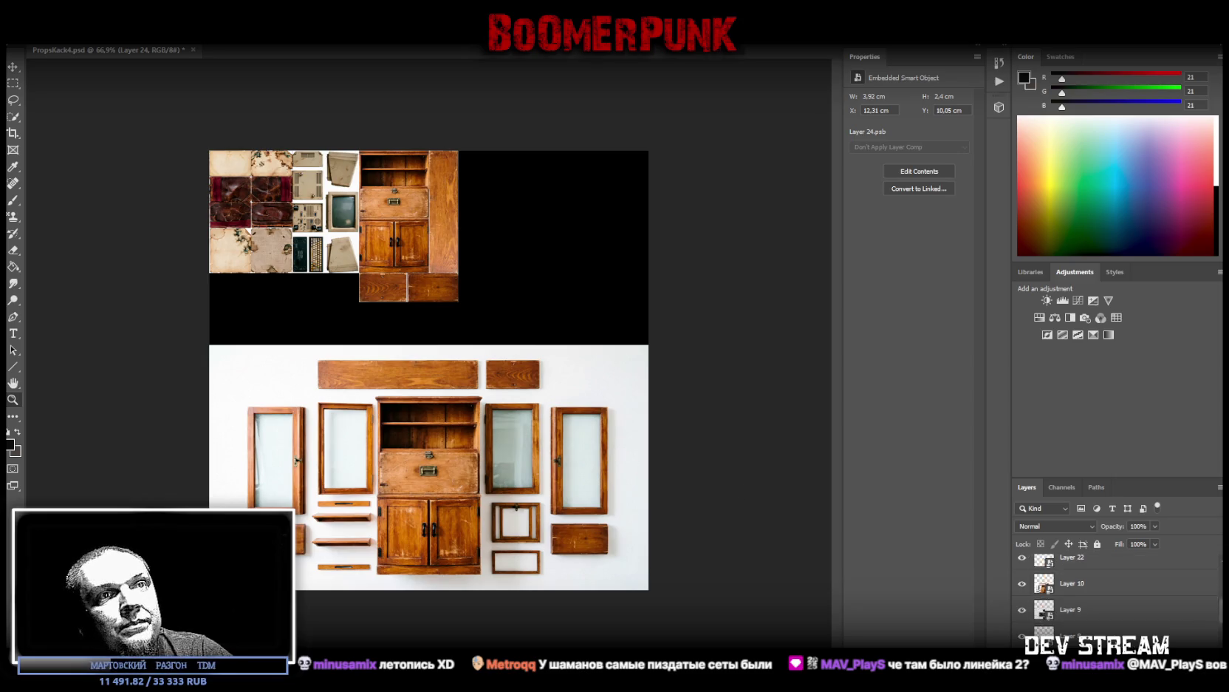
pyautogui.scroll(1, 1090, 632)
# Step: Merge the two cabinet photo layers into one smart object and move it up the stack
pyautogui.click(1021, 610)
pyautogui.click(1086, 620)
pyautogui.scroll(2, 1096, 618)
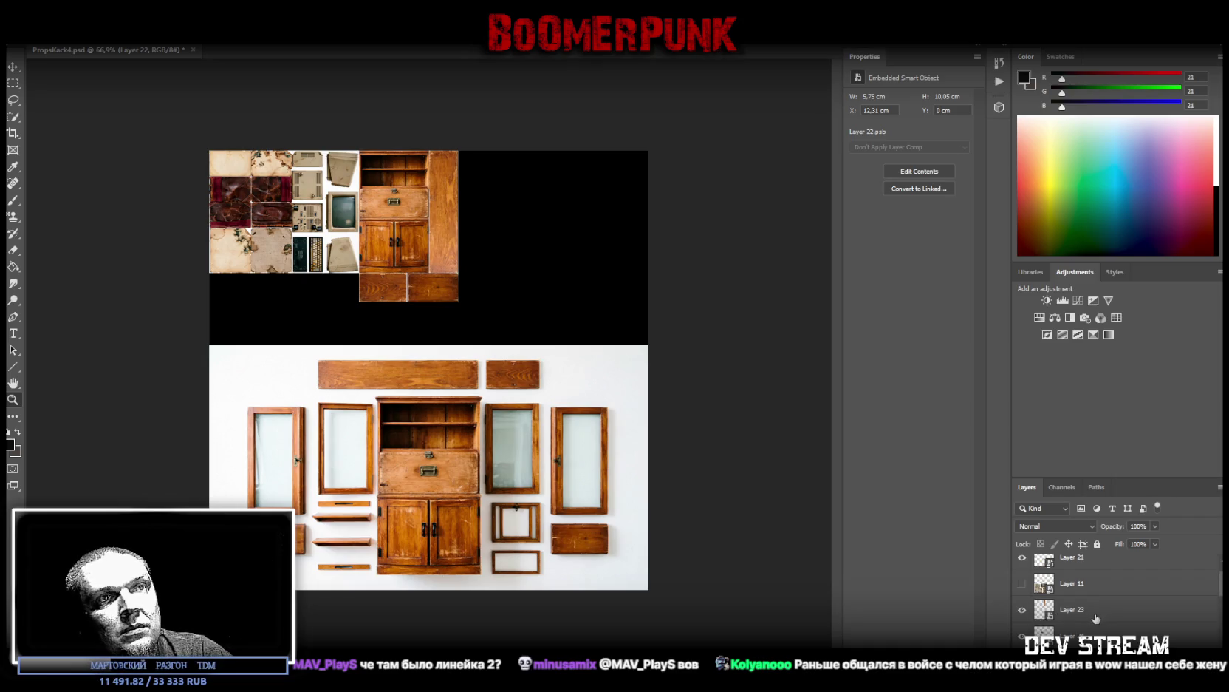
pyautogui.keyDown('ctrl'); pyautogui.click(1090, 630); pyautogui.keyUp('ctrl')
pyautogui.rightClick(1090, 628)
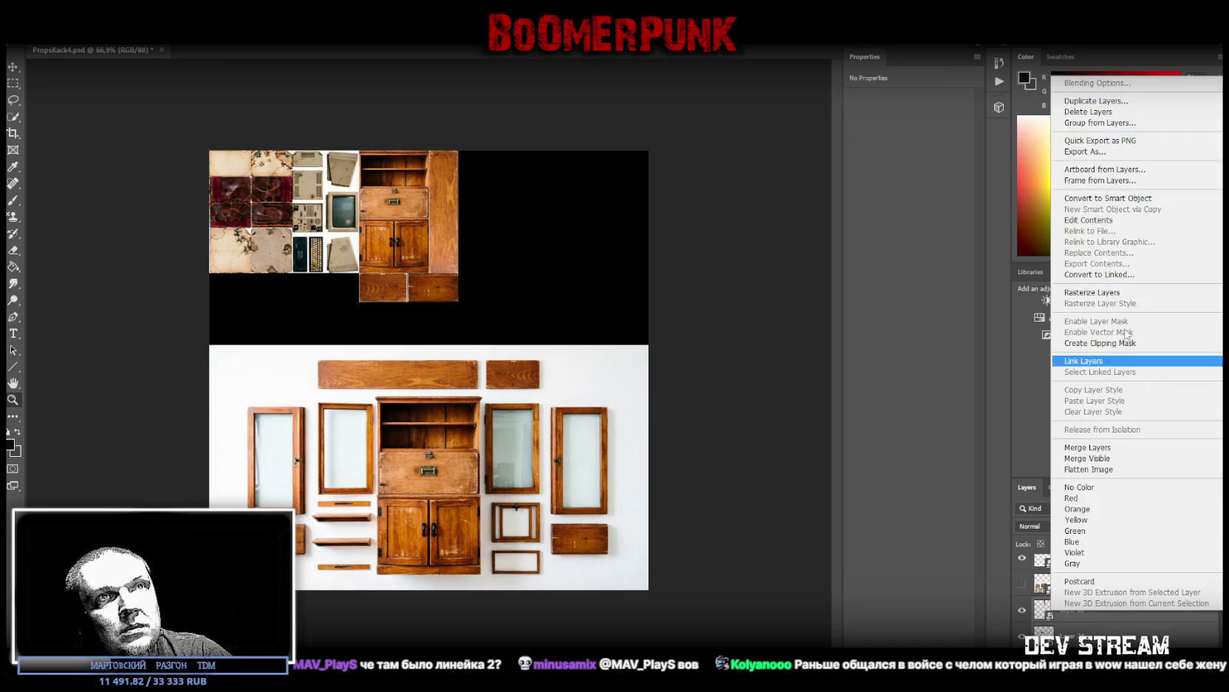
pyautogui.click(1108, 198)
pyautogui.moveTo(1098, 610); pyautogui.dragTo(1089, 573)
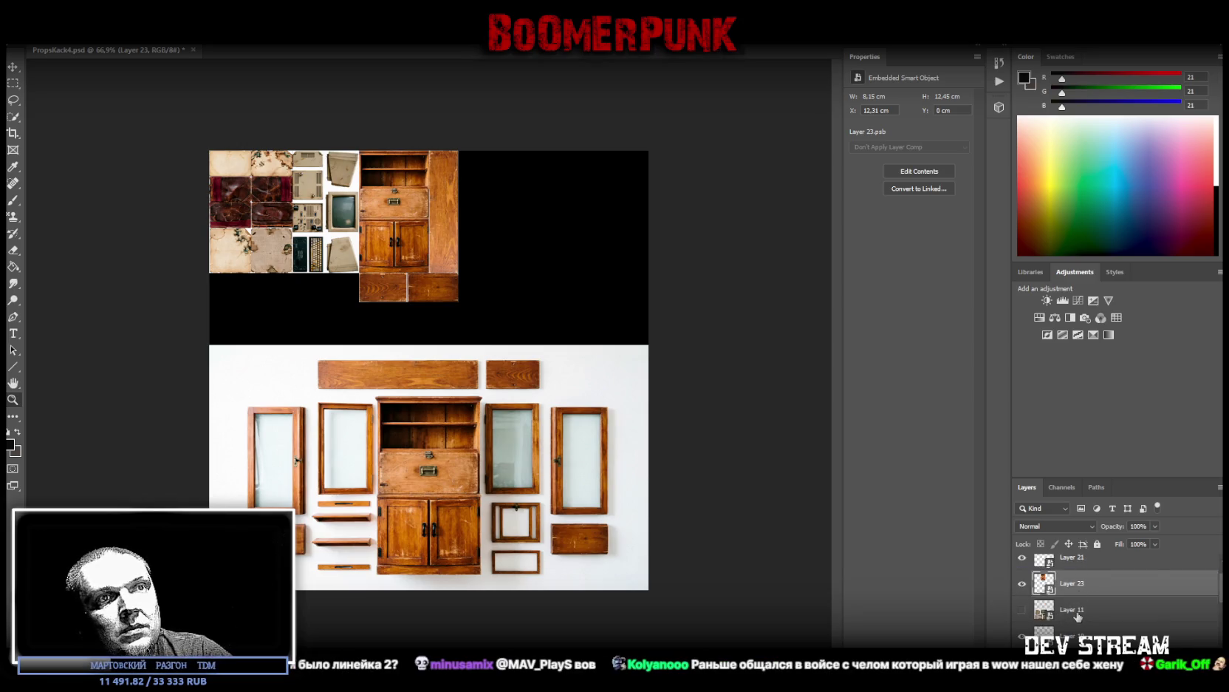
# Step: Hide the furniture smart object, select barrel Layer 9 and zoom in on the rusty barrels
pyautogui.click(1021, 639)
pyautogui.scroll(-1, 1111, 633)
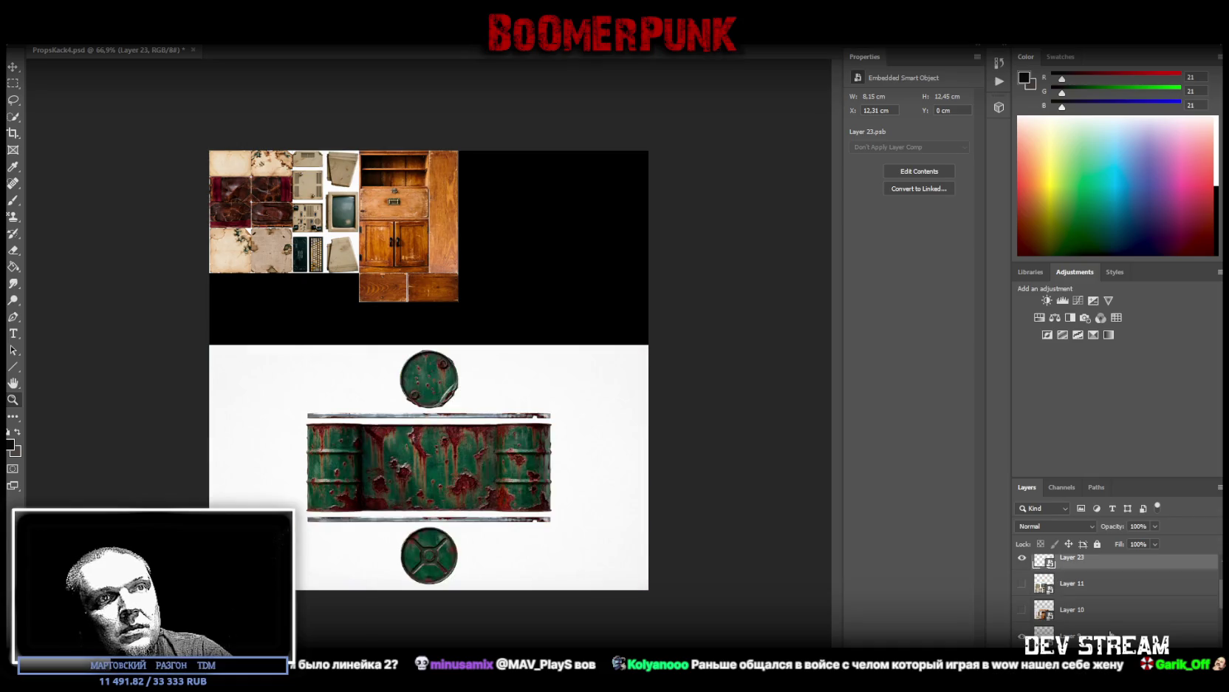
pyautogui.keyDown('ctrl'); pyautogui.click(1084, 596); pyautogui.keyUp('ctrl')
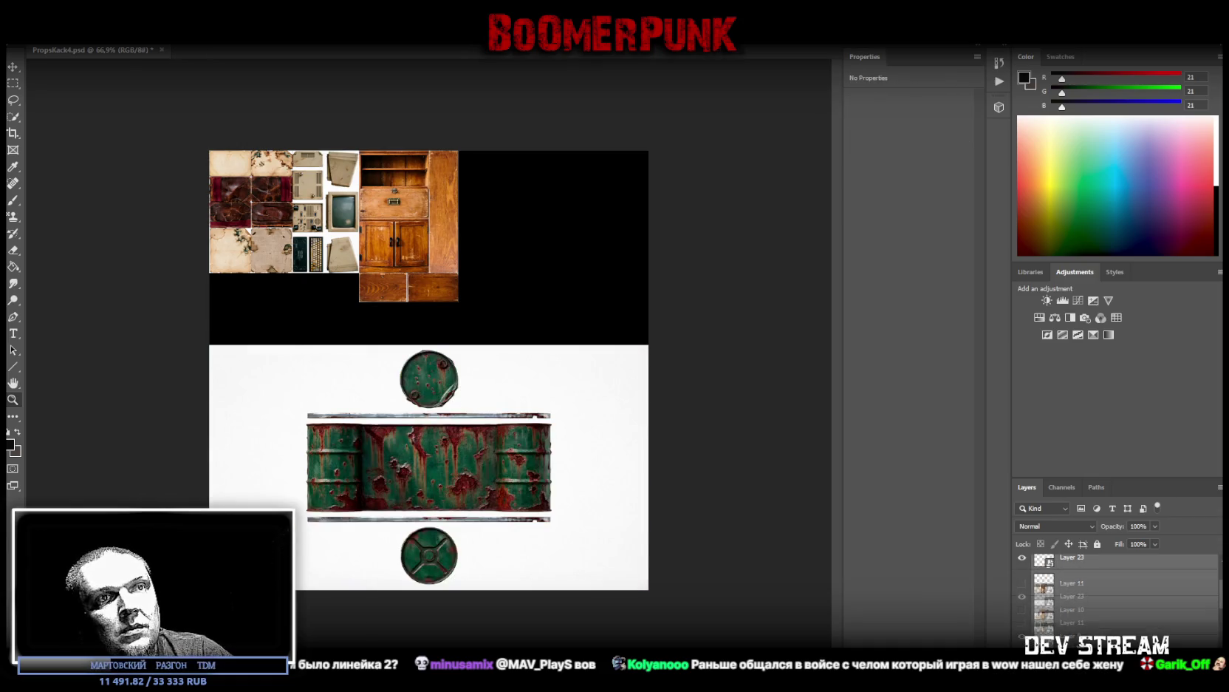
pyautogui.scroll(1, 1084, 595)
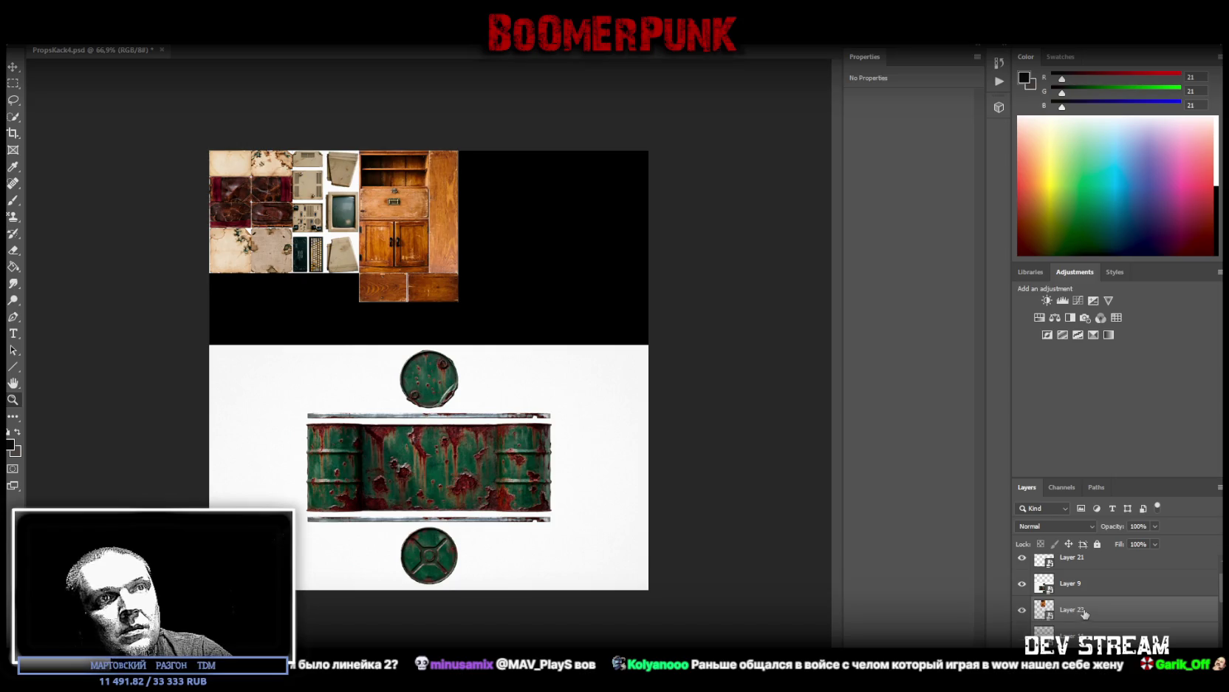
pyautogui.scroll(1, 1081, 611)
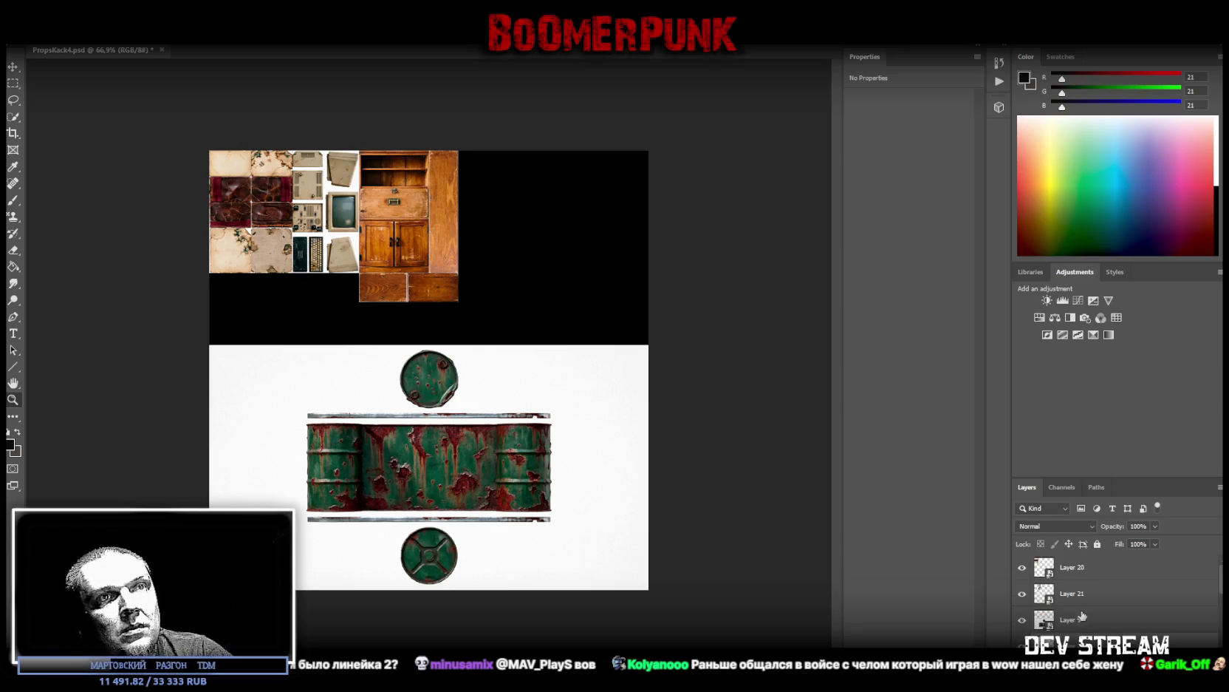
pyautogui.click(1024, 621)
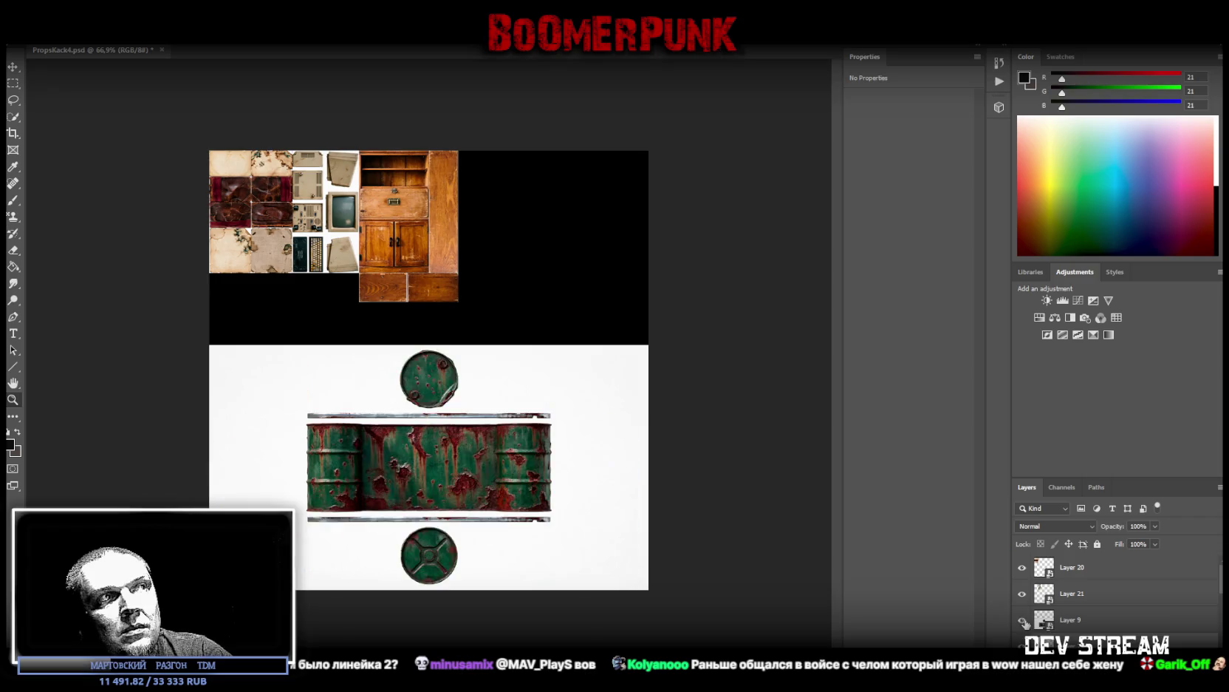
pyautogui.click(1095, 627)
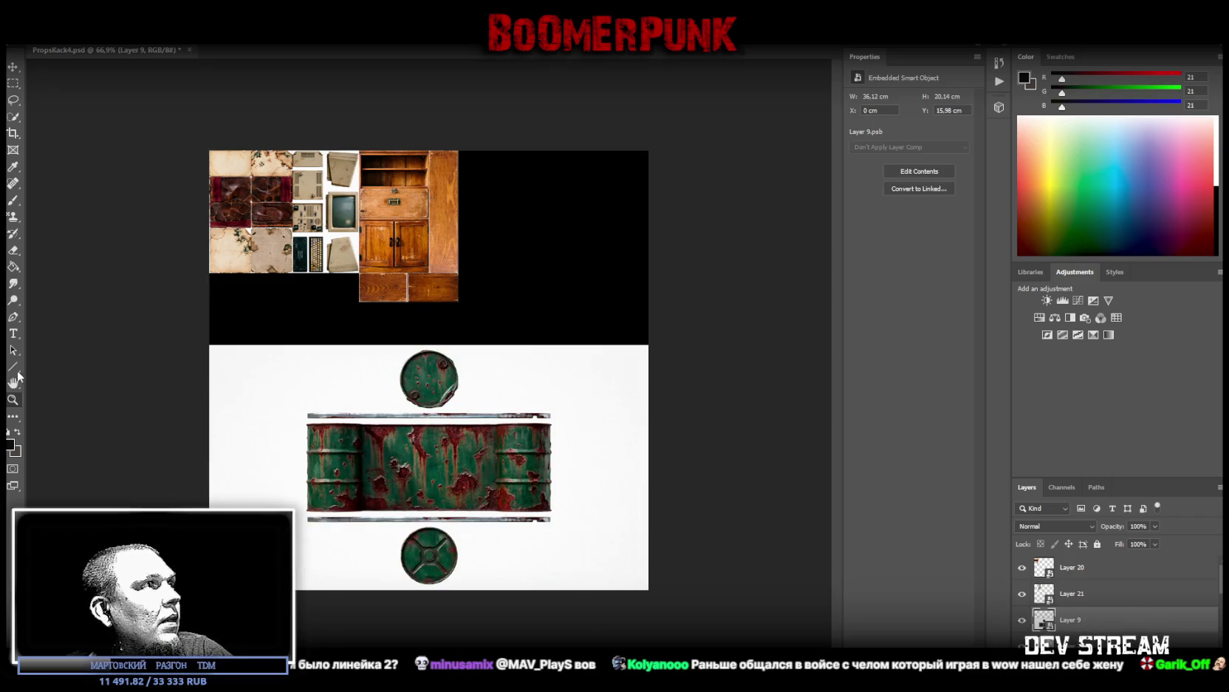
pyautogui.hotkey('ctrl', '+')
pyautogui.moveTo(501, 511); pyautogui.dragTo(510, 506)
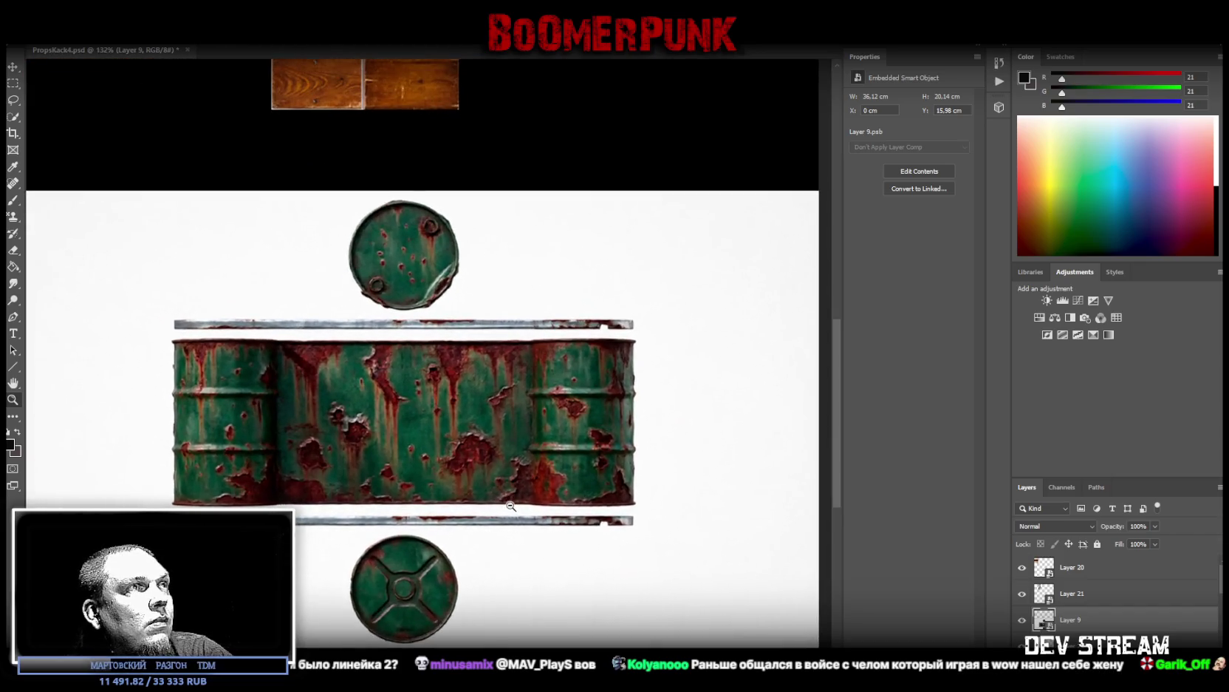
# Step: Marquee-select the rusty barrel side wall, then add its thin top and bottom rim strips
pyautogui.click(12, 85)
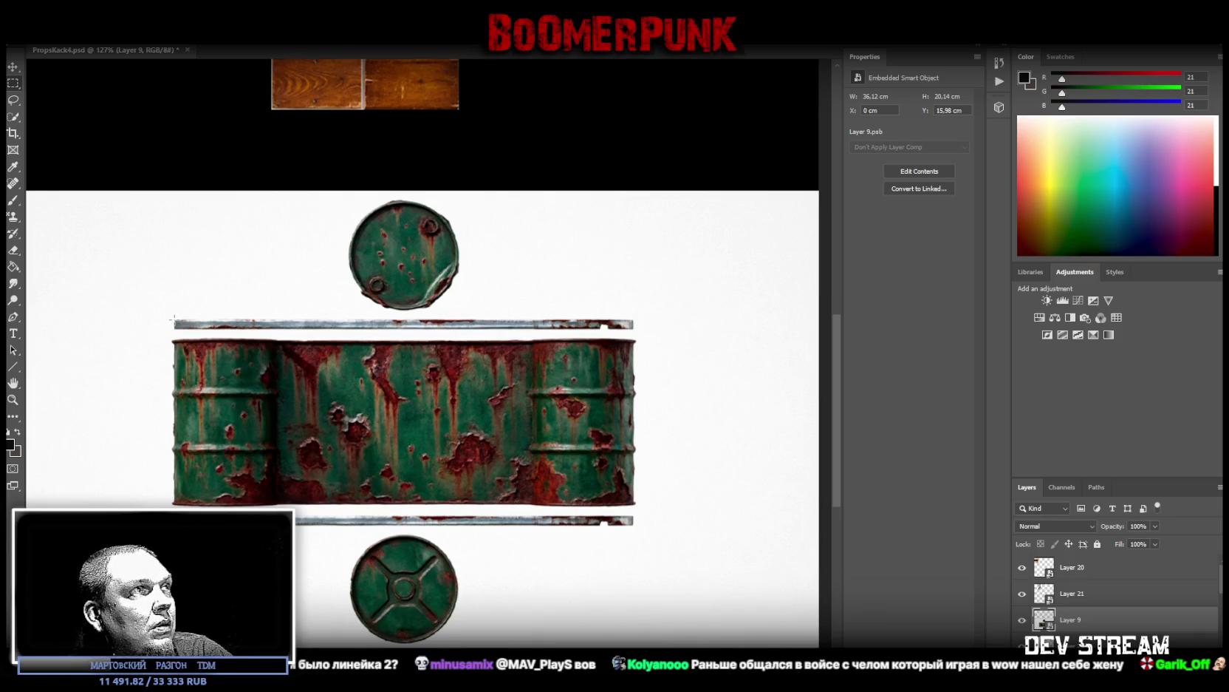
pyautogui.moveTo(174, 320); pyautogui.dragTo(625, 545)
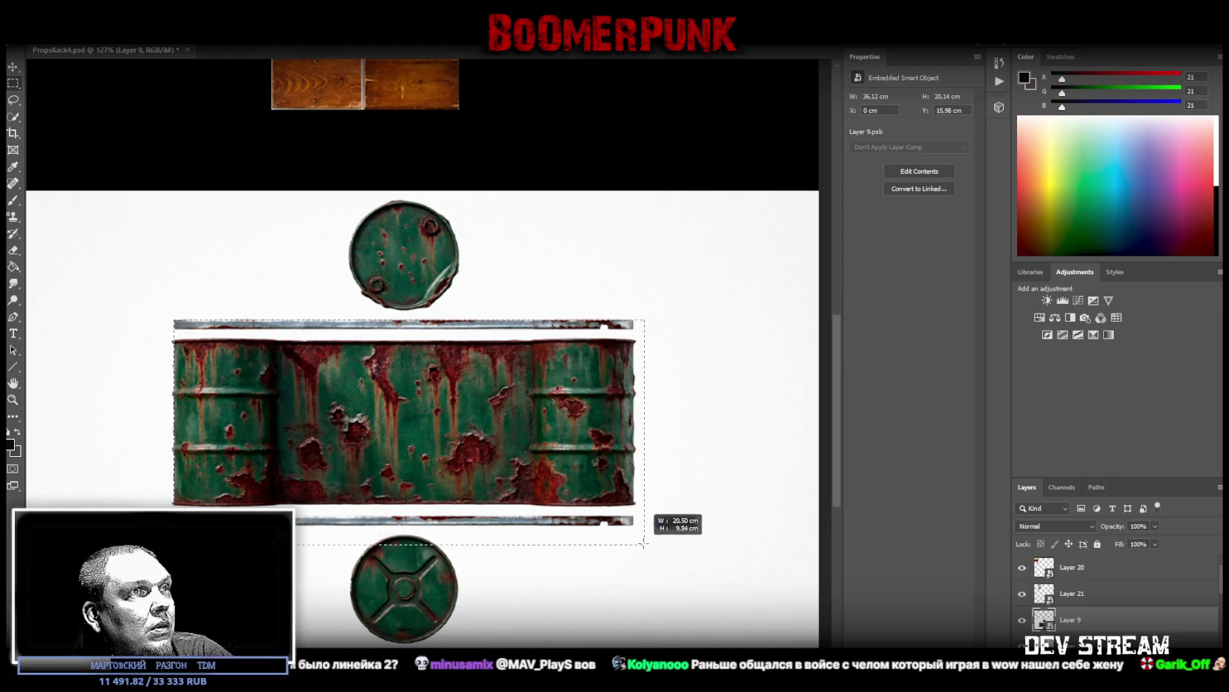
pyautogui.moveTo(625, 547); pyautogui.dragTo(634, 528)
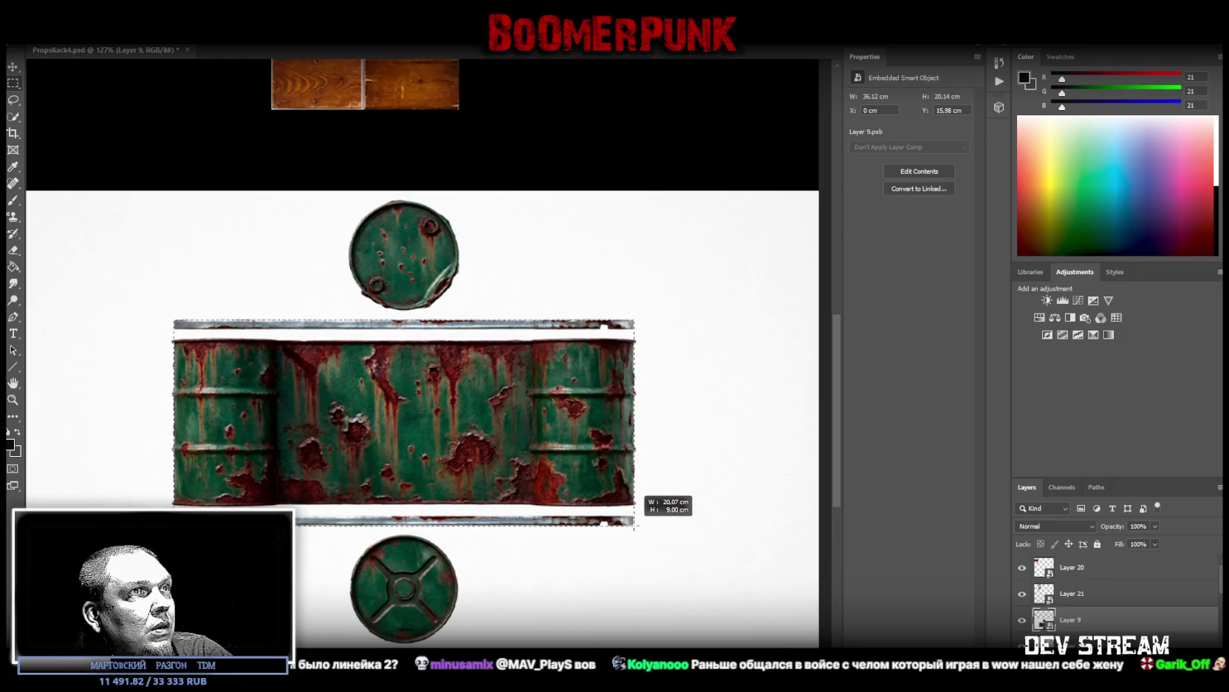
pyautogui.moveTo(634, 526); pyautogui.dragTo(634, 525)
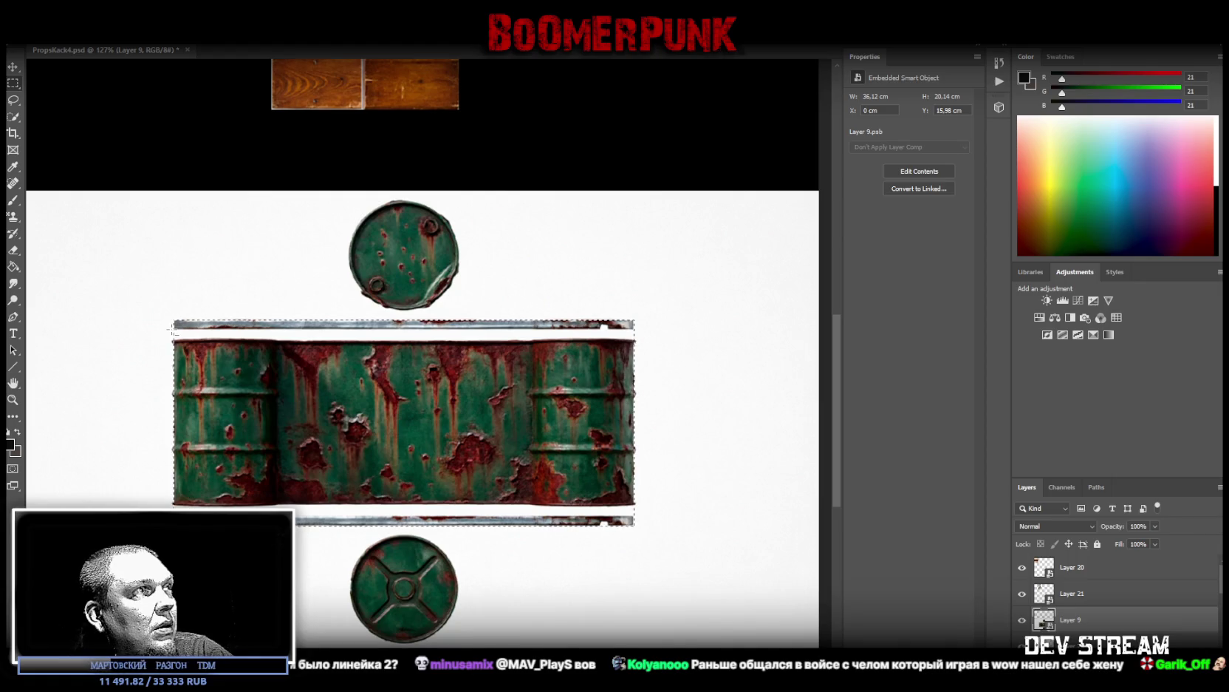
pyautogui.moveTo(172, 328); pyautogui.dragTo(662, 339)
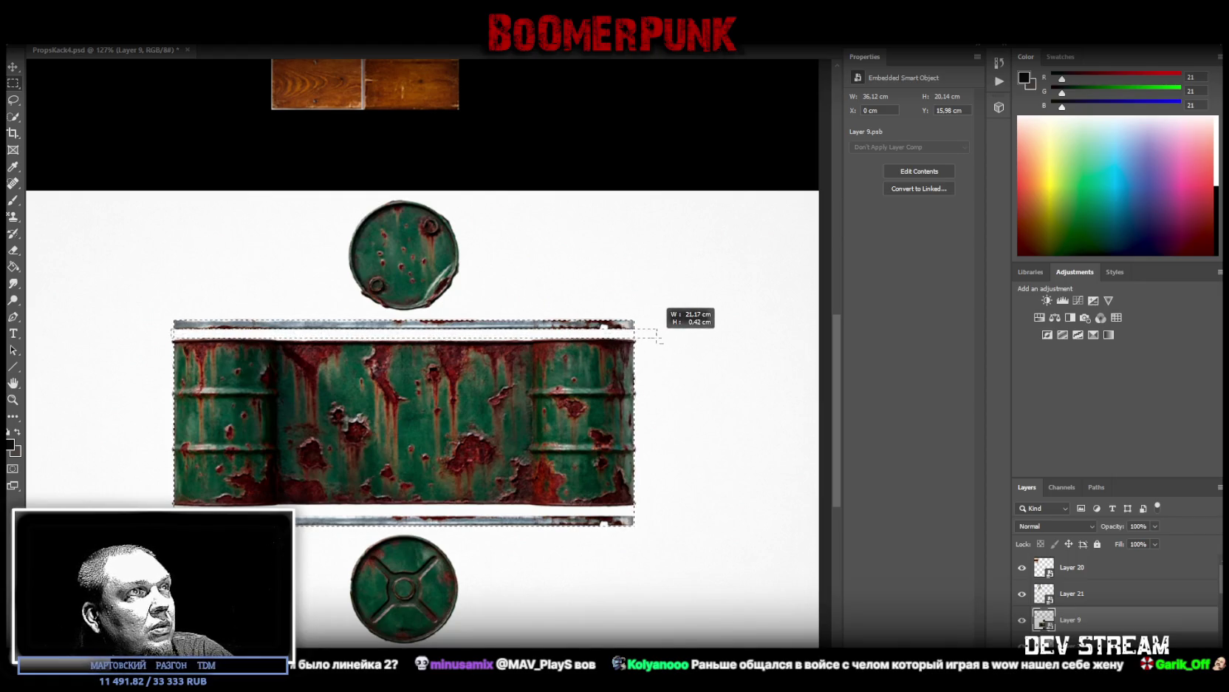
pyautogui.moveTo(662, 339); pyautogui.dragTo(662, 341)
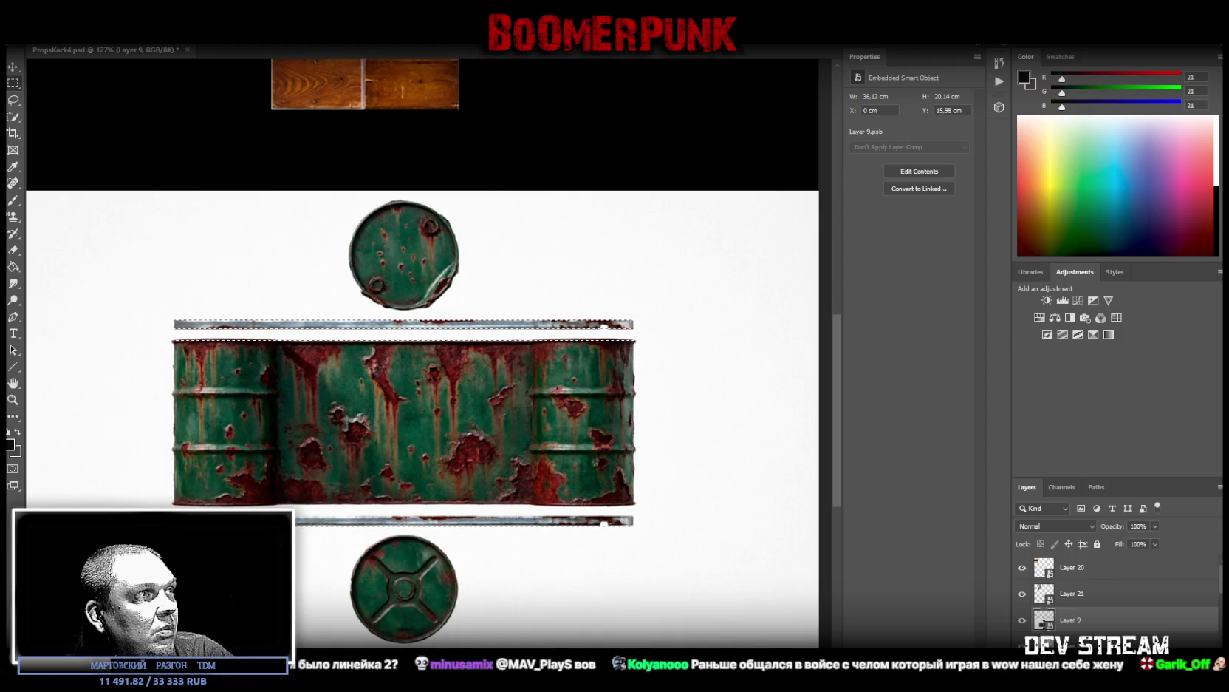
pyautogui.moveTo(198, 505); pyautogui.dragTo(661, 506)
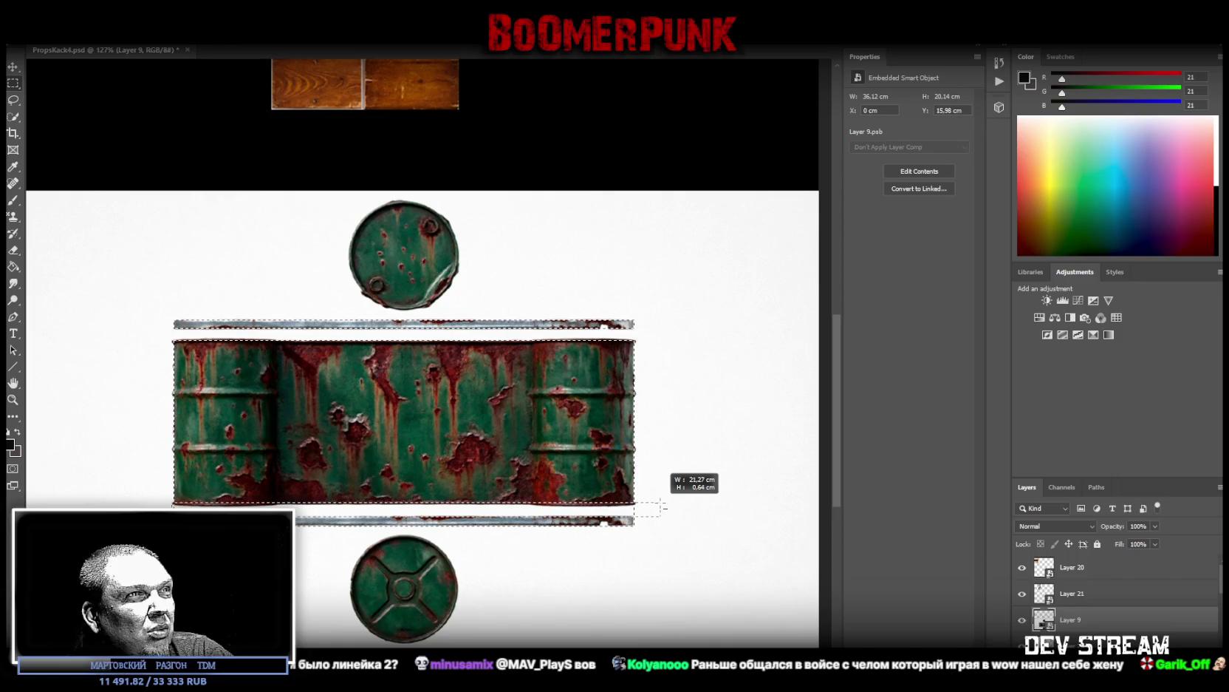
pyautogui.moveTo(662, 506); pyautogui.dragTo(665, 510)
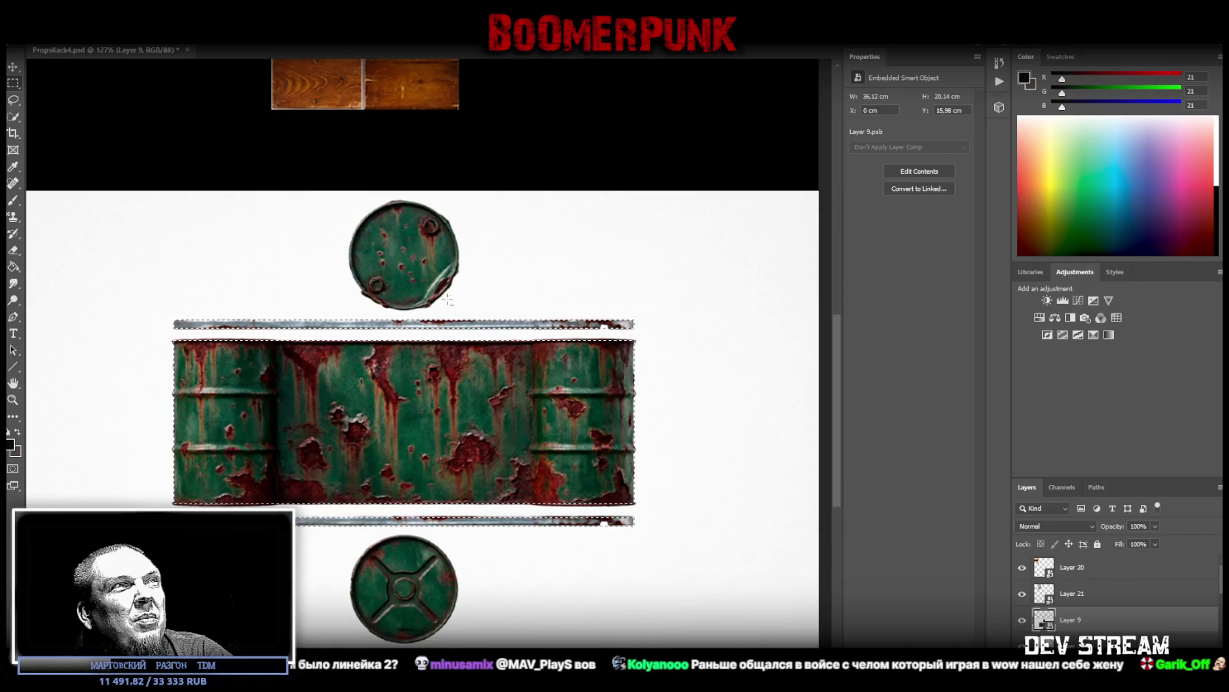
pyautogui.rightClick(360, 415)
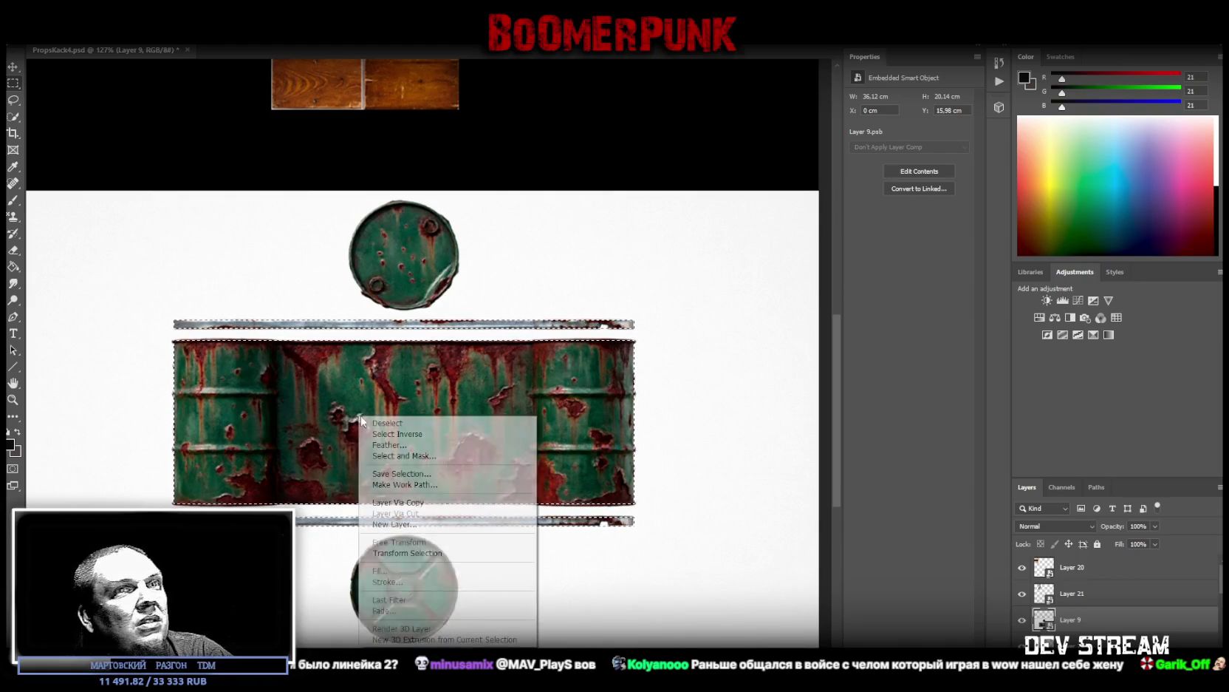
# Step: Copy the barrel area to a new layer, then copy the 4.80 cm round top lid onto Layer 25
pyautogui.click(414, 502)
pyautogui.hotkey('alt', '[')
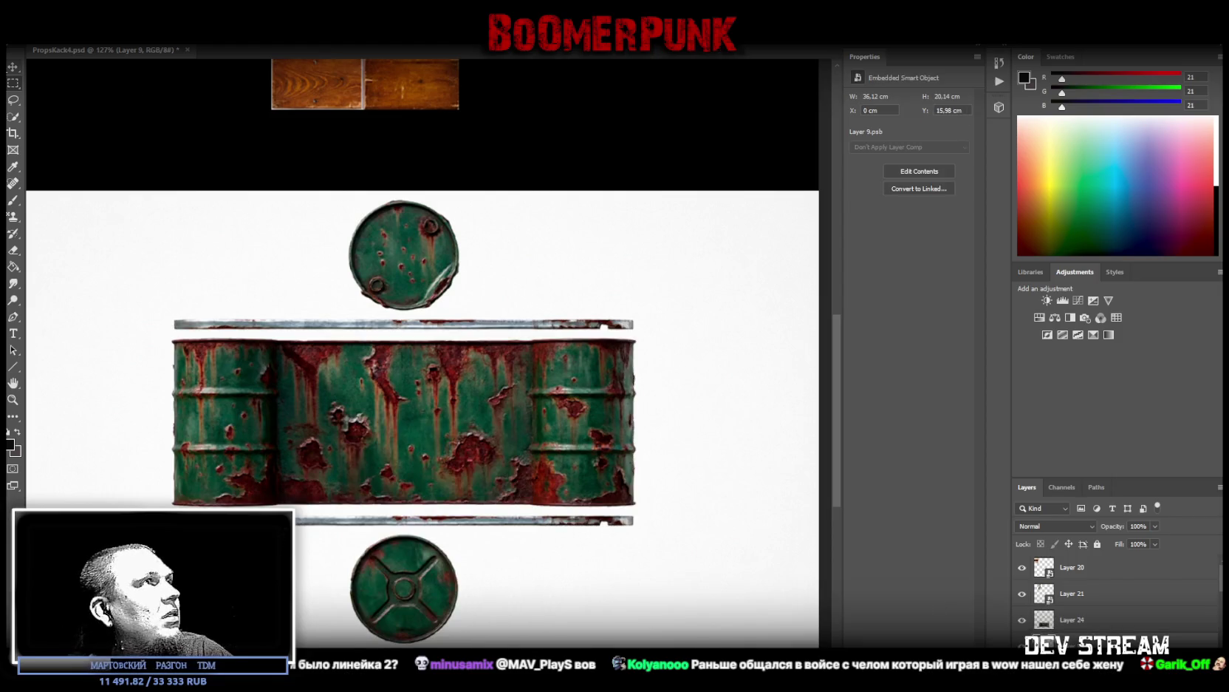
pyautogui.rightClick(13, 83)
pyautogui.click(61, 96)
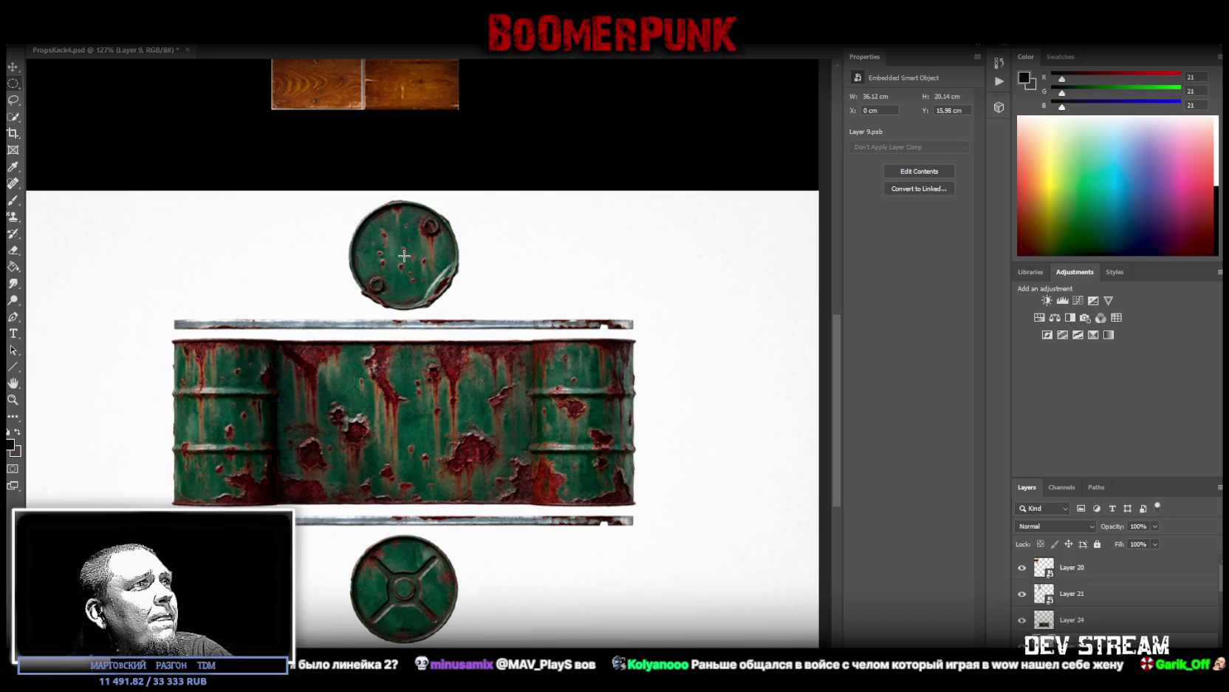
pyautogui.moveTo(404, 255); pyautogui.dragTo(459, 310)
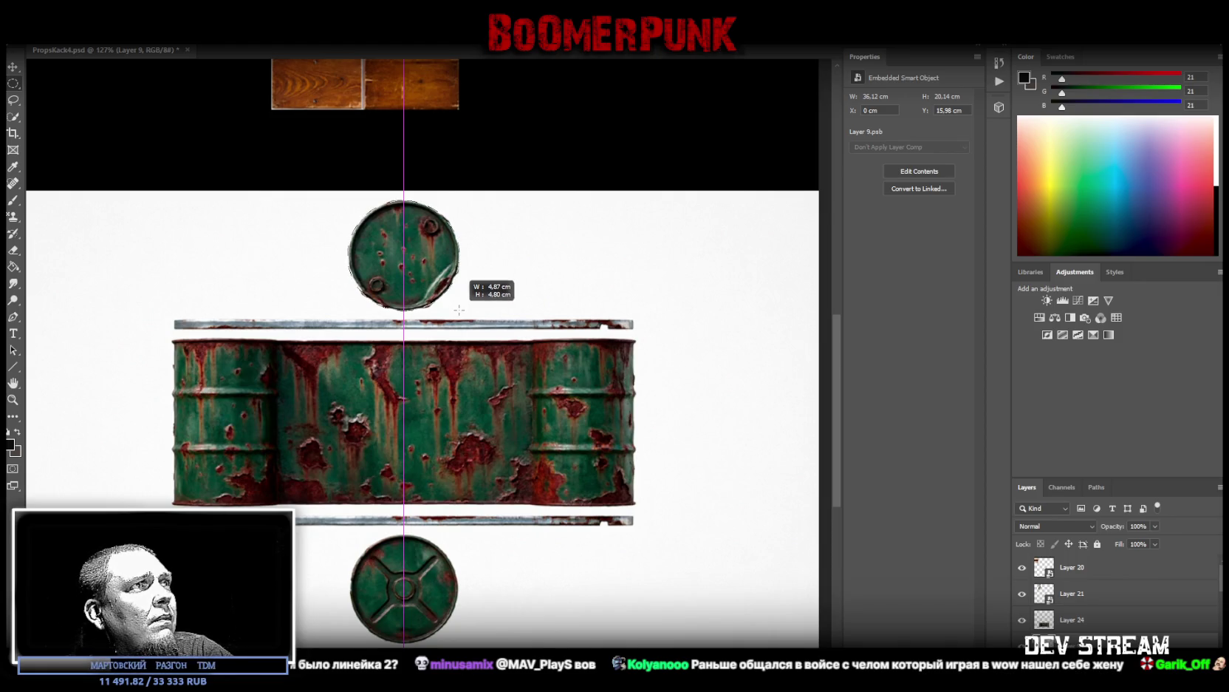
pyautogui.moveTo(459, 310); pyautogui.dragTo(458, 310)
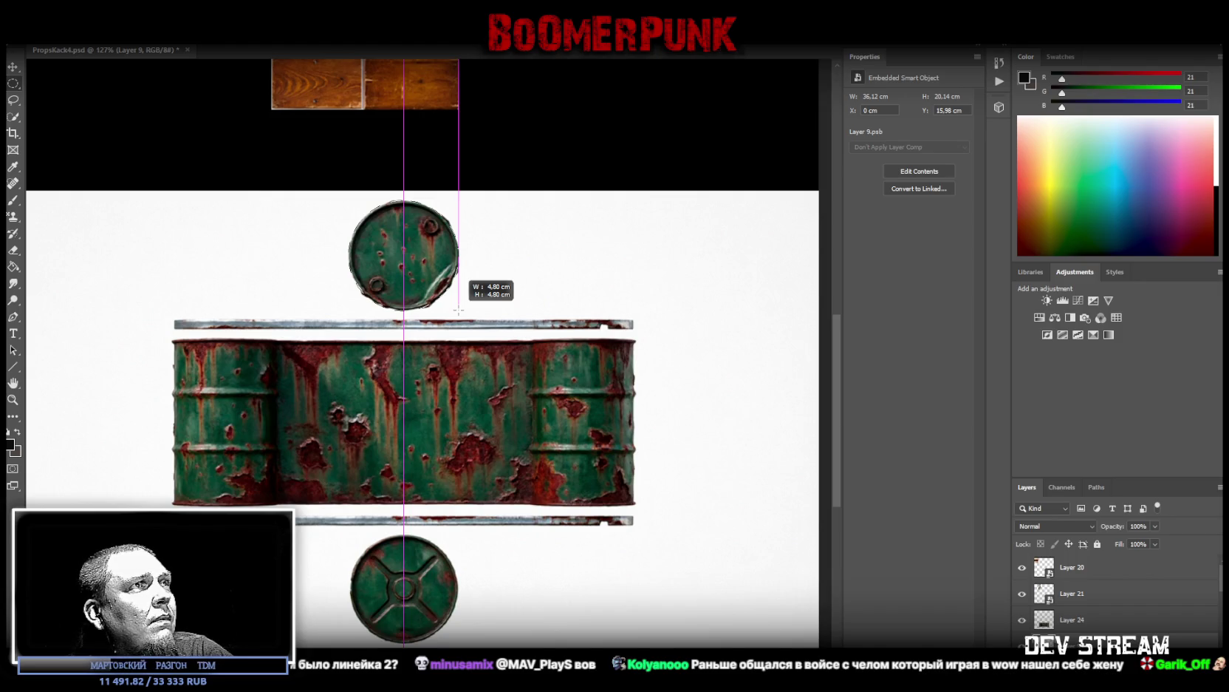
pyautogui.moveTo(458, 310); pyautogui.dragTo(458, 310)
pyautogui.rightClick(398, 232)
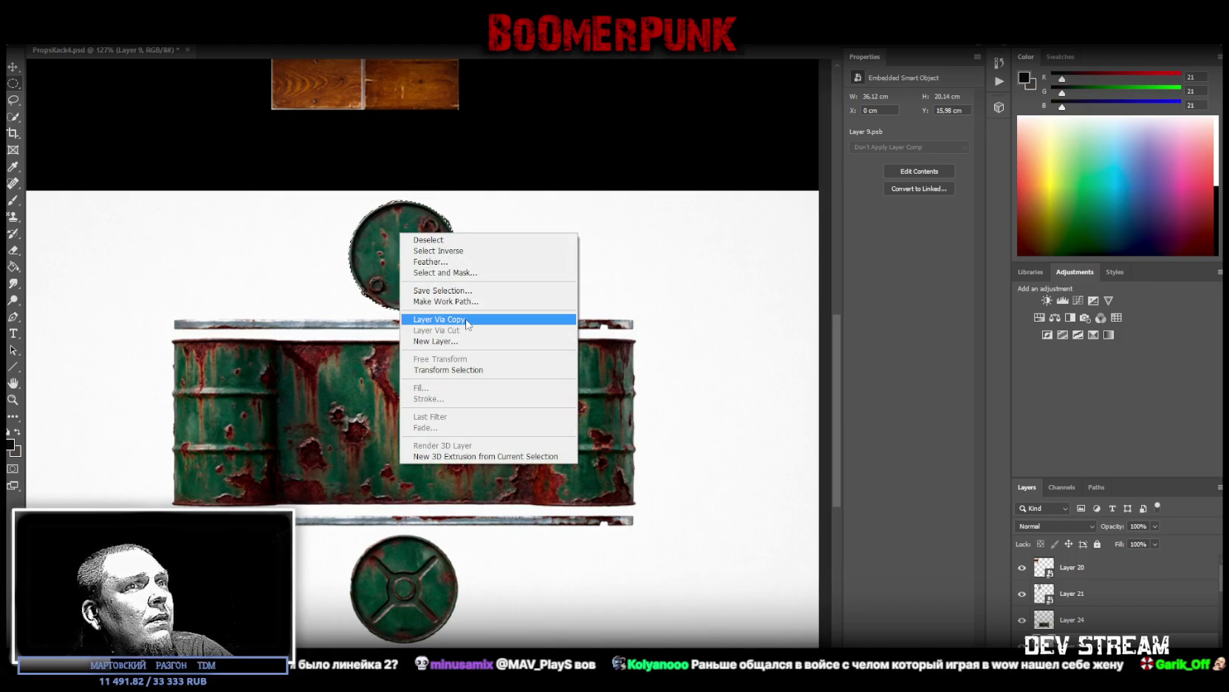
pyautogui.click(467, 320)
# Step: On the barrel texture layer, fit a round selection around the bottom lid
pyautogui.click(1098, 628)
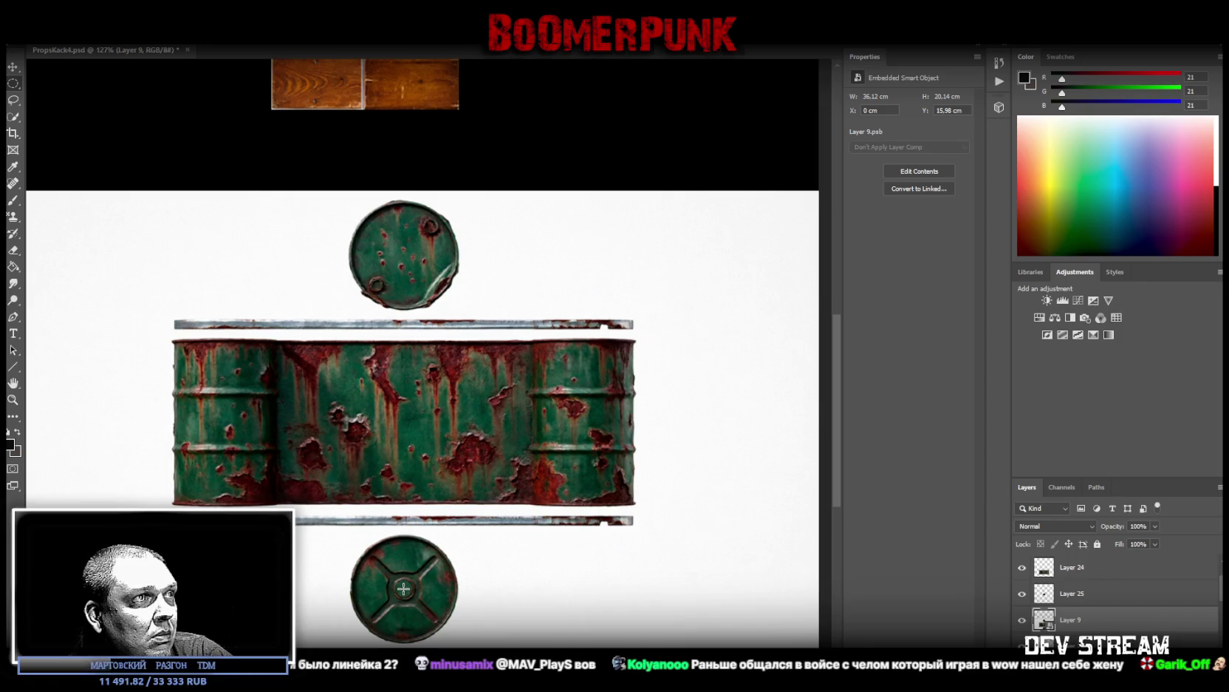
pyautogui.moveTo(404, 589); pyautogui.dragTo(460, 641)
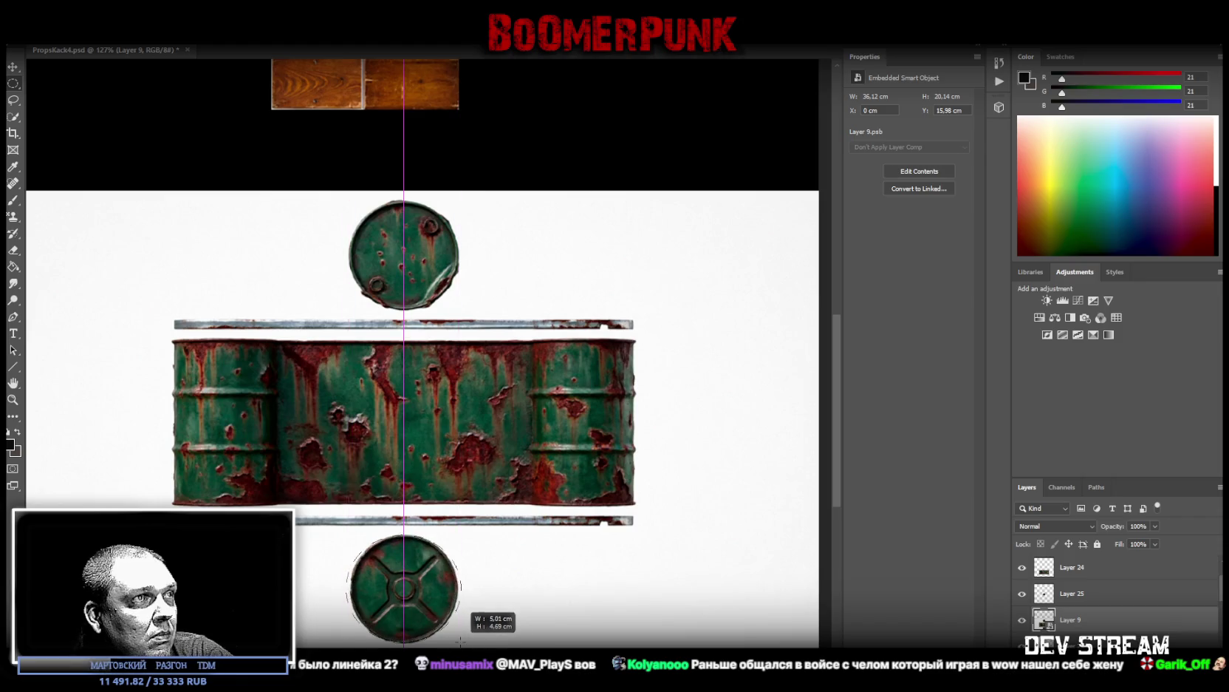
pyautogui.moveTo(459, 641); pyautogui.dragTo(457, 639)
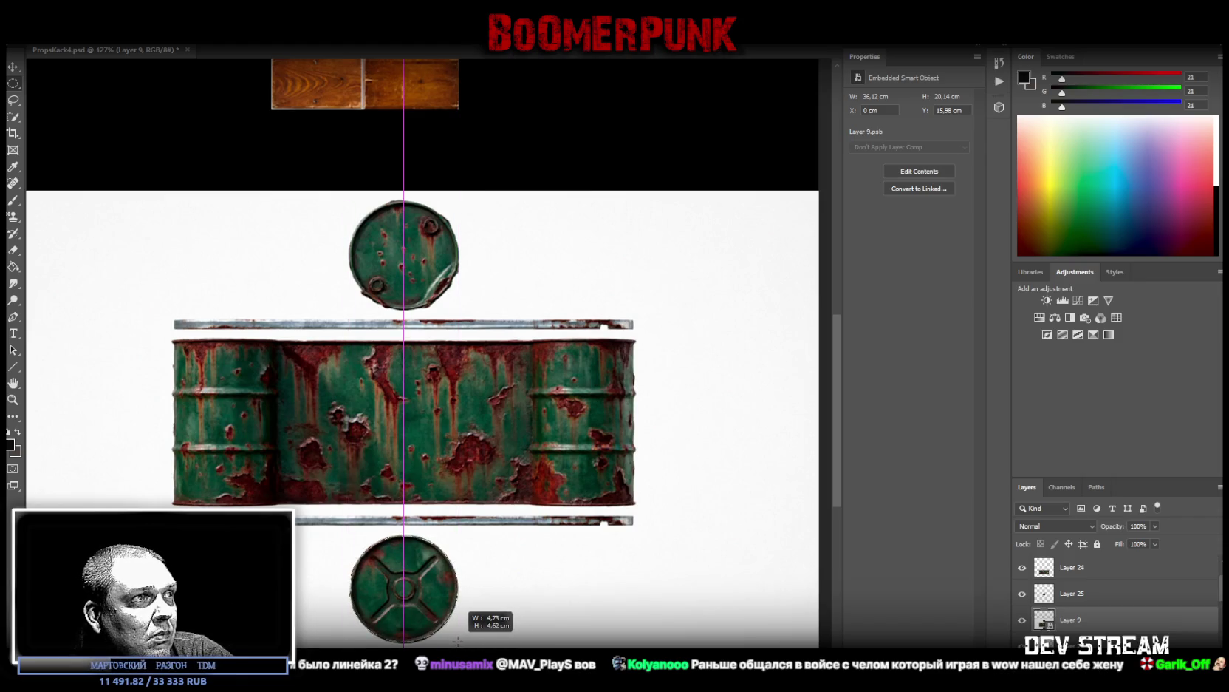
pyautogui.moveTo(458, 640); pyautogui.dragTo(458, 641)
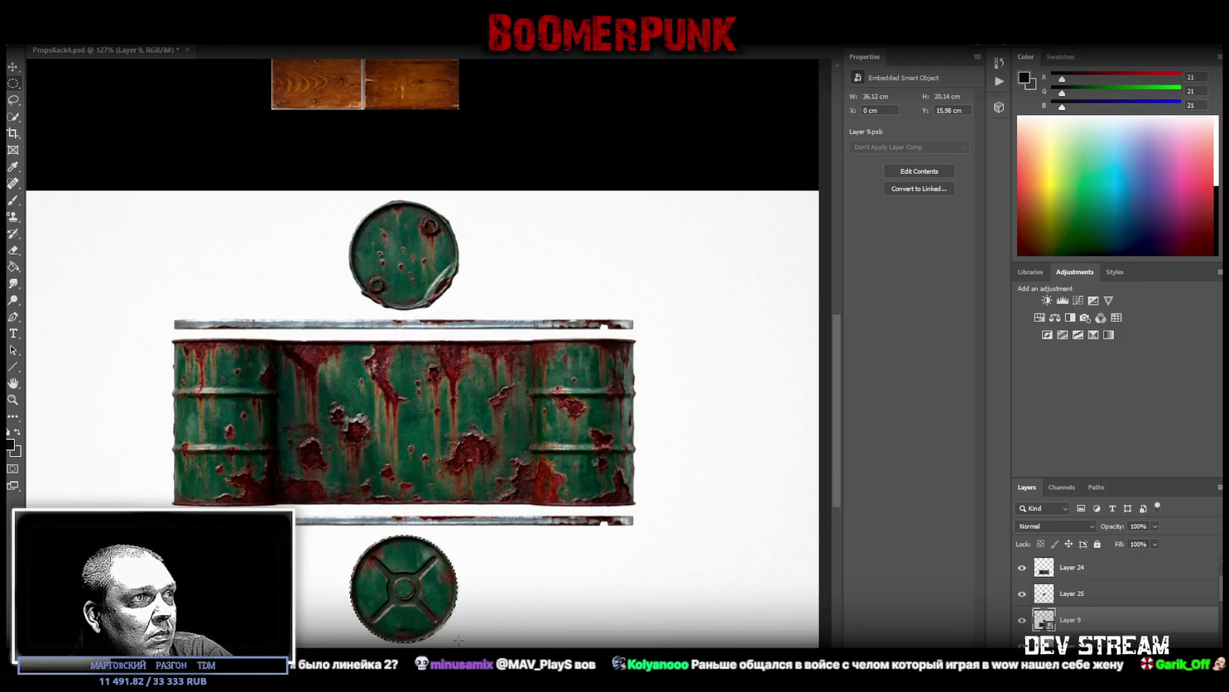
pyautogui.rightClick(389, 596)
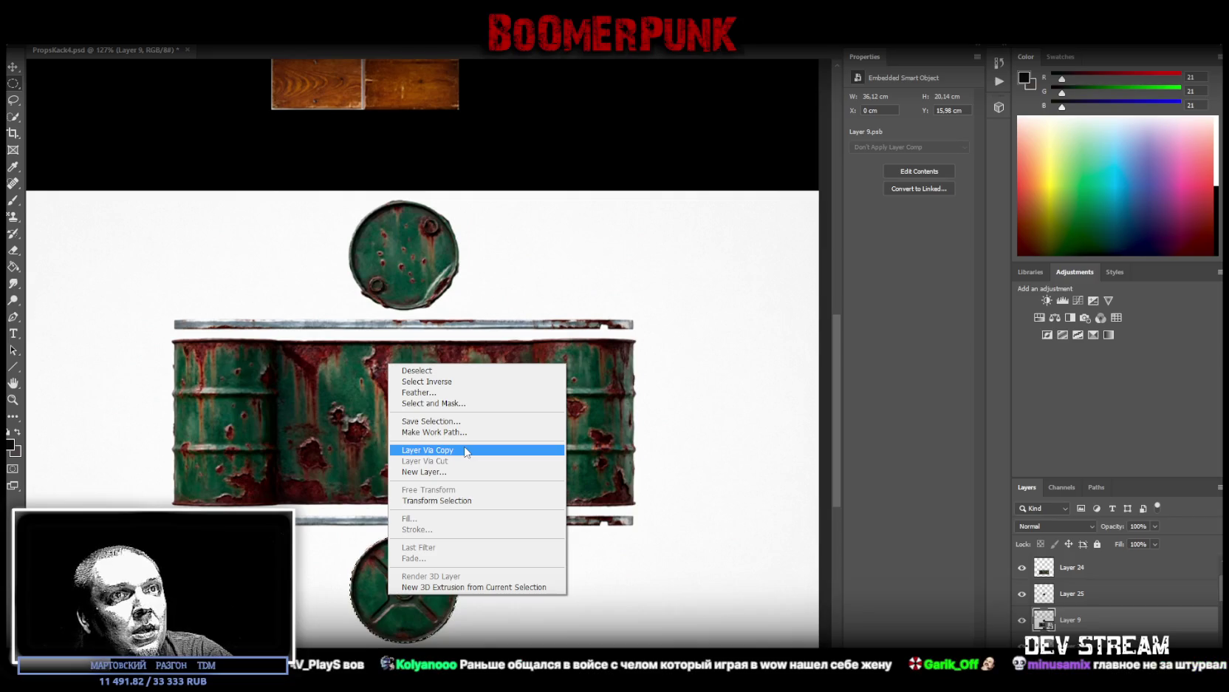
# Step: Copy the bottom lid onto its own layer and make Layer 24 active
pyautogui.click(465, 450)
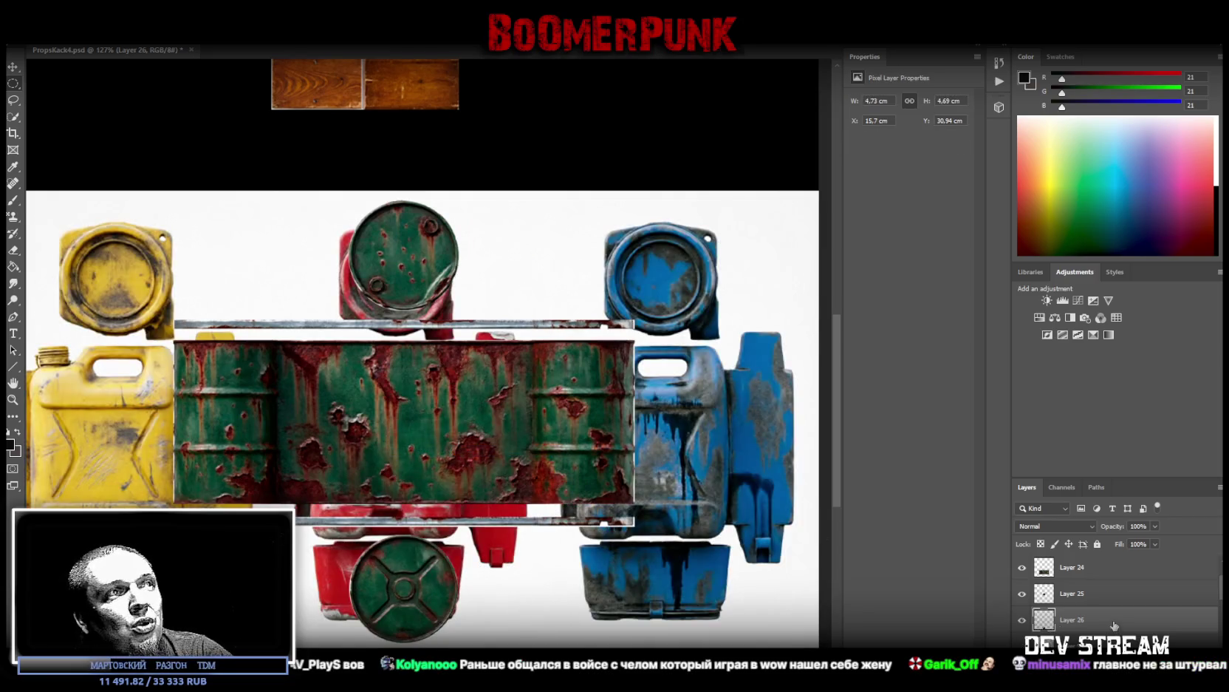
pyautogui.click(1076, 571)
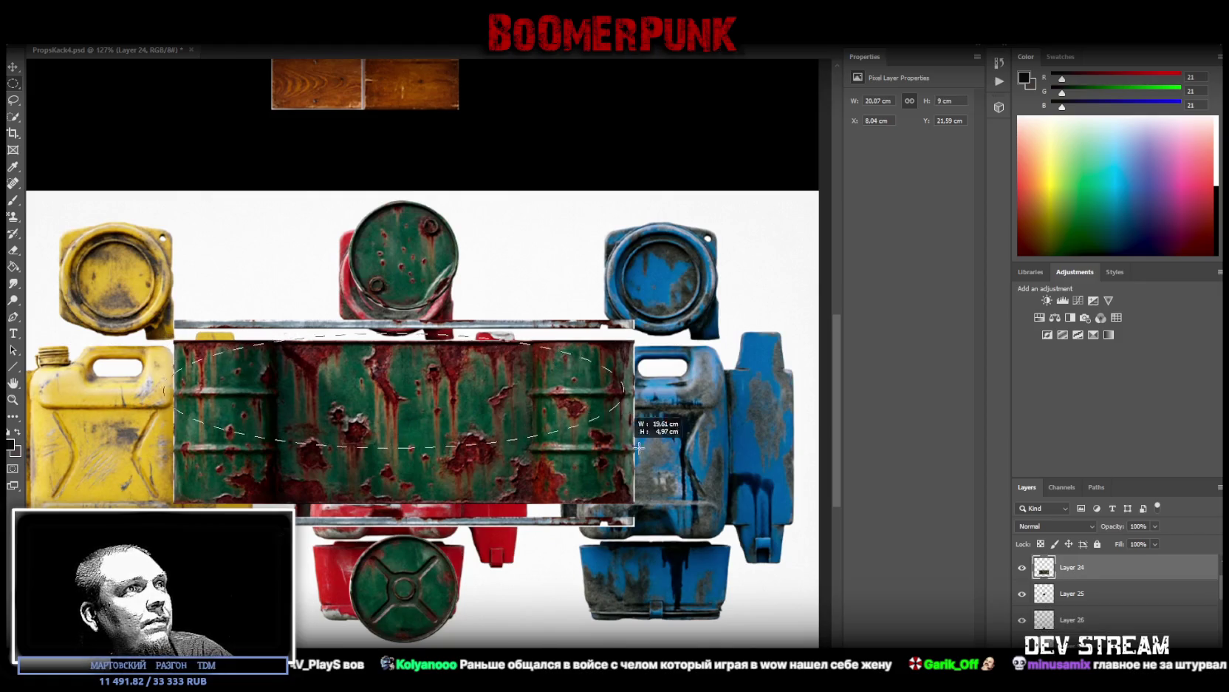
pyautogui.moveTo(165, 334); pyautogui.dragTo(656, 479)
pyautogui.hotkey('ctrl', 'd')
# Step: Cut the rusty barrel body strip onto its own layer using a rectangular selection
pyautogui.rightClick(13, 84)
pyautogui.click(81, 84)
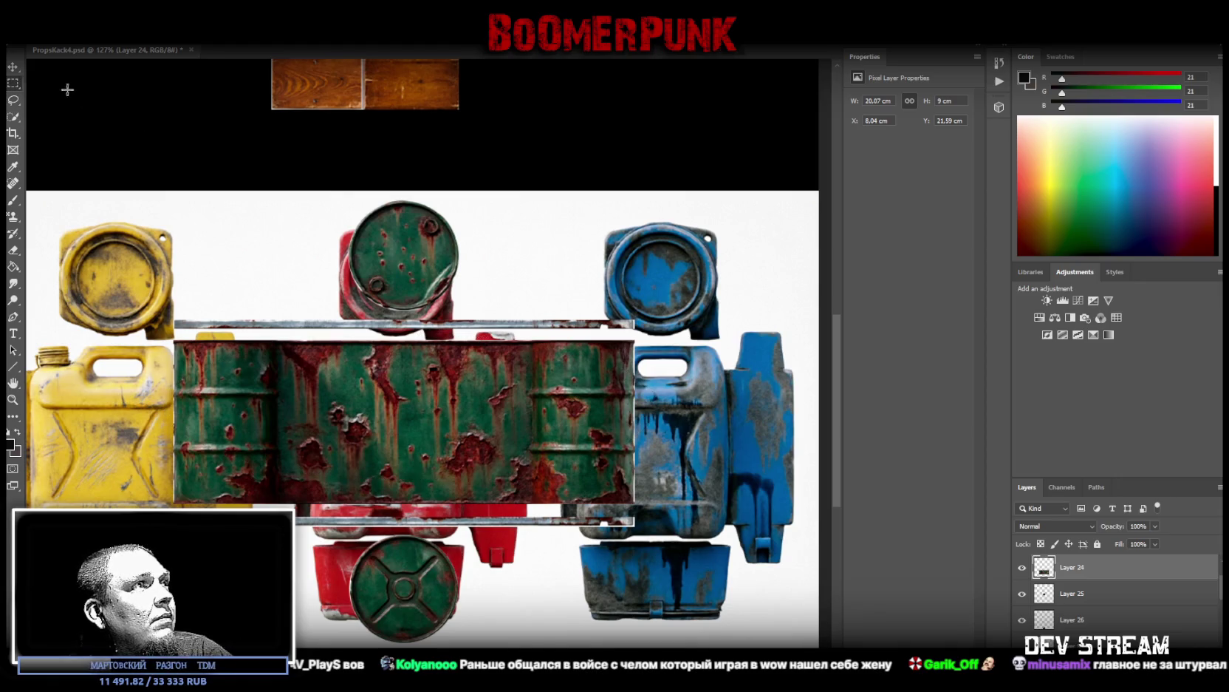
pyautogui.moveTo(171, 338); pyautogui.dragTo(668, 508)
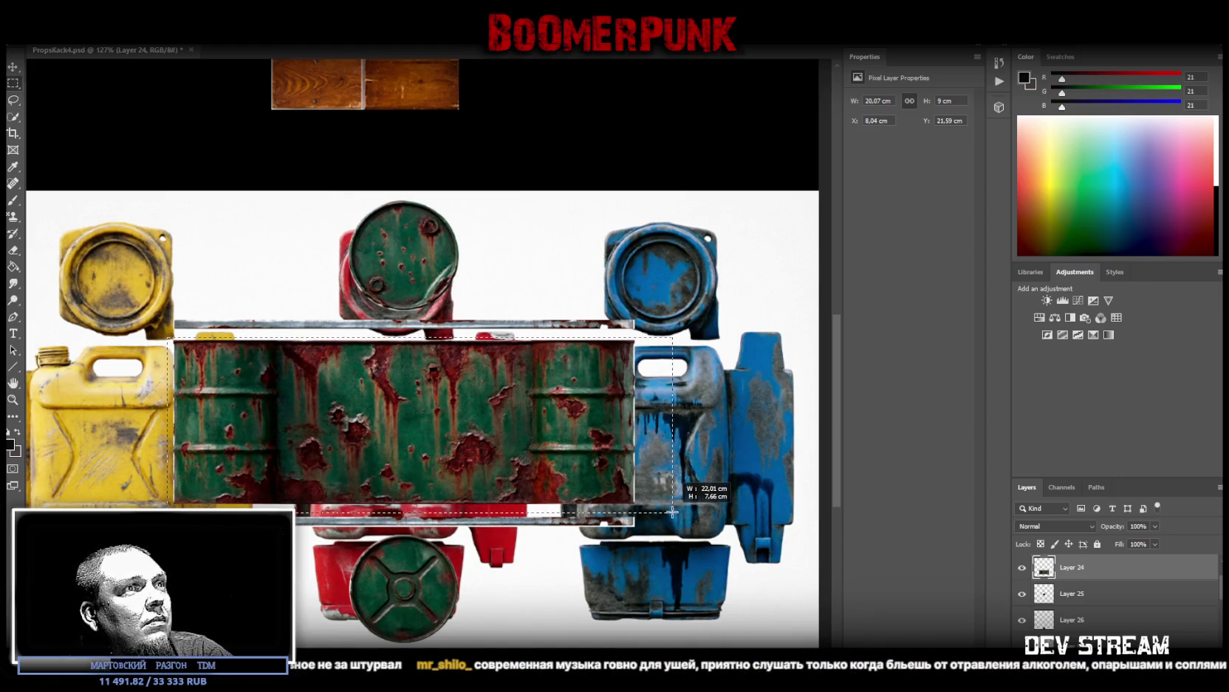
pyautogui.rightClick(502, 444)
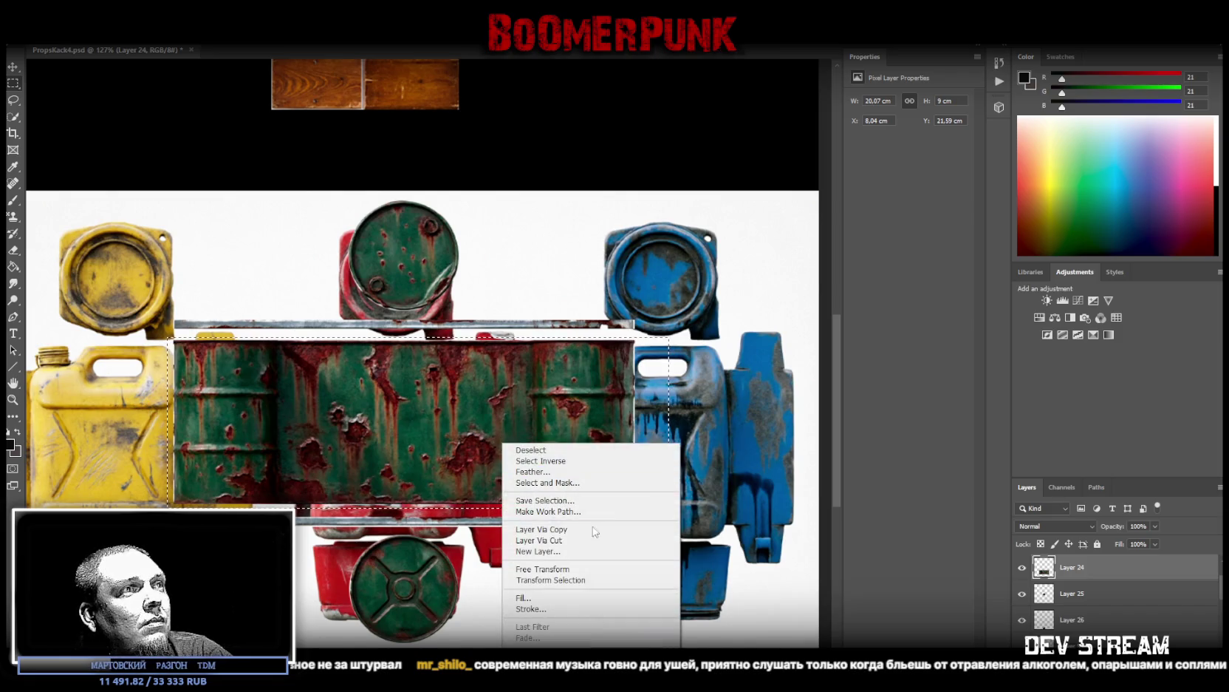
pyautogui.click(552, 541)
pyautogui.keyDown('ctrl'); pyautogui.click(1100, 598); pyautogui.keyUp('ctrl')
pyautogui.hotkey('ctrl', 'e')
# Step: Copy the body's left section to a new layer and slide it onto the right end
pyautogui.moveTo(172, 326); pyautogui.dragTo(277, 503)
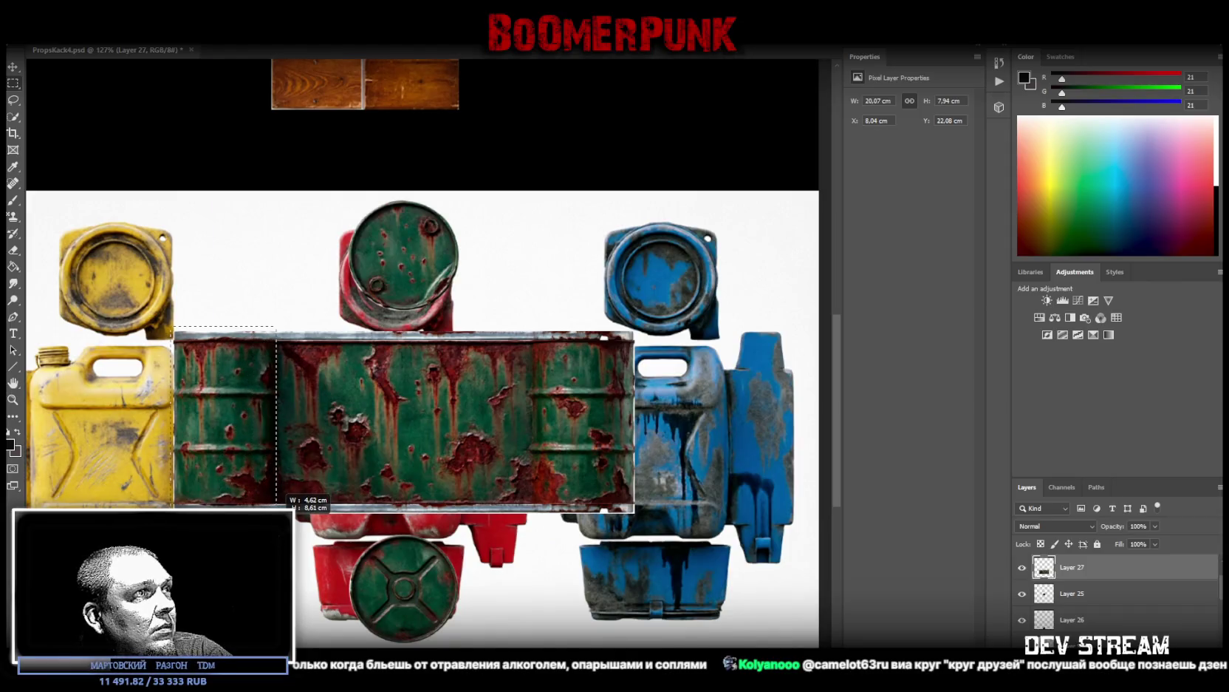
pyautogui.rightClick(227, 436)
pyautogui.click(314, 529)
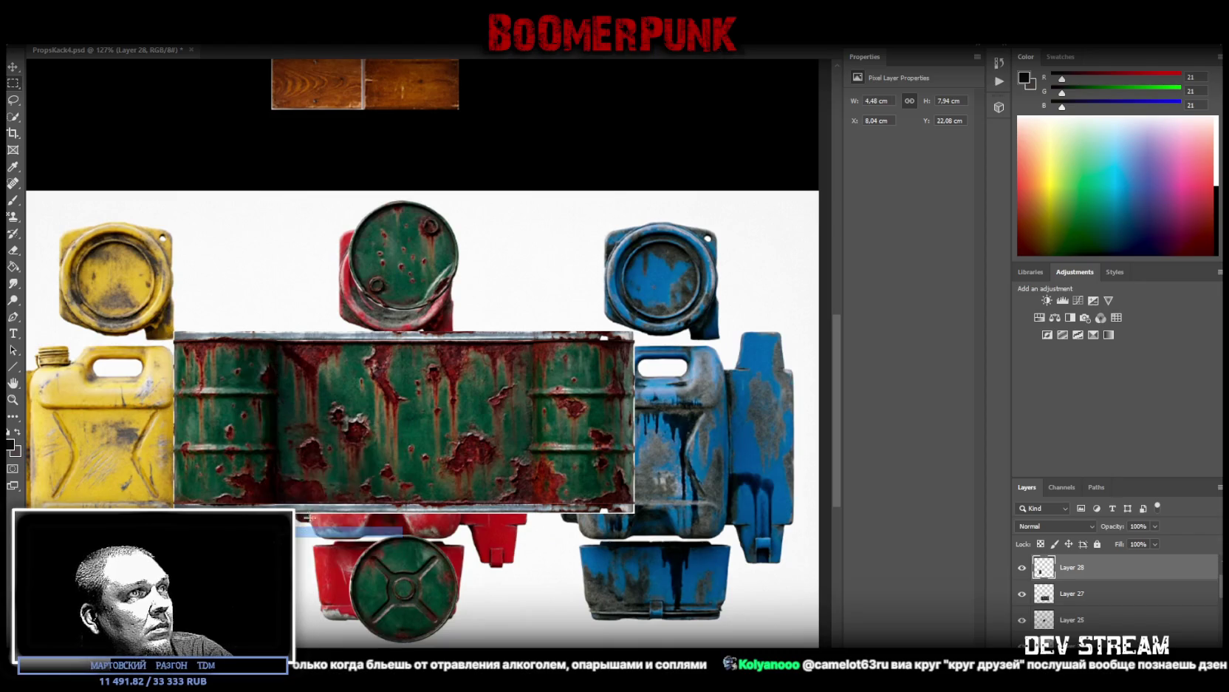
pyautogui.moveTo(215, 418); pyautogui.dragTo(690, 414)
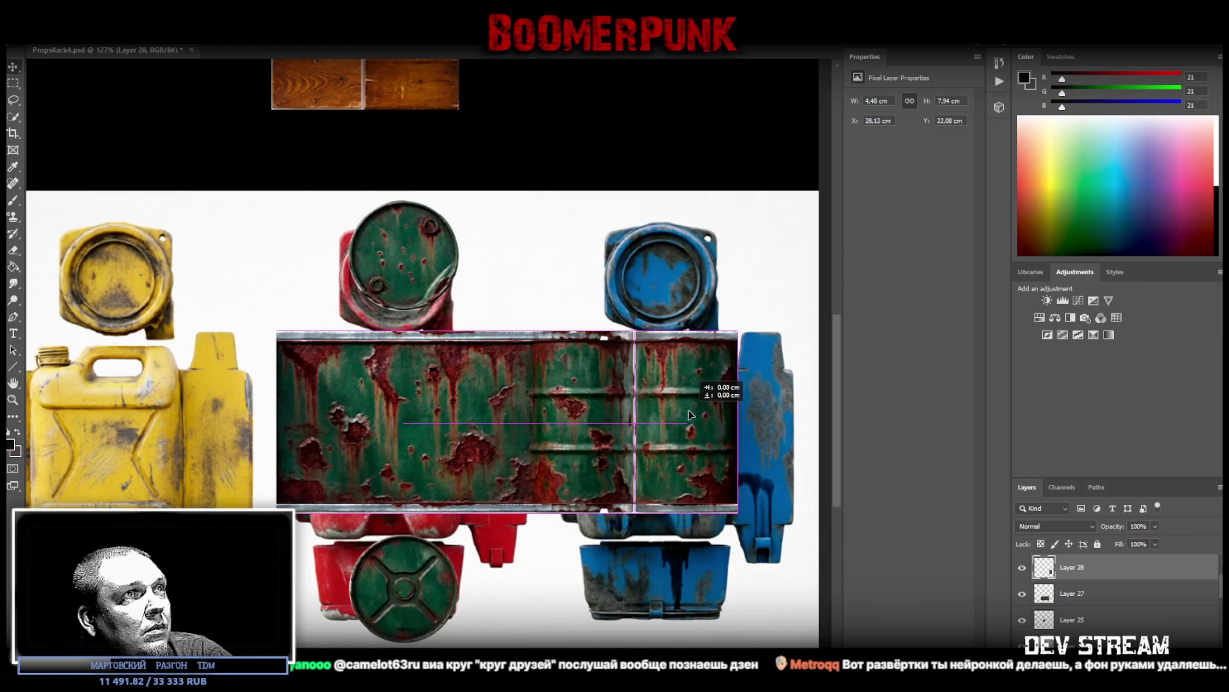
pyautogui.moveTo(690, 414); pyautogui.dragTo(689, 415)
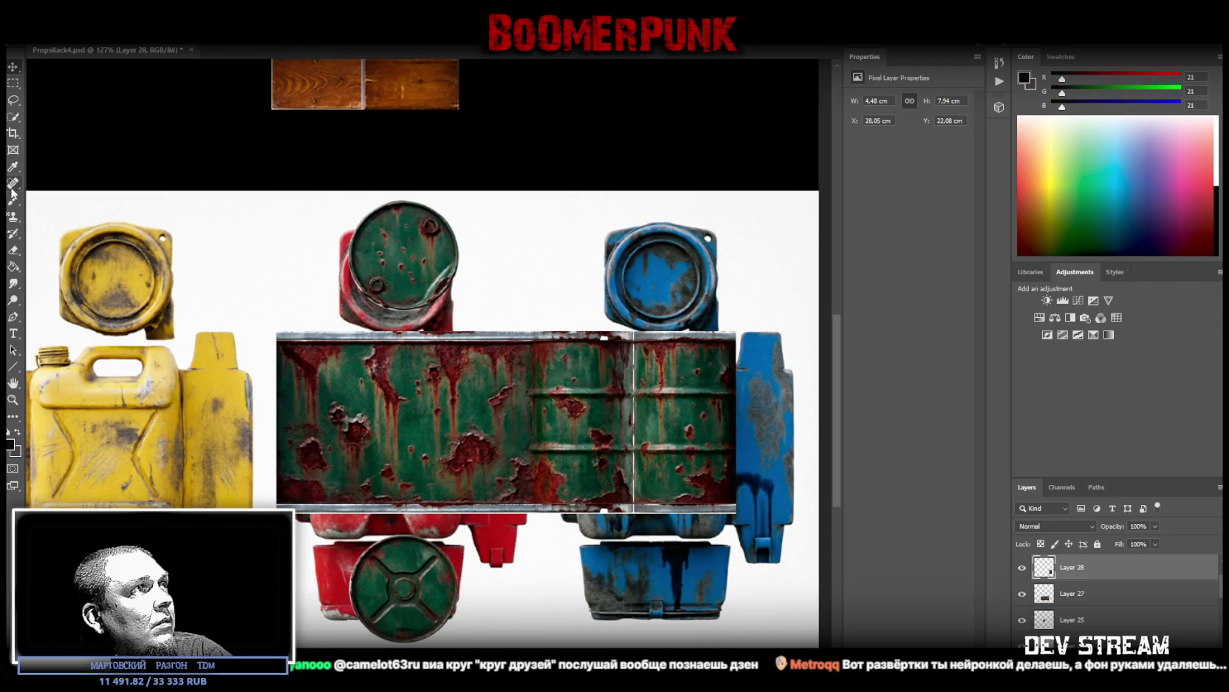
# Step: Try erasing the white seam and moving the copied section left, undoing both
pyautogui.click(13, 250)
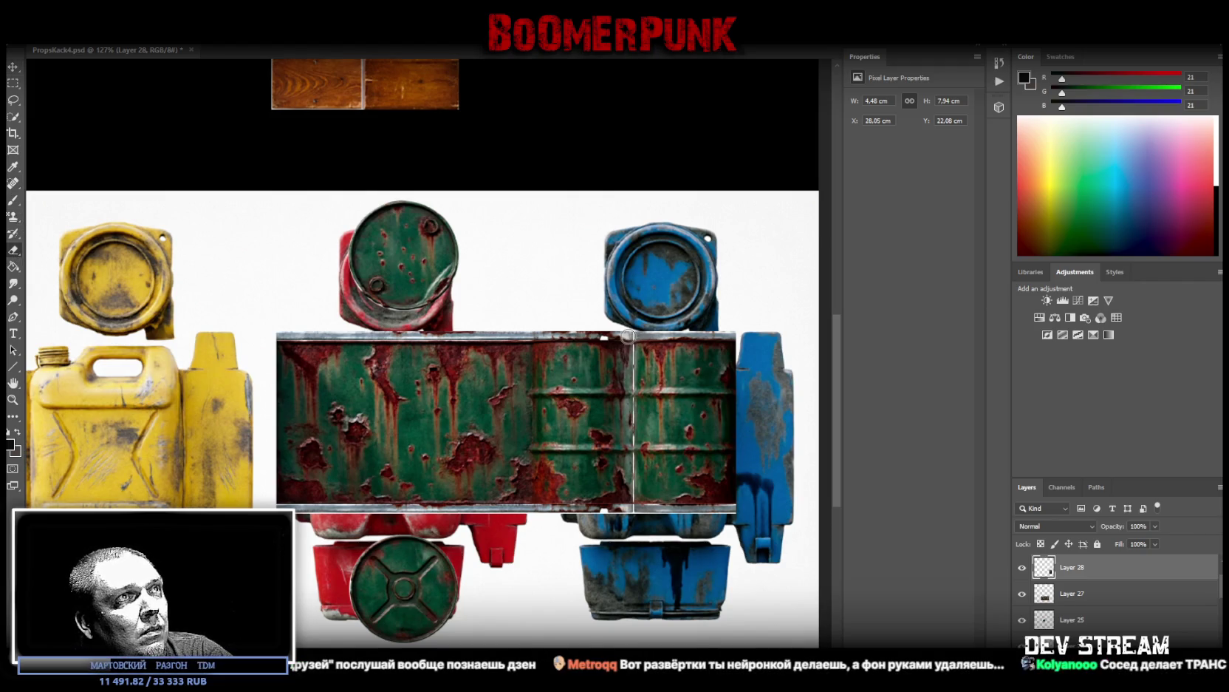
pyautogui.keyDown('shift'); pyautogui.click(628, 512); pyautogui.keyUp('shift')
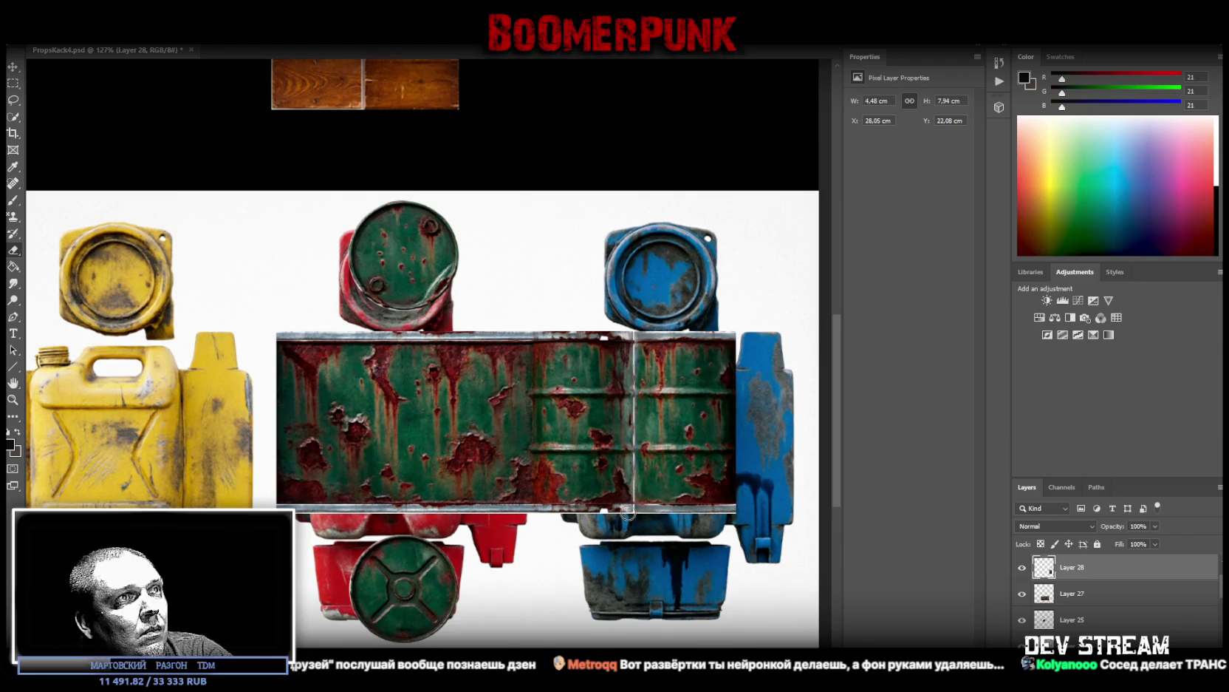
pyautogui.hotkey('ctrl', 'z')
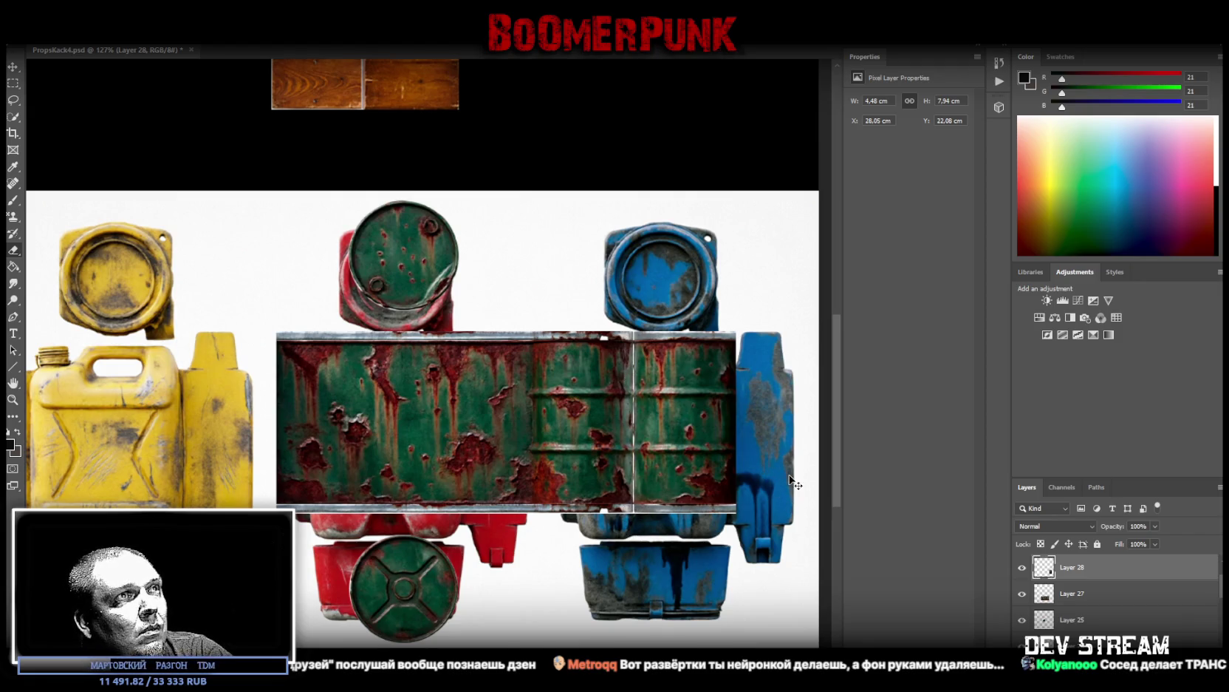
pyautogui.moveTo(789, 466)
pyautogui.mouseDown()
pyautogui.moveTo(549, 297)
pyautogui.moveTo(152, 192)
pyautogui.moveTo(44, 127)
pyautogui.mouseUp()
pyautogui.hotkey('ctrl', 'z')
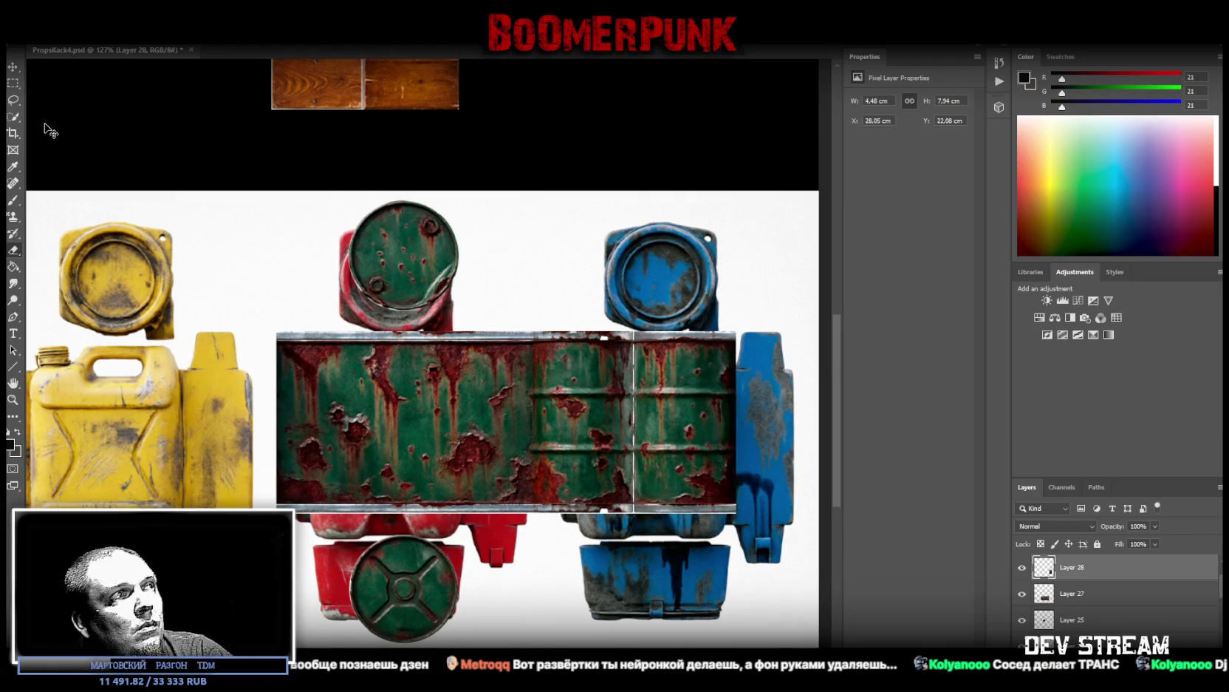
# Step: Merge Layer 27 with the other barrel body layer
pyautogui.keyDown('shift'); pyautogui.click(1092, 596); pyautogui.keyUp('shift')
pyautogui.rightClick(1082, 592)
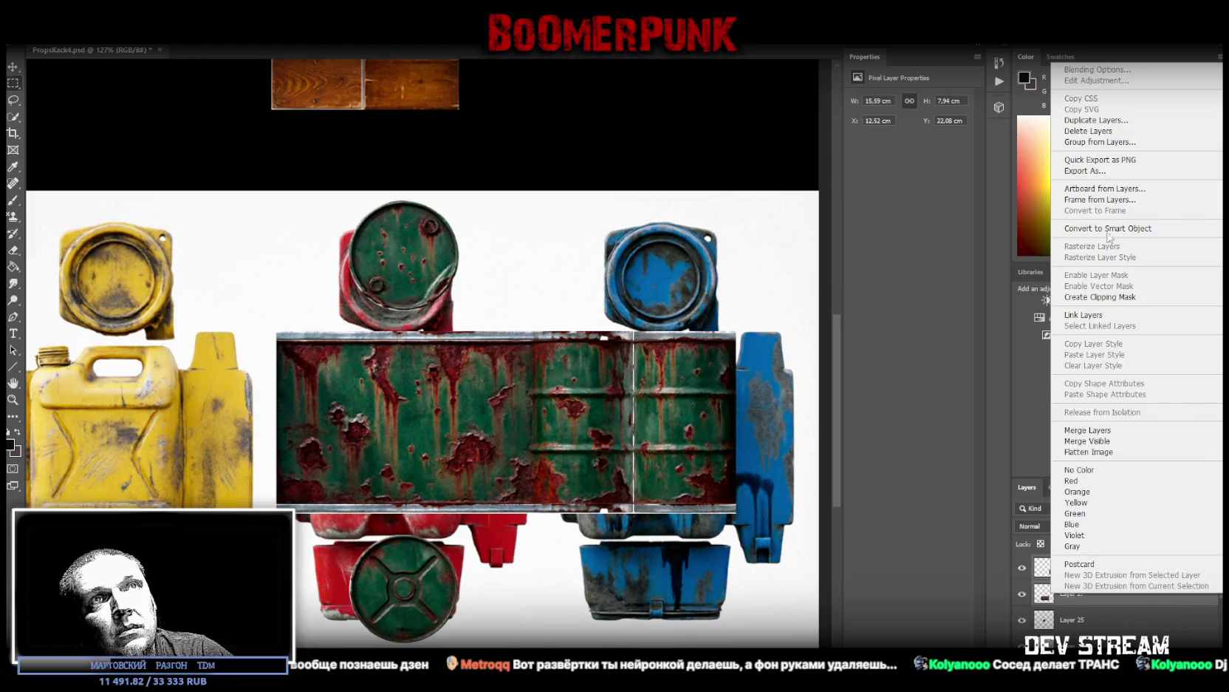
pyautogui.click(1109, 430)
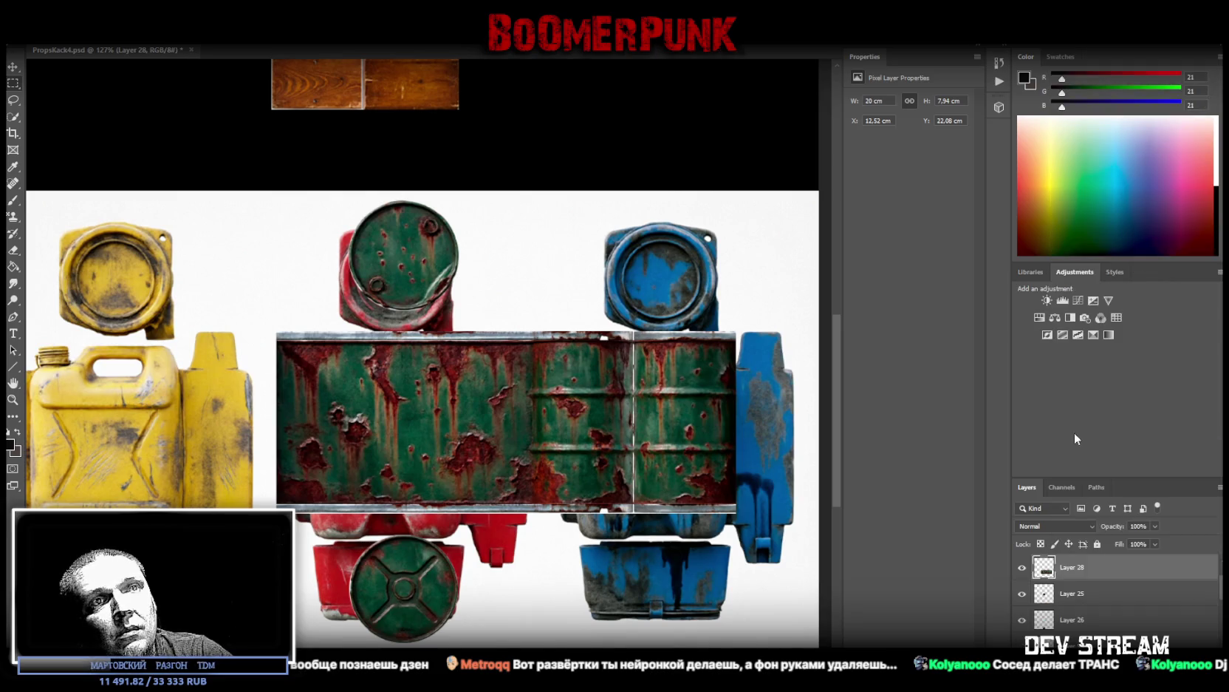
pyautogui.rightClick(1053, 575)
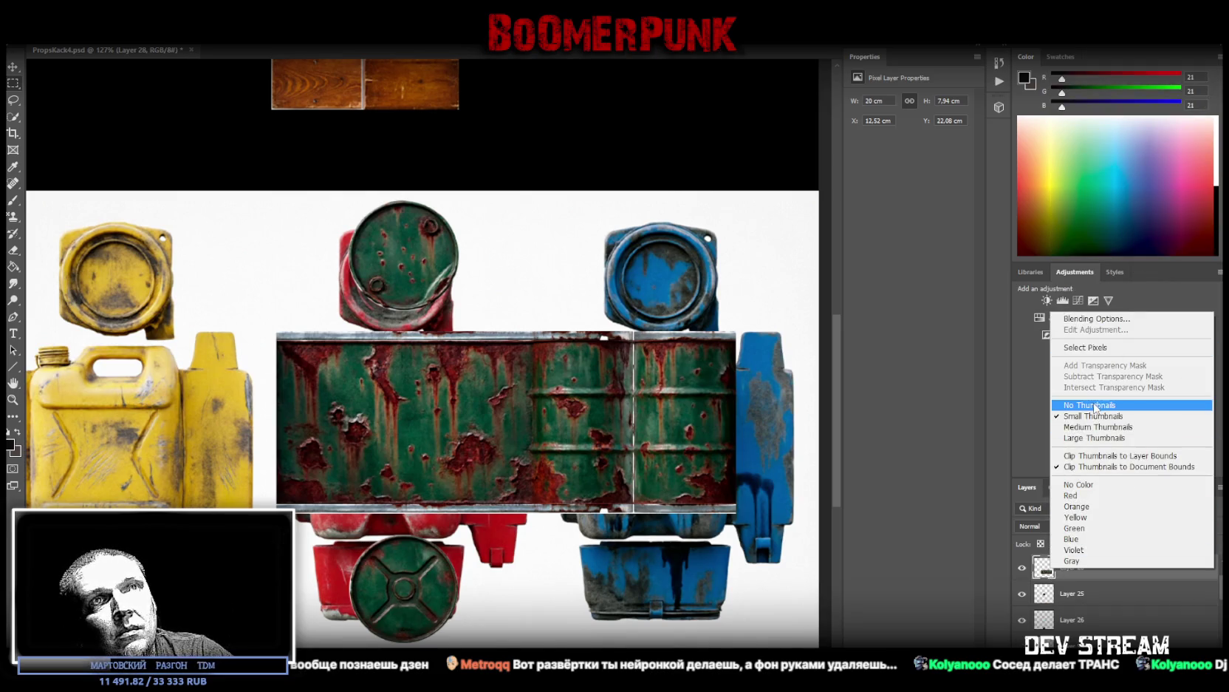
pyautogui.click(1083, 591)
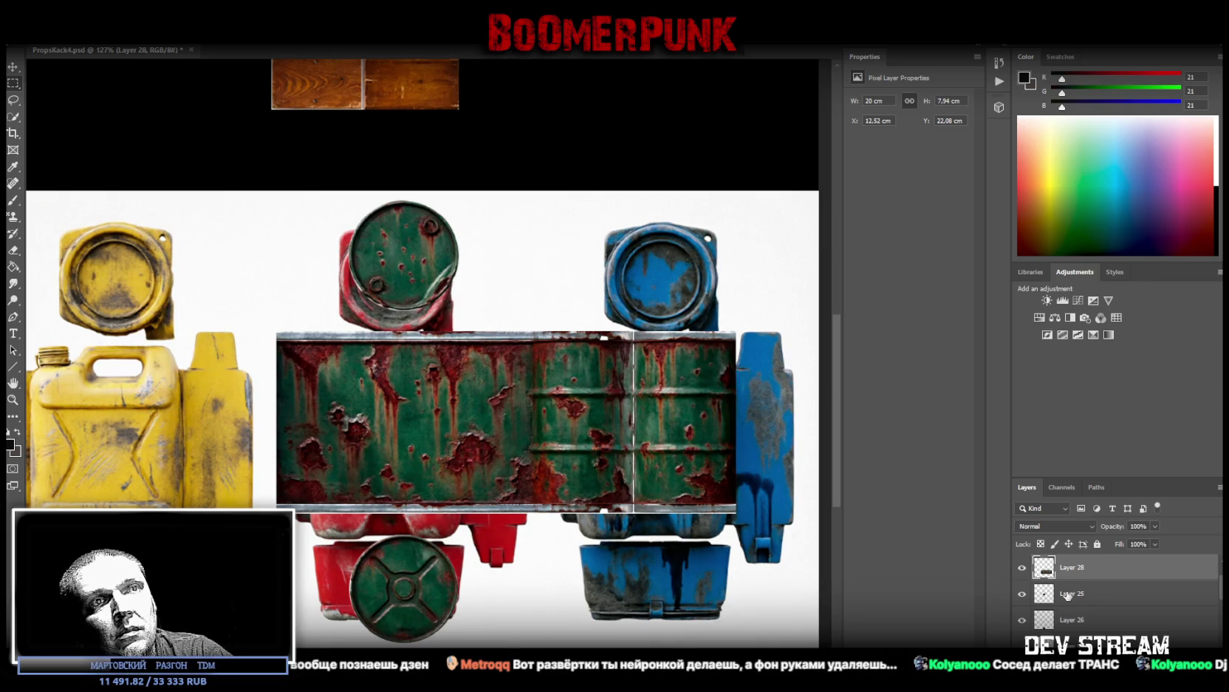
# Step: Move the top lid above the blue canister and the bottom lid up beside it
pyautogui.click(1066, 594)
pyautogui.click(13, 66)
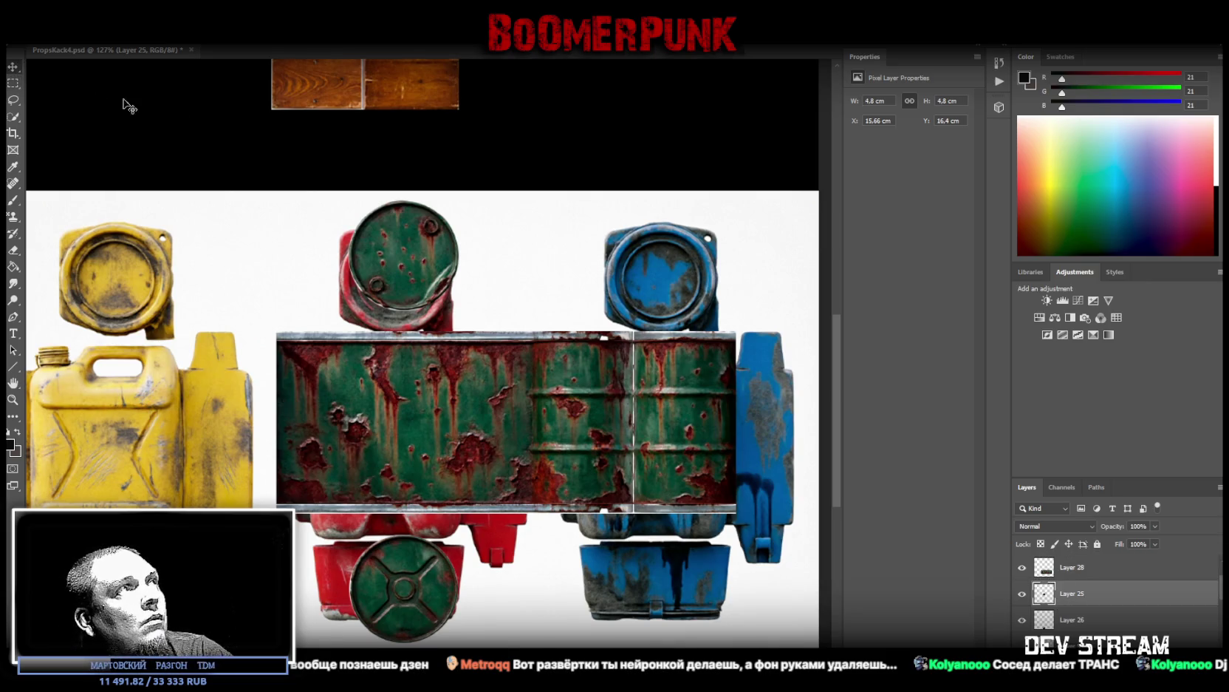
pyautogui.moveTo(427, 258); pyautogui.dragTo(702, 272)
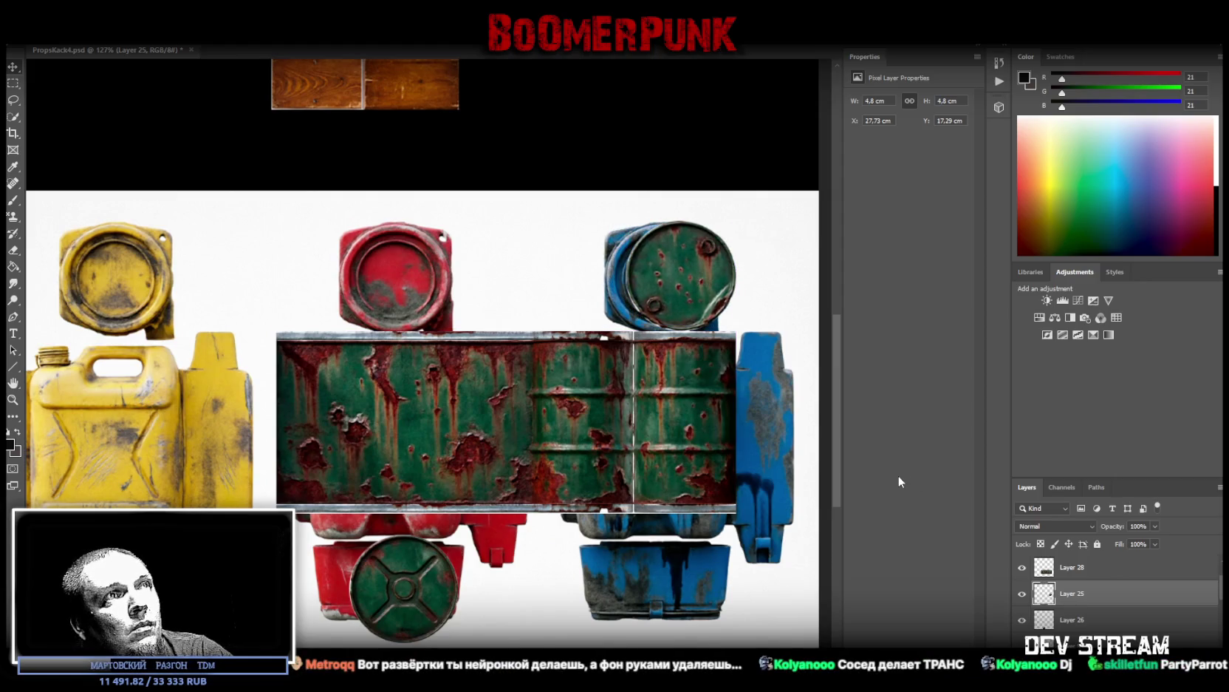
pyautogui.click(1080, 627)
pyautogui.moveTo(426, 607)
pyautogui.mouseDown()
pyautogui.moveTo(577, 286)
pyautogui.moveTo(594, 291)
pyautogui.mouseUp()
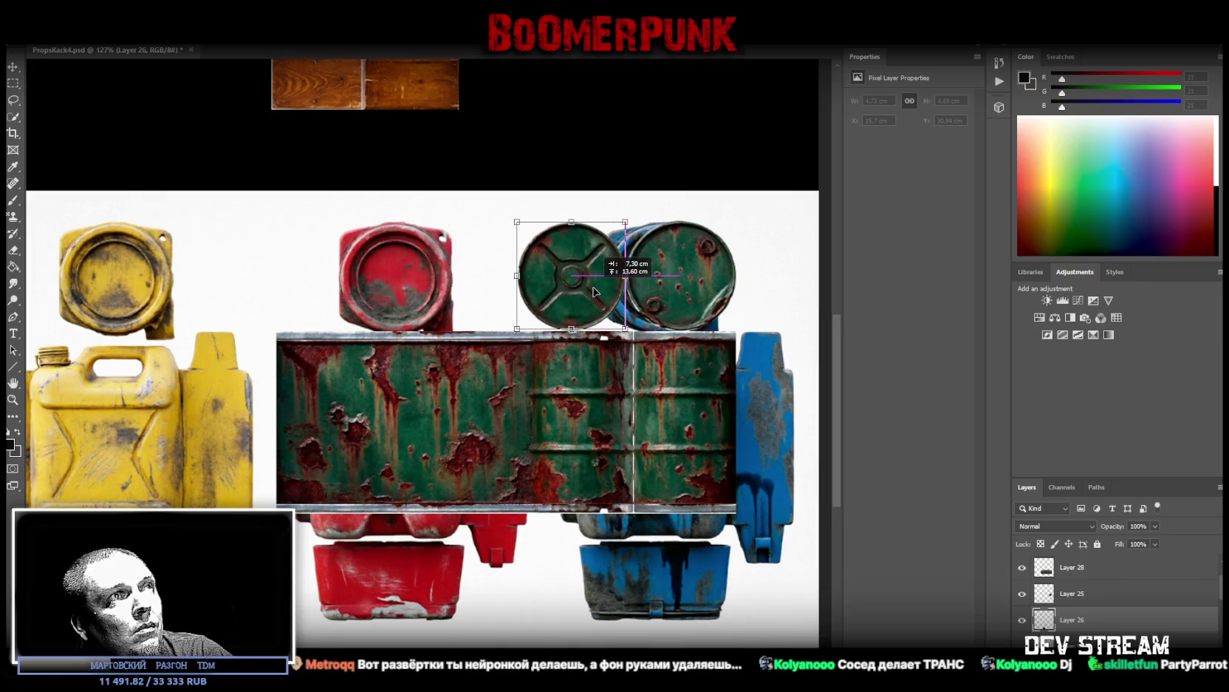
pyautogui.moveTo(594, 291); pyautogui.dragTo(596, 294)
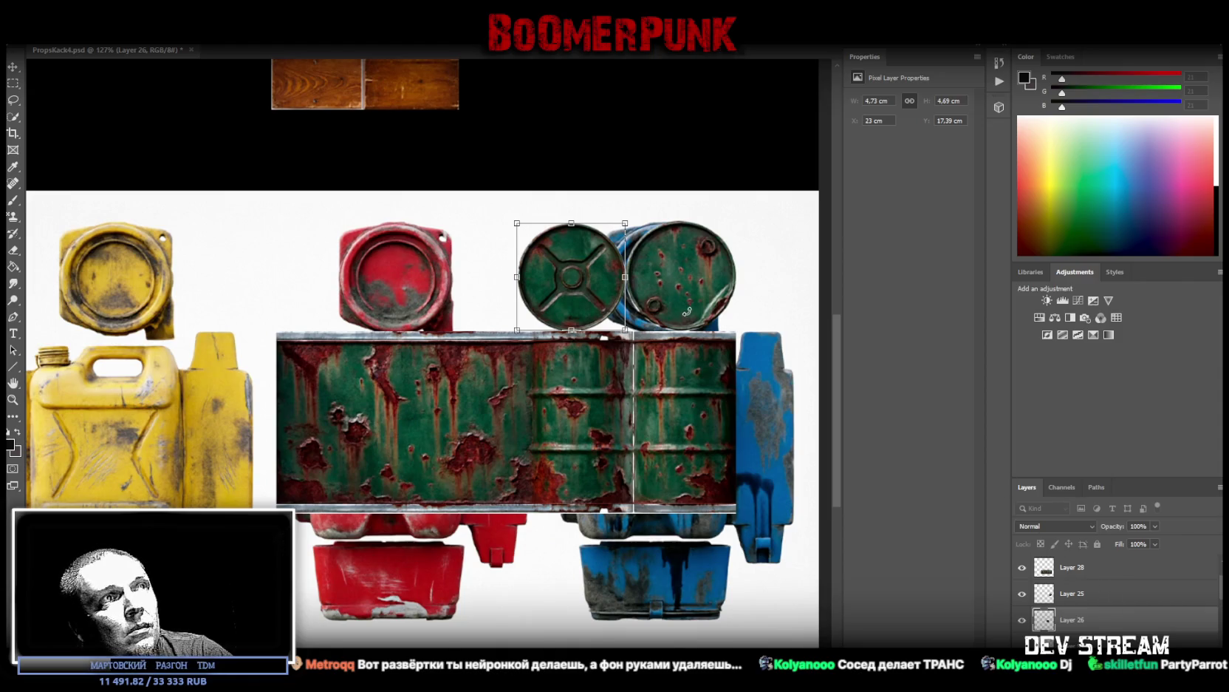
pyautogui.press('Up')
pyautogui.press('Up')
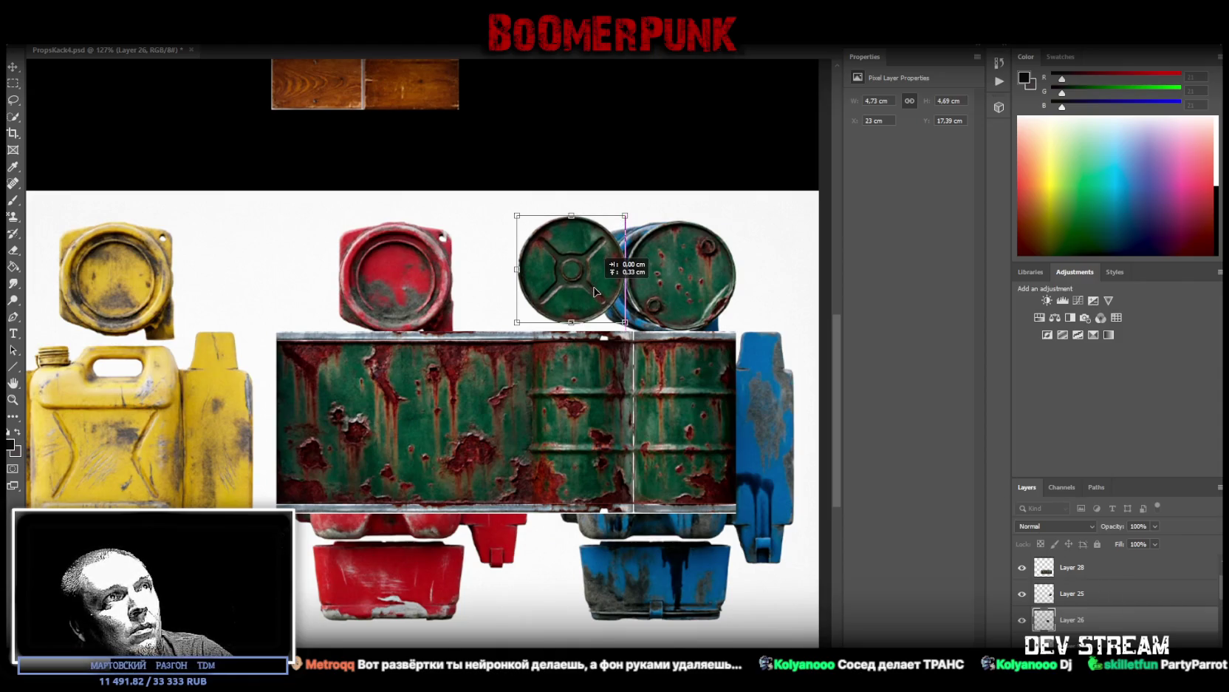
# Step: Make the bottom green lid a smart object and resize it to 4.80 cm tall
pyautogui.rightClick(1063, 619)
pyautogui.click(1126, 250)
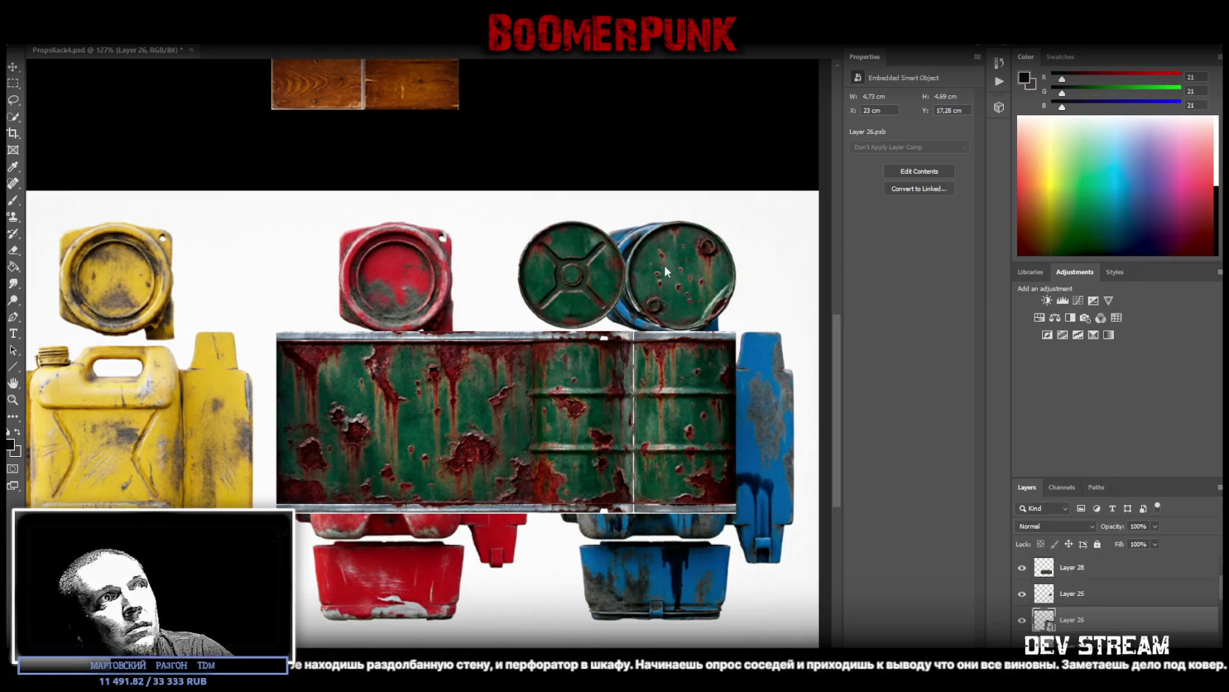
pyautogui.hotkey('ctrl', 't')
pyautogui.moveTo(572, 329); pyautogui.dragTo(573, 333)
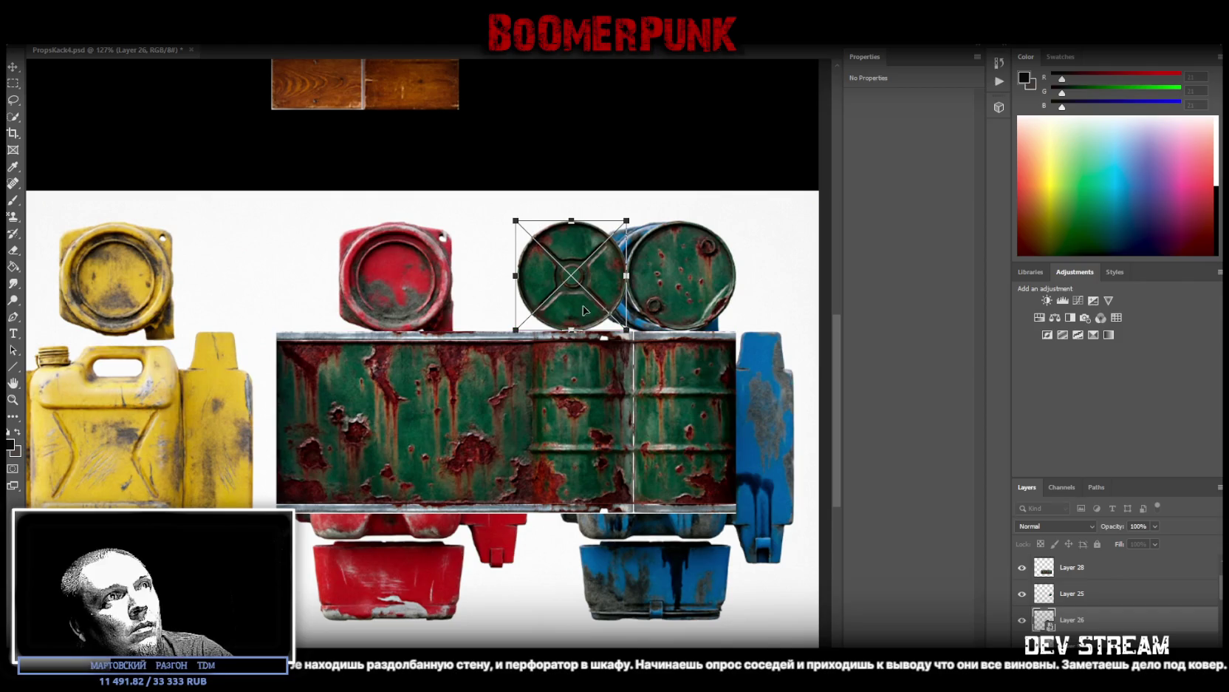
pyautogui.moveTo(590, 288); pyautogui.dragTo(589, 288)
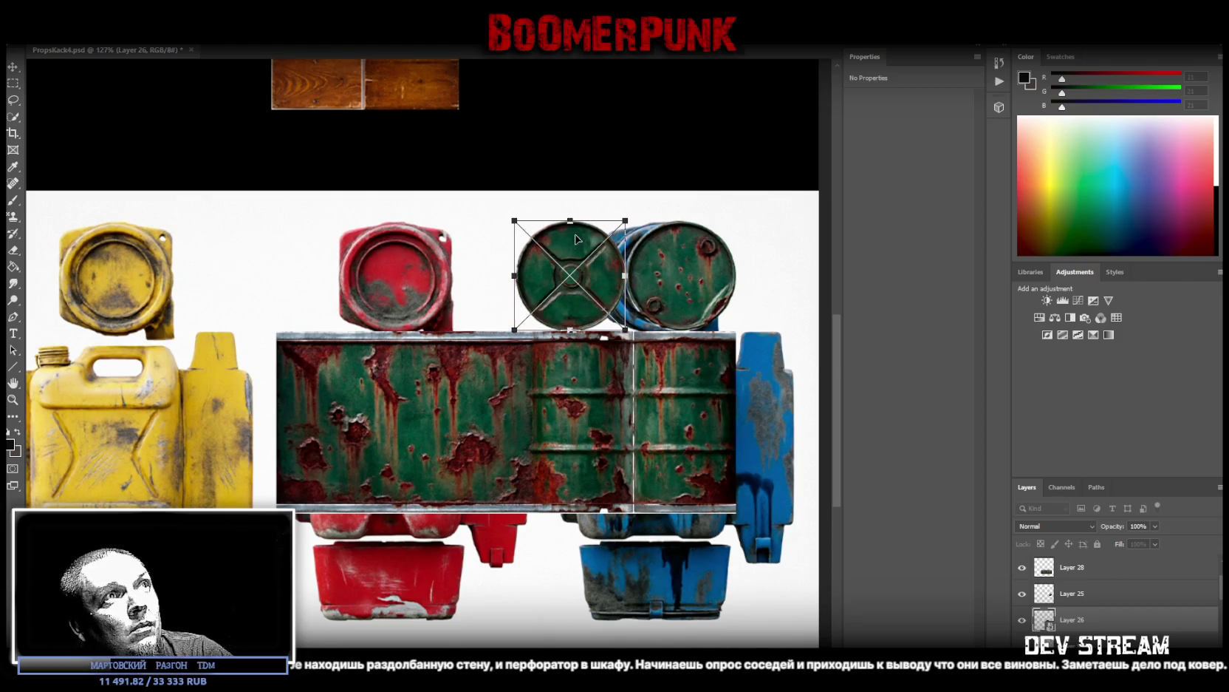
pyautogui.moveTo(570, 220); pyautogui.dragTo(569, 220)
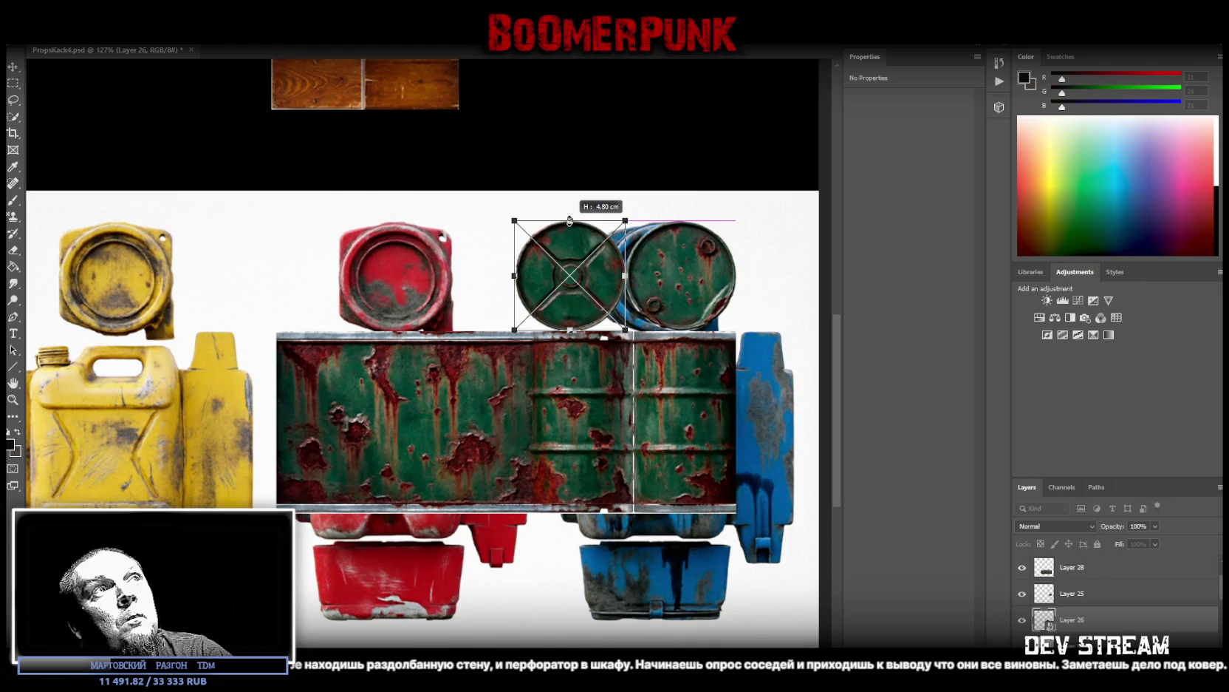
pyautogui.press('Return')
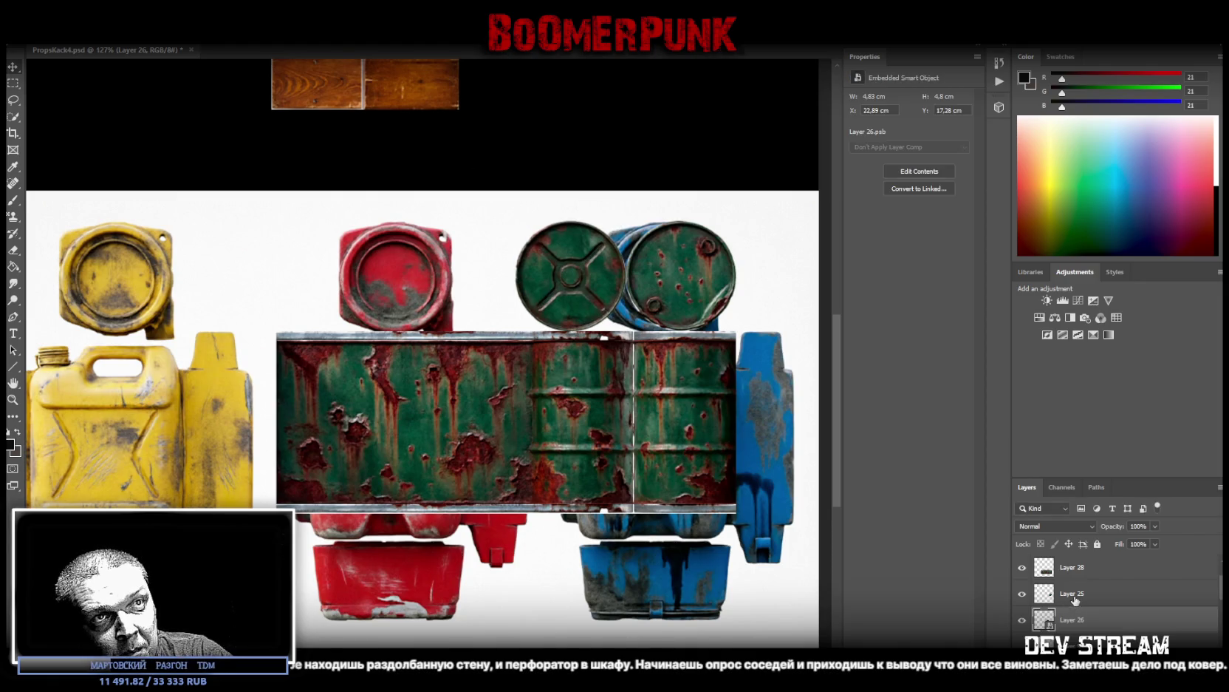
# Step: Make the second lid a smart object and narrow both green lids horizontally
pyautogui.rightClick(1093, 599)
pyautogui.click(1155, 232)
pyautogui.hotkey('ctrl', 't')
pyautogui.press('Return')
pyautogui.click(1091, 617)
pyautogui.keyDown('ctrl'); pyautogui.click(1093, 593); pyautogui.keyUp('ctrl')
pyautogui.moveTo(516, 276); pyautogui.dragTo(575, 292)
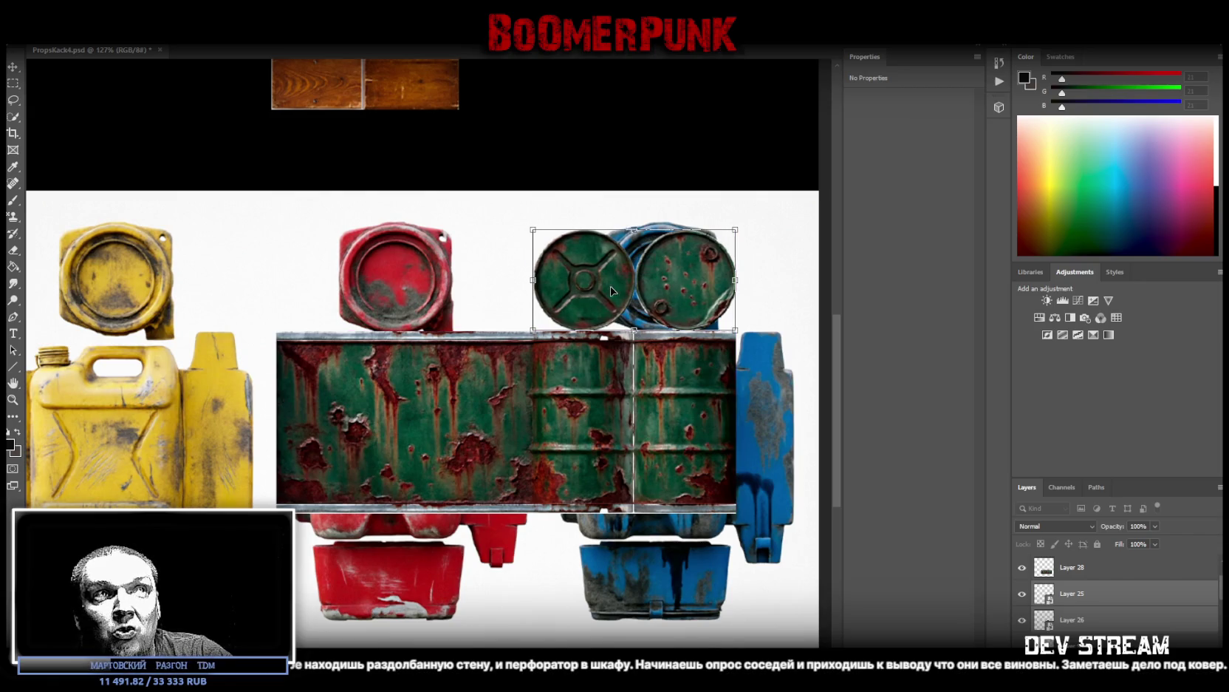
# Step: Convert the barrel body to a smart object and select all three barrel layers
pyautogui.click(1090, 570)
pyautogui.keyDown('ctrl'); pyautogui.click(1091, 597); pyautogui.keyUp('ctrl')
pyautogui.rightClick(1082, 570)
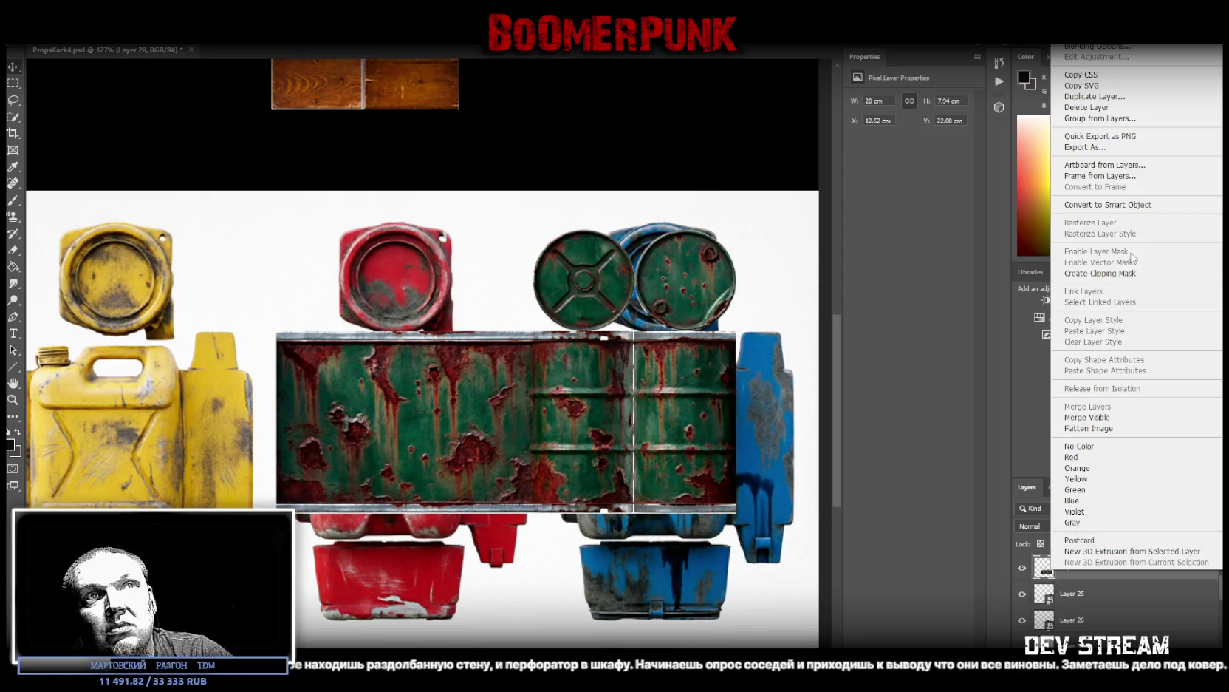
pyautogui.click(1107, 205)
pyautogui.keyDown('ctrl'); pyautogui.click(1091, 598); pyautogui.keyUp('ctrl')
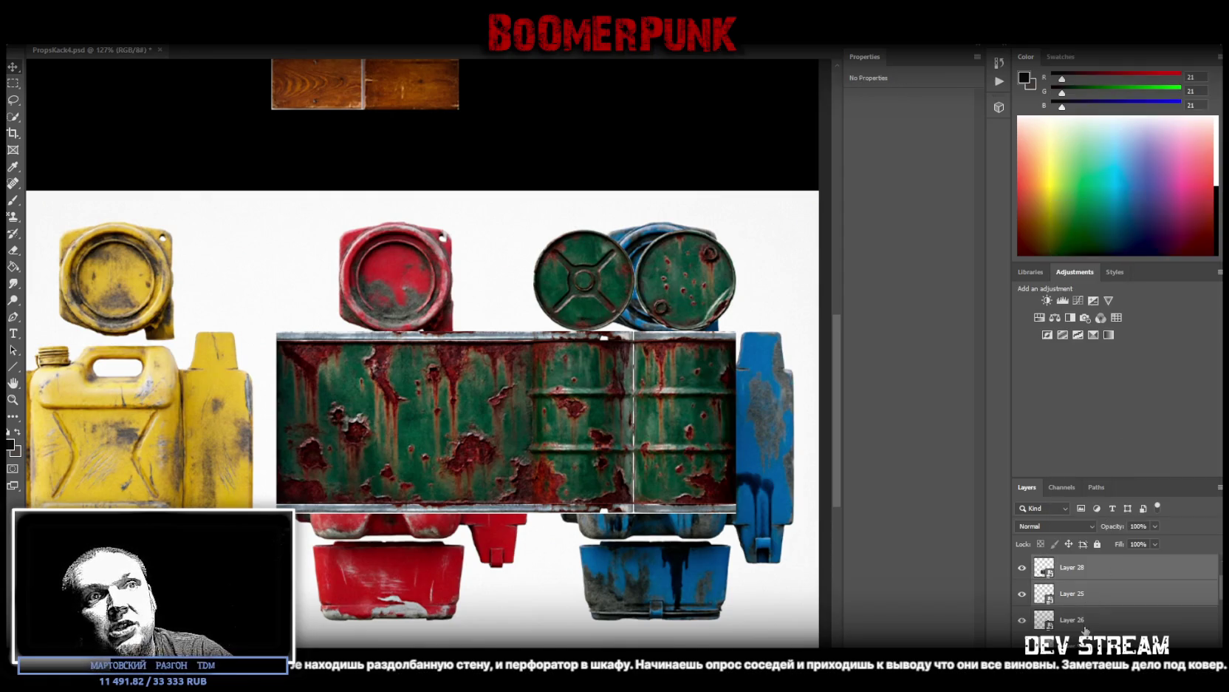
pyautogui.keyDown('ctrl'); pyautogui.click(1083, 624); pyautogui.keyUp('ctrl')
pyautogui.scroll(2, 679, 515)
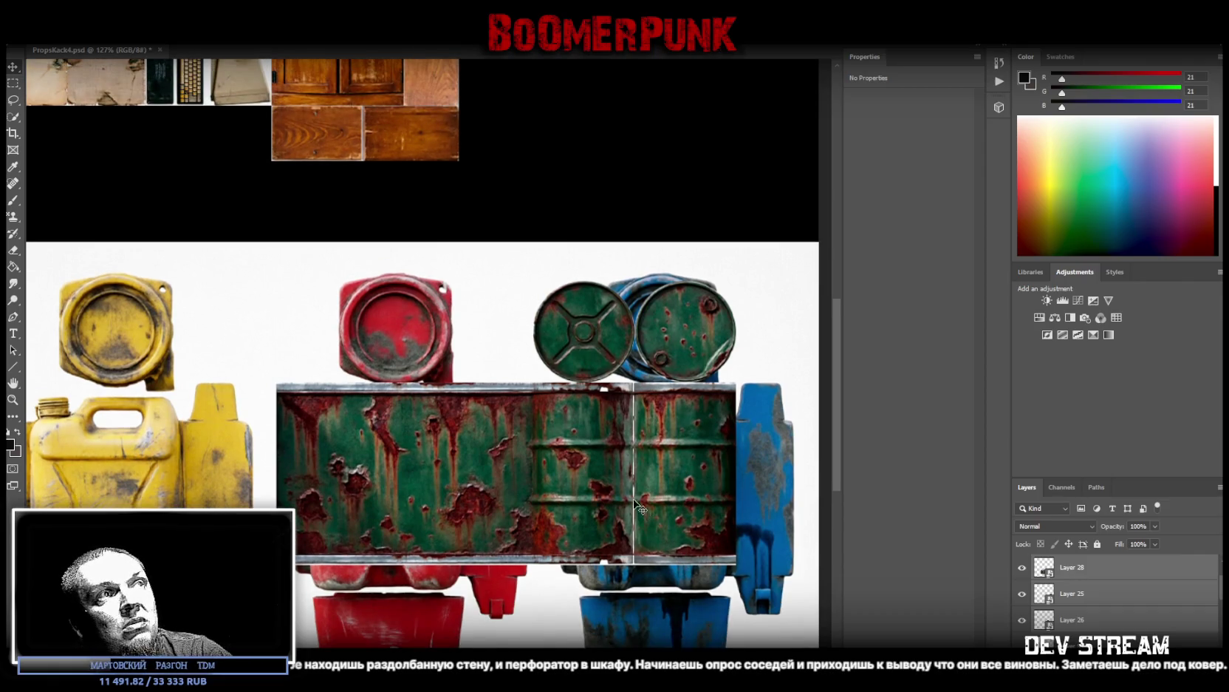
pyautogui.rightClick(1100, 576)
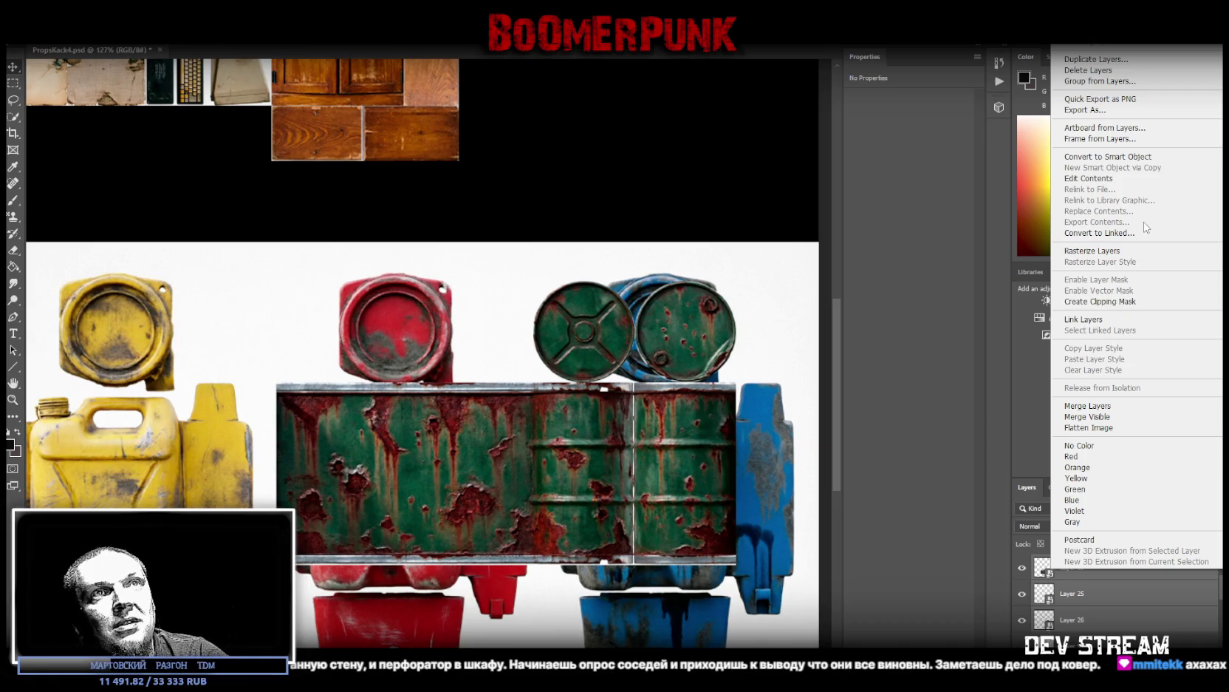
# Step: Combine the lids and body into one smart object and rotate it 90°
pyautogui.click(1108, 157)
pyautogui.scroll(2, 680, 473)
pyautogui.hotkey('ctrl', 't')
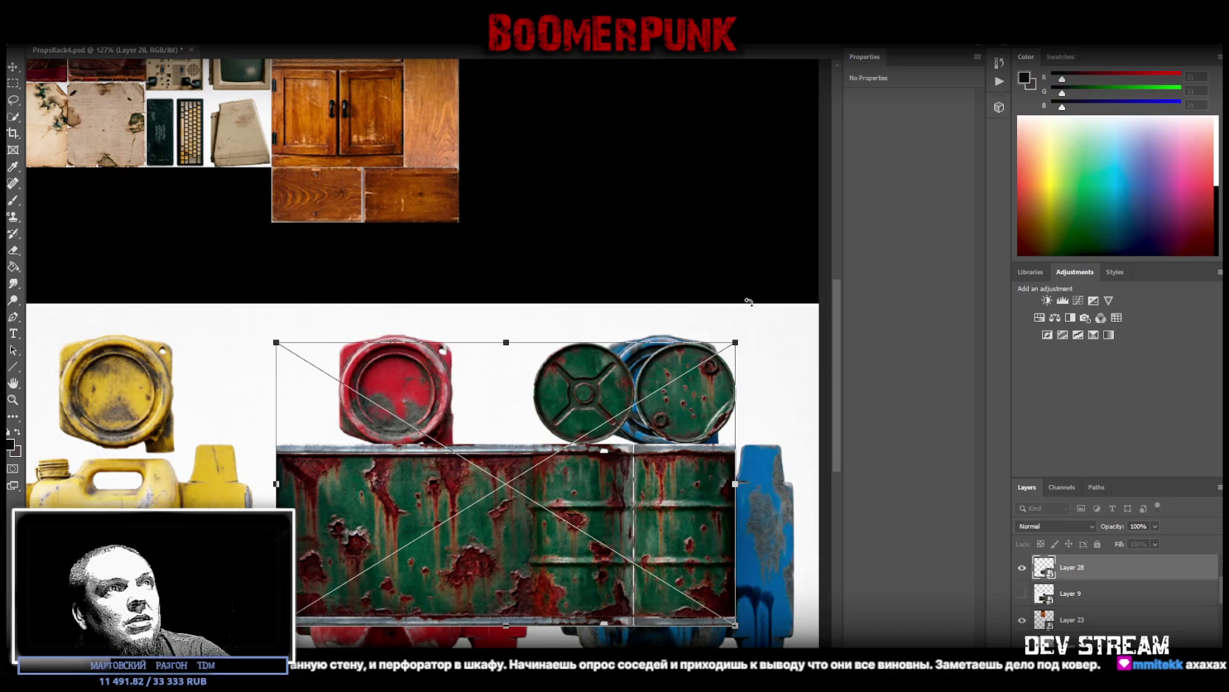
pyautogui.moveTo(746, 299); pyautogui.dragTo(540, 303)
pyautogui.moveTo(618, 206); pyautogui.dragTo(584, 193)
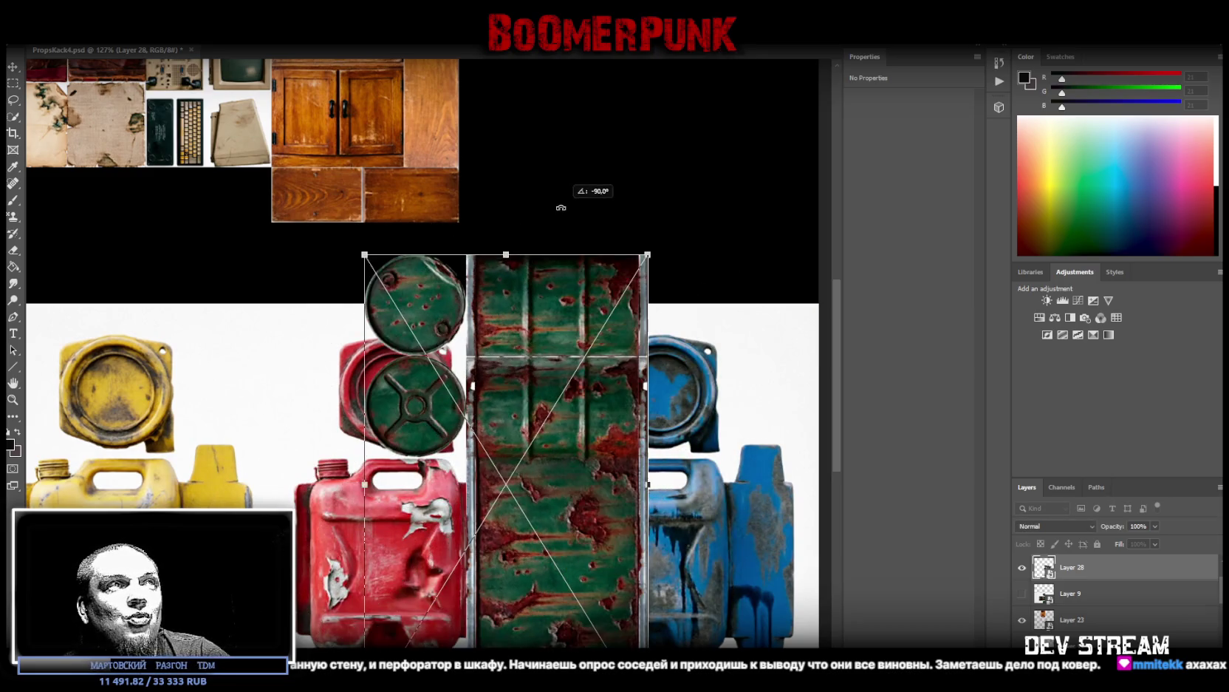
pyautogui.scroll(2, 511, 529)
pyautogui.scroll(2, 511, 529)
pyautogui.scroll(3, 511, 528)
# Step: Shrink the barrel strip and place it against the cabinet's right edge
pyautogui.moveTo(552, 569); pyautogui.dragTo(648, 251)
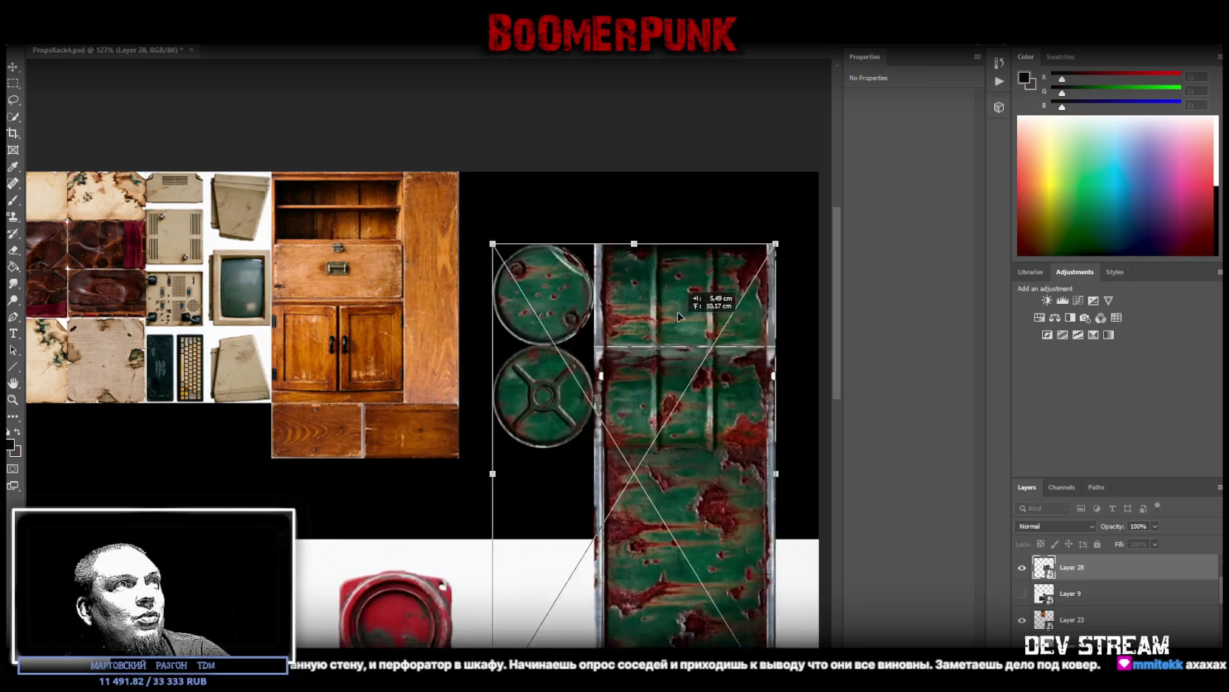
pyautogui.moveTo(600, 631); pyautogui.dragTo(593, 402)
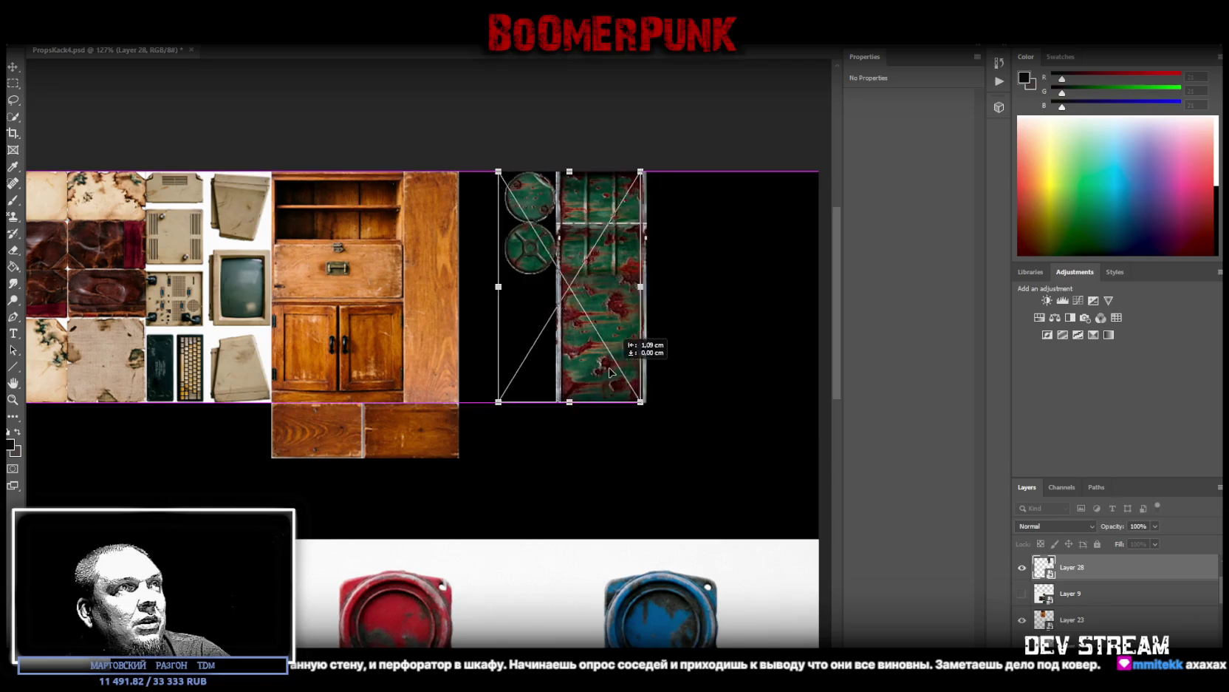
pyautogui.moveTo(647, 372); pyautogui.dragTo(576, 371)
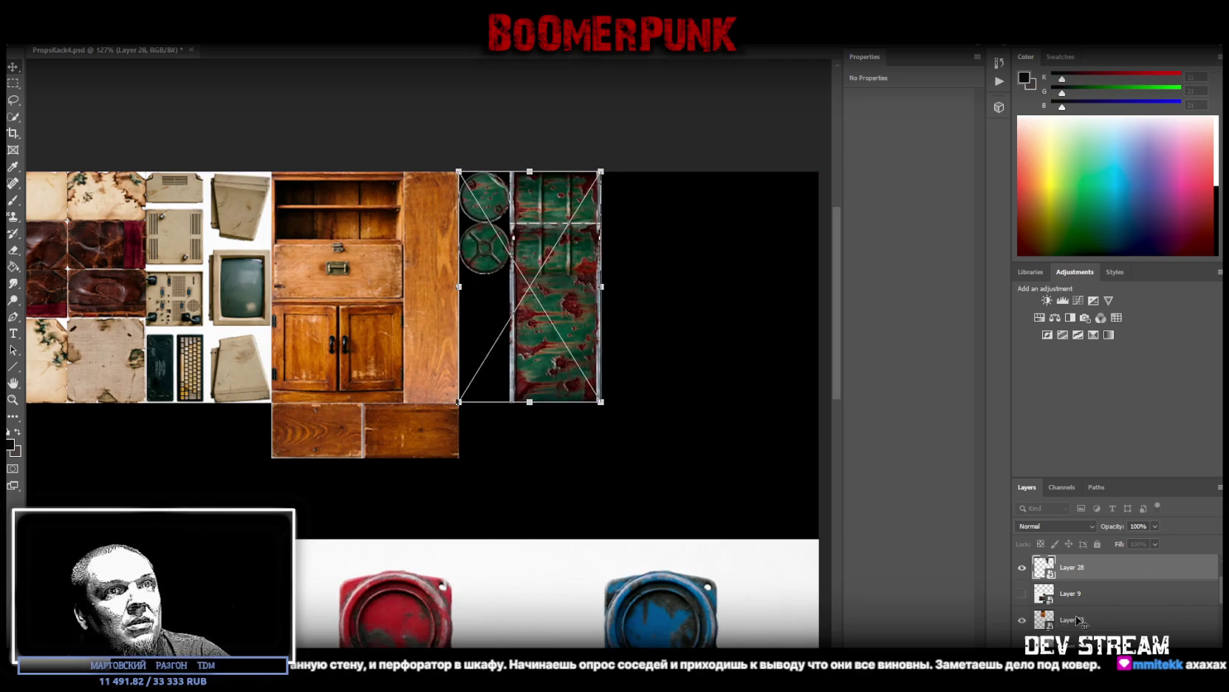
pyautogui.click(1100, 621)
# Step: Check the cabinet layer, then rectangle-select the wooden planks below the cabinet
pyautogui.click(1024, 620)
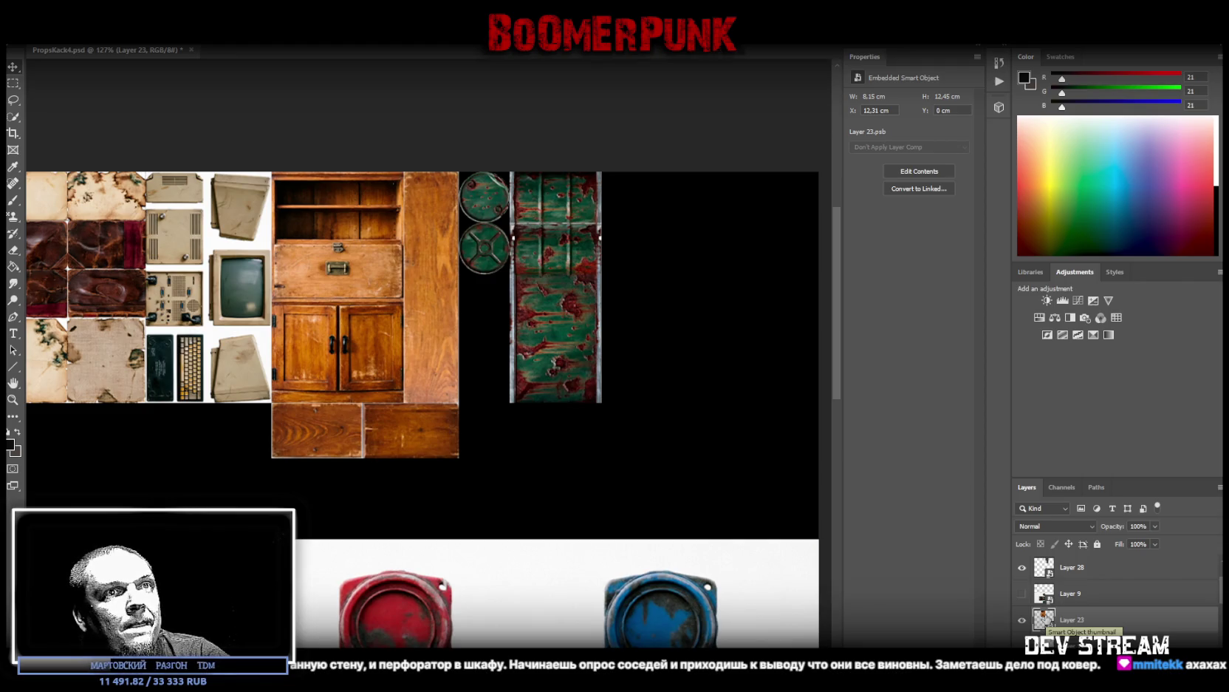
pyautogui.rightClick(1086, 622)
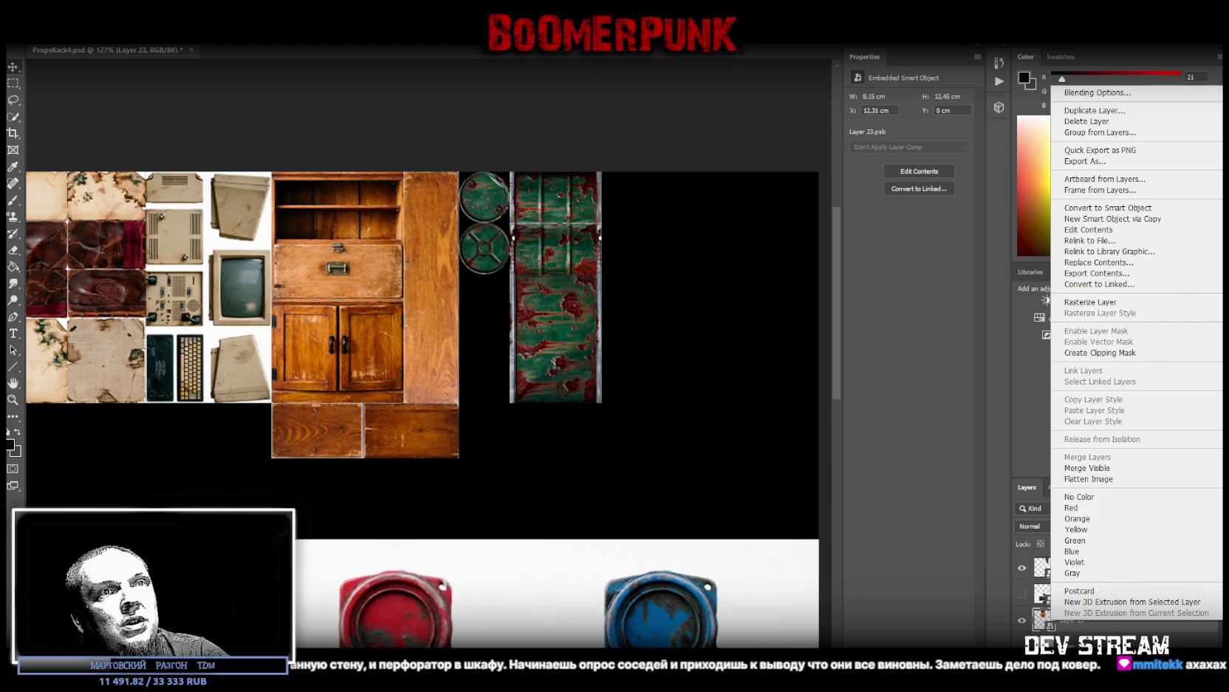
pyautogui.click(1088, 632)
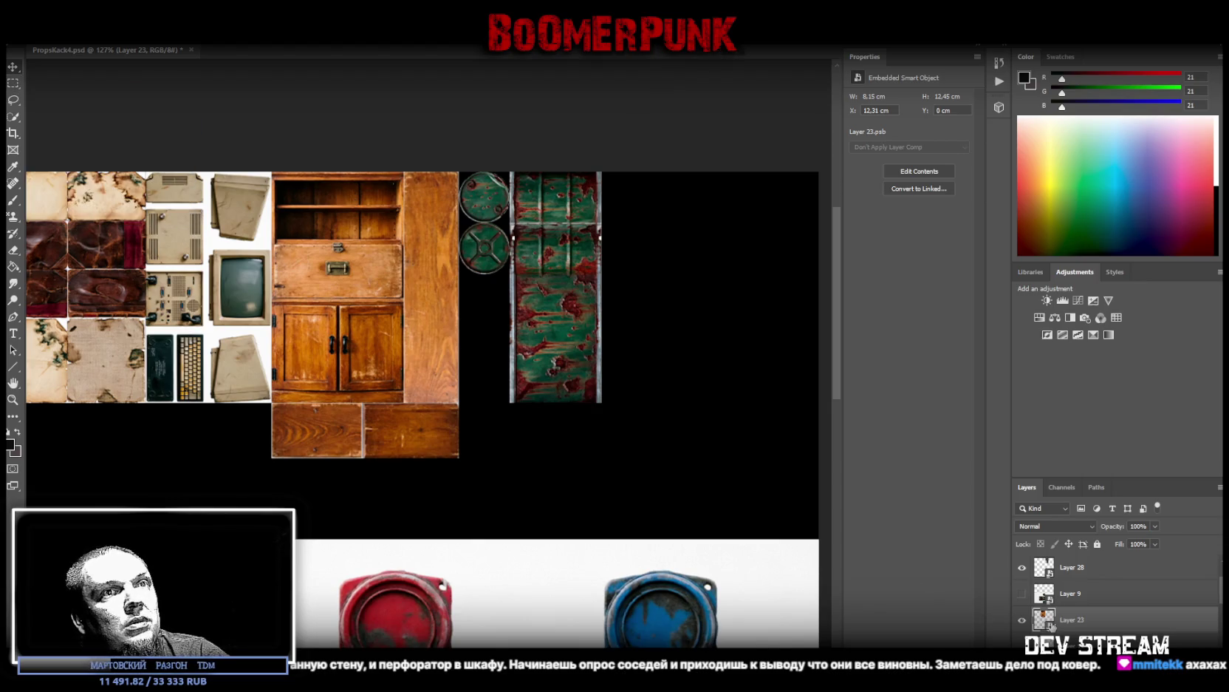
pyautogui.click(13, 83)
pyautogui.moveTo(223, 493); pyautogui.dragTo(500, 403)
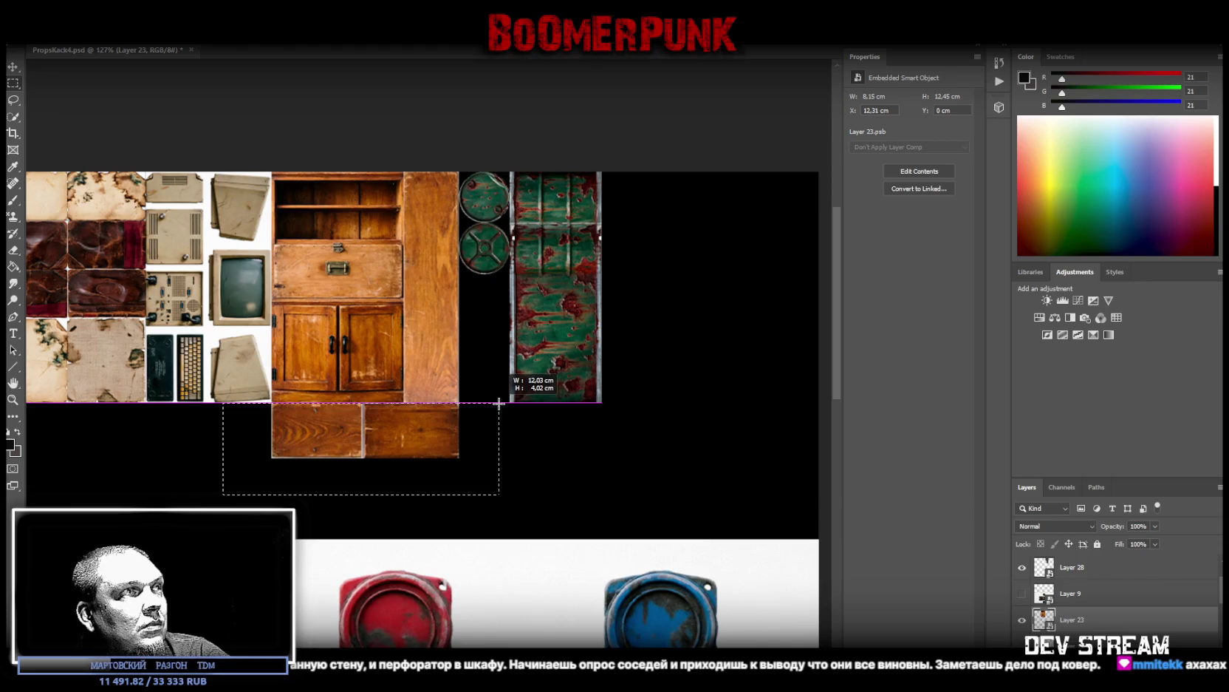
# Step: Copy the selected planks onto a new layer and convert it to a smart object
pyautogui.rightClick(374, 415)
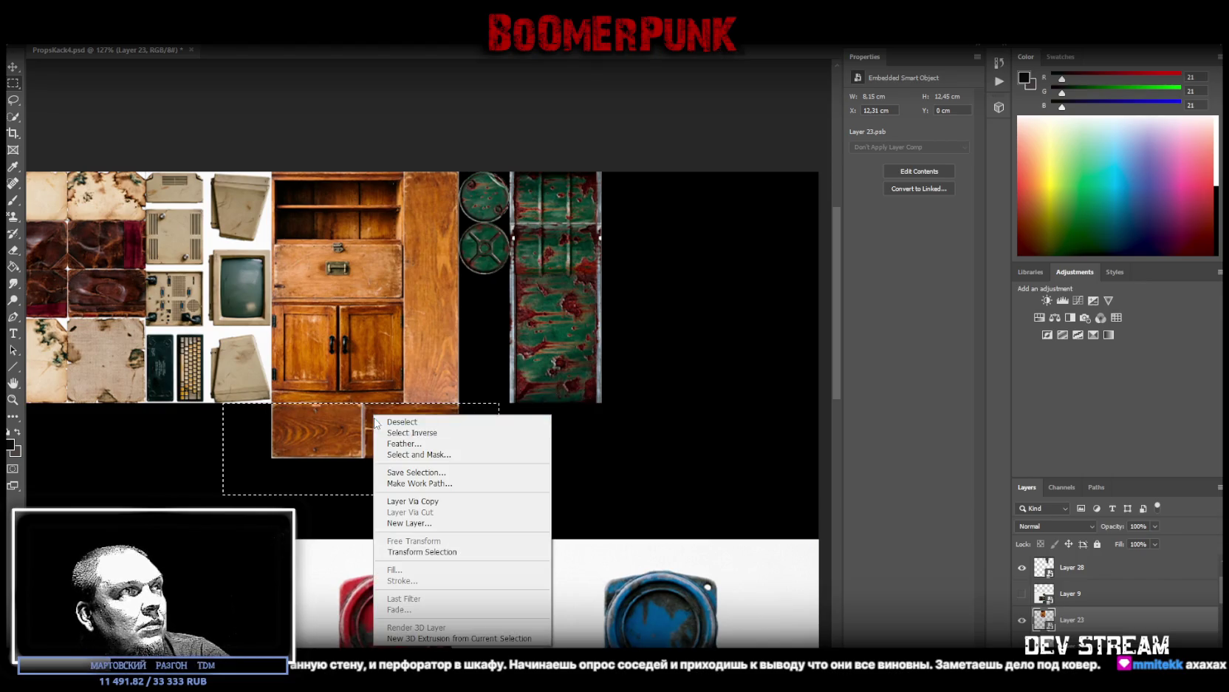
pyautogui.click(416, 501)
pyautogui.rightClick(1099, 619)
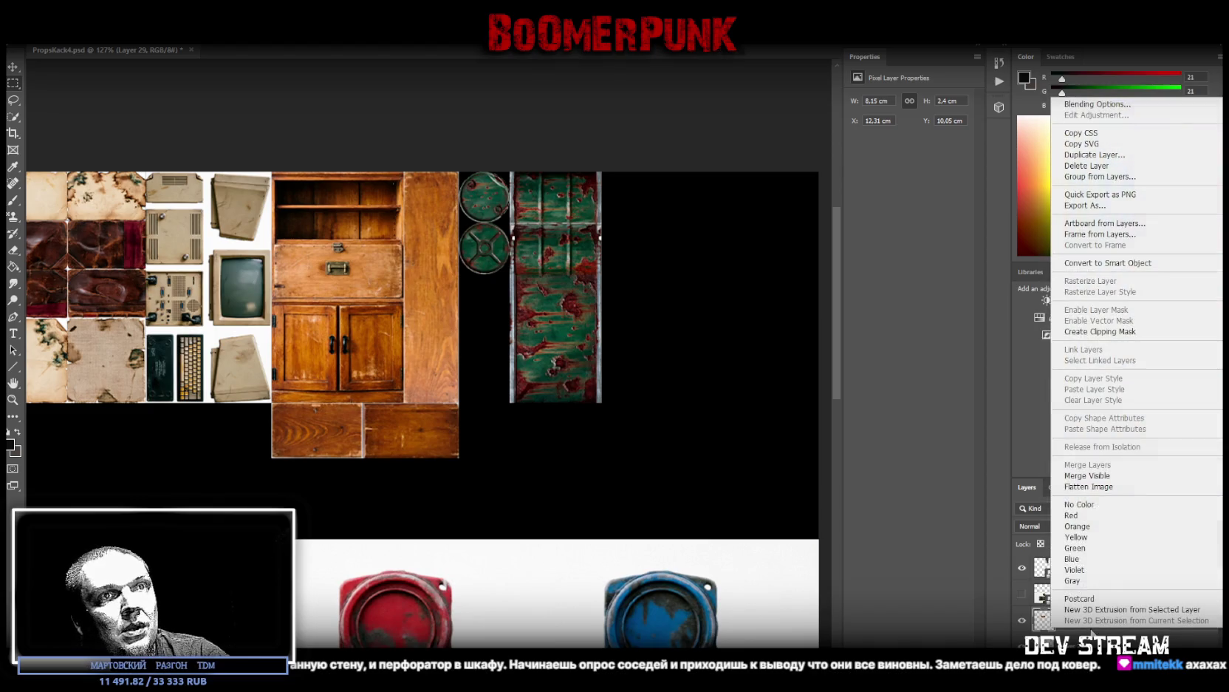
pyautogui.click(1107, 263)
# Step: Rotate the planks -90° and fit them under the green lids beside the barrel body
pyautogui.hotkey('ctrl', 't')
pyautogui.moveTo(469, 414)
pyautogui.mouseDown()
pyautogui.moveTo(472, 442)
pyautogui.moveTo(296, 328)
pyautogui.mouseUp()
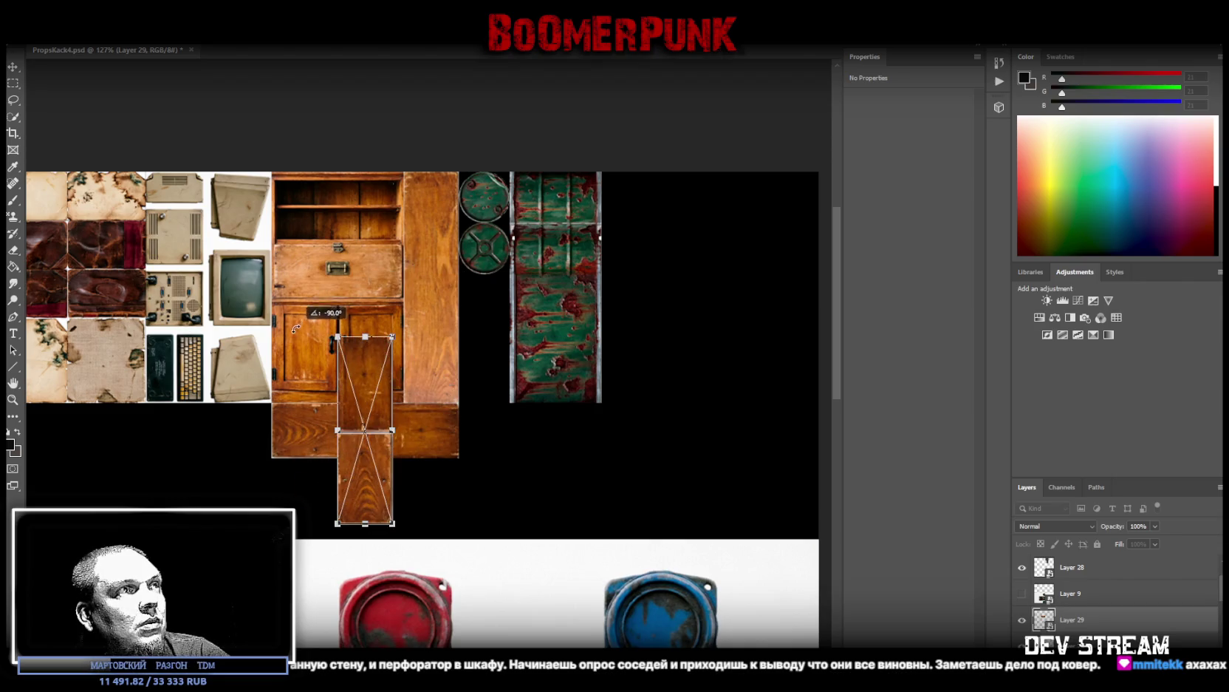
pyautogui.moveTo(375, 373); pyautogui.dragTo(496, 308)
pyautogui.moveTo(486, 457); pyautogui.dragTo(486, 402)
pyautogui.moveTo(513, 336); pyautogui.dragTo(509, 334)
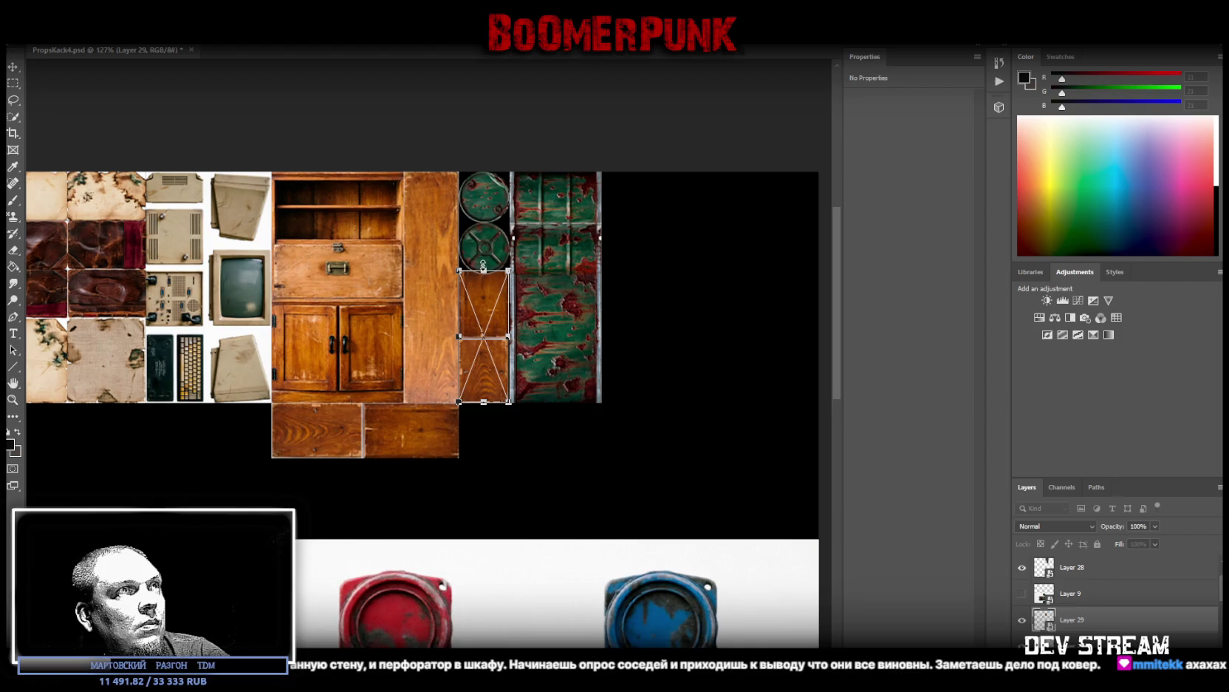
pyautogui.moveTo(484, 270); pyautogui.dragTo(484, 275)
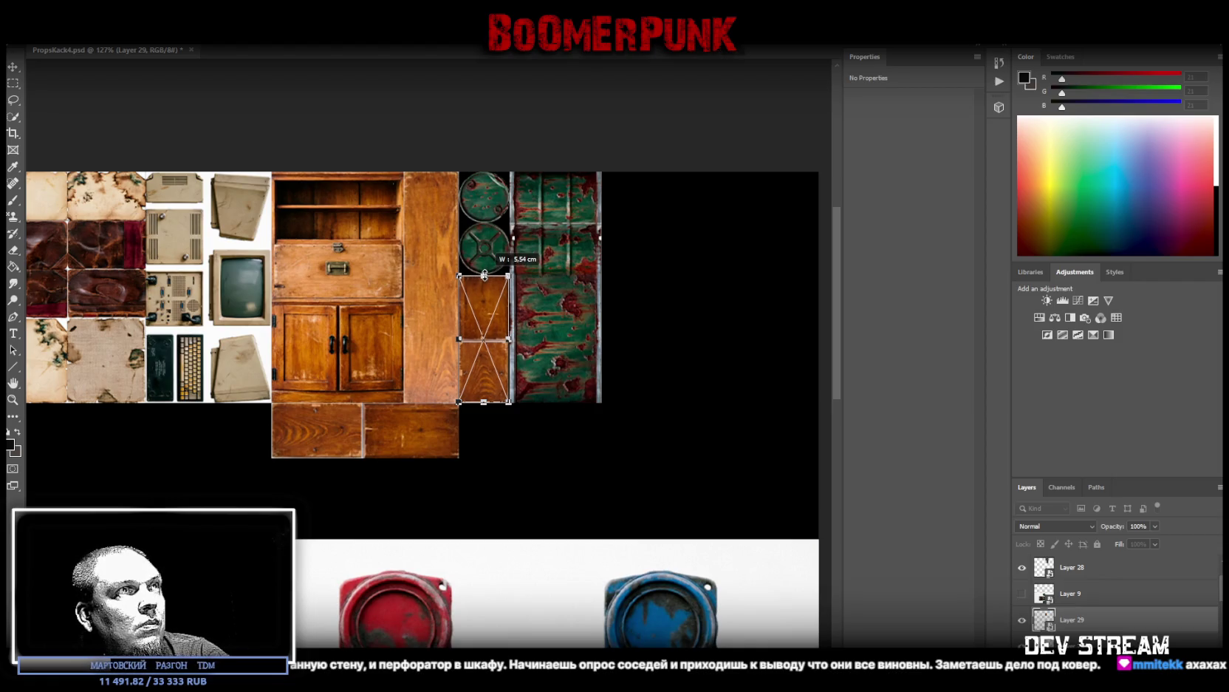
pyautogui.press('Return')
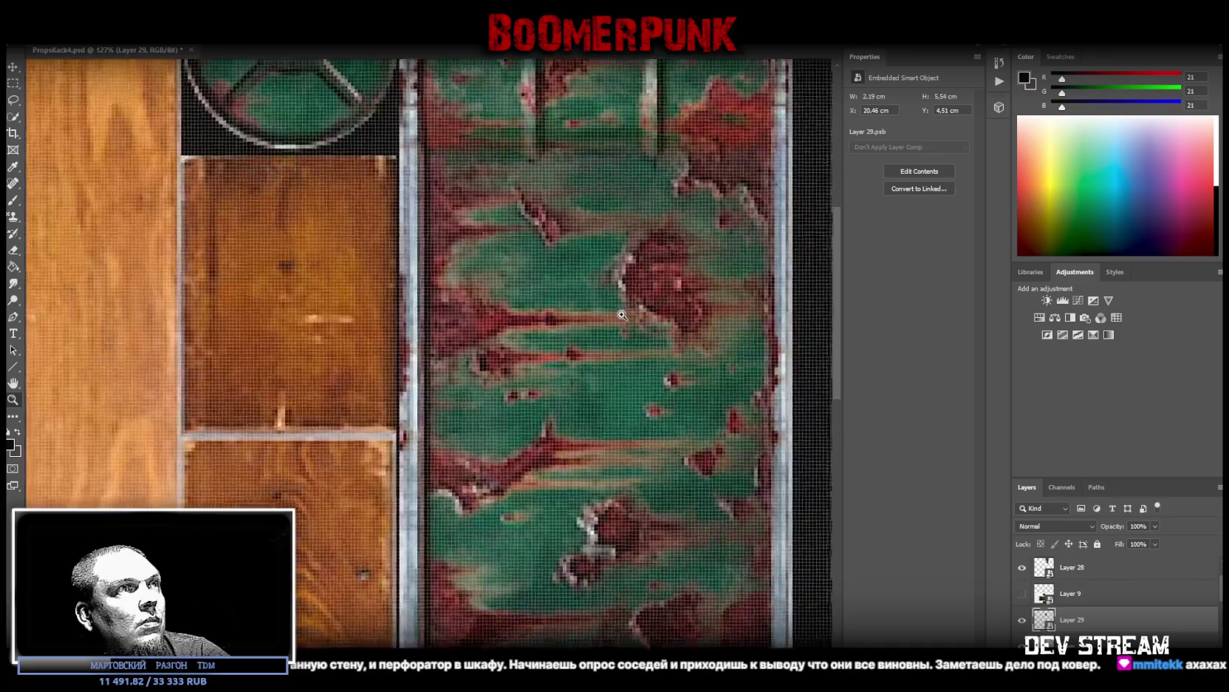
# Step: Widen the planks slightly to close the gap with the barrel strip
pyautogui.moveTo(553, 310); pyautogui.dragTo(594, 325)
pyautogui.hotkey('ctrl', 't')
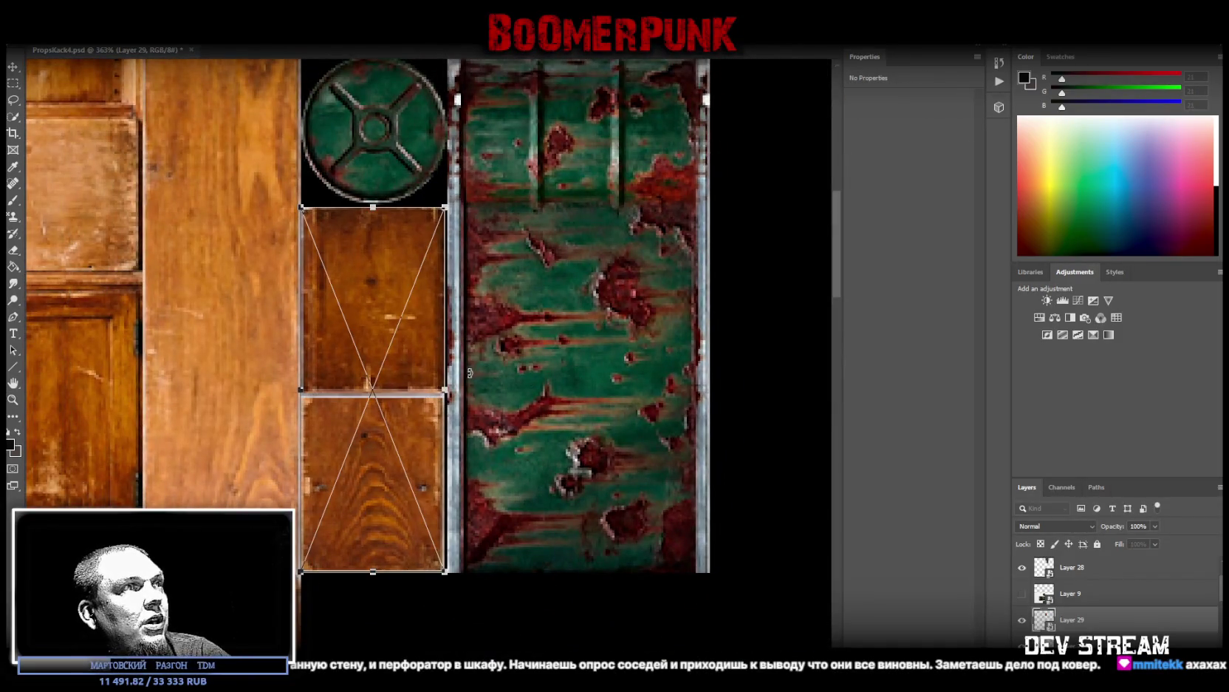
pyautogui.moveTo(447, 389); pyautogui.dragTo(449, 387)
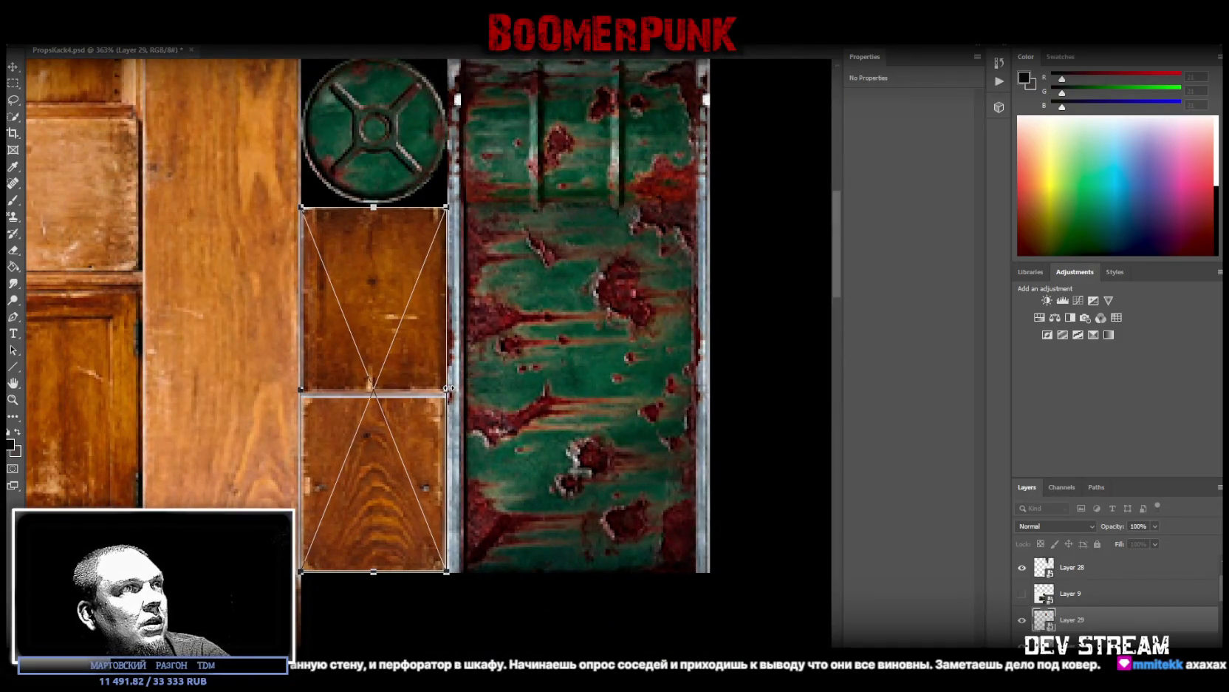
pyautogui.press('Return')
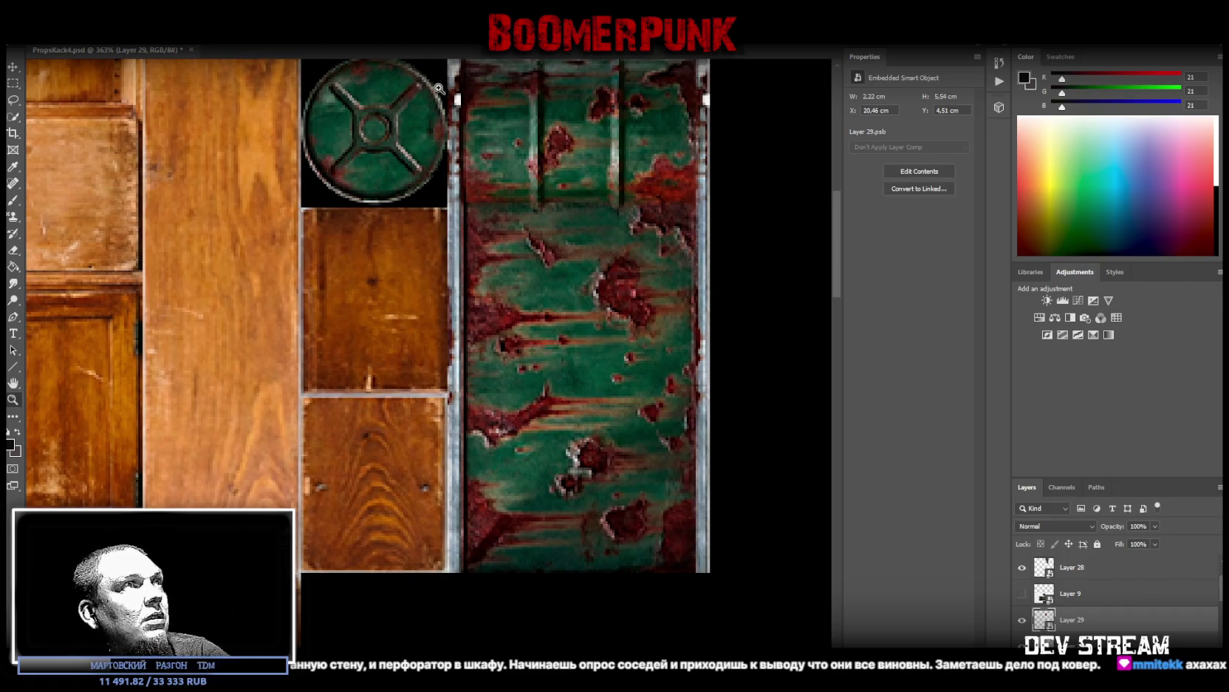
pyautogui.scroll(-5, 473, 439)
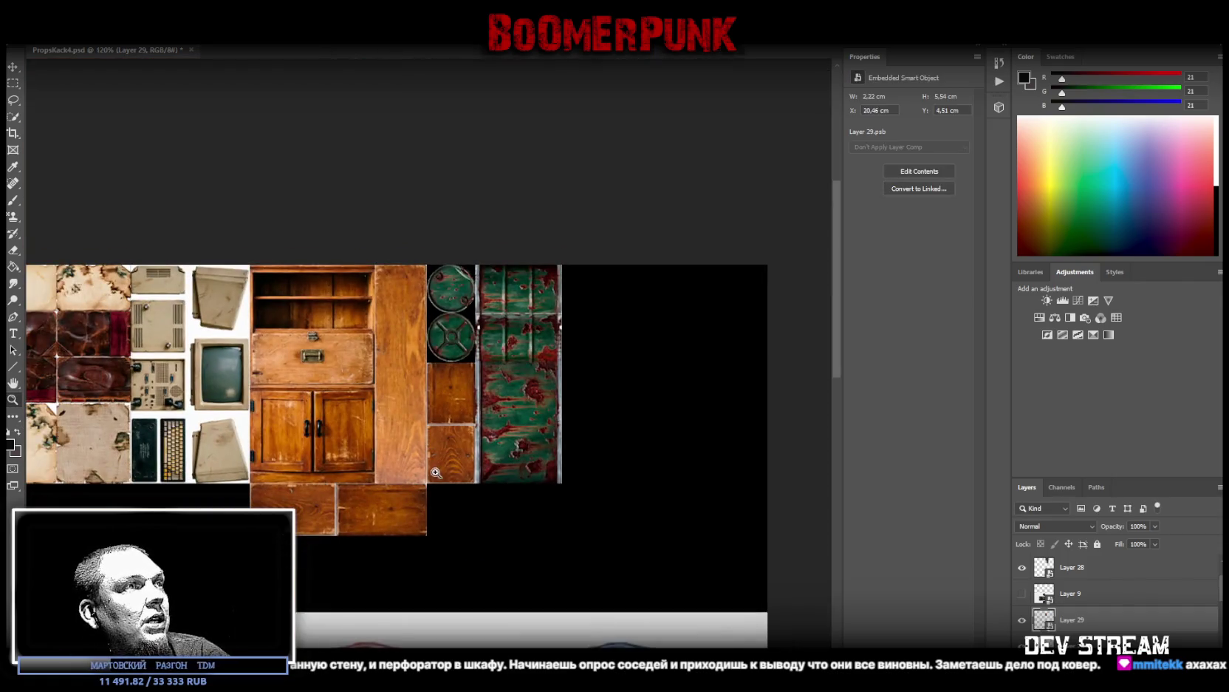
pyautogui.scroll(-1, 467, 481)
# Step: In the cabinet's Layer 23 contents, hide Layers 24 and 25, then return to the atlas
pyautogui.click(296, 362)
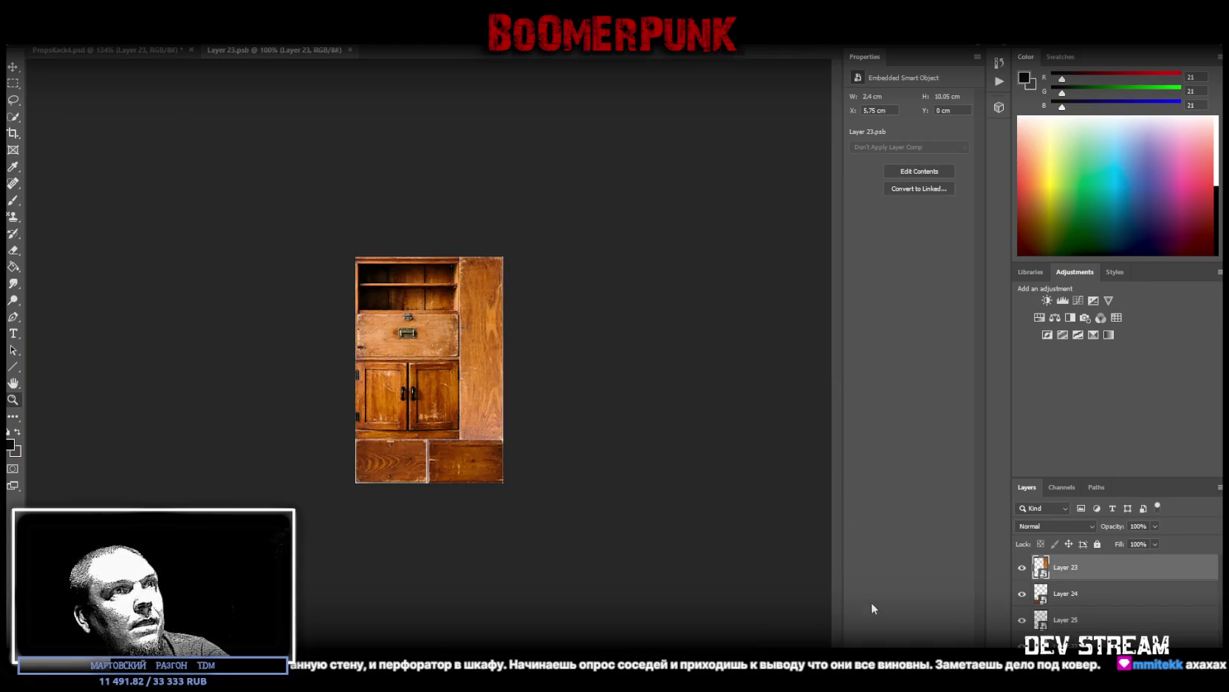
pyautogui.click(1023, 595)
pyautogui.click(1023, 626)
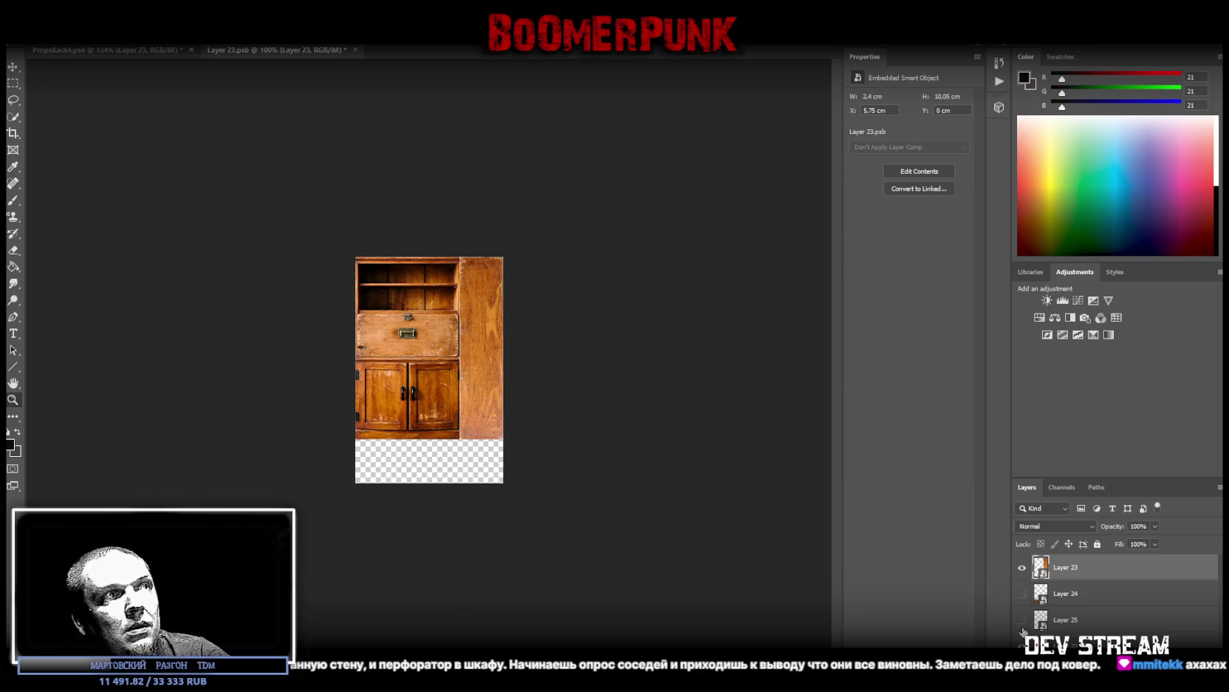
pyautogui.click(349, 51)
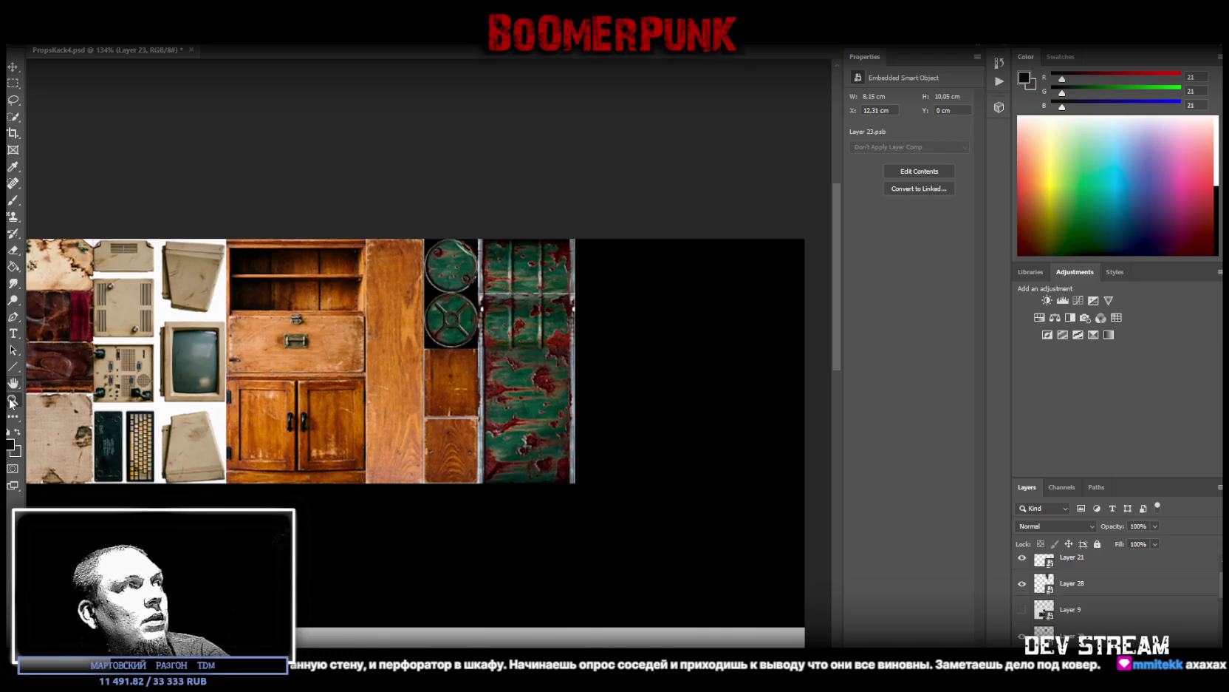
pyautogui.scroll(-5, 699, 461)
pyautogui.scroll(3, 500, 350)
pyautogui.scroll(1, 502, 355)
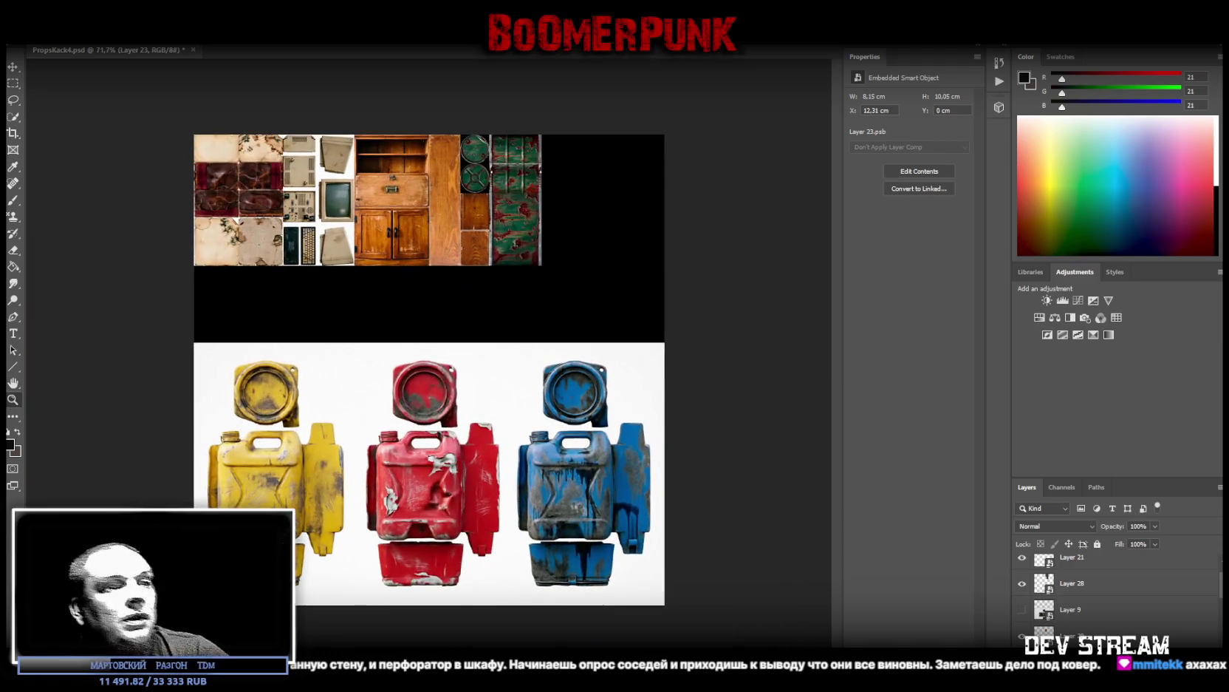
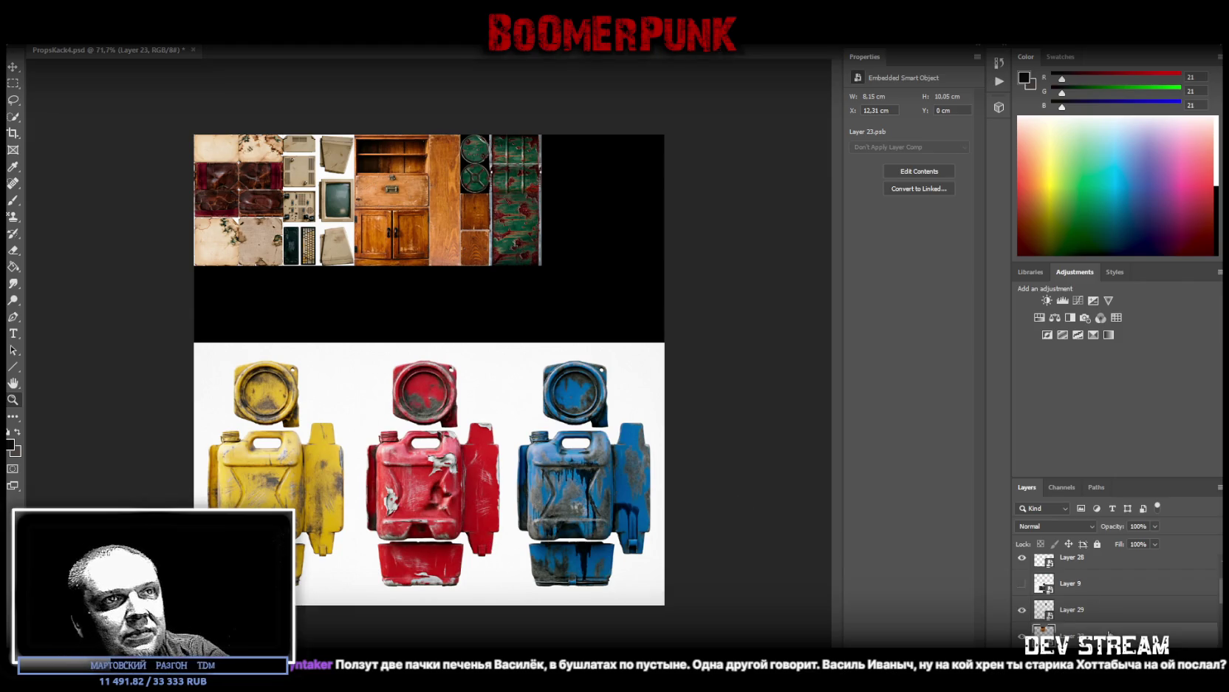
# Step: Scroll the Layers panel and select Layer 11, then Layer 9
pyautogui.scroll(-2, 1071, 615)
pyautogui.scroll(-1, 1075, 603)
pyautogui.click(1075, 607)
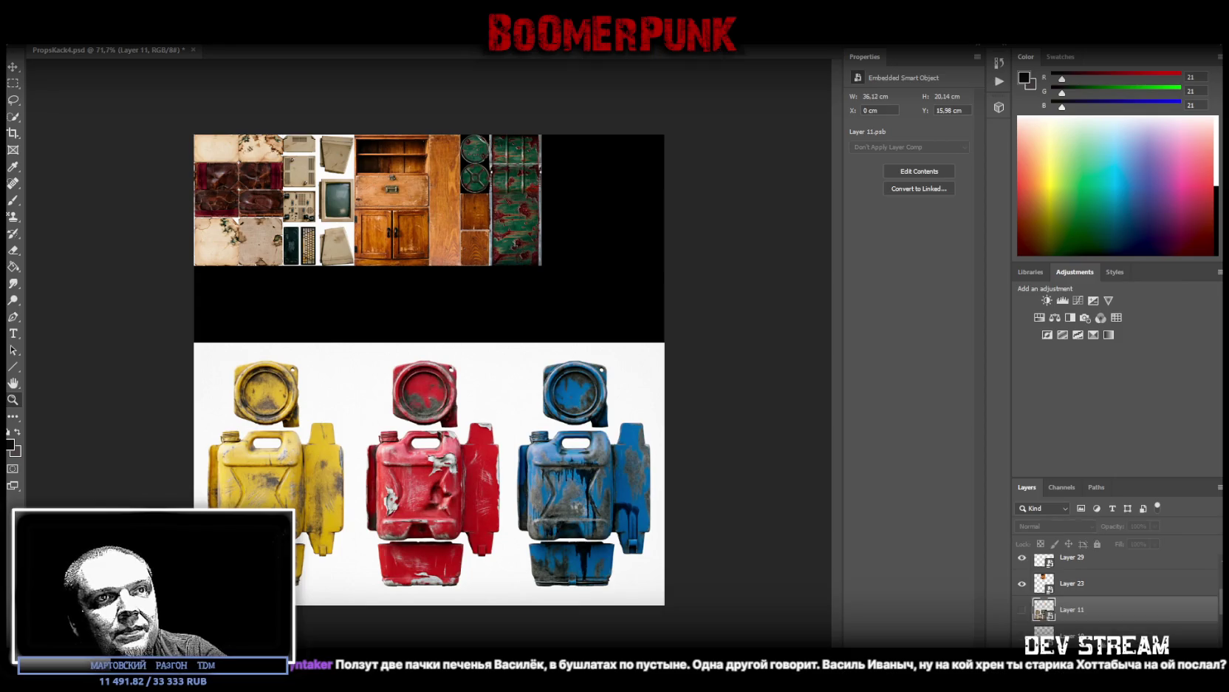
pyautogui.scroll(-1, 1071, 613)
pyautogui.scroll(-1, 1073, 613)
pyautogui.scroll(1, 1074, 613)
pyautogui.scroll(2, 1077, 610)
pyautogui.scroll(2, 1075, 610)
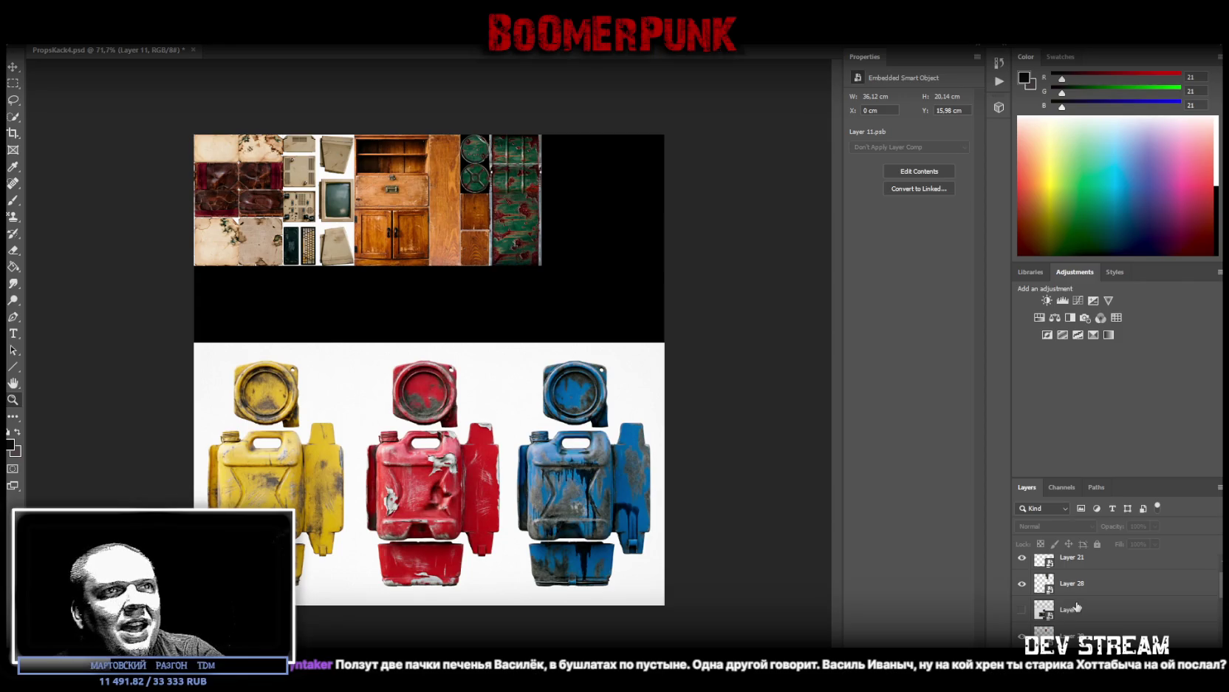
pyautogui.click(1078, 607)
# Step: Add several more layers to the selection and drag them to a new stack position
pyautogui.scroll(1, 1100, 619)
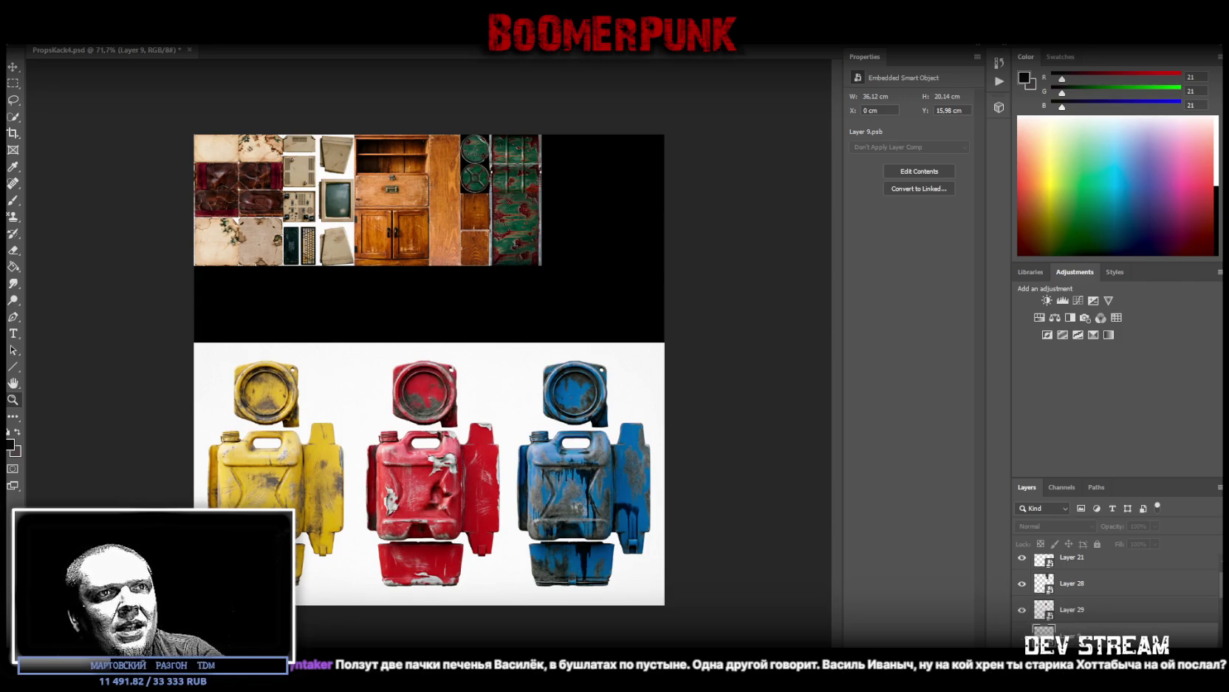
pyautogui.scroll(-1, 1106, 633)
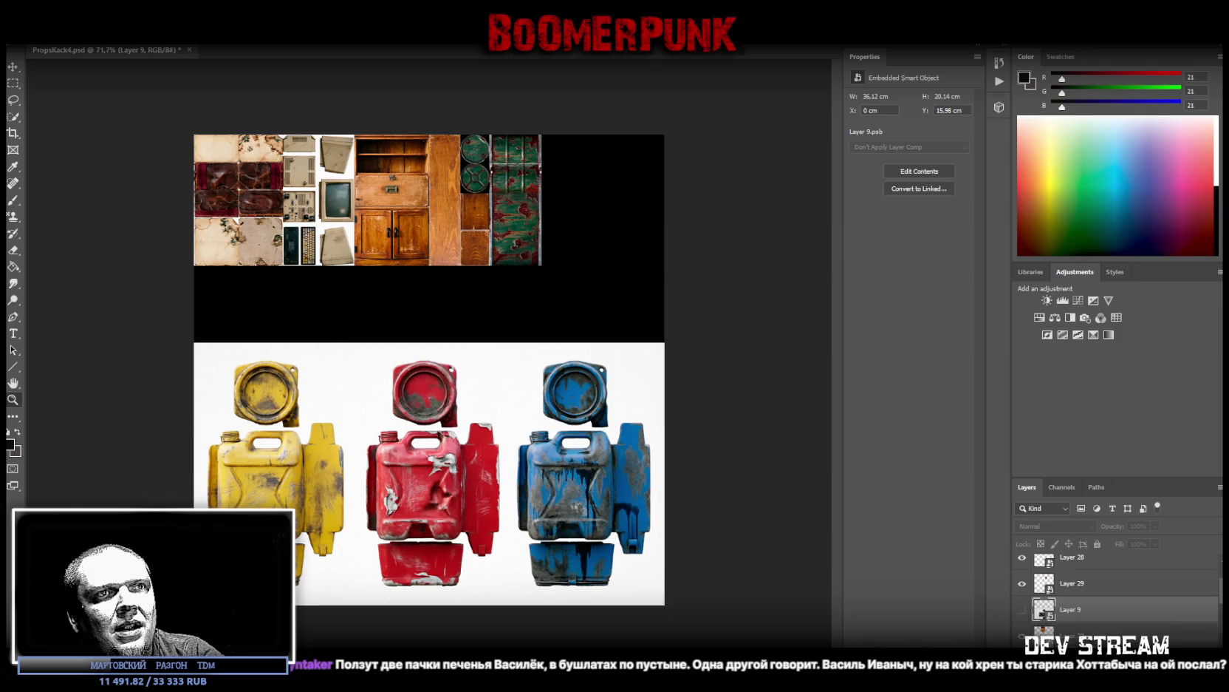
pyautogui.scroll(-1, 1108, 621)
pyautogui.keyDown('shift'); pyautogui.click(1087, 638); pyautogui.keyUp('shift')
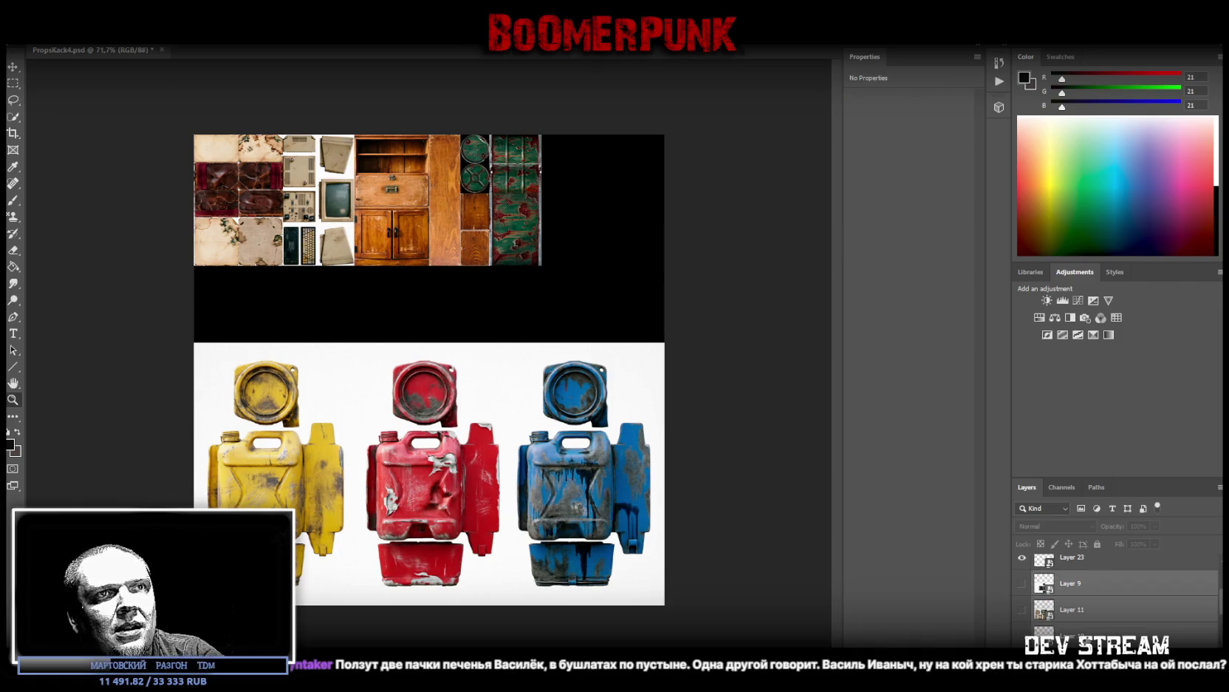
pyautogui.scroll(-1, 1101, 613)
pyautogui.scroll(-1, 1093, 621)
pyautogui.moveTo(1091, 628); pyautogui.dragTo(1097, 620)
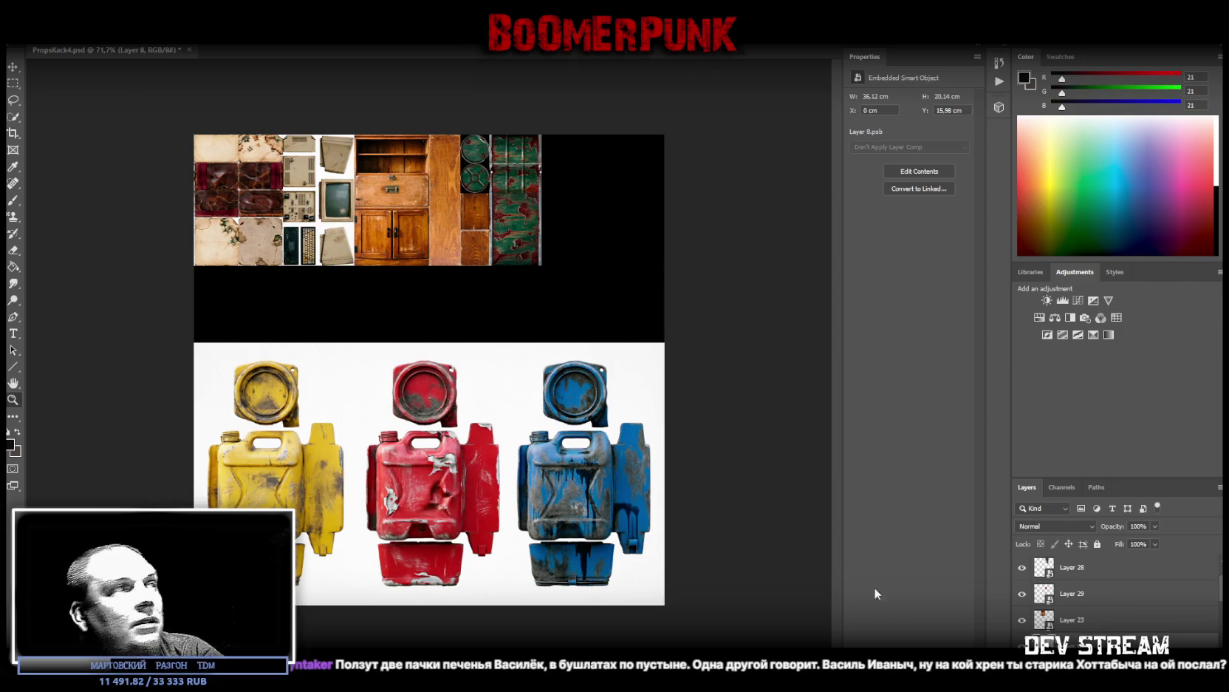
# Step: Marquee the three canister caps, subtract the gaps between them, and copy them to Layer 30
pyautogui.click(12, 83)
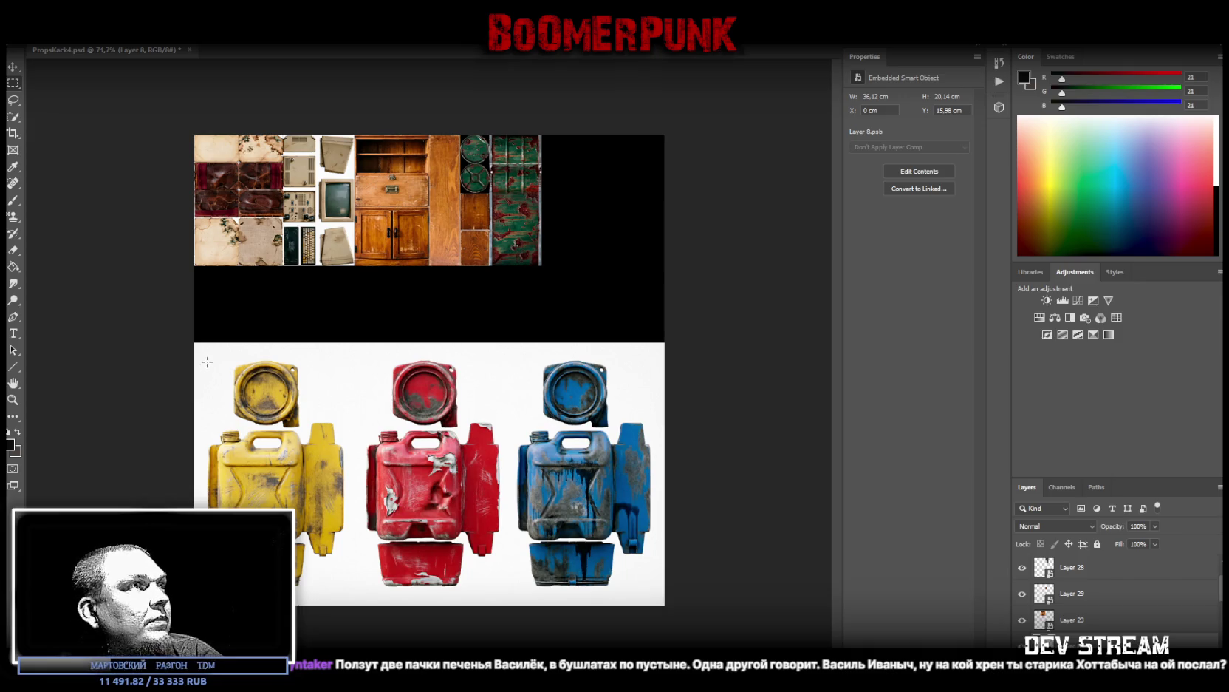
pyautogui.moveTo(230, 358); pyautogui.dragTo(609, 425)
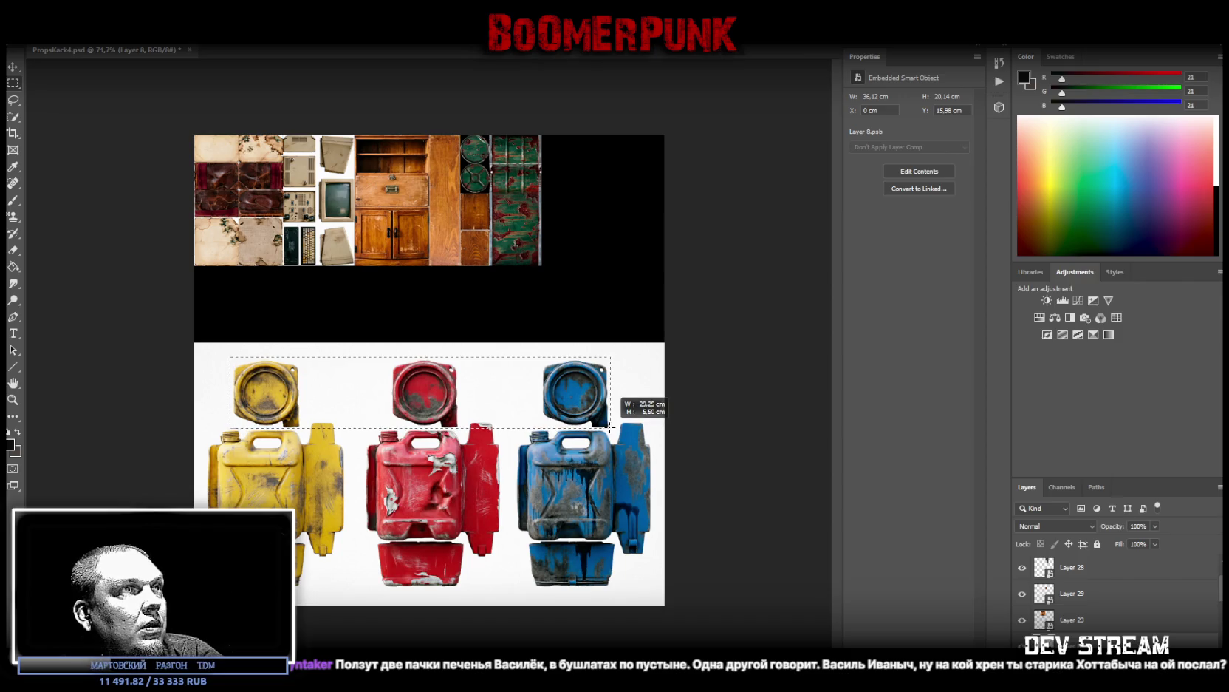
pyautogui.moveTo(609, 425); pyautogui.dragTo(611, 428)
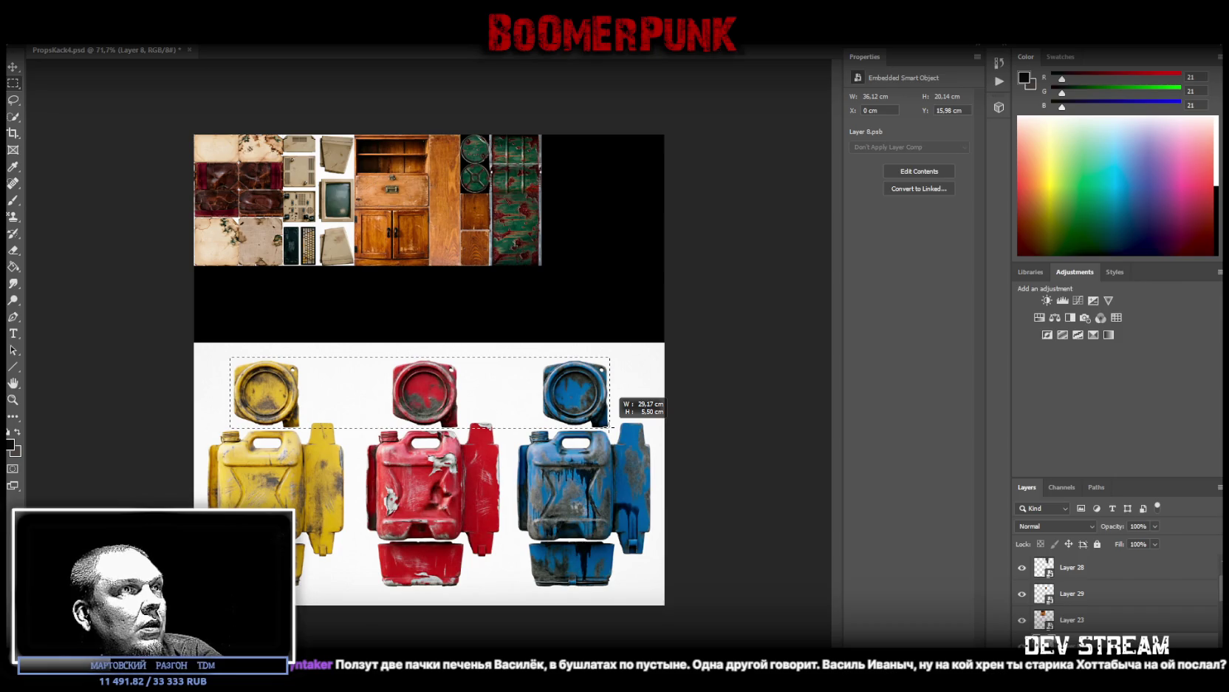
pyautogui.moveTo(210, 348)
pyautogui.mouseDown()
pyautogui.moveTo(231, 431)
pyautogui.moveTo(620, 353)
pyautogui.mouseUp()
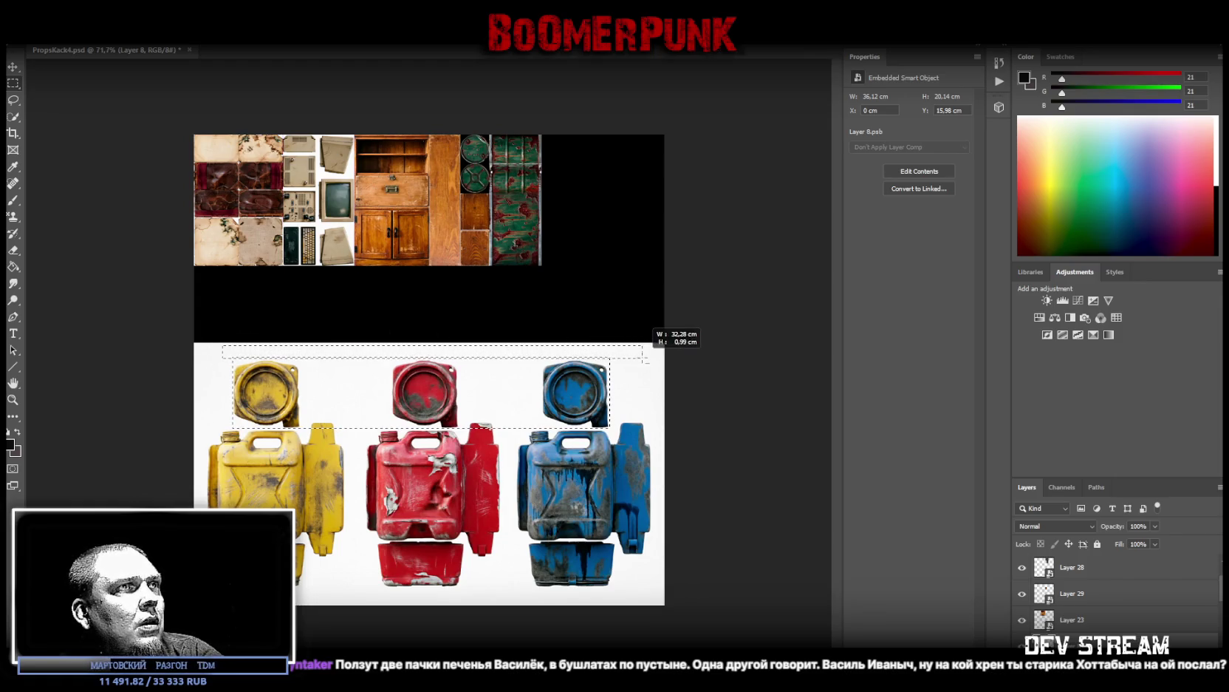
pyautogui.moveTo(620, 353); pyautogui.dragTo(654, 353)
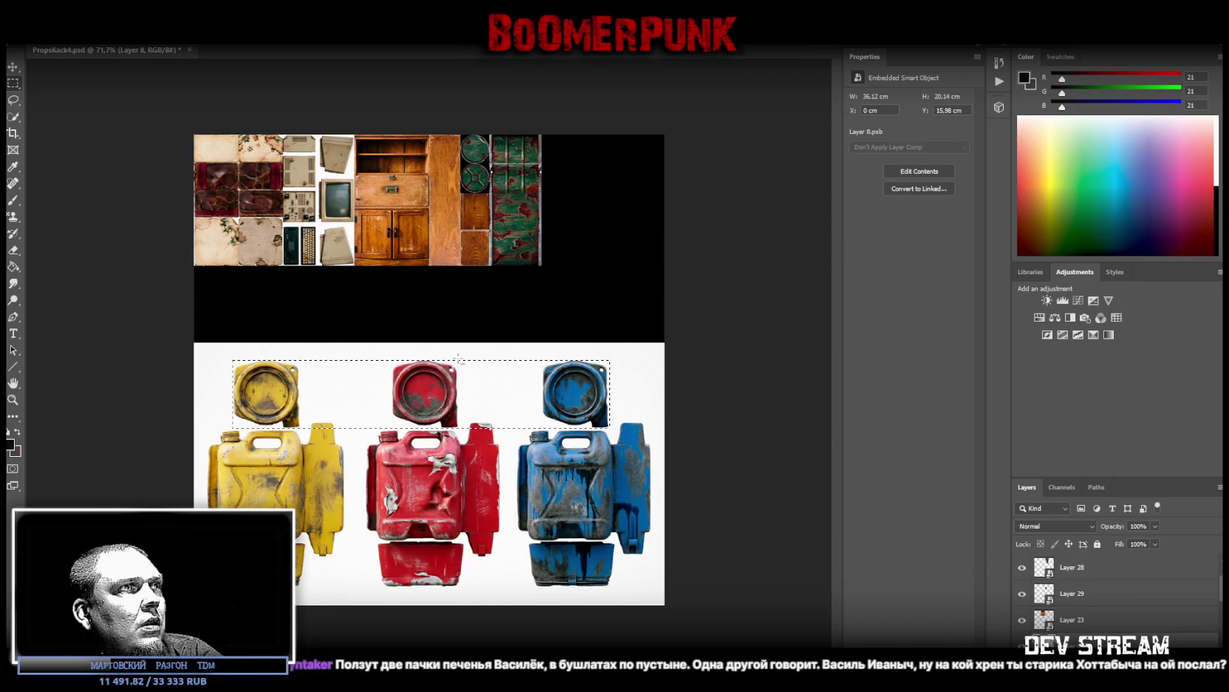
pyautogui.moveTo(458, 360); pyautogui.dragTo(546, 452)
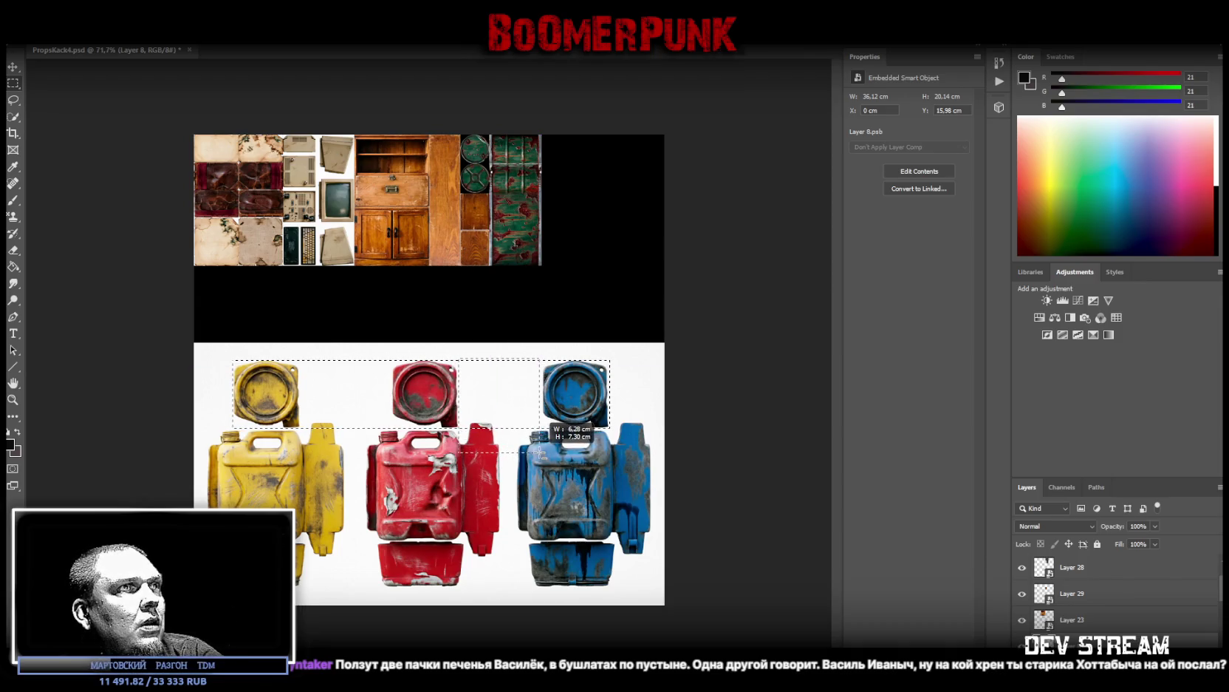
pyautogui.moveTo(545, 452); pyautogui.dragTo(540, 450)
pyautogui.moveTo(300, 360); pyautogui.dragTo(394, 452)
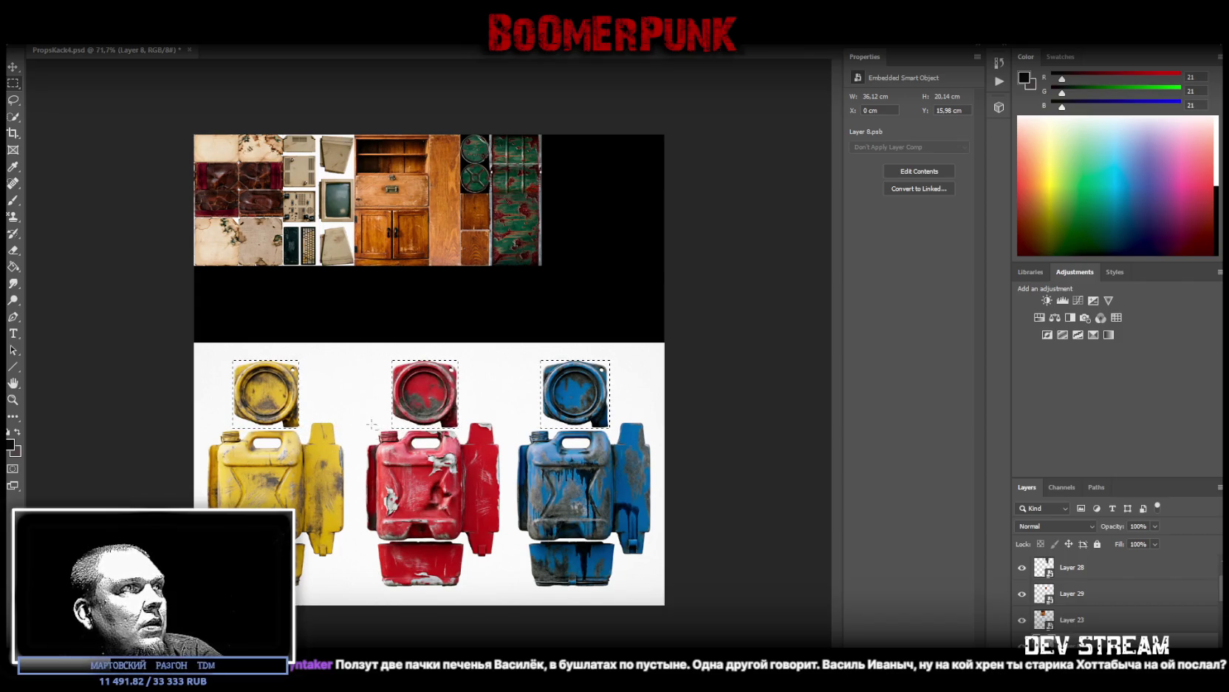
pyautogui.rightClick(430, 389)
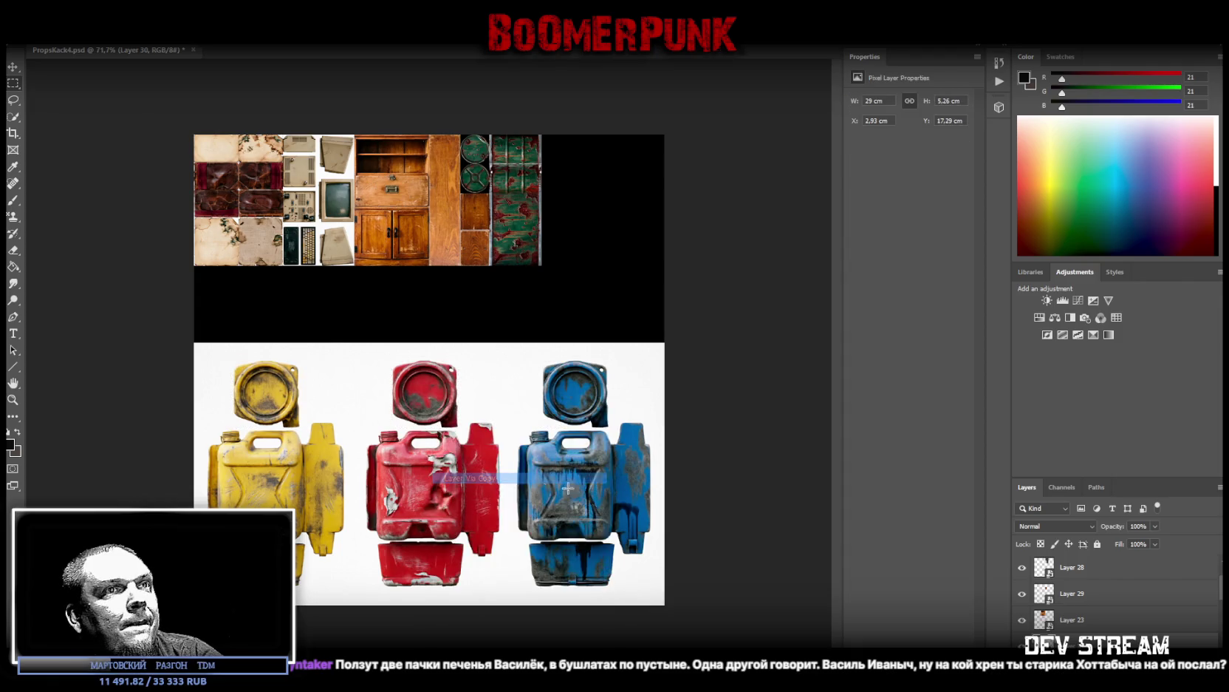
pyautogui.click(500, 480)
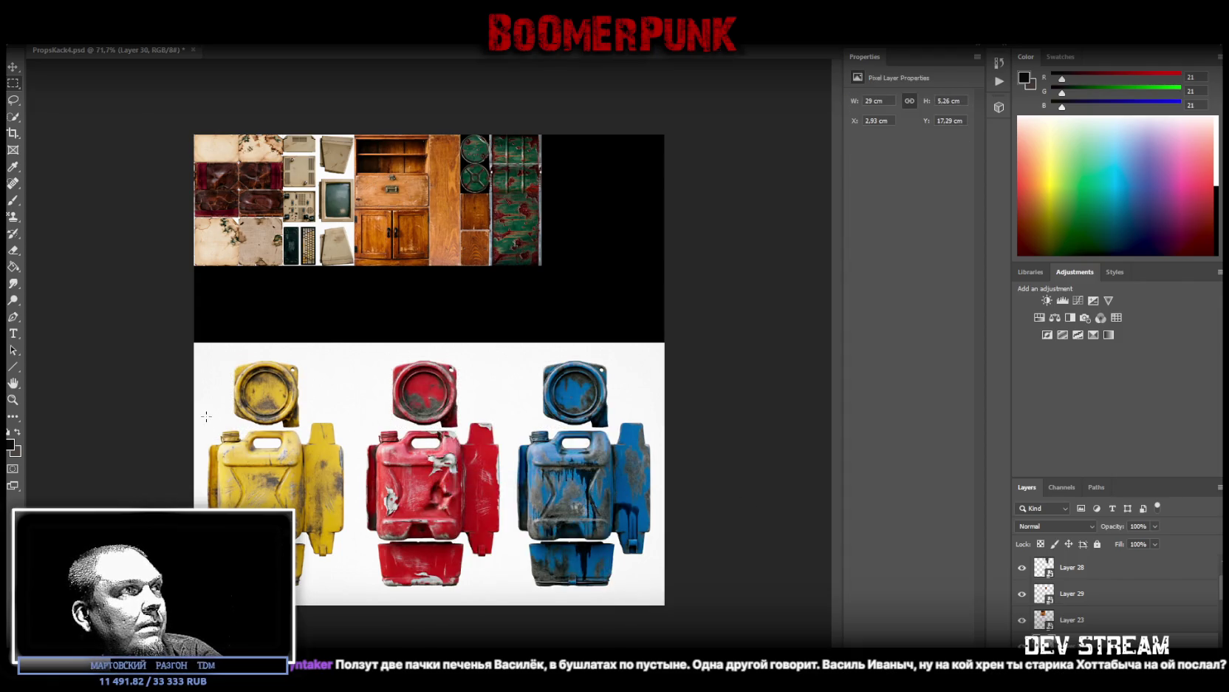
# Step: Copy the marqueed canister bodies to a new layer, undo it, and reselect Layer 8
pyautogui.moveTo(652, 419)
pyautogui.mouseDown()
pyautogui.moveTo(266, 593)
pyautogui.moveTo(207, 588)
pyautogui.mouseUp()
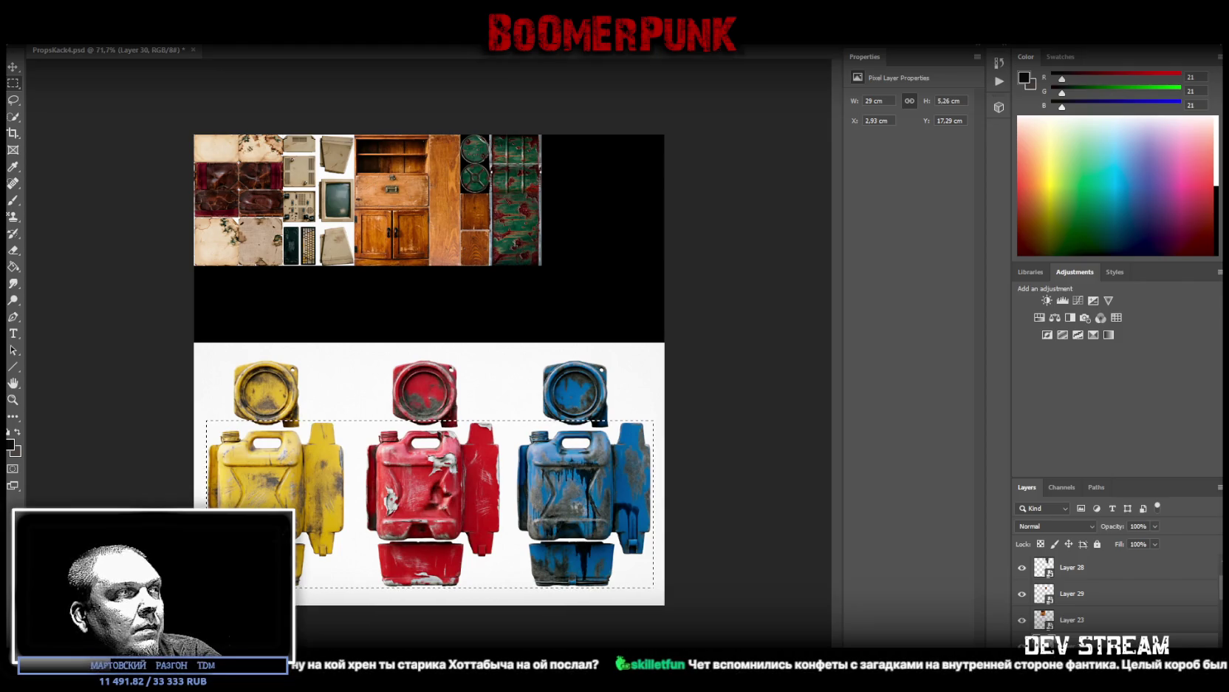
pyautogui.rightClick(278, 279)
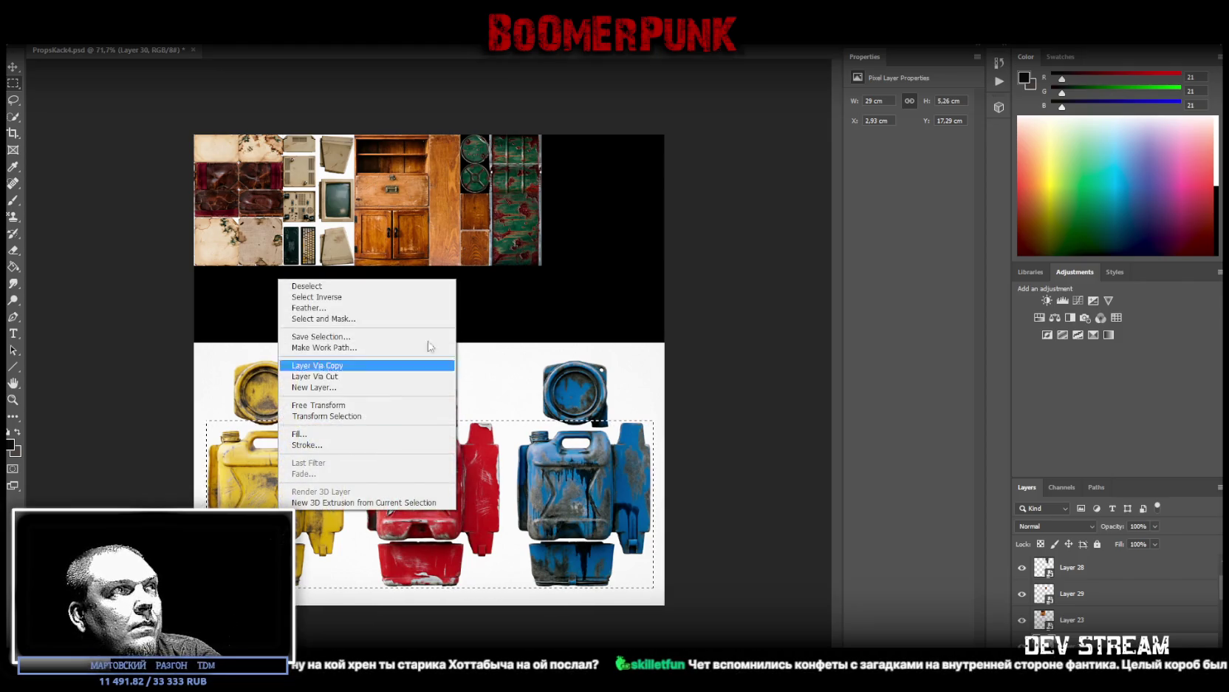
pyautogui.click(351, 365)
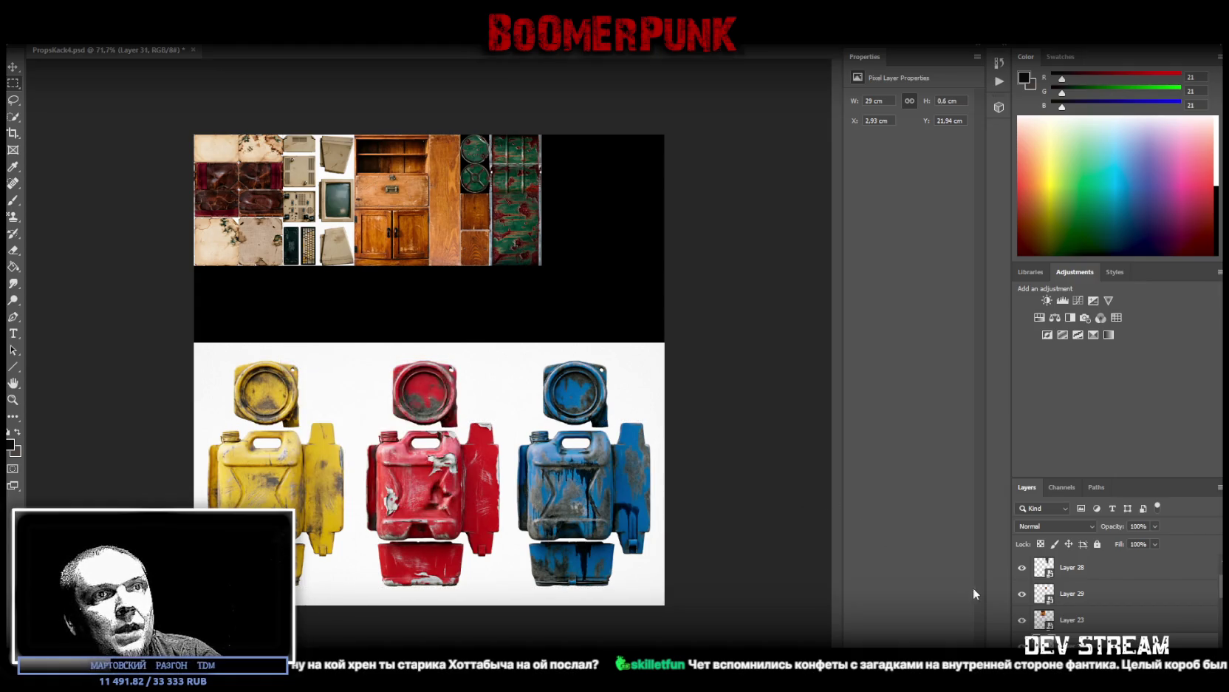
pyautogui.hotkey('ctrl', 'z')
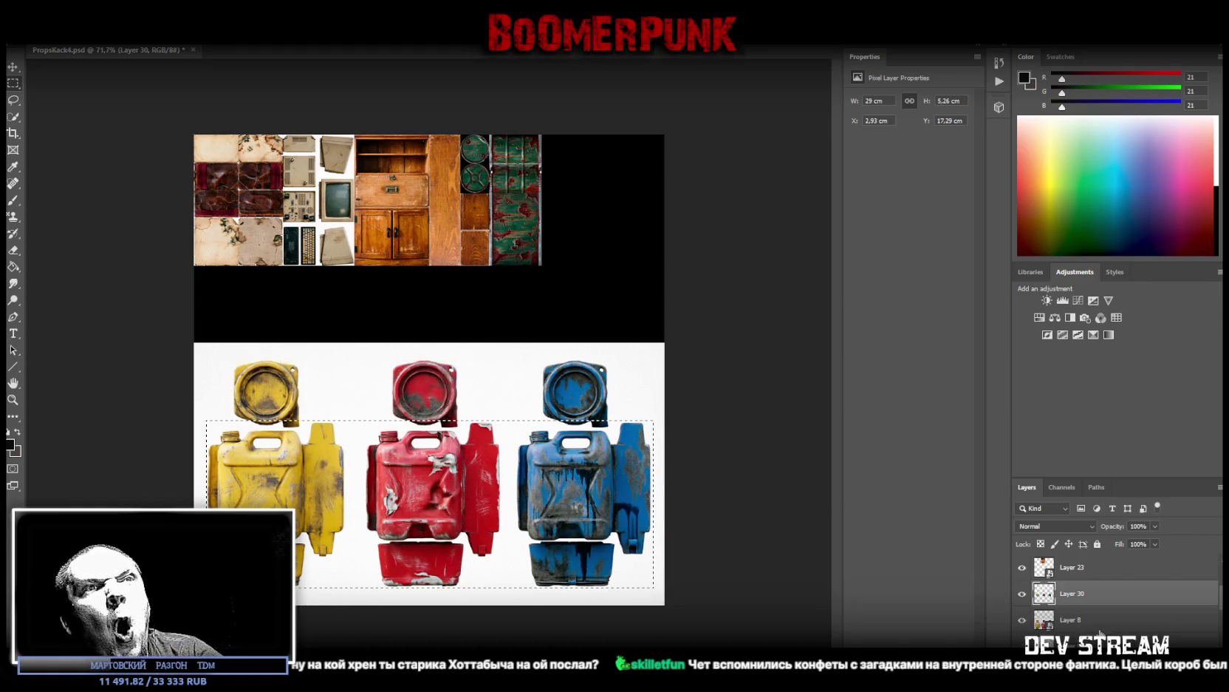
pyautogui.click(1071, 620)
# Step: Subtract the gaps and empty lower corners around the yellow, red and blue bodies from the selection
pyautogui.rightClick(449, 473)
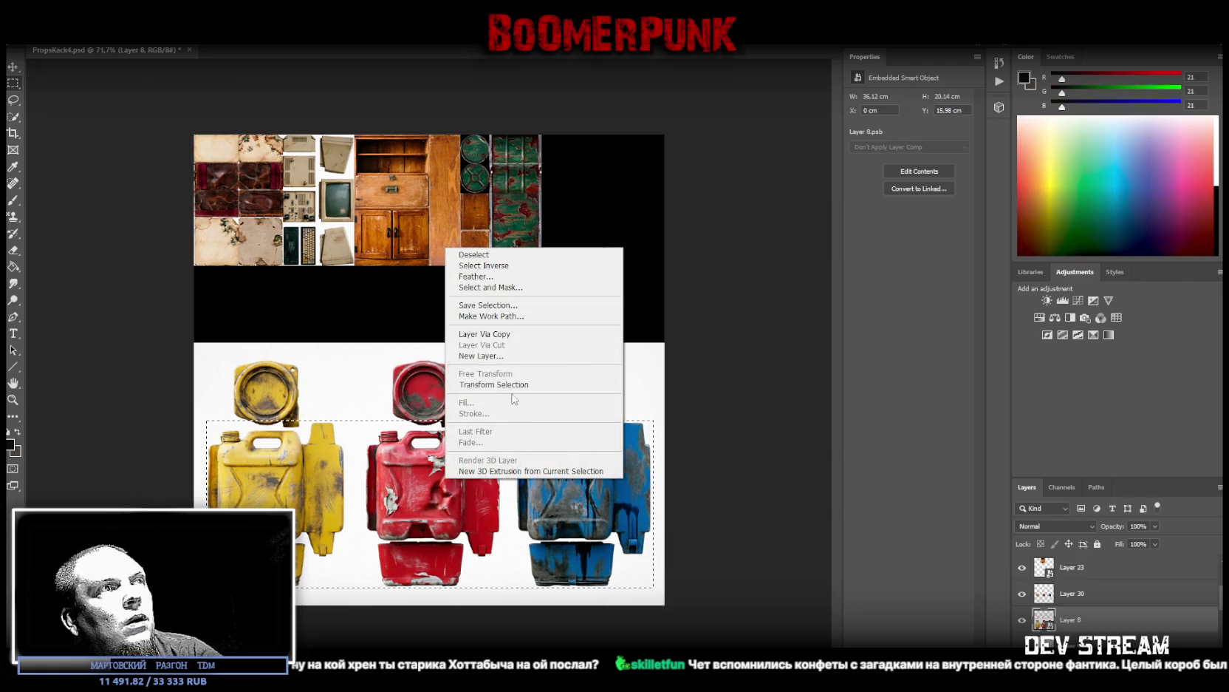
pyautogui.click(672, 377)
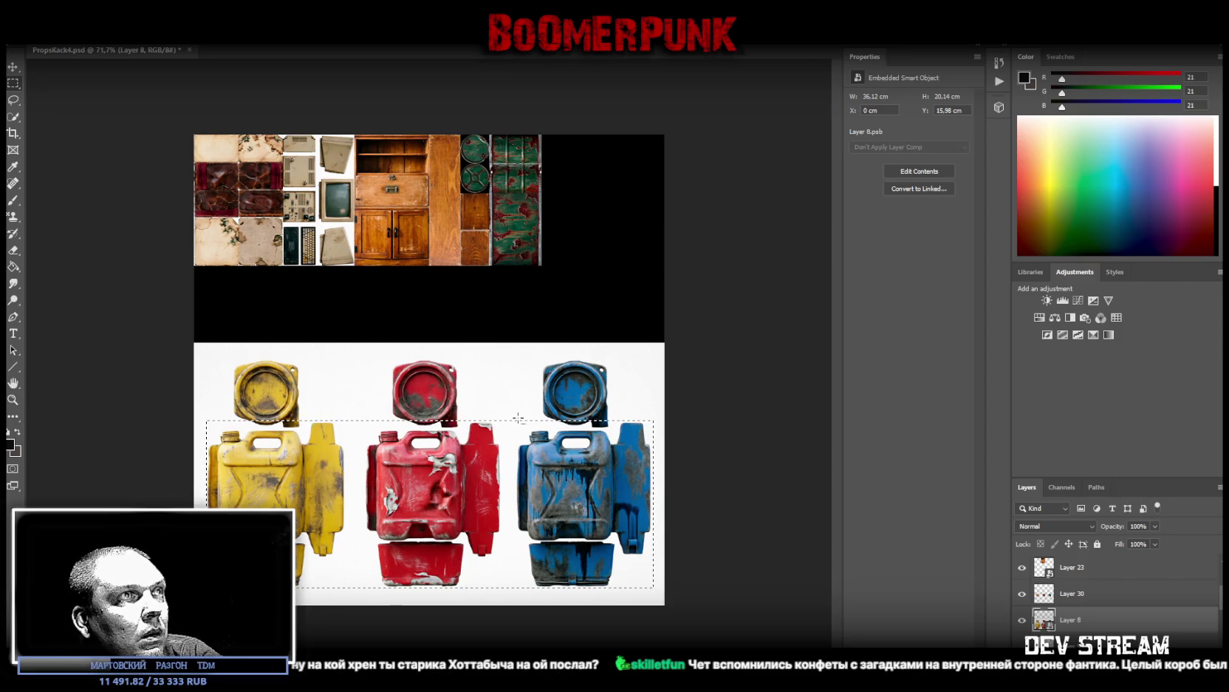
pyautogui.moveTo(517, 417); pyautogui.dragTo(502, 599)
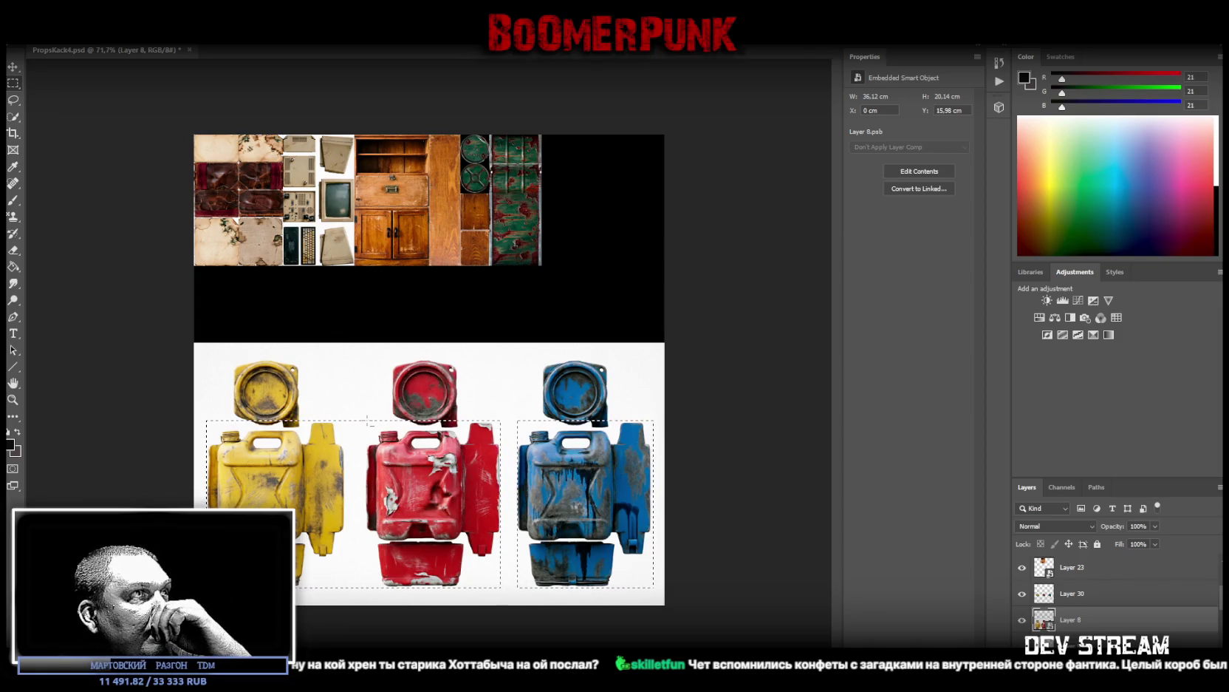
pyautogui.moveTo(366, 419)
pyautogui.mouseDown()
pyautogui.moveTo(347, 603)
pyautogui.moveTo(310, 591)
pyautogui.mouseUp()
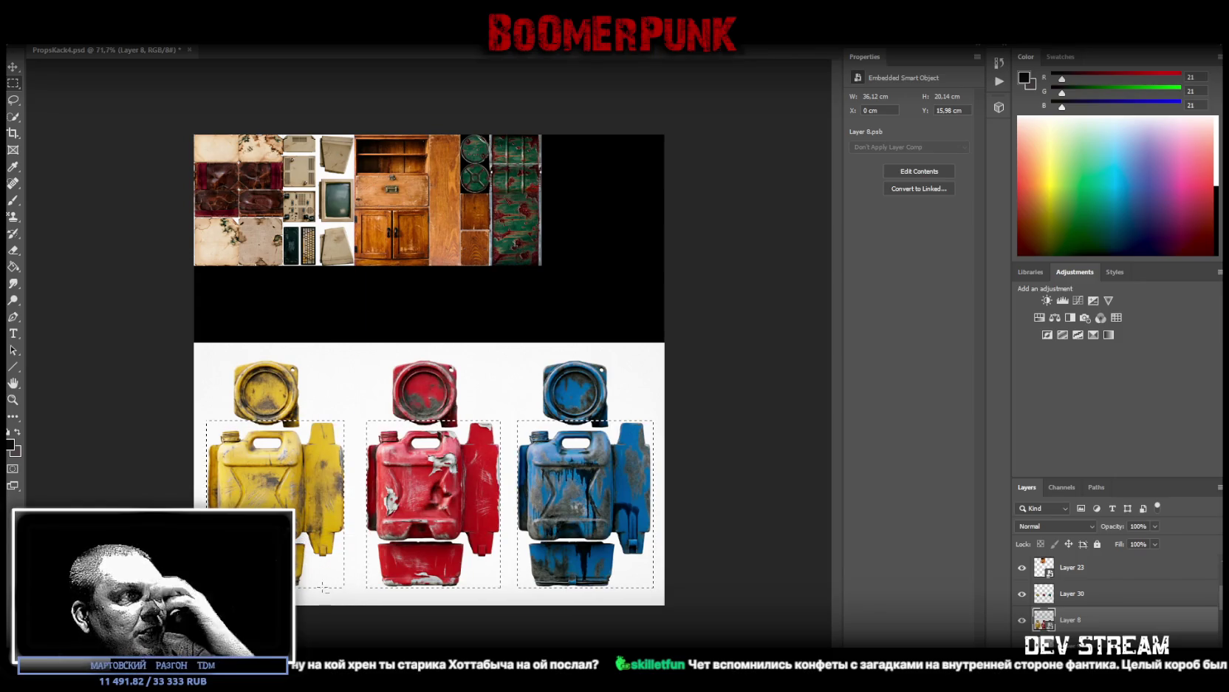
pyautogui.moveTo(307, 589); pyautogui.dragTo(381, 555)
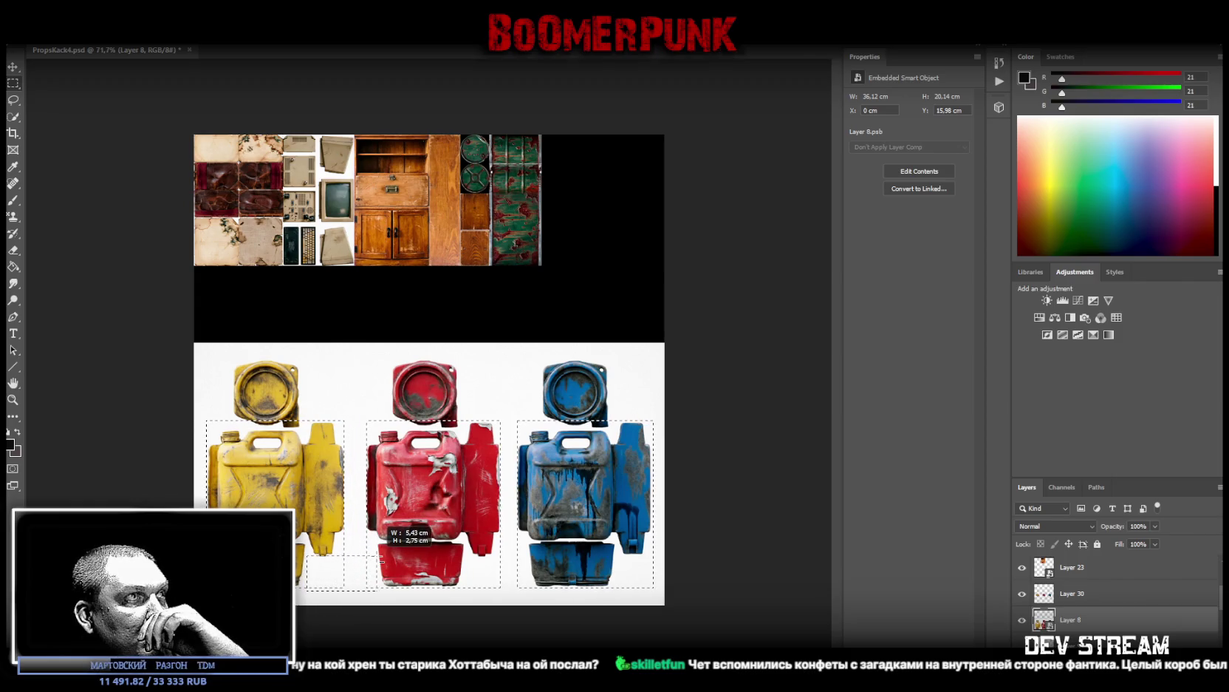
pyautogui.moveTo(381, 559); pyautogui.dragTo(382, 557)
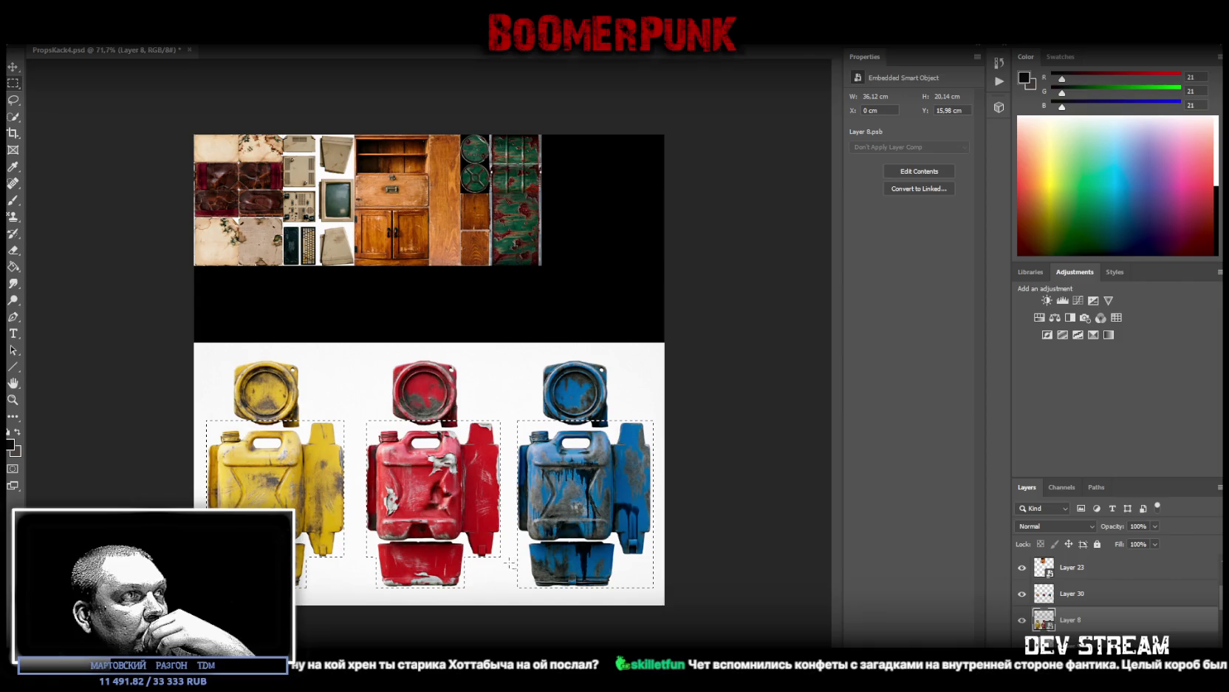
pyautogui.moveTo(464, 554)
pyautogui.mouseDown()
pyautogui.moveTo(503, 589)
pyautogui.moveTo(526, 534)
pyautogui.mouseUp()
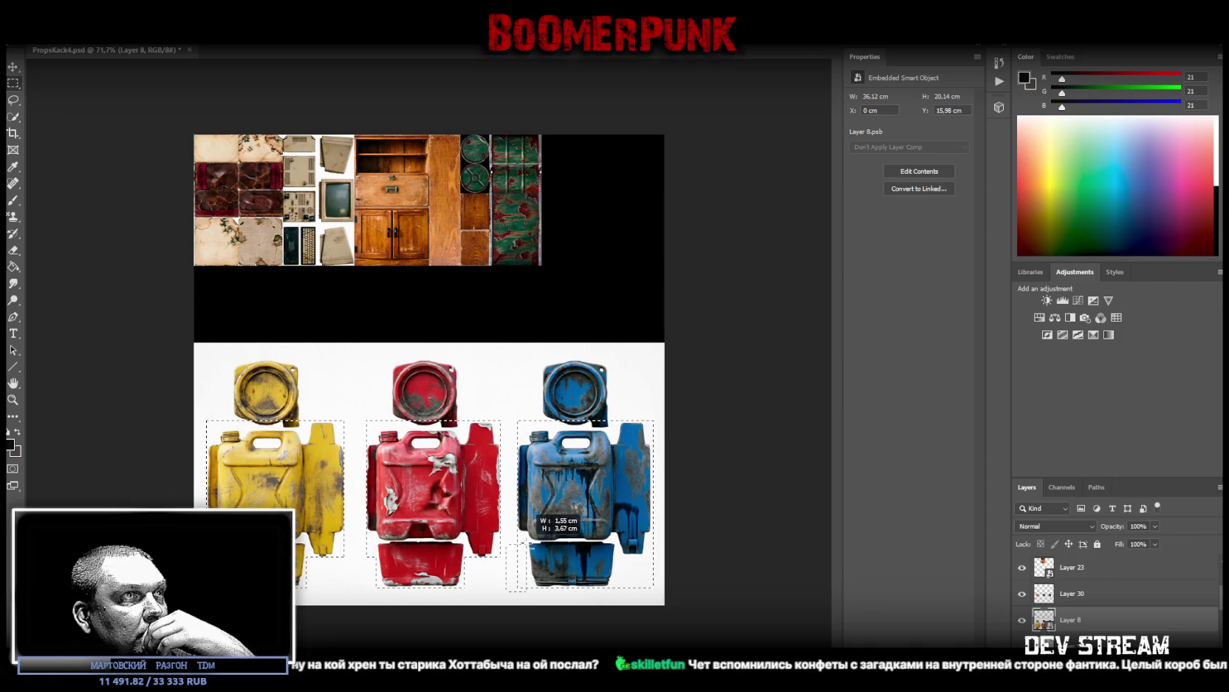
pyautogui.moveTo(526, 534); pyautogui.dragTo(528, 531)
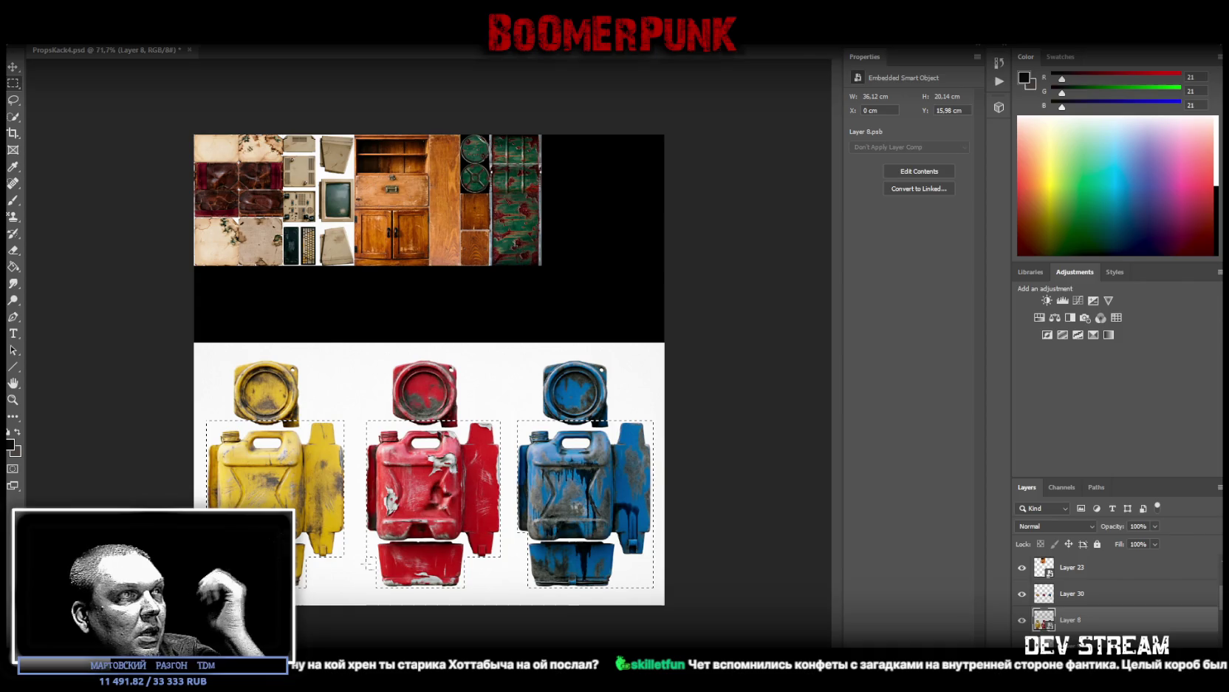
pyautogui.moveTo(352, 595); pyautogui.dragTo(376, 533)
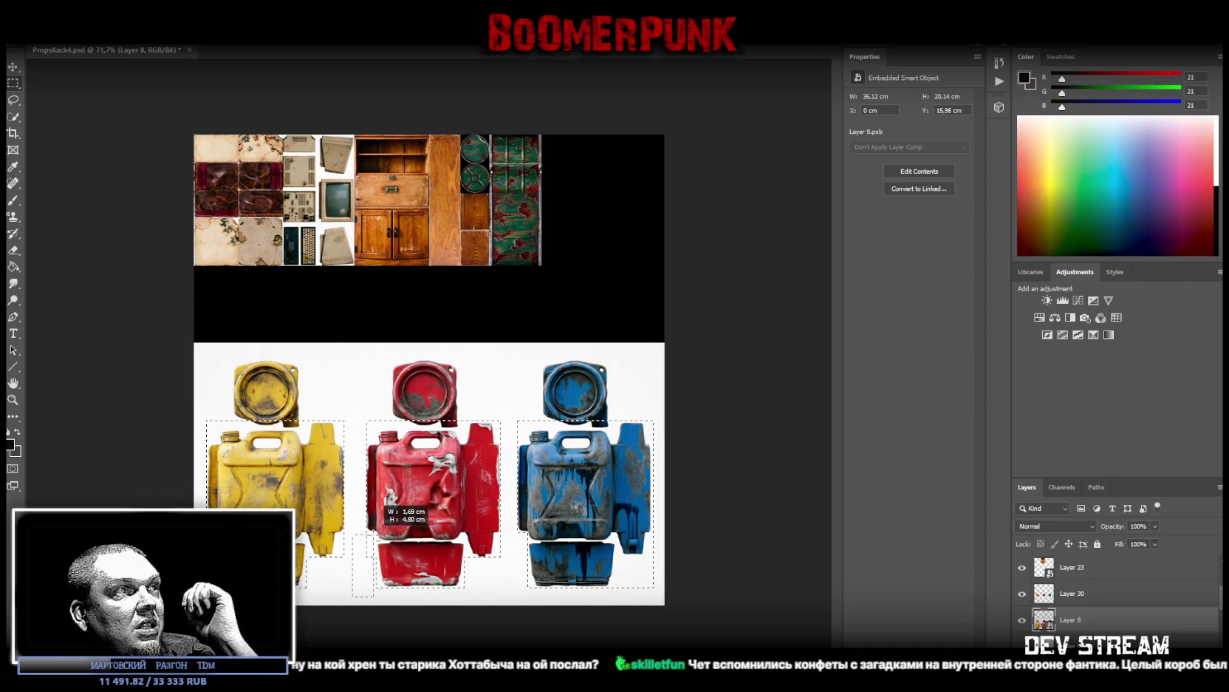
pyautogui.moveTo(377, 534); pyautogui.dragTo(376, 534)
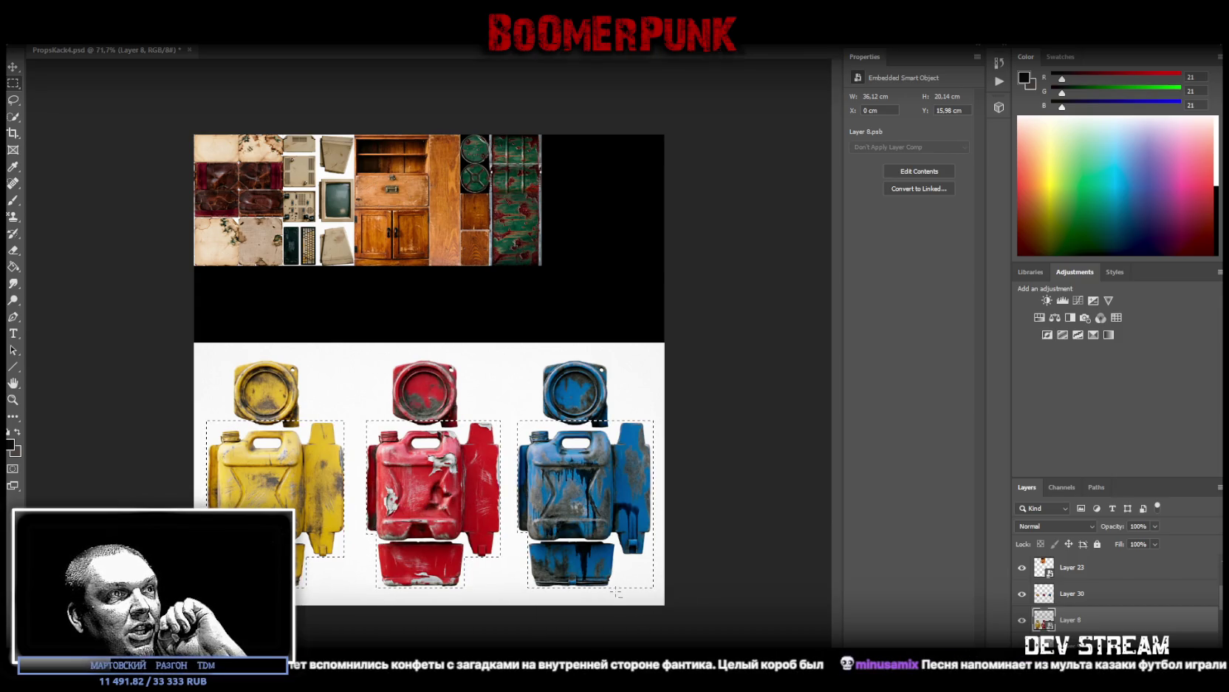
pyautogui.moveTo(617, 591); pyautogui.dragTo(664, 561)
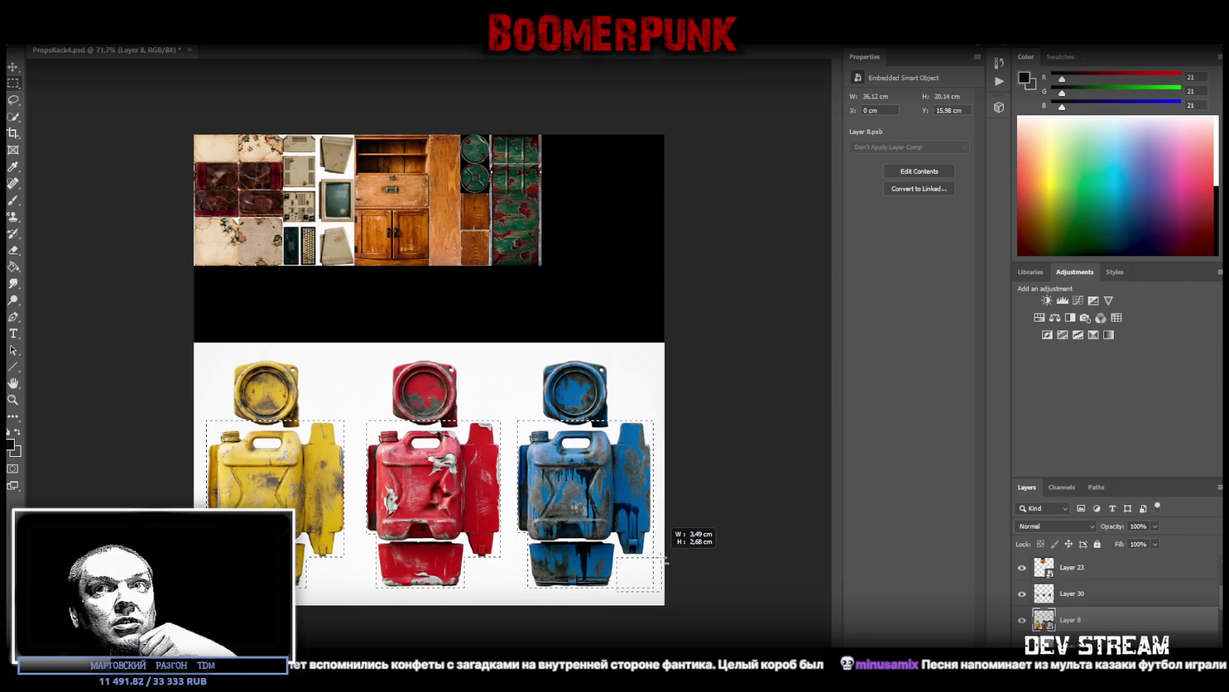
pyautogui.moveTo(664, 561); pyautogui.dragTo(663, 556)
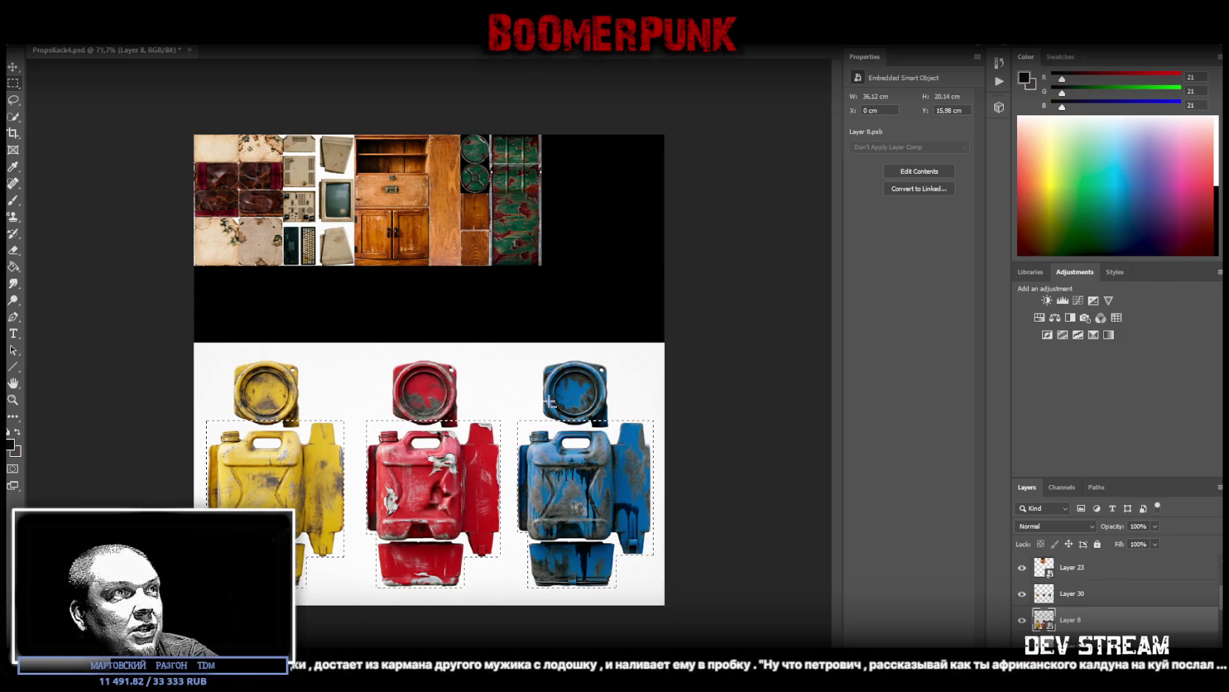
# Step: Trim the yellow, red and blue caps out of the body selection
pyautogui.moveTo(353, 407)
pyautogui.mouseDown()
pyautogui.moveTo(472, 431)
pyautogui.moveTo(620, 429)
pyautogui.mouseUp()
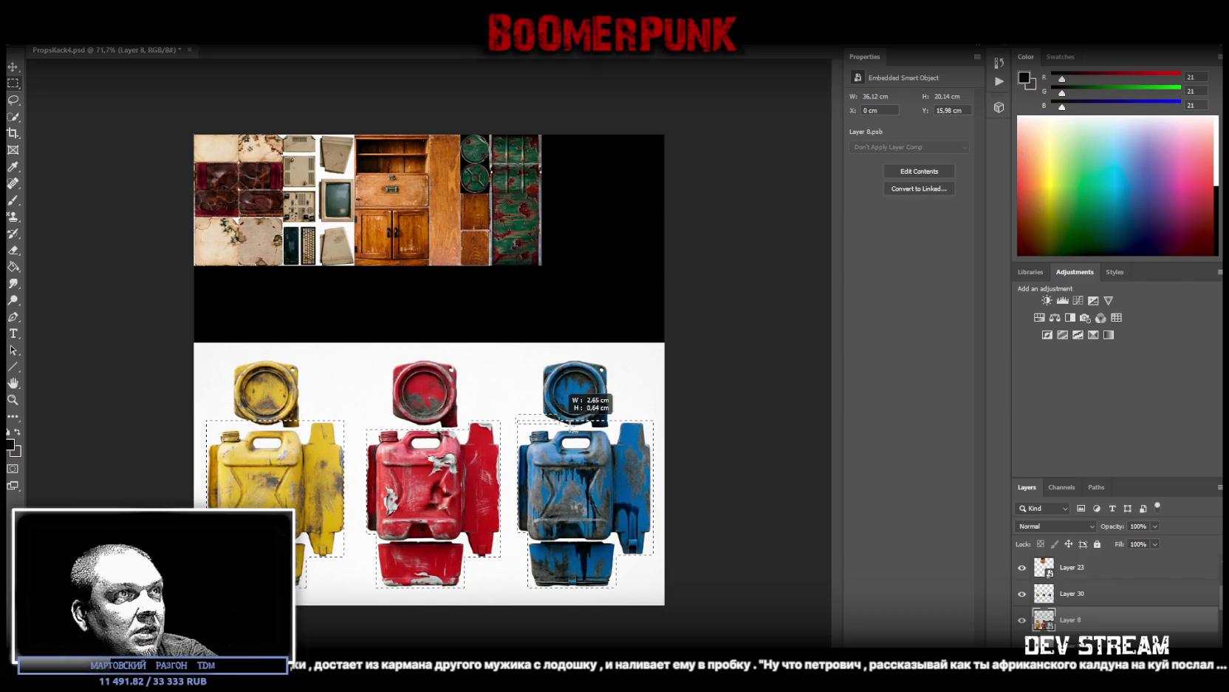
pyautogui.moveTo(617, 427); pyautogui.dragTo(617, 429)
pyautogui.moveTo(197, 402); pyautogui.dragTo(308, 425)
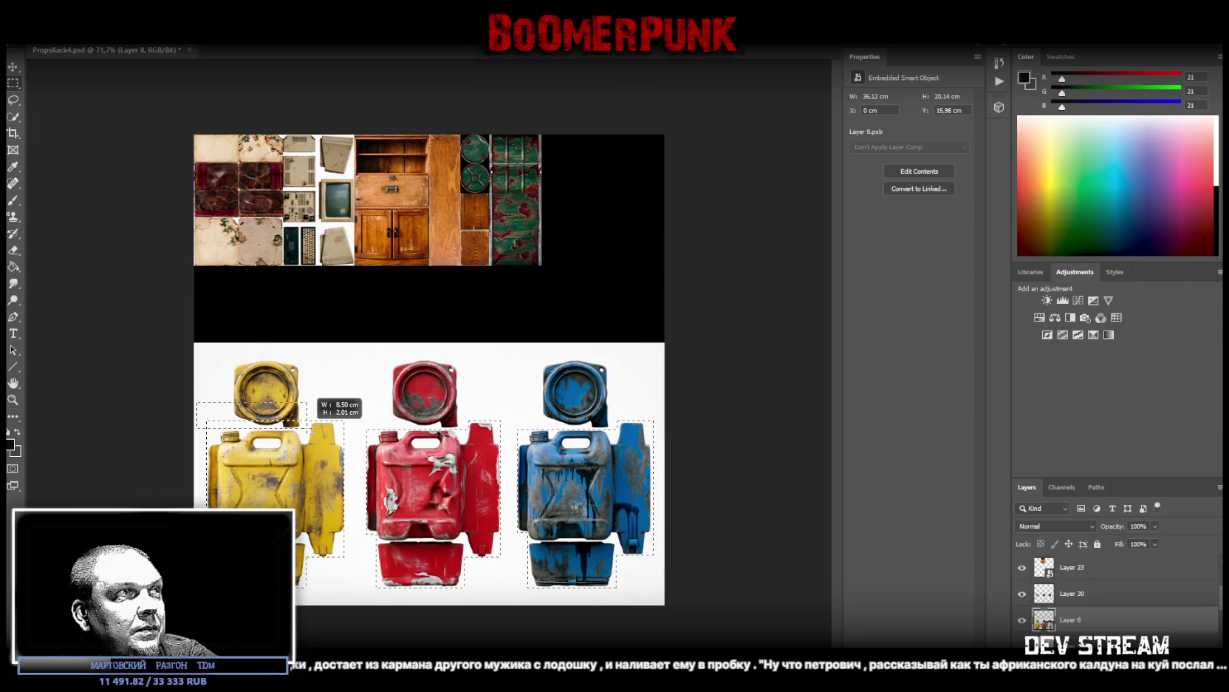
pyautogui.moveTo(309, 425); pyautogui.dragTo(308, 429)
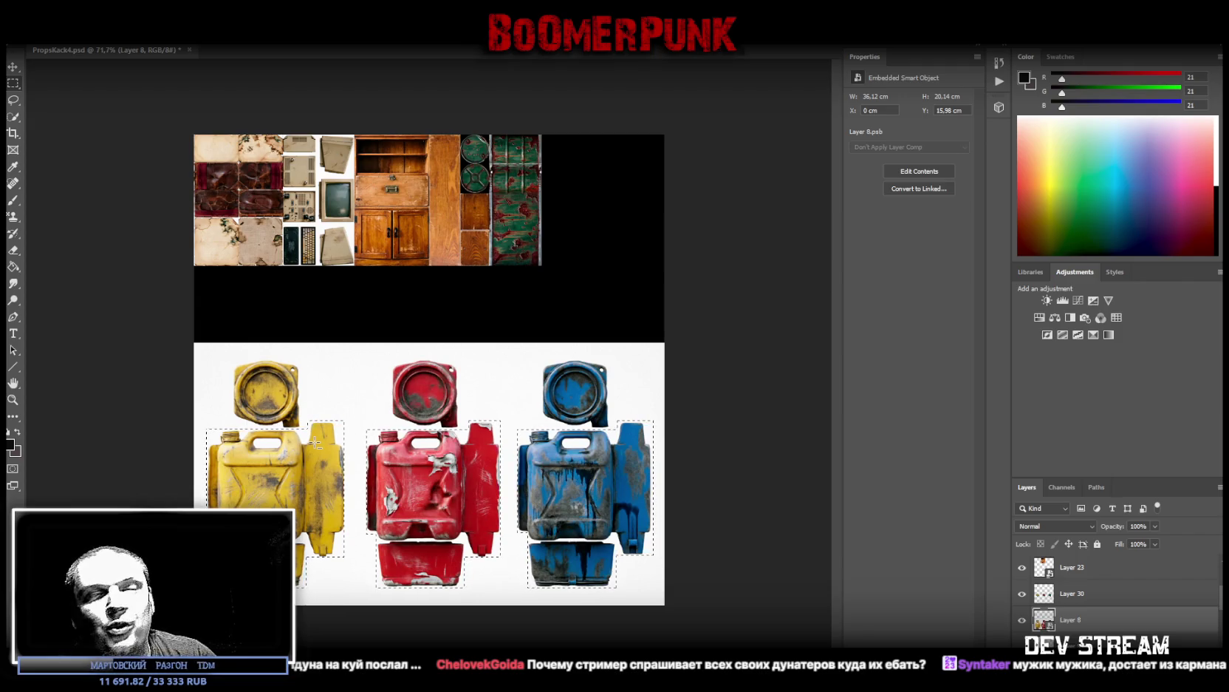
# Step: Copy the selected canister bodies to a new layer and reselect Layer 30
pyautogui.rightClick(450, 246)
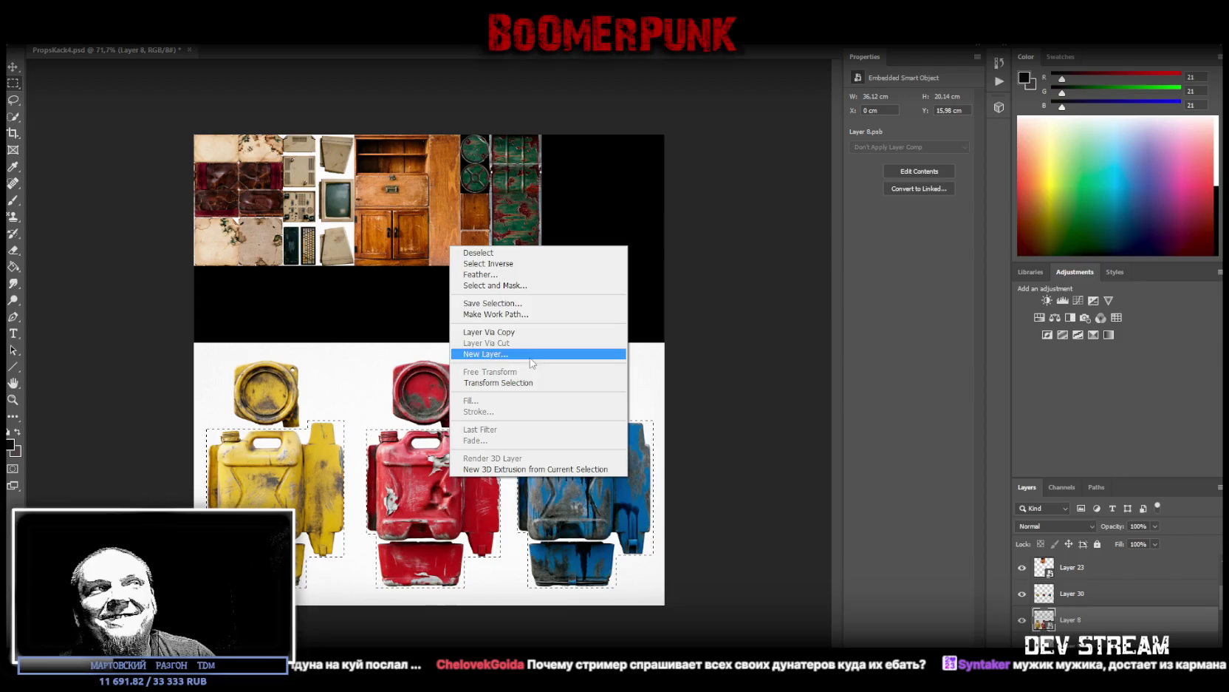
pyautogui.click(527, 333)
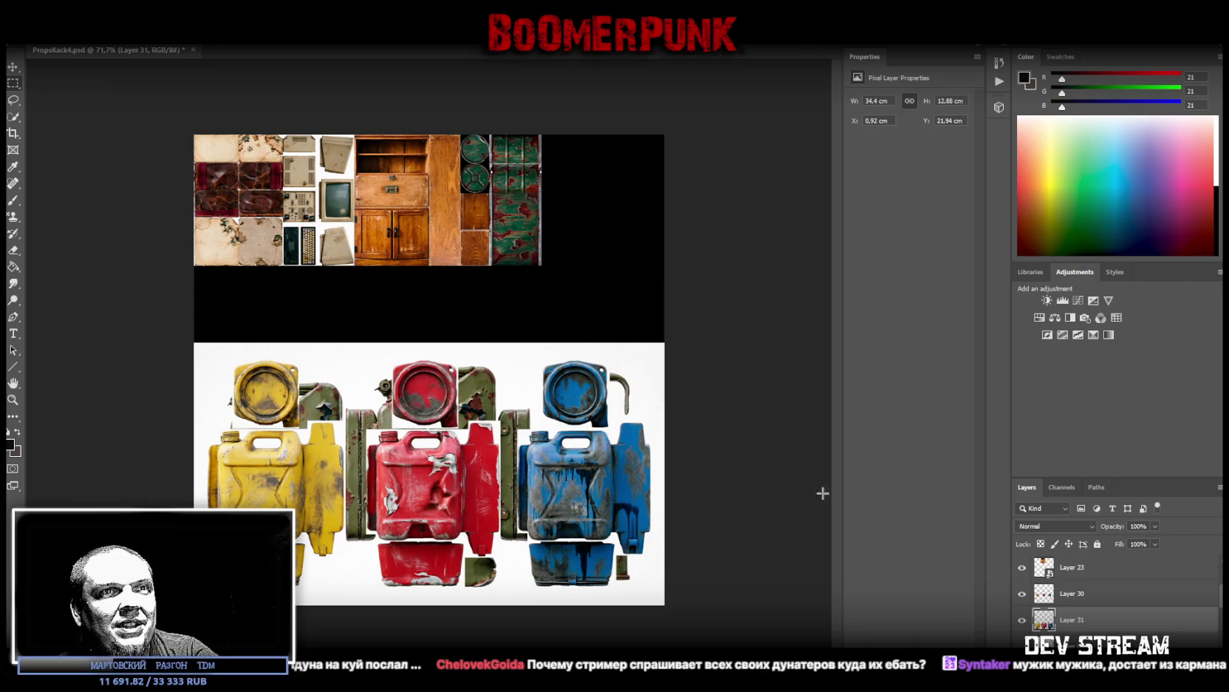
pyautogui.click(1079, 598)
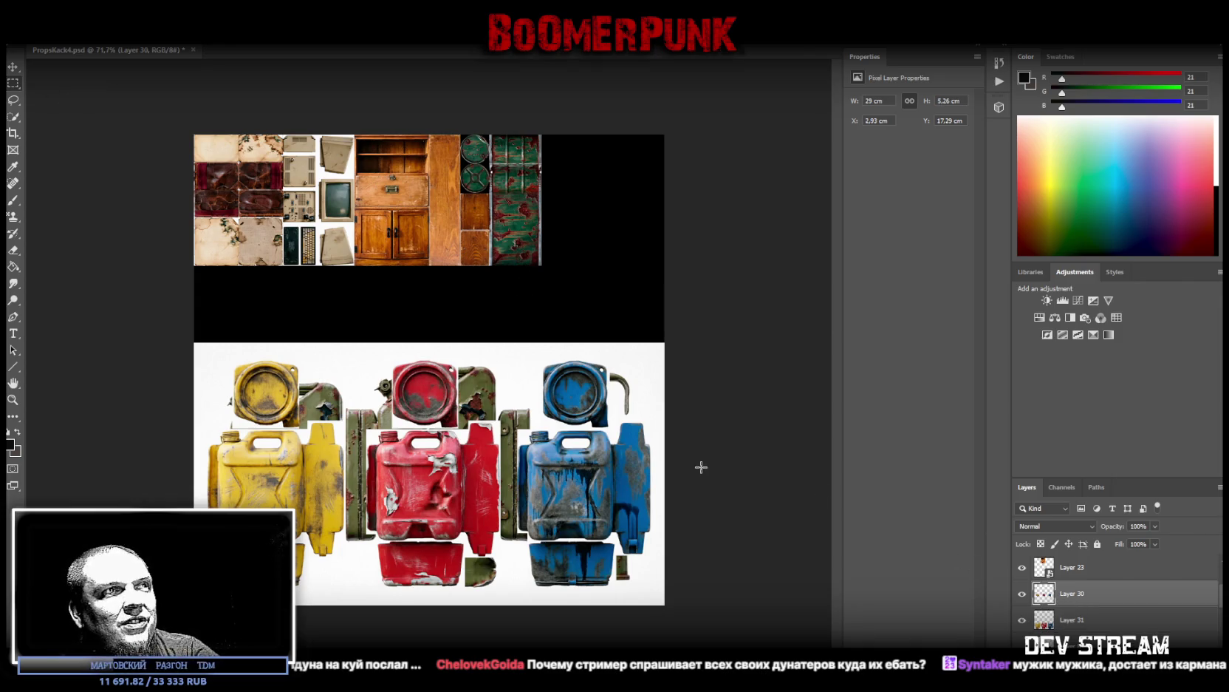
# Step: Cut the blue and red caps from Layer 30 onto their own layers, Layer 32 and Layer 33
pyautogui.moveTo(524, 350); pyautogui.dragTo(651, 436)
pyautogui.rightClick(593, 411)
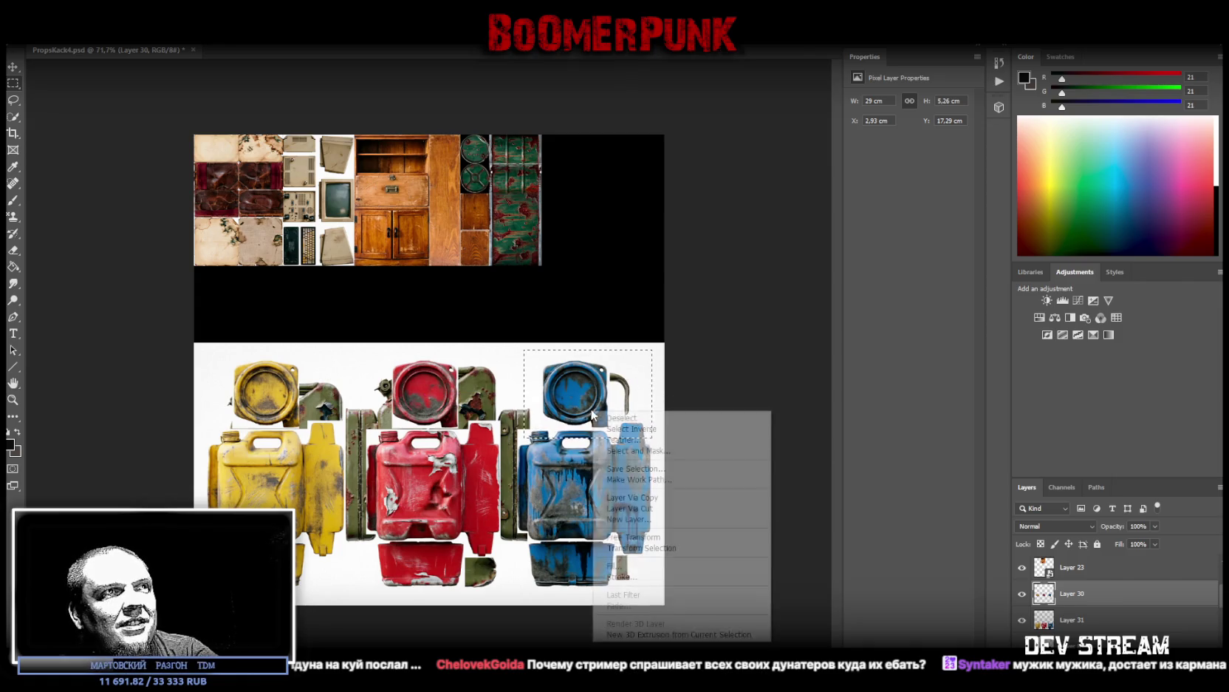
pyautogui.click(636, 509)
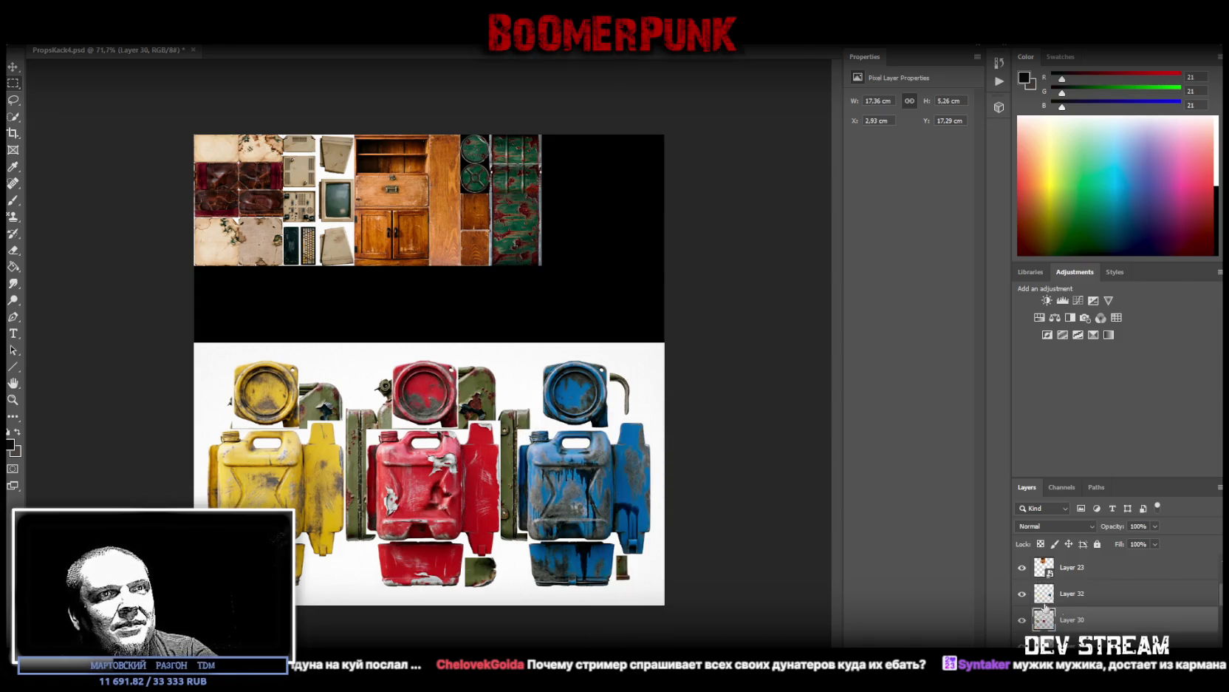
pyautogui.moveTo(484, 342); pyautogui.dragTo(361, 464)
pyautogui.rightClick(398, 411)
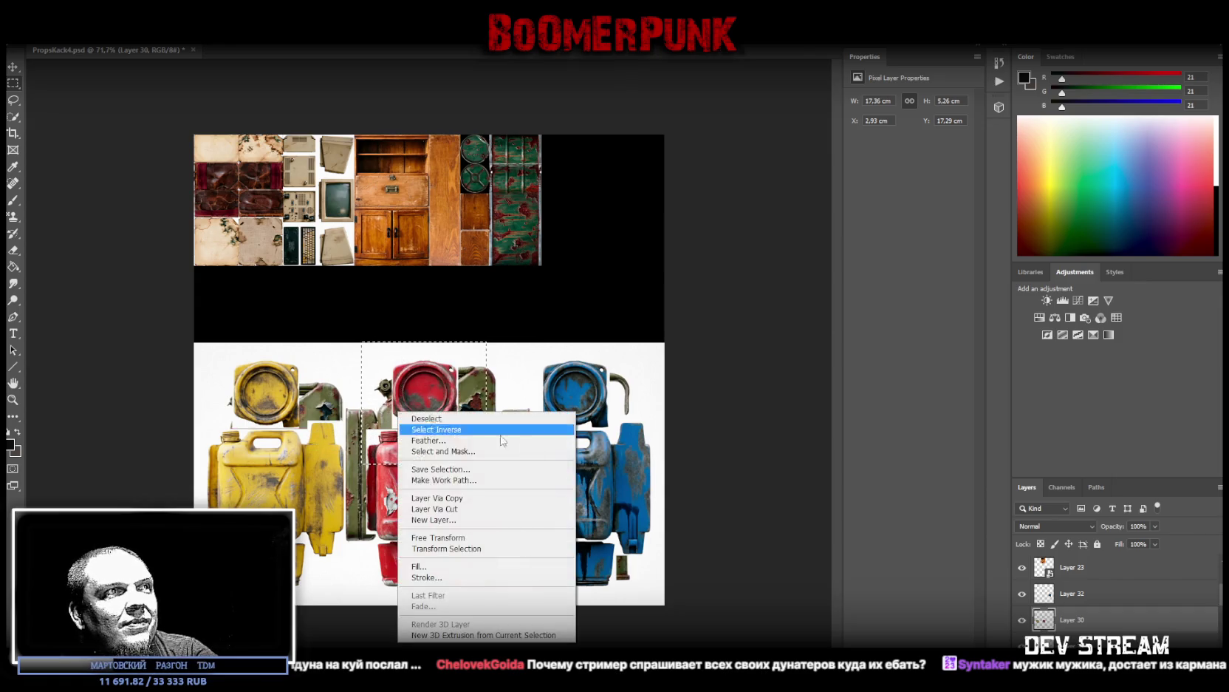
pyautogui.click(473, 508)
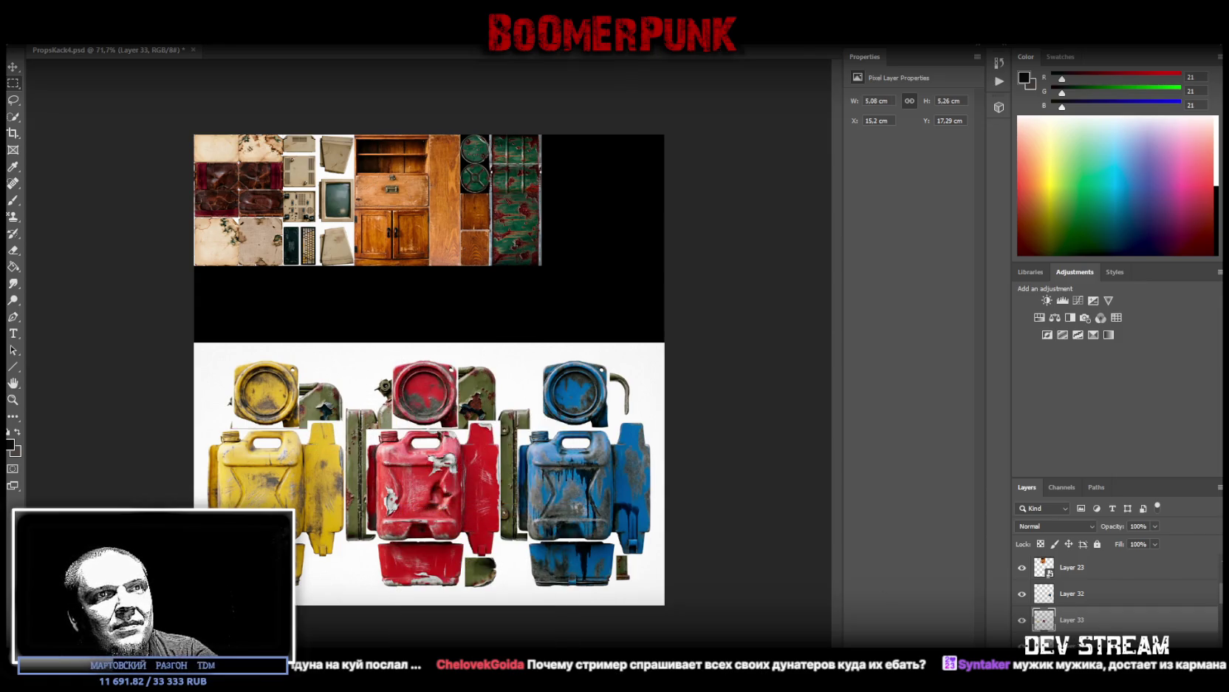
pyautogui.moveTo(676, 350)
pyautogui.mouseDown()
pyautogui.moveTo(606, 523)
pyautogui.moveTo(509, 604)
pyautogui.mouseUp()
# Step: Cut the blue and red canister bodies from Layer 31 onto Layer 34 and Layer 35
pyautogui.rightClick(563, 513)
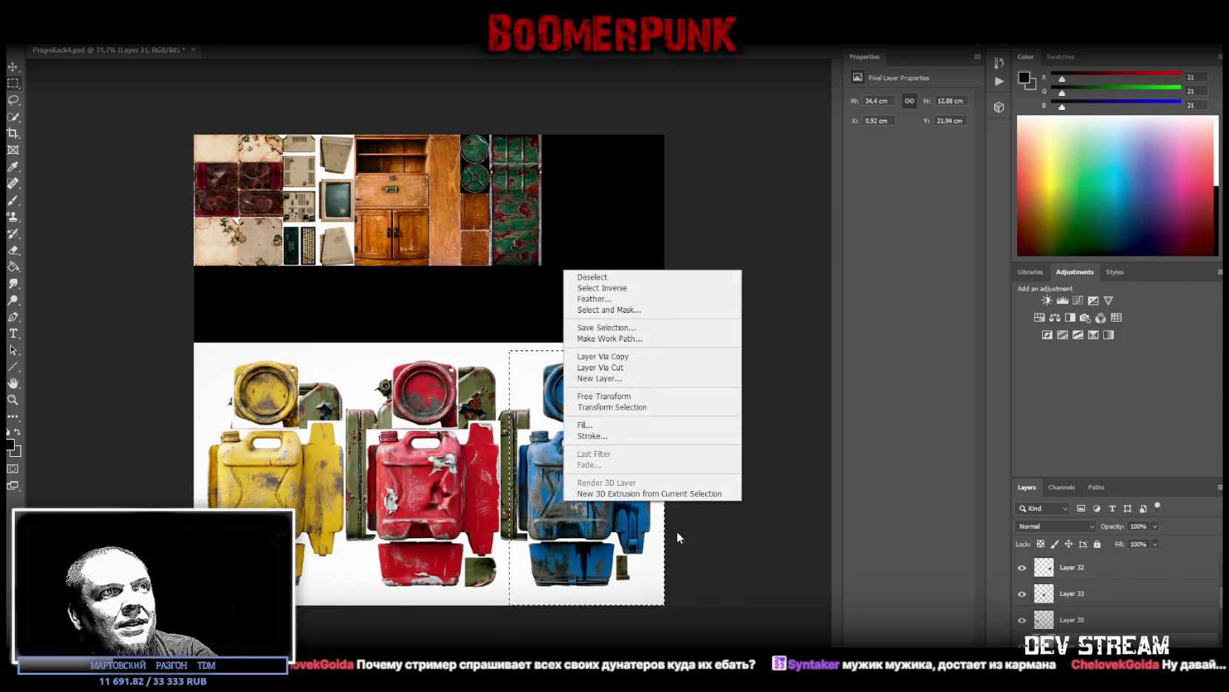
pyautogui.click(637, 368)
pyautogui.click(1078, 621)
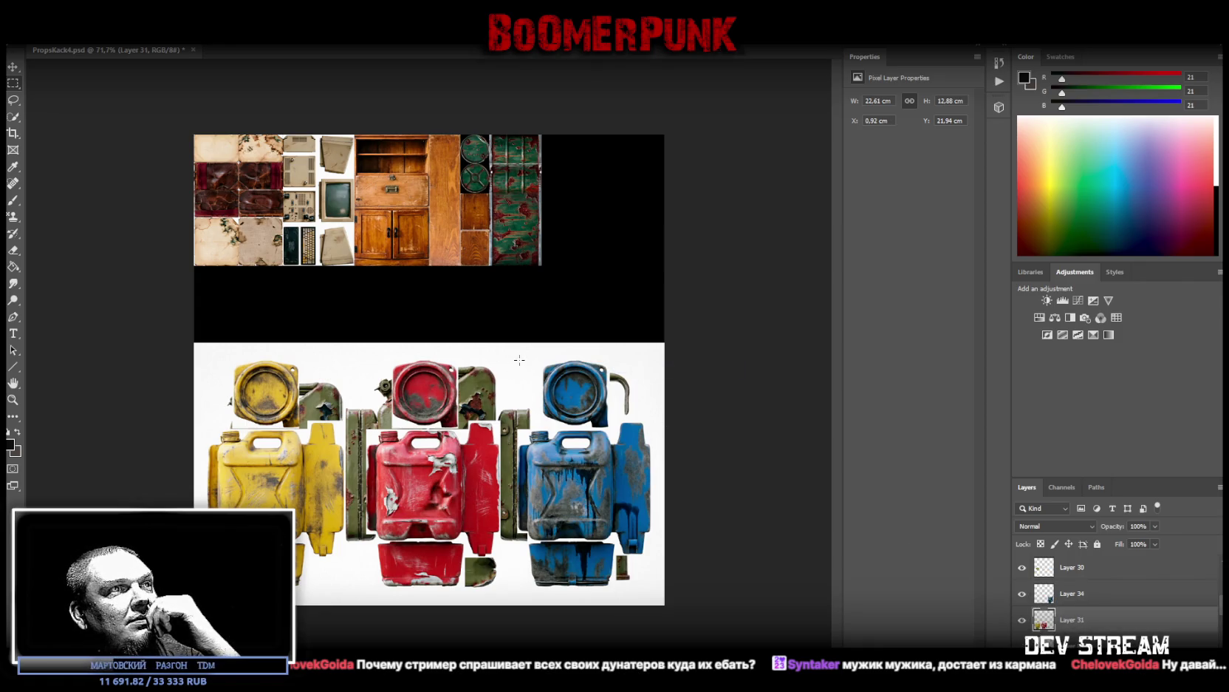
pyautogui.moveTo(519, 360); pyautogui.dragTo(355, 604)
pyautogui.rightClick(445, 514)
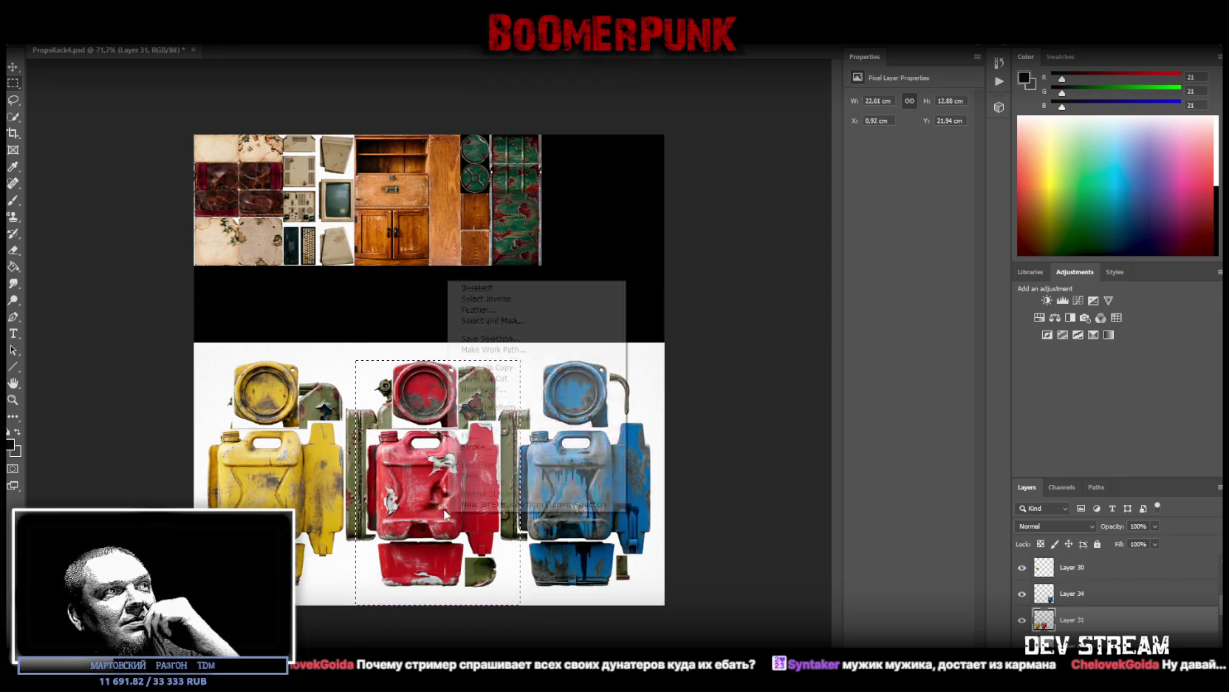
pyautogui.click(533, 379)
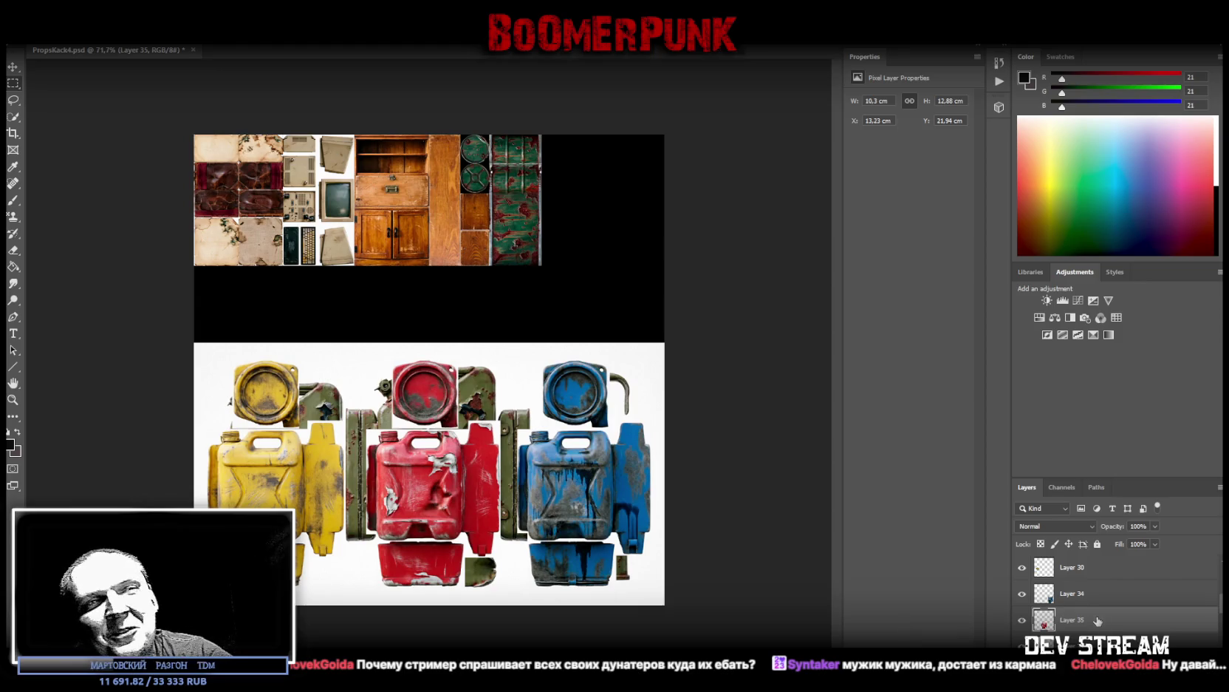
pyautogui.scroll(1, 1102, 625)
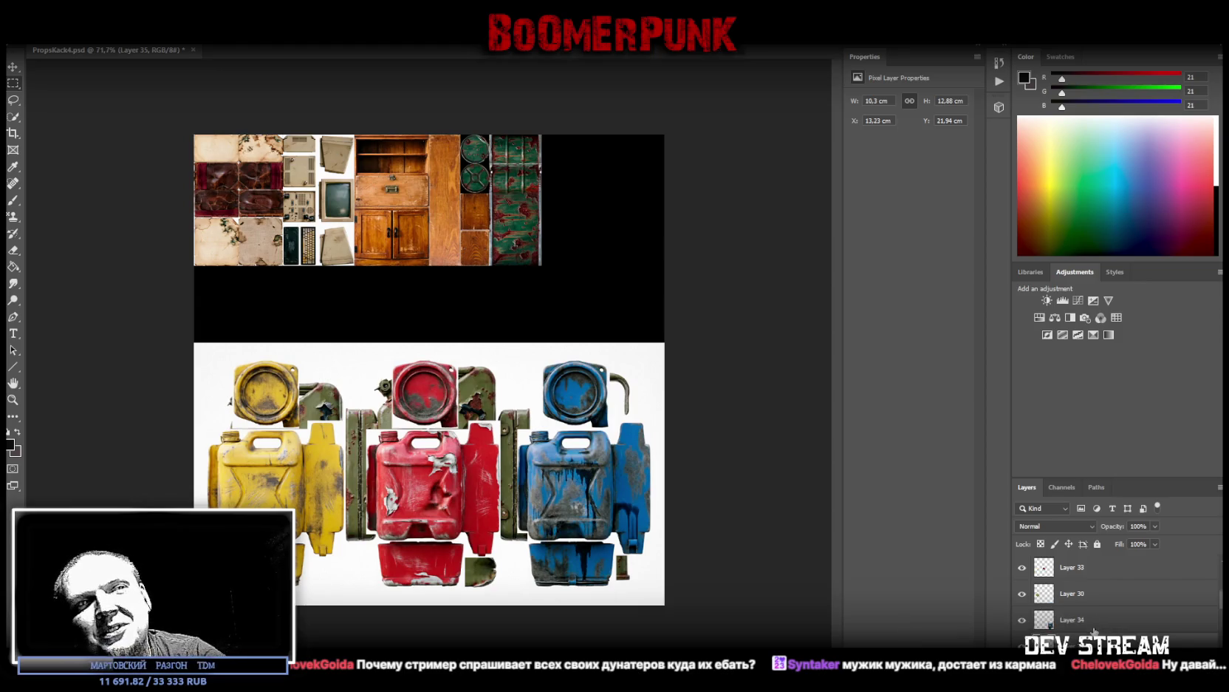
pyautogui.scroll(-1, 1094, 630)
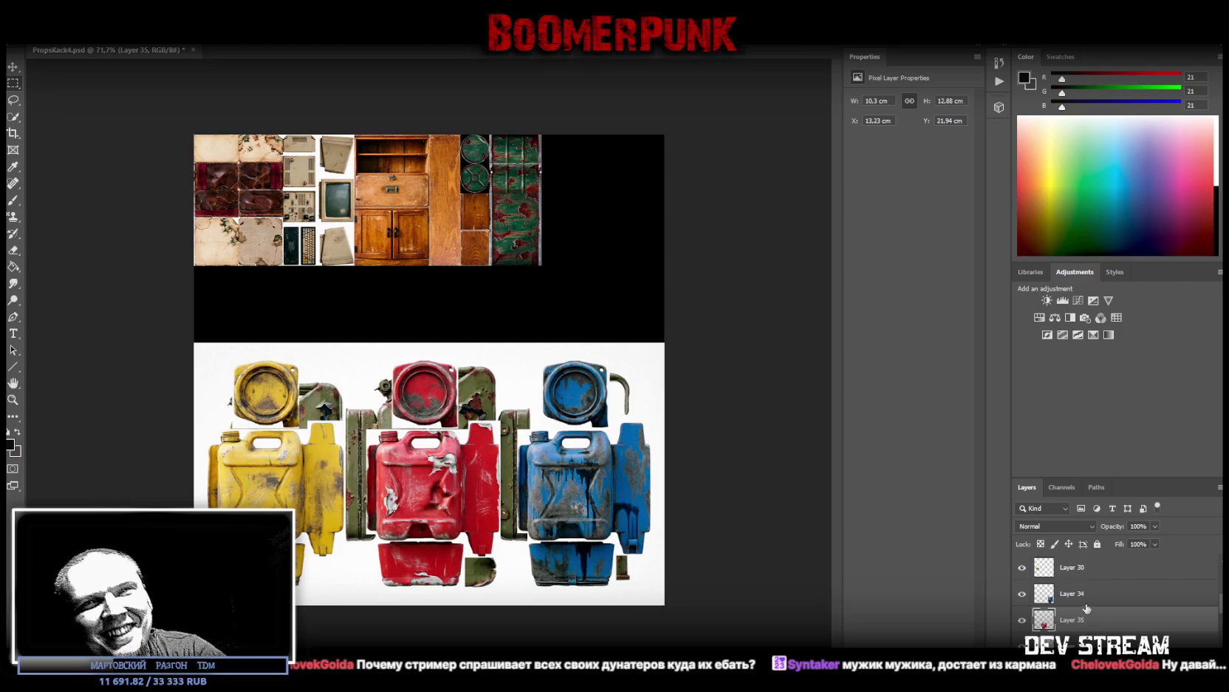
# Step: Rotate the blue canister 90° and place it in the bottom-right corner
pyautogui.click(1087, 608)
pyautogui.hotkey('ctrl', 't')
pyautogui.moveTo(599, 423)
pyautogui.mouseDown()
pyautogui.moveTo(674, 491)
pyautogui.moveTo(676, 519)
pyautogui.mouseUp()
pyautogui.moveTo(597, 478); pyautogui.dragTo(601, 510)
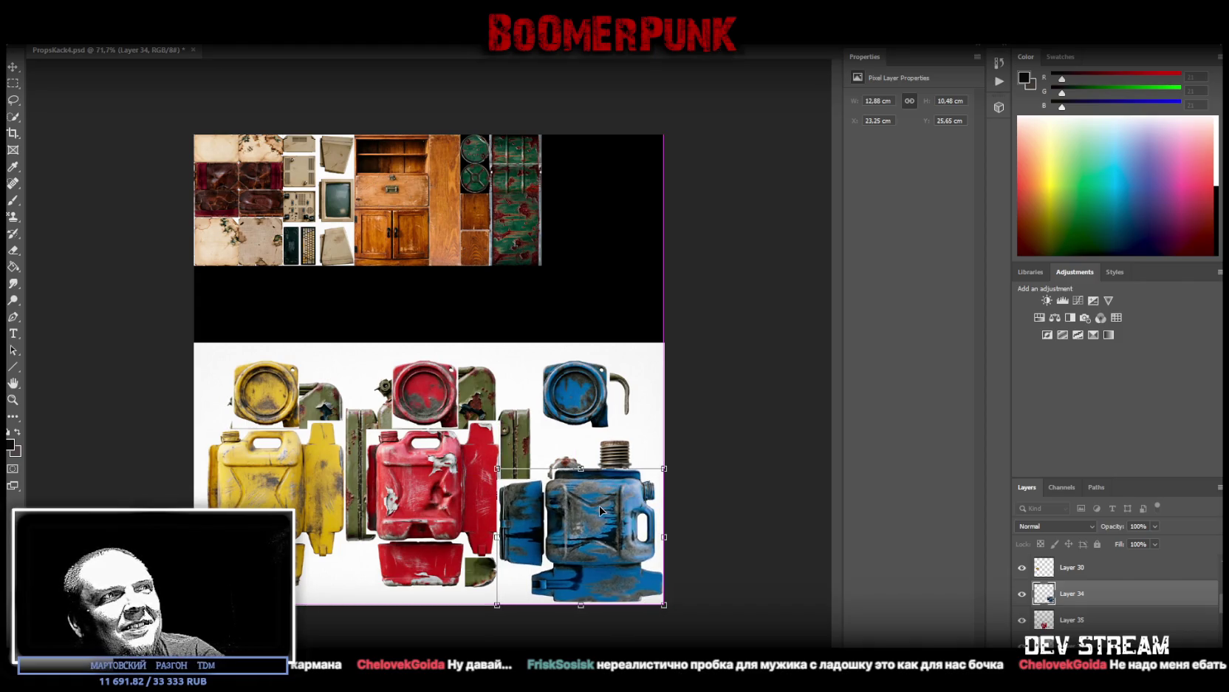
pyautogui.press('Return')
# Step: Rotate the red canister a quarter turn and set it at the bottom centre
pyautogui.click(1097, 620)
pyautogui.hotkey('ctrl', 't')
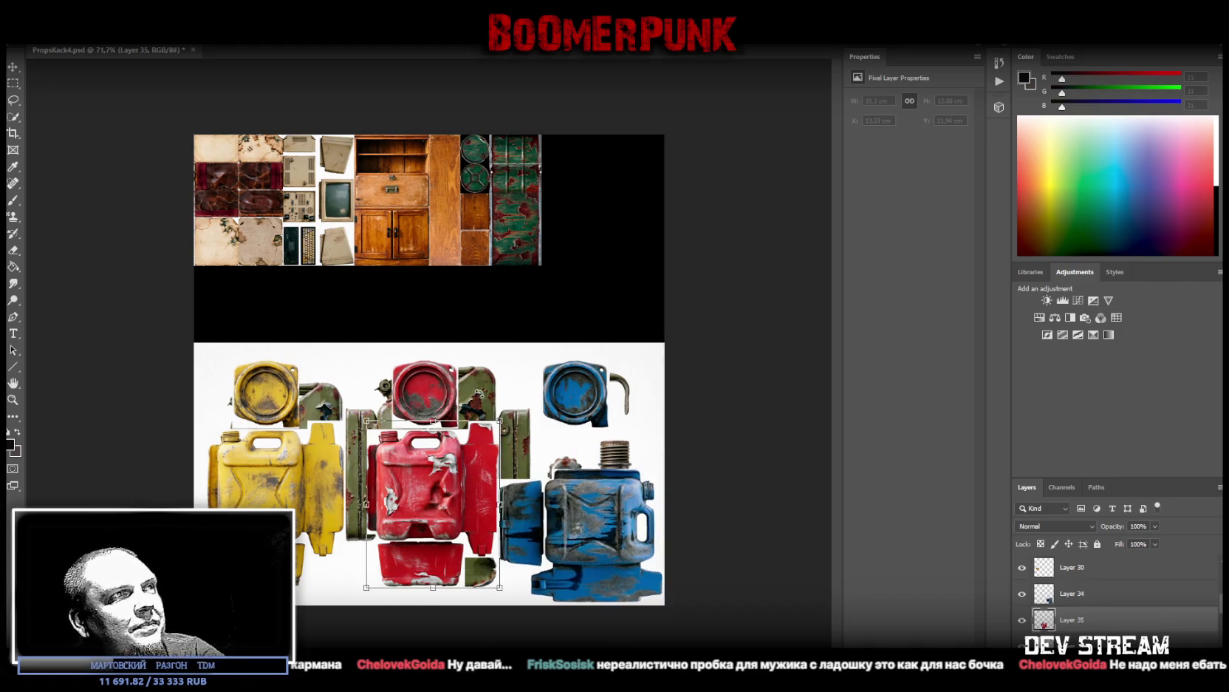
pyautogui.moveTo(504, 415); pyautogui.dragTo(518, 575)
pyautogui.moveTo(429, 497); pyautogui.dragTo(427, 524)
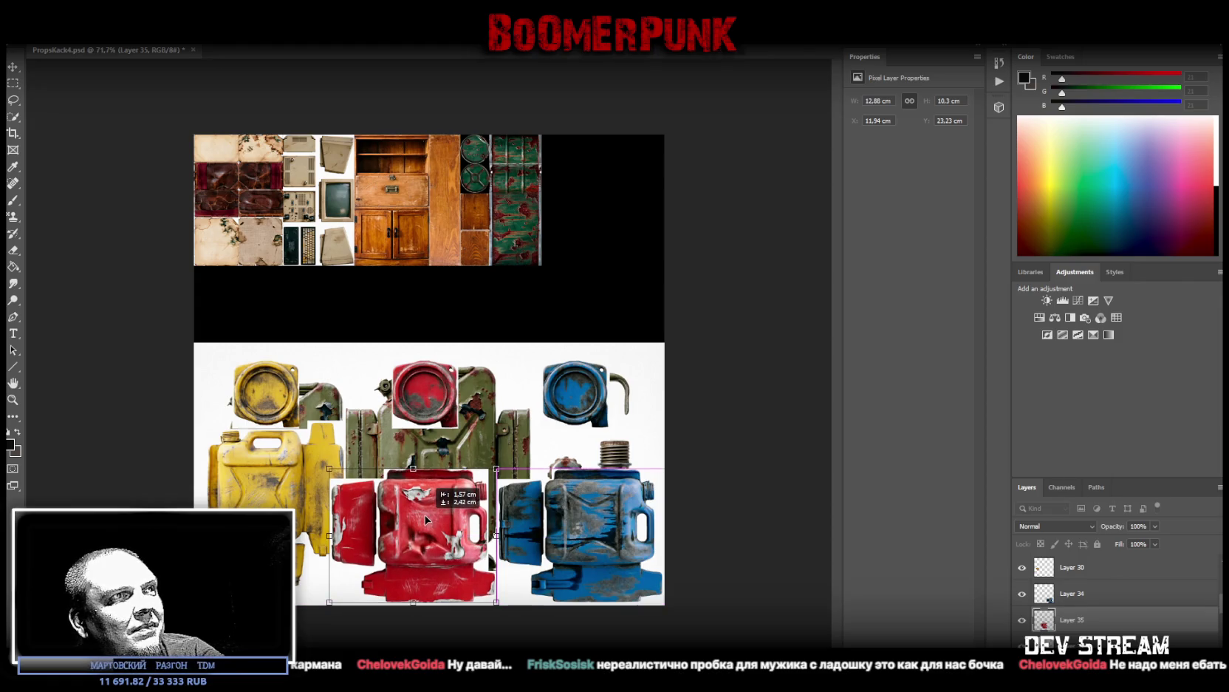
pyautogui.moveTo(425, 520); pyautogui.dragTo(425, 520)
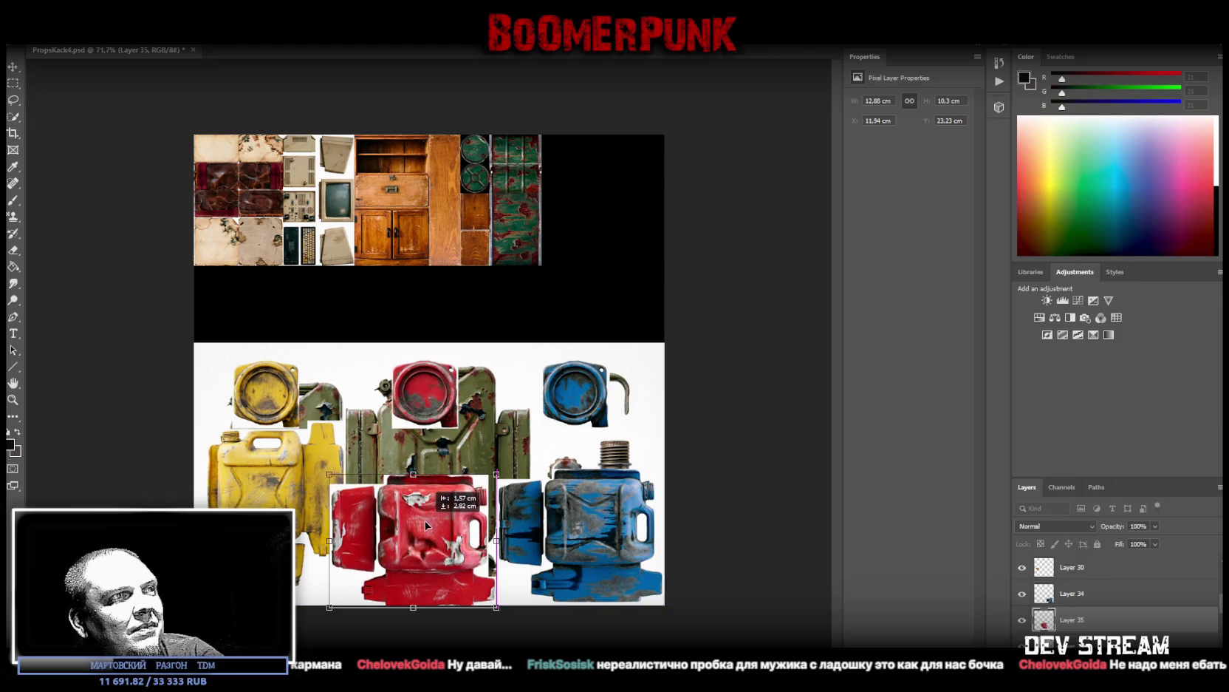
# Step: Rotate the yellow canister 90° and move it up to the top centre
pyautogui.click(273, 473)
pyautogui.hotkey('ctrl', 't')
pyautogui.moveTo(362, 360)
pyautogui.mouseDown()
pyautogui.moveTo(411, 526)
pyautogui.moveTo(403, 550)
pyautogui.mouseUp()
pyautogui.moveTo(269, 430)
pyautogui.mouseDown()
pyautogui.moveTo(405, 368)
pyautogui.moveTo(390, 373)
pyautogui.mouseUp()
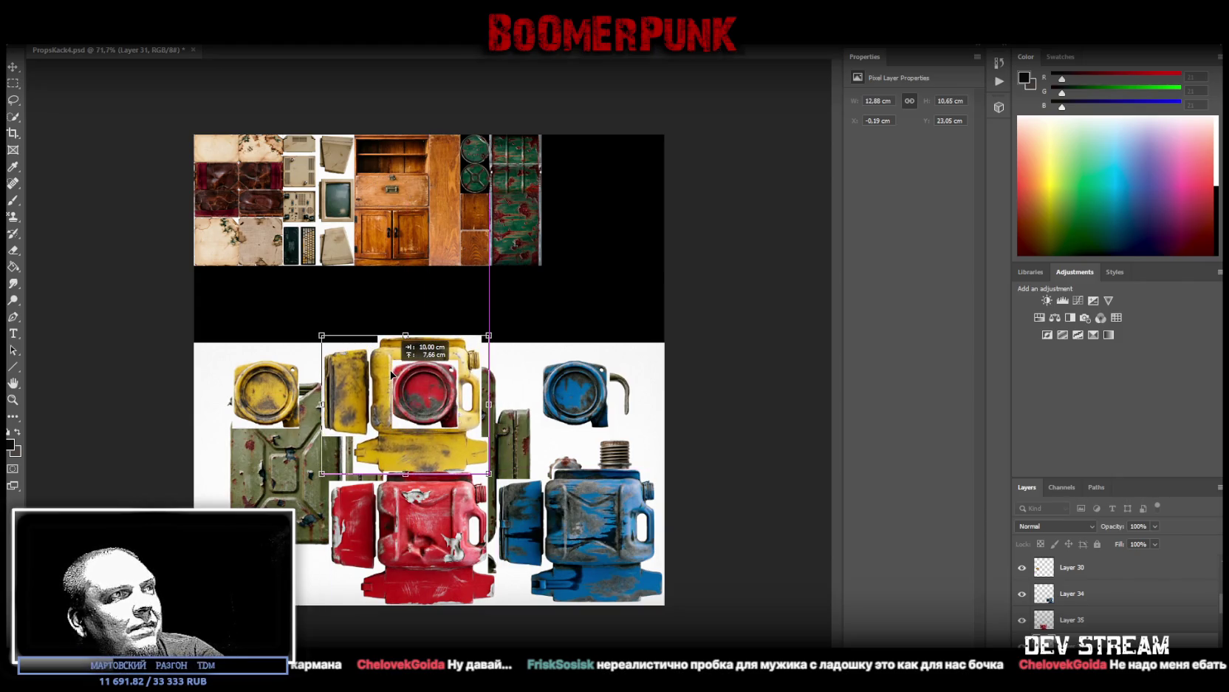
pyautogui.moveTo(390, 373); pyautogui.dragTo(399, 371)
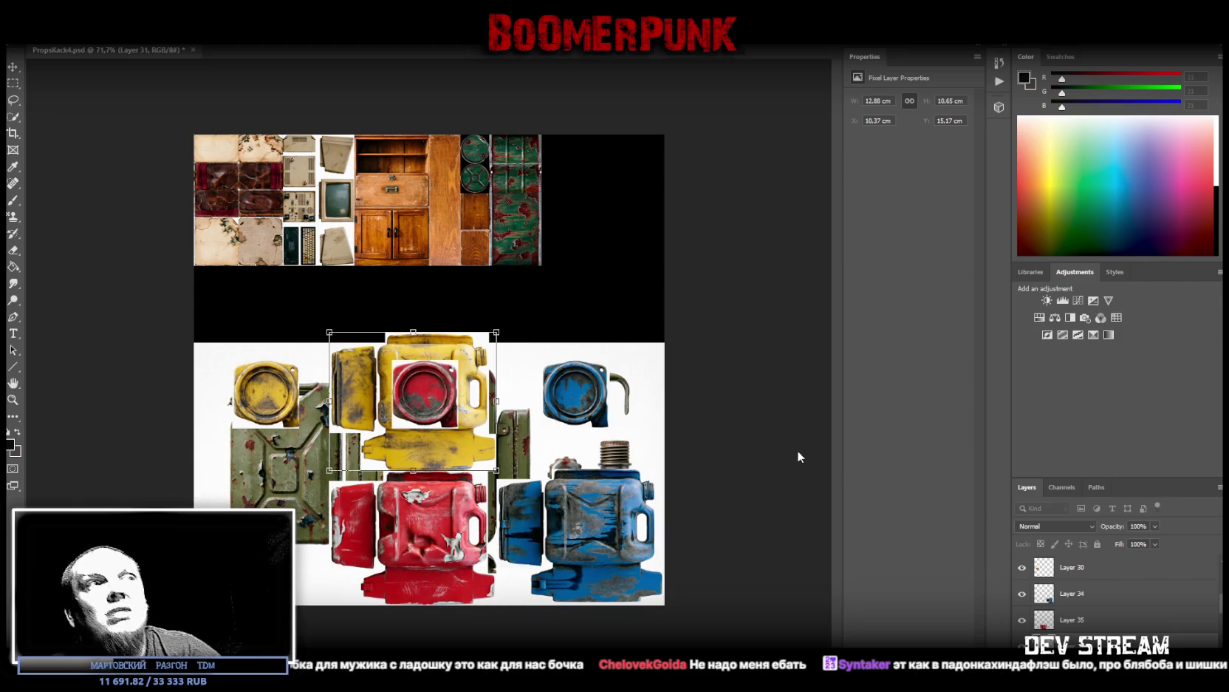
pyautogui.scroll(2, 1115, 602)
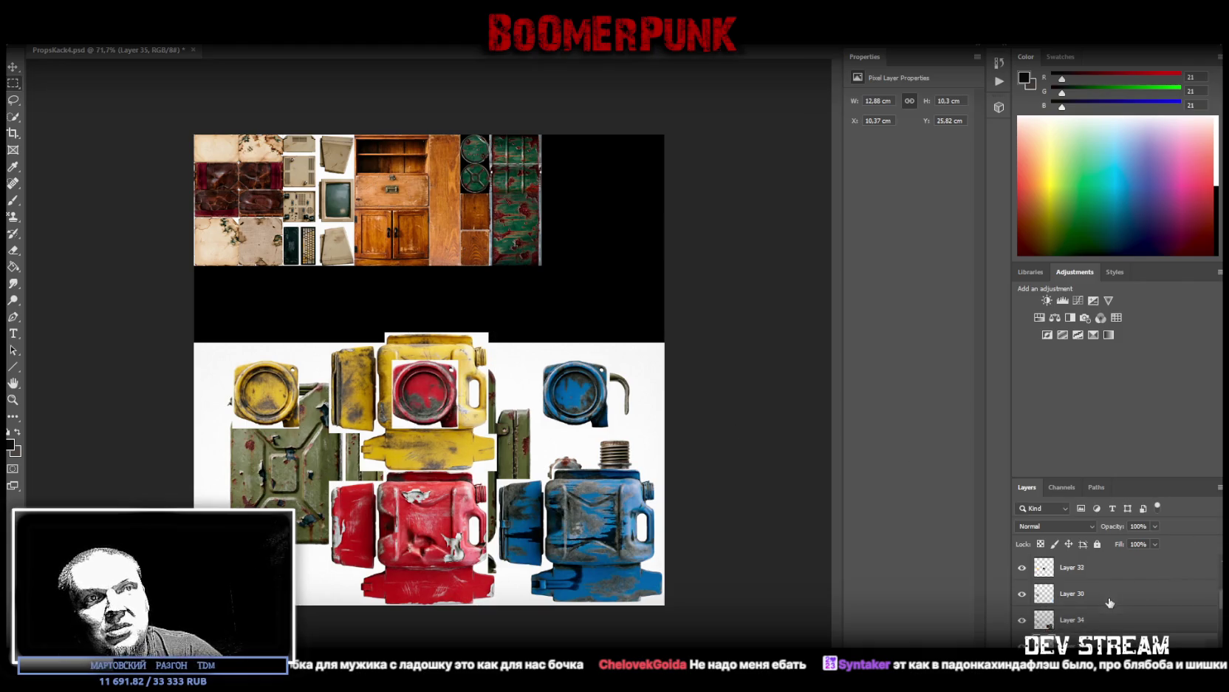
# Step: Move the yellow cap beside the yellow canister
pyautogui.click(1105, 621)
pyautogui.hotkey('ctrl', 't')
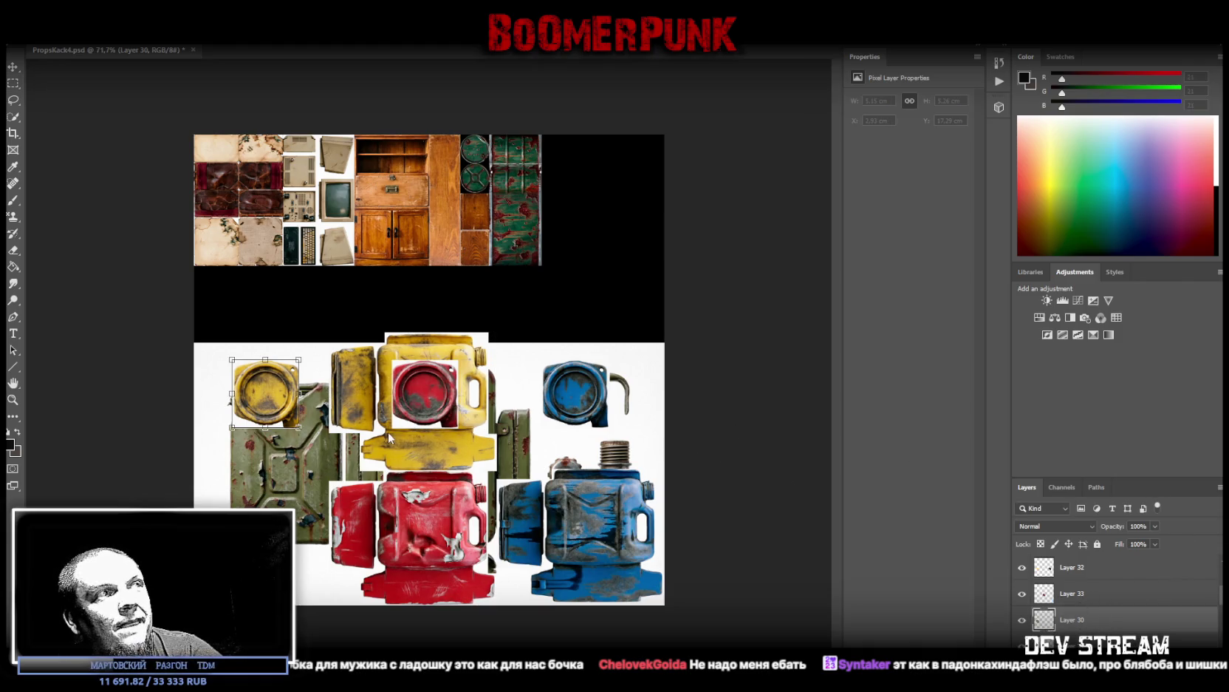
pyautogui.moveTo(276, 405); pyautogui.dragTo(530, 376)
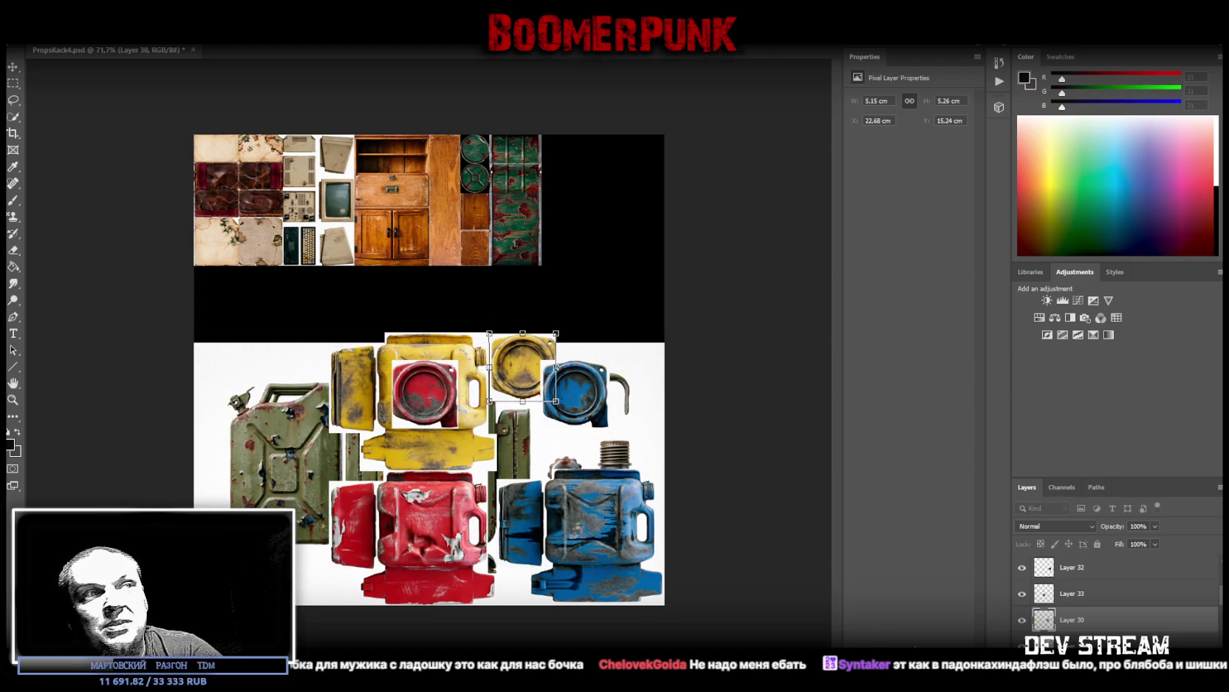
pyautogui.press('Return')
# Step: Place the red cap below the yellow cap and the blue cap right of the red one
pyautogui.click(1072, 593)
pyautogui.moveTo(445, 405)
pyautogui.mouseDown()
pyautogui.moveTo(478, 439)
pyautogui.moveTo(536, 441)
pyautogui.mouseUp()
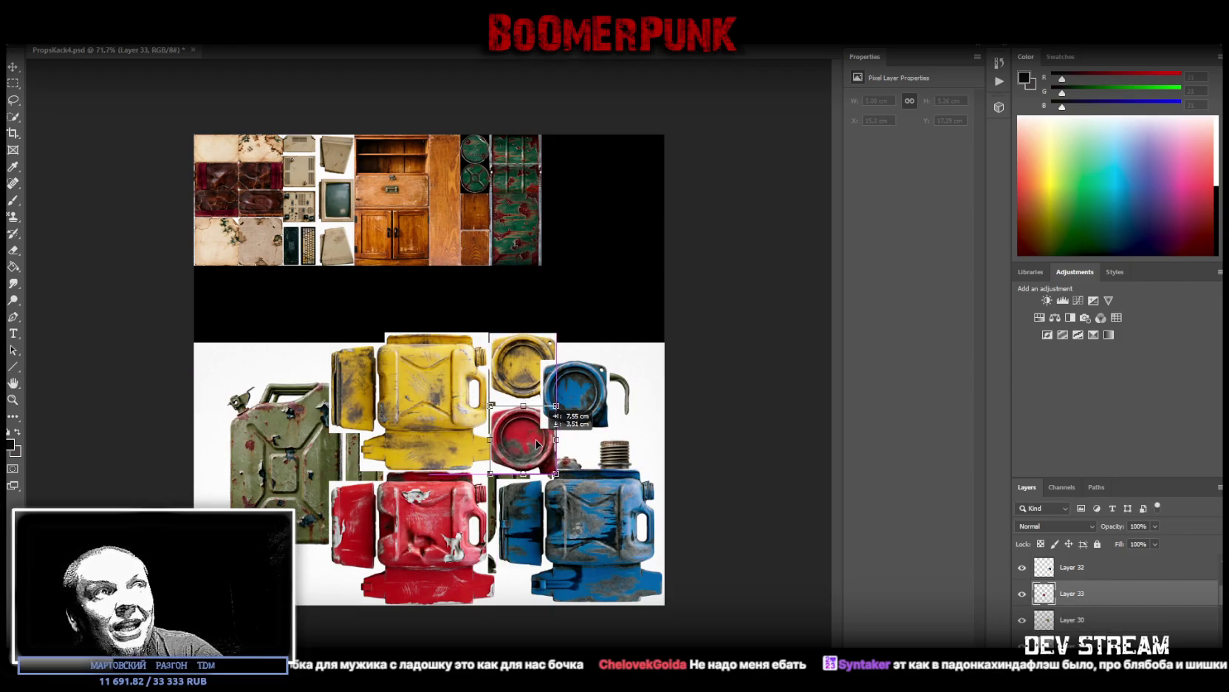
pyautogui.moveTo(530, 440); pyautogui.dragTo(532, 437)
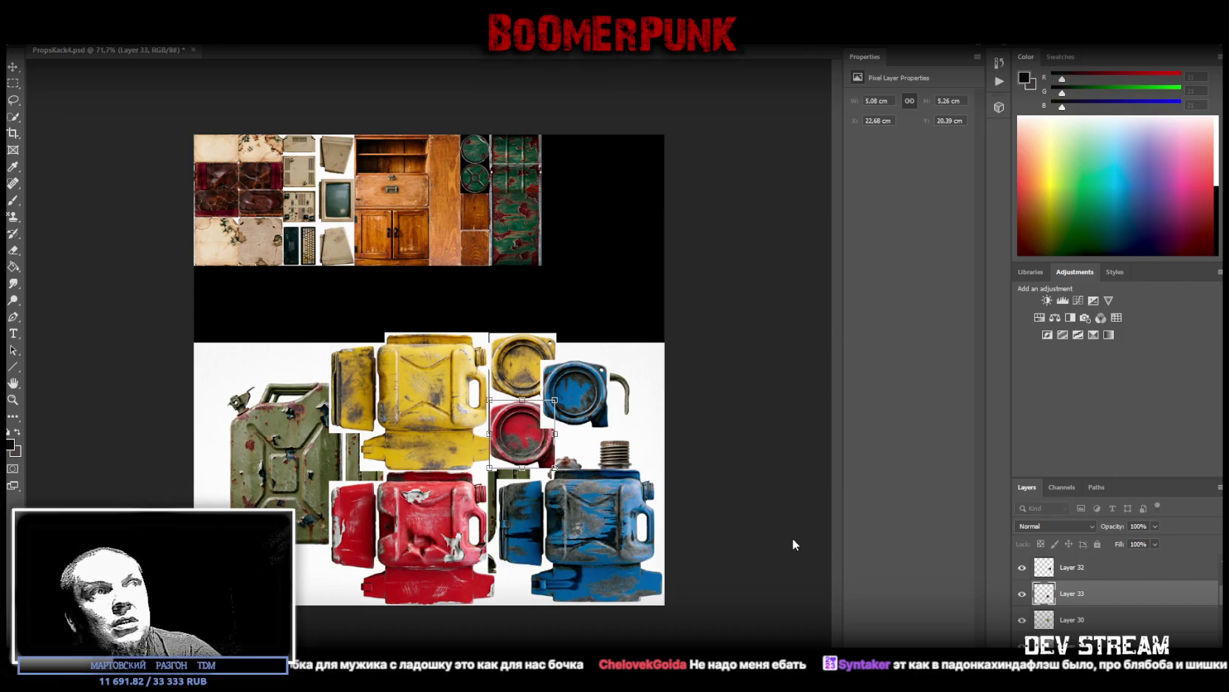
pyautogui.click(1078, 576)
pyautogui.moveTo(593, 401); pyautogui.dragTo(600, 438)
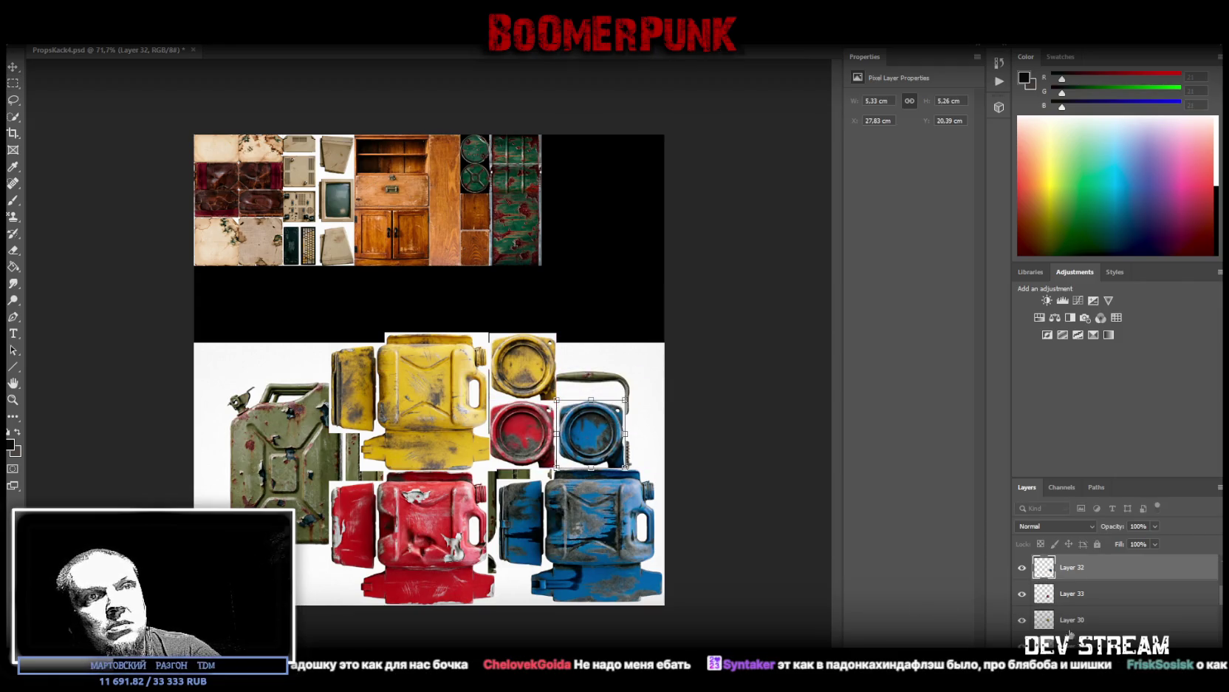
pyautogui.scroll(-1, 1115, 591)
pyautogui.scroll(1, 1115, 591)
pyautogui.rightClick(1075, 567)
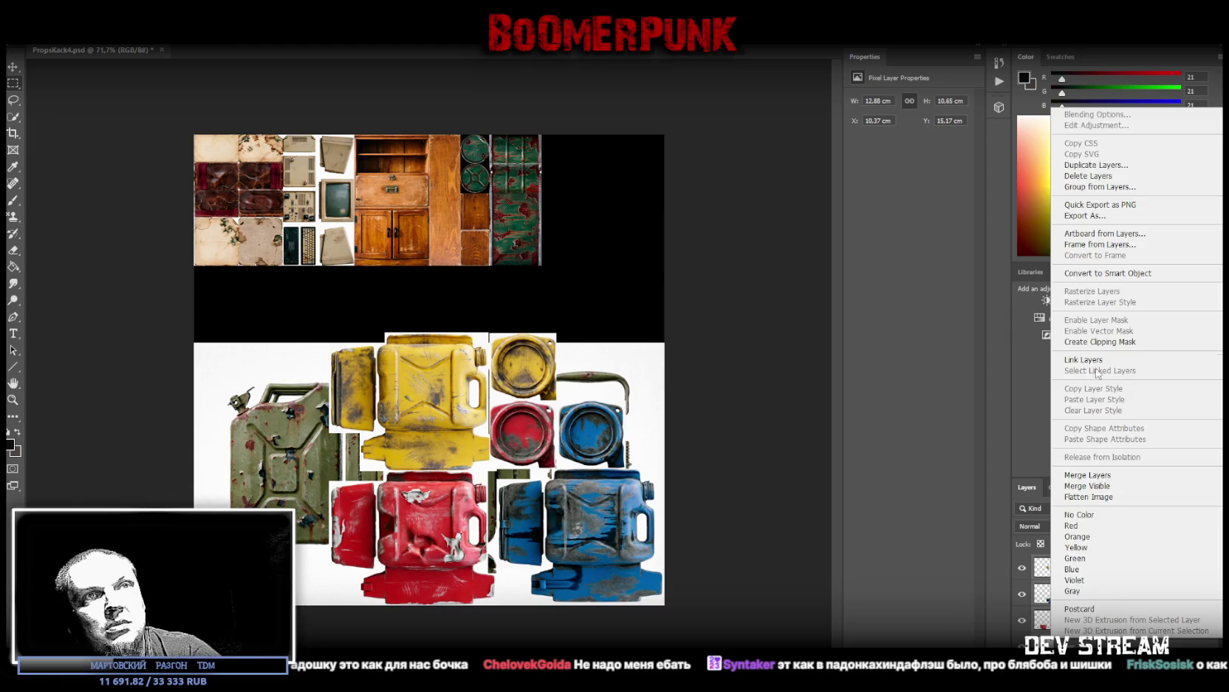
# Step: Convert Layer 32 to a smart object, flip it vertically, and scale it into the top-right corner
pyautogui.click(1078, 280)
pyautogui.hotkey('ctrl', 't')
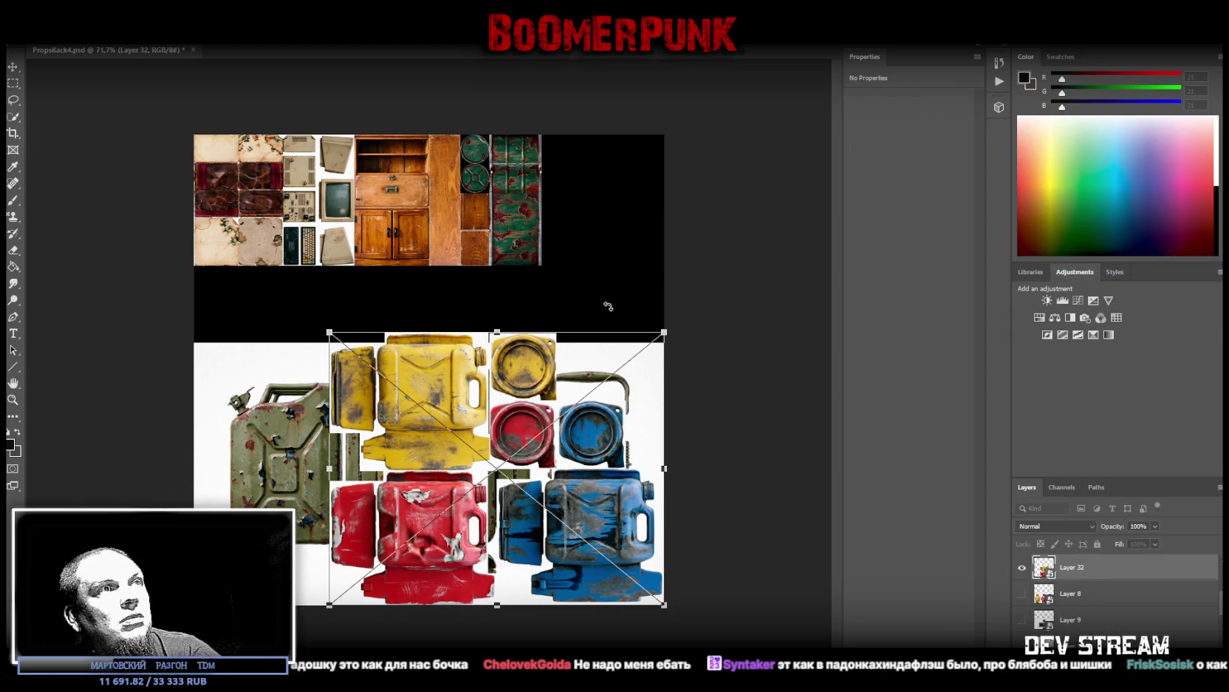
pyautogui.moveTo(581, 492); pyautogui.dragTo(593, 336)
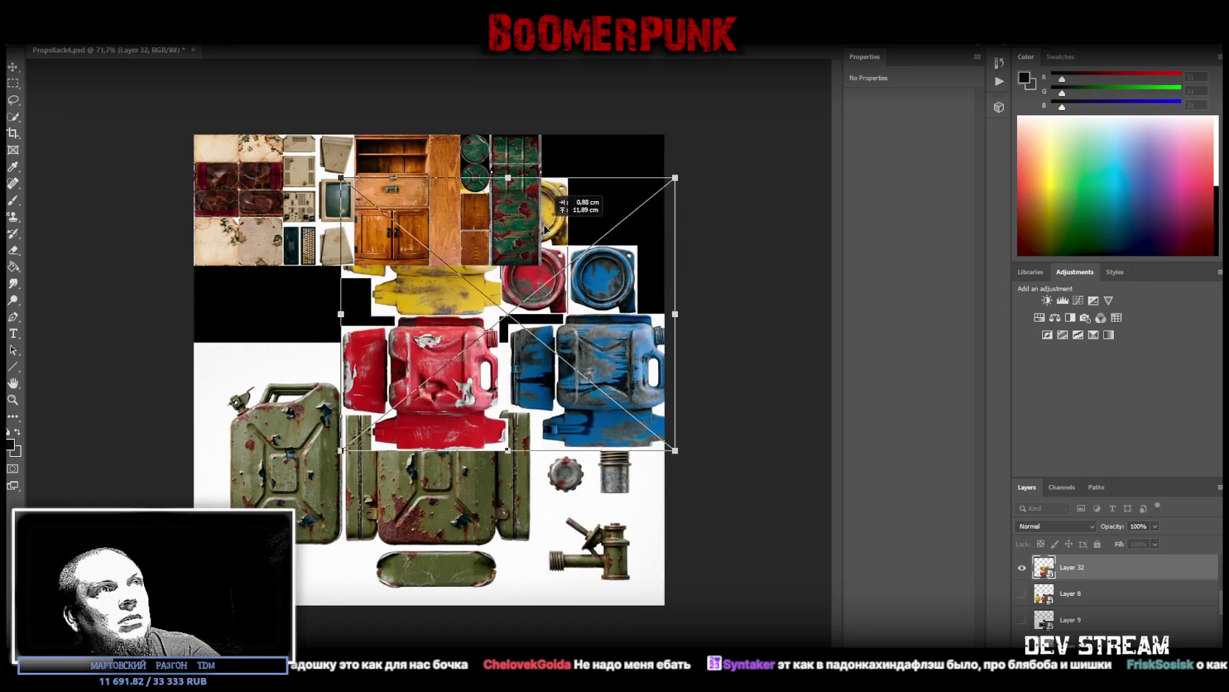
pyautogui.rightClick(594, 336)
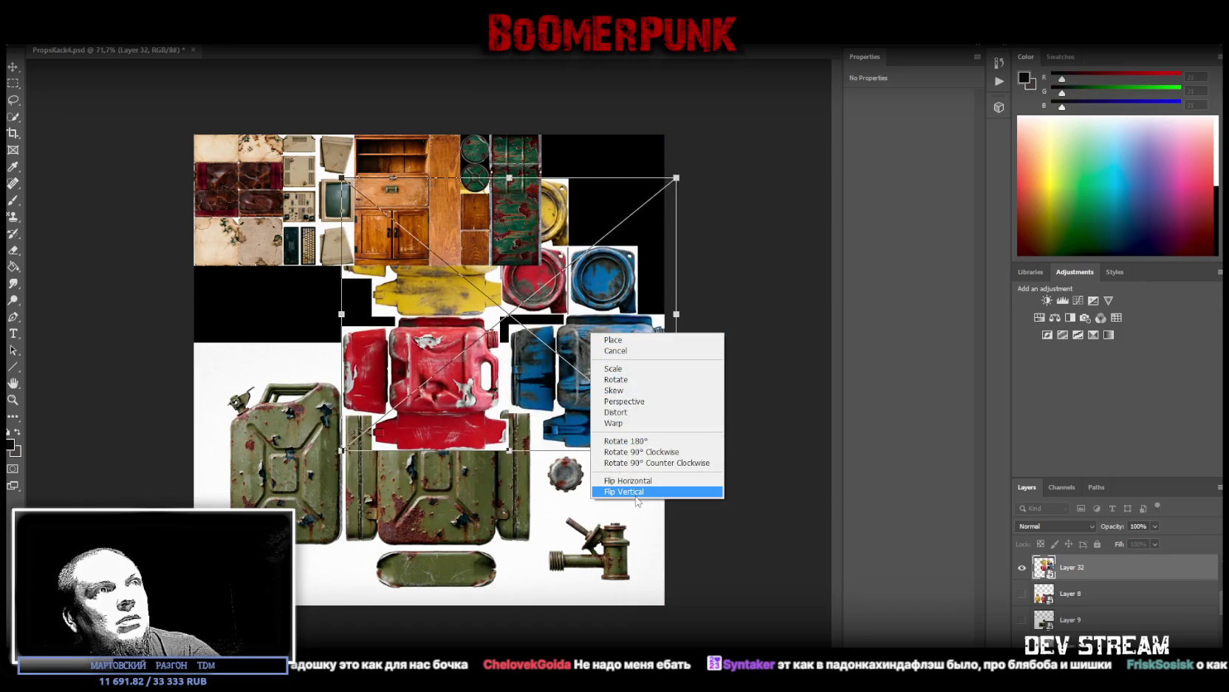
pyautogui.click(634, 491)
pyautogui.moveTo(570, 345)
pyautogui.mouseDown()
pyautogui.moveTo(771, 295)
pyautogui.moveTo(732, 345)
pyautogui.mouseUp()
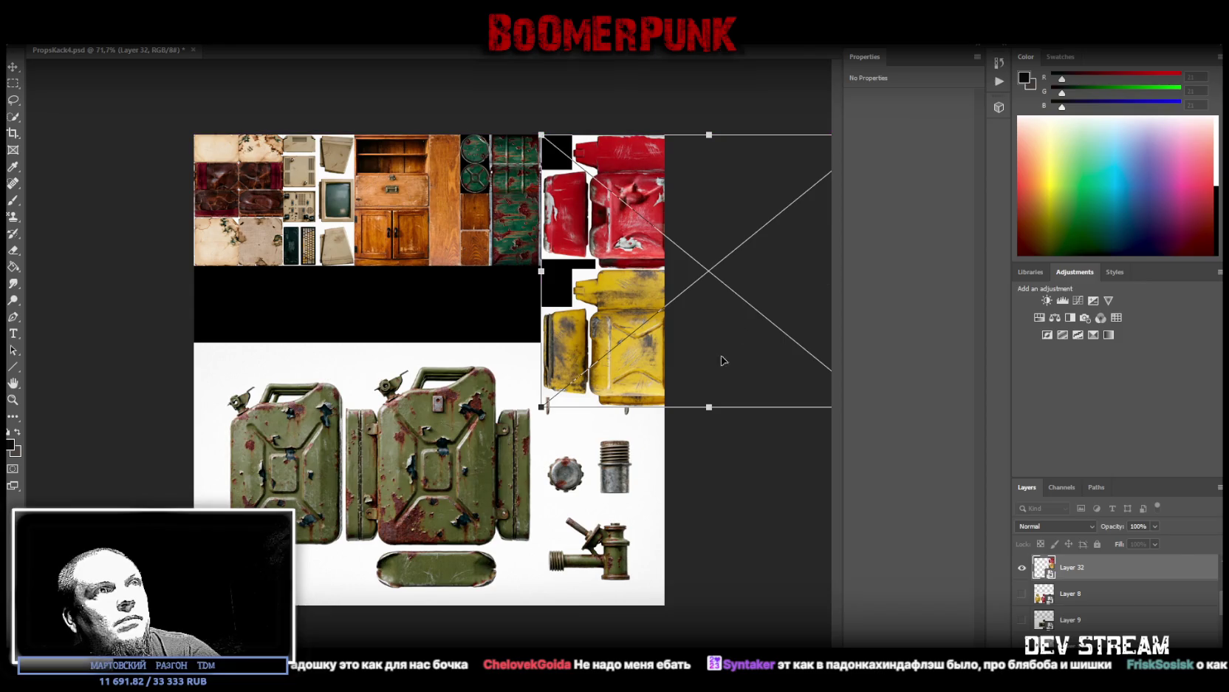
pyautogui.moveTo(711, 405); pyautogui.dragTo(711, 275)
pyautogui.moveTo(795, 205); pyautogui.dragTo(652, 198)
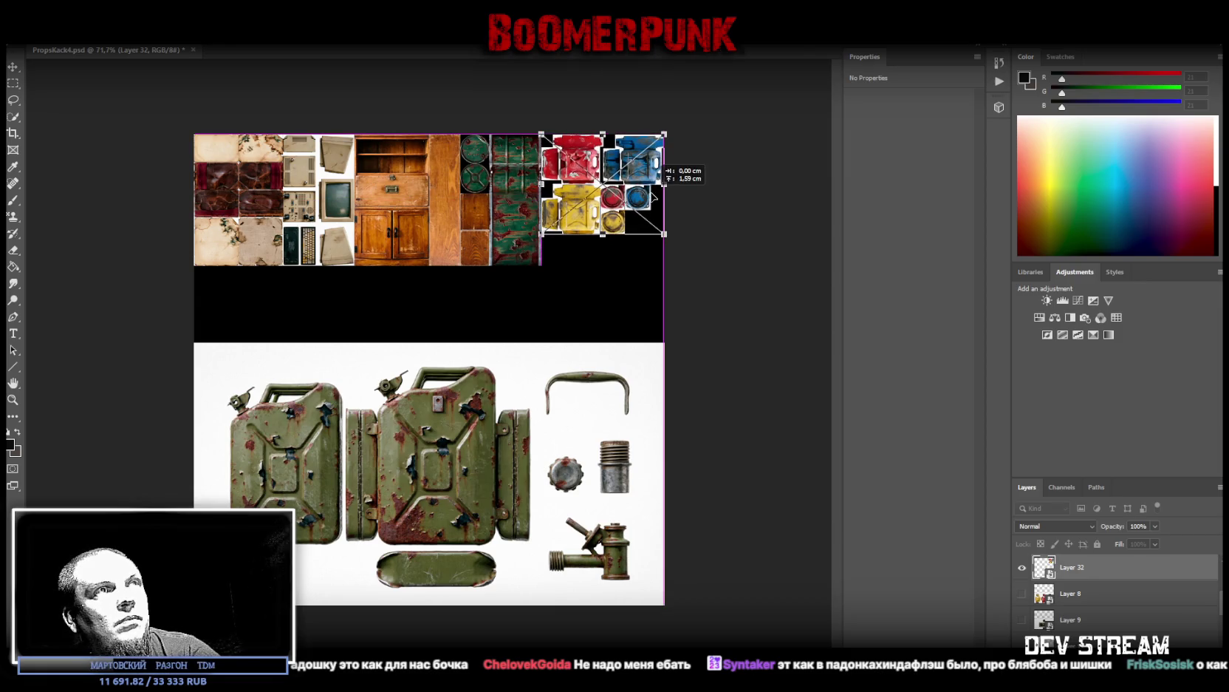
pyautogui.press('Return')
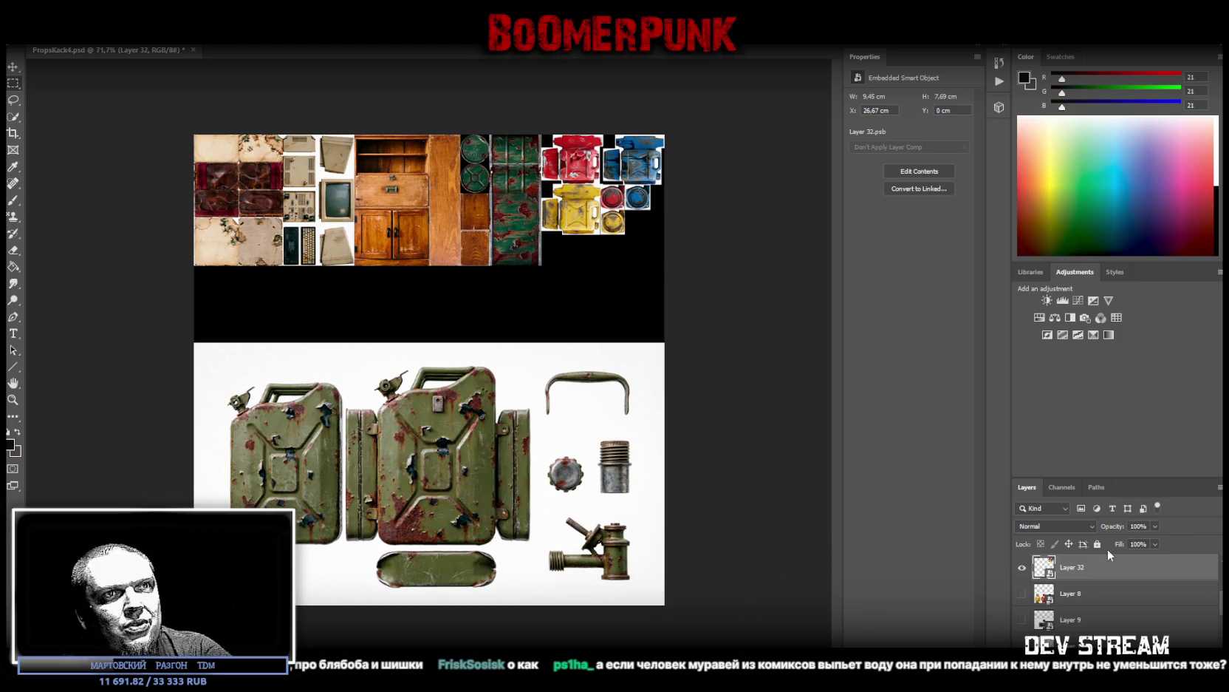
# Step: Move Layer 7, the green jerry-can texture, up just beneath Layer 32
pyautogui.scroll(-3, 1066, 593)
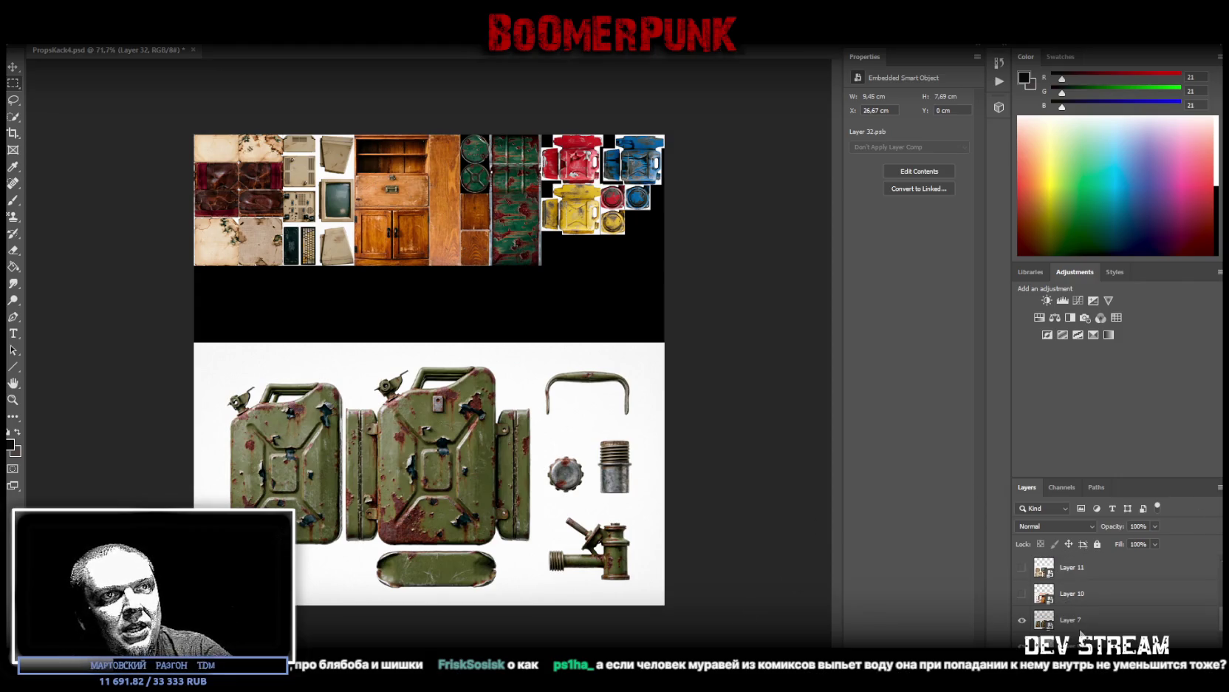
pyautogui.scroll(1, 1081, 622)
pyautogui.scroll(1, 1085, 620)
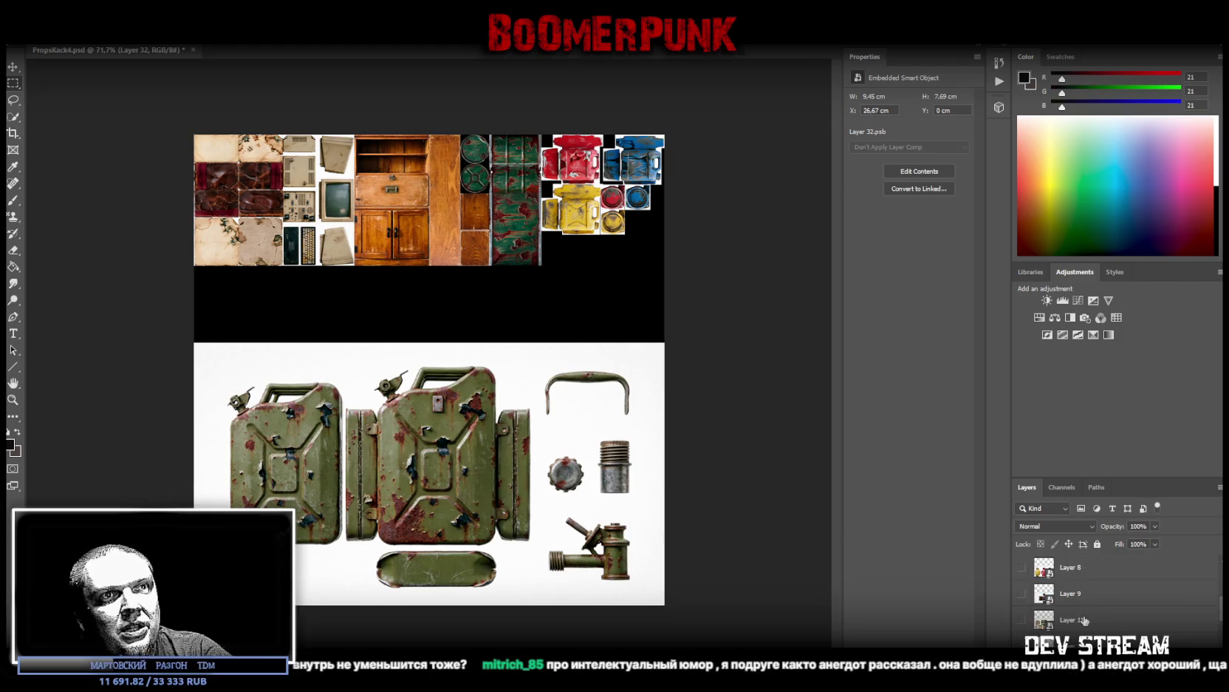
pyautogui.scroll(2, 1115, 591)
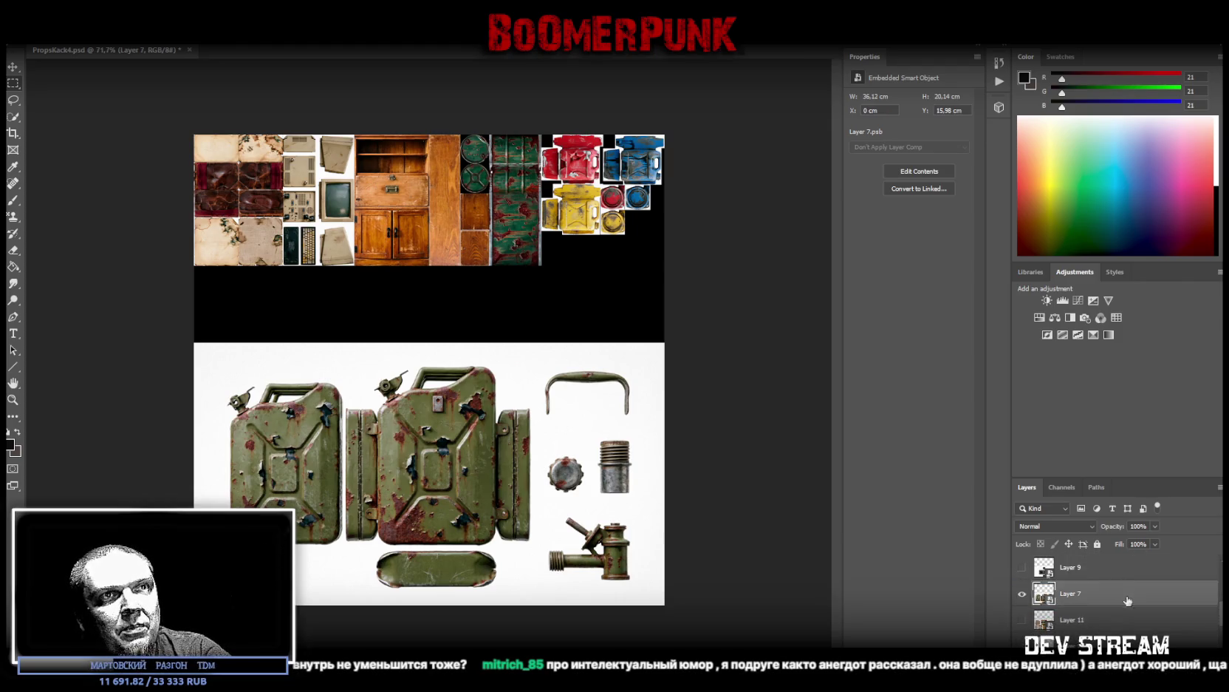
pyautogui.moveTo(1108, 591); pyautogui.dragTo(1108, 587)
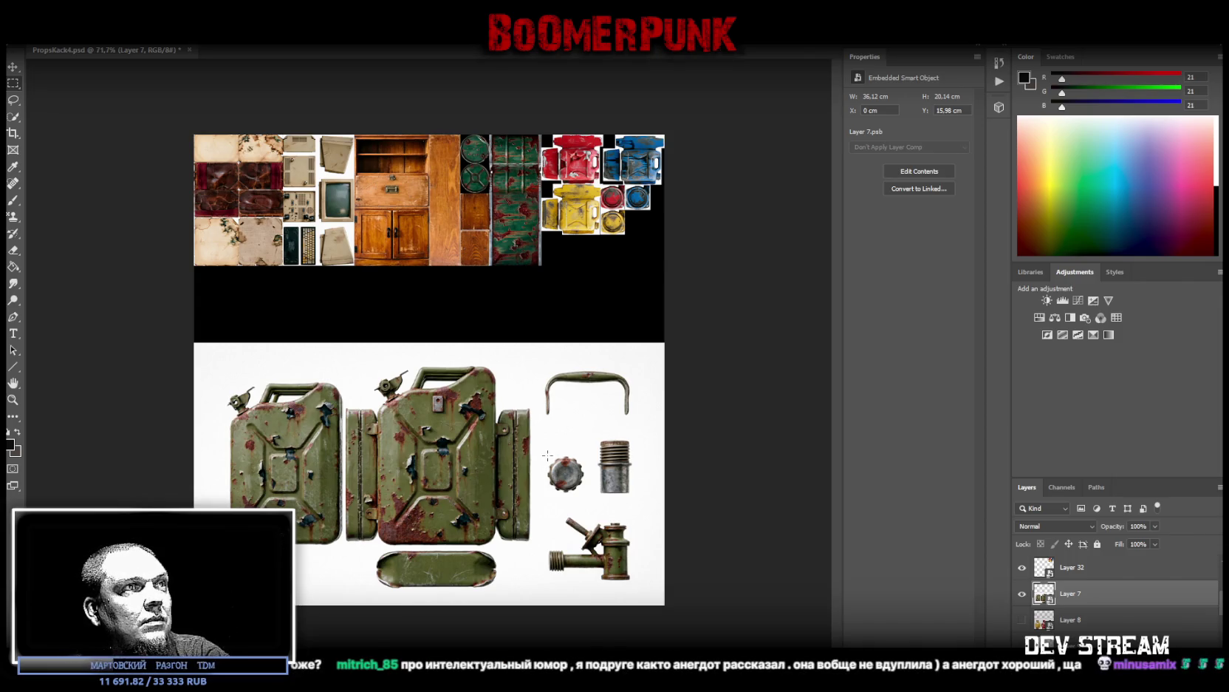
# Step: Draw a rectangular marquee around the small round cap
pyautogui.moveTo(548, 456); pyautogui.dragTo(584, 492)
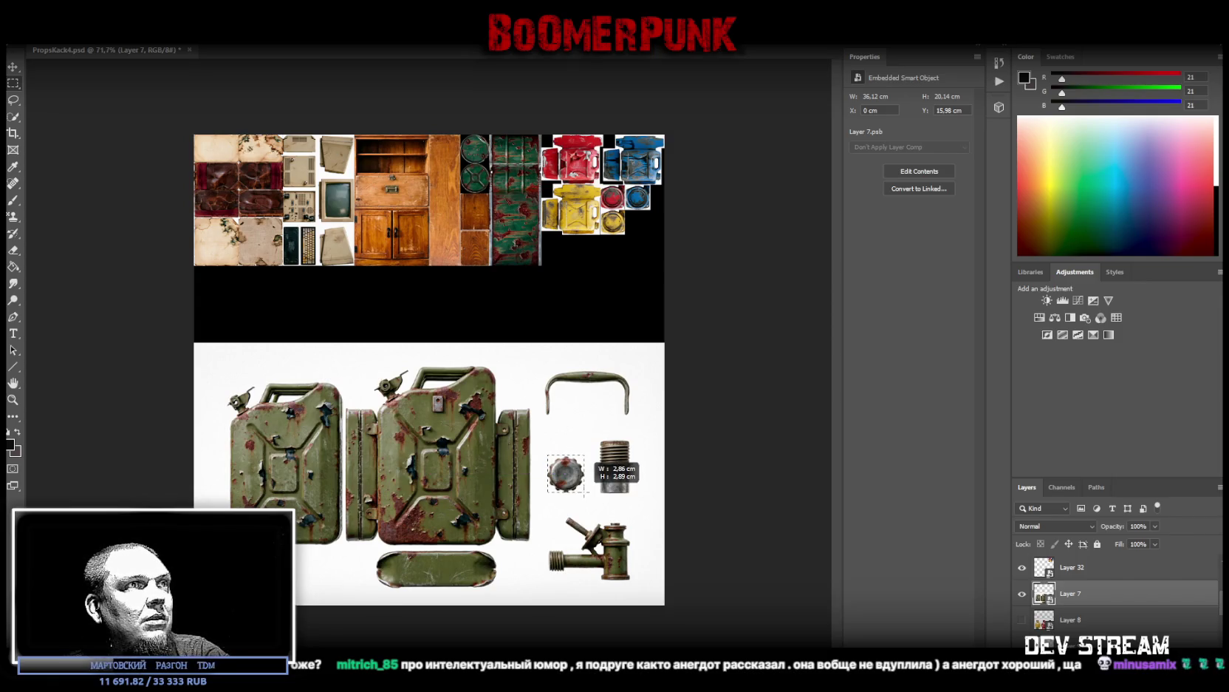
pyautogui.moveTo(540, 444); pyautogui.dragTo(586, 463)
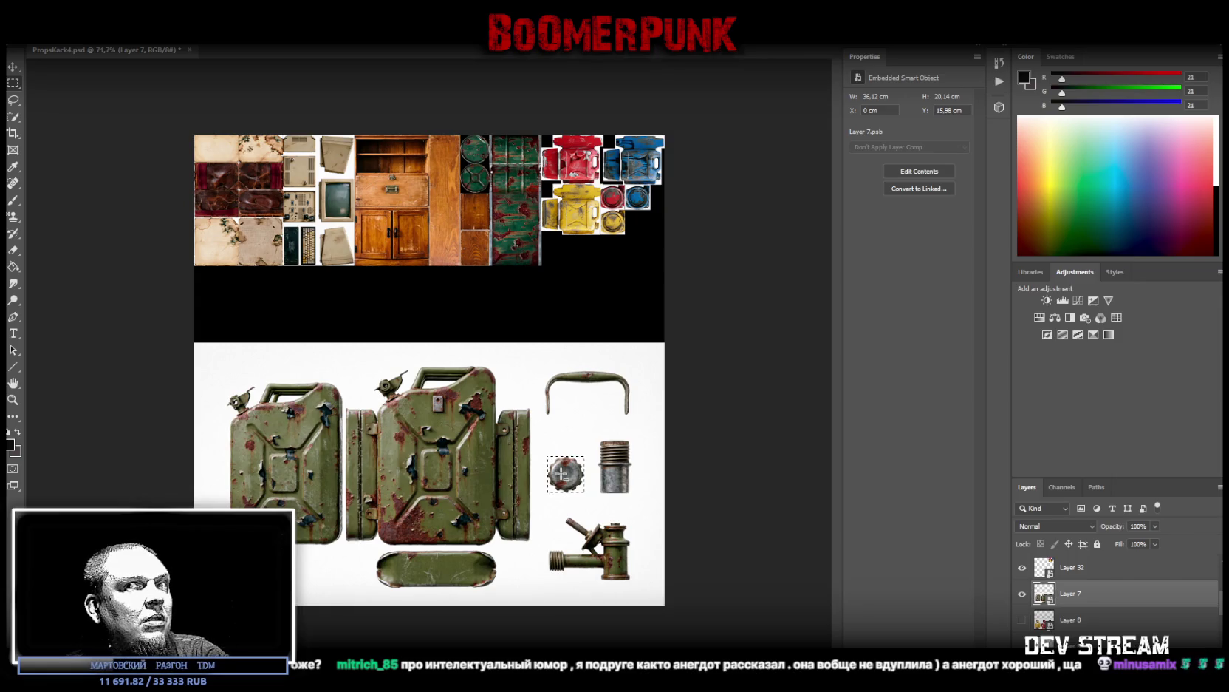
pyautogui.rightClick(561, 473)
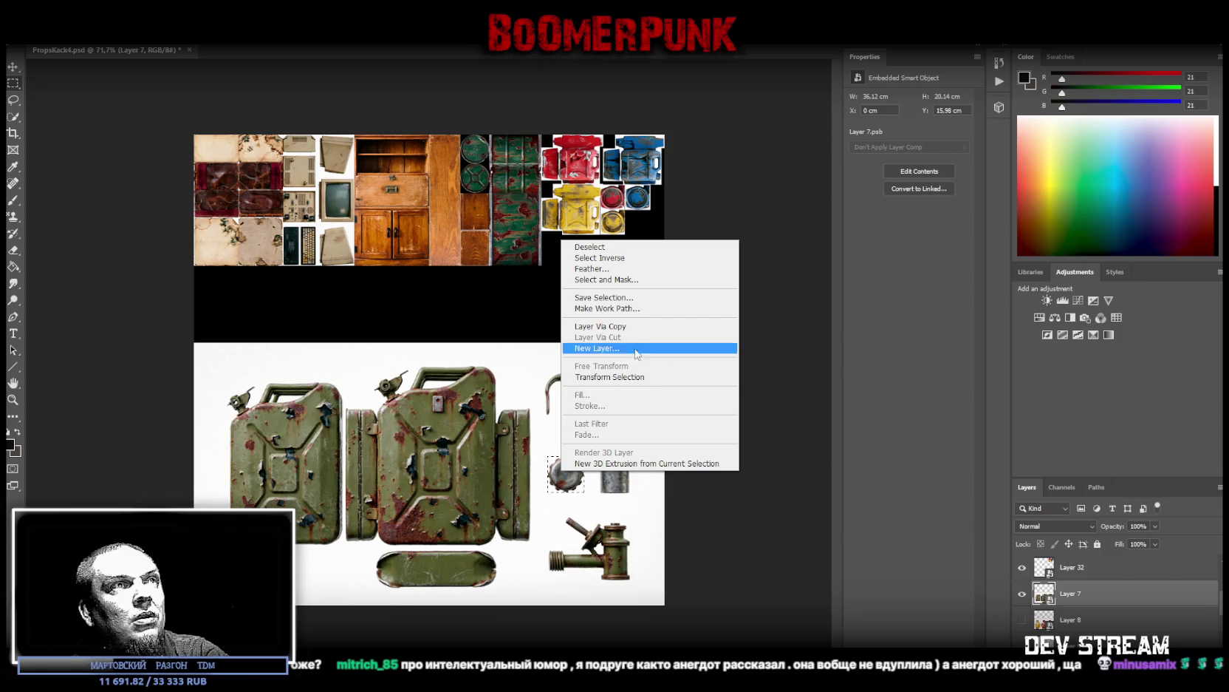
# Step: Copy the small cap and the ribbed metal cylinder from Layer 7 onto Layer 33 and Layer 34
pyautogui.click(620, 327)
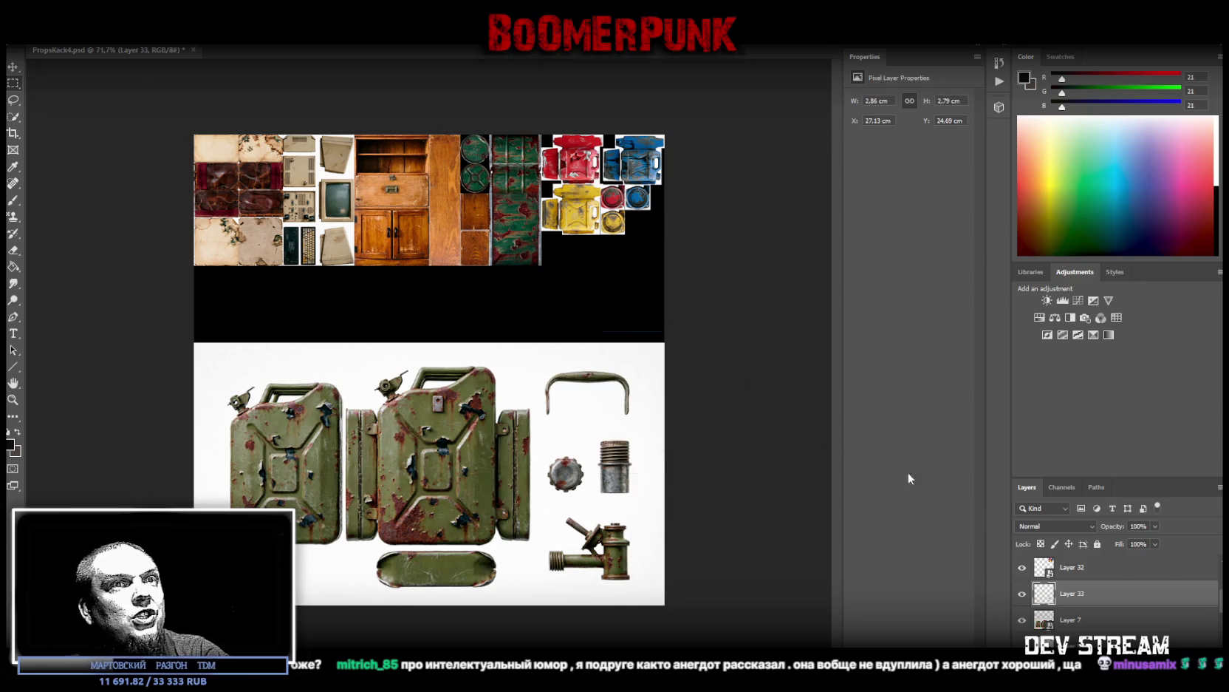
pyautogui.click(1072, 623)
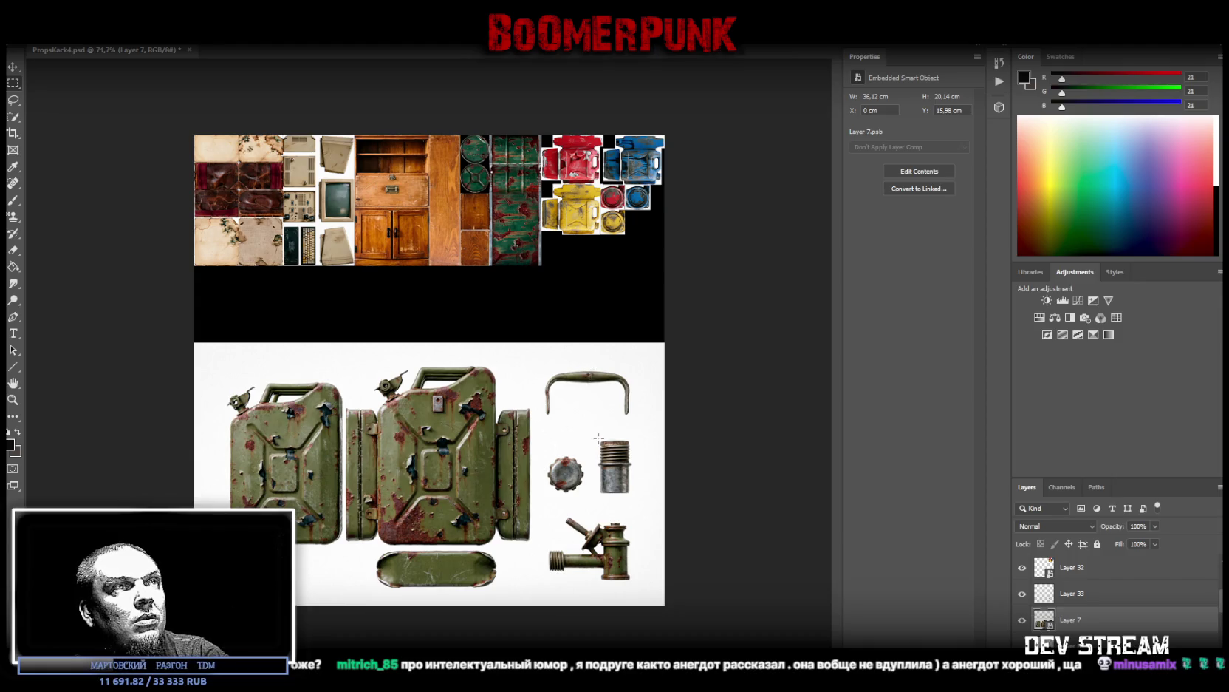
pyautogui.moveTo(598, 439); pyautogui.dragTo(634, 494)
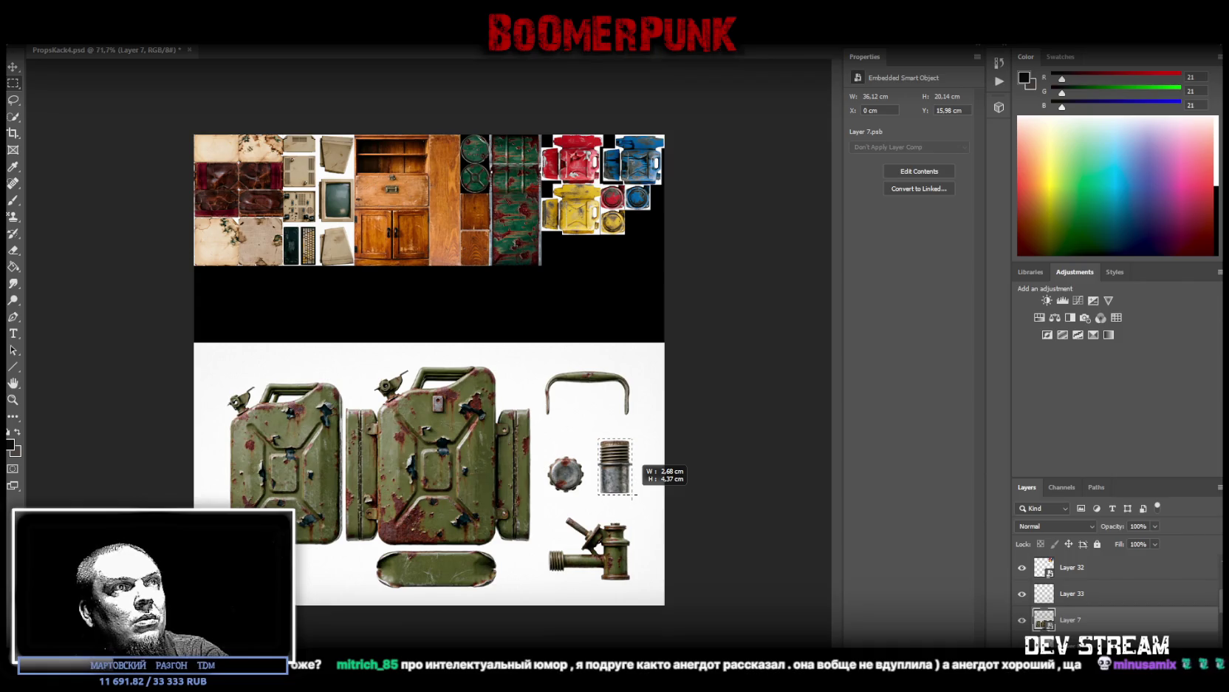
pyautogui.rightClick(614, 490)
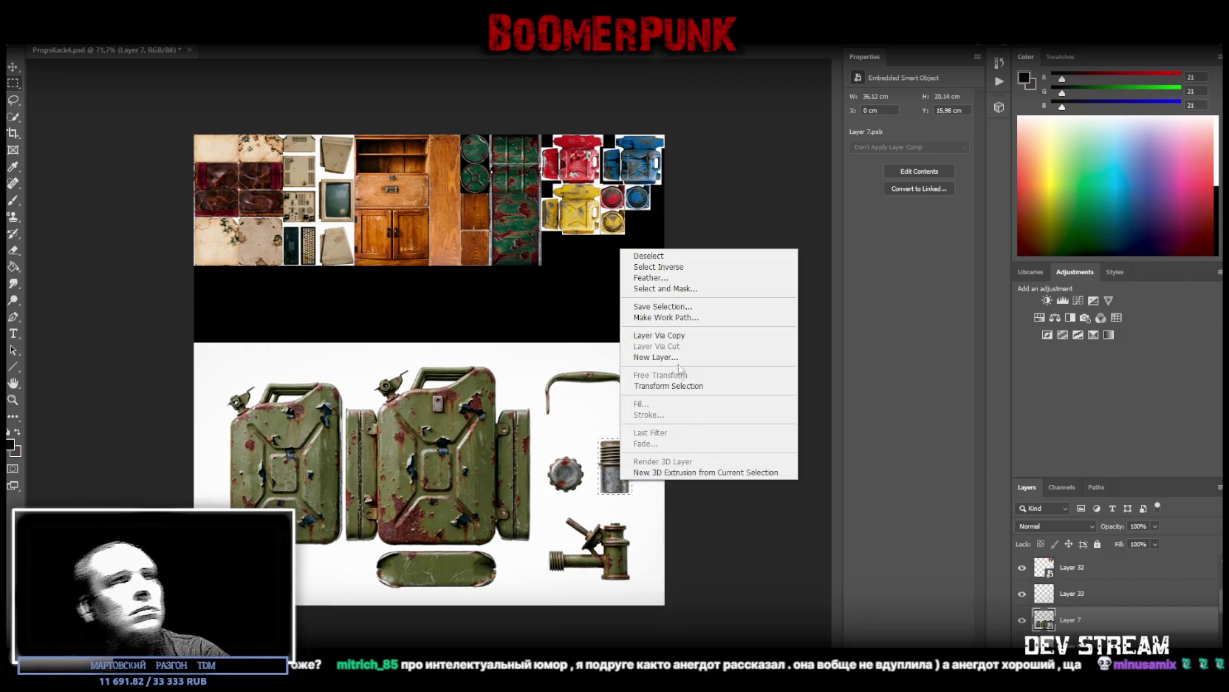
pyautogui.click(698, 337)
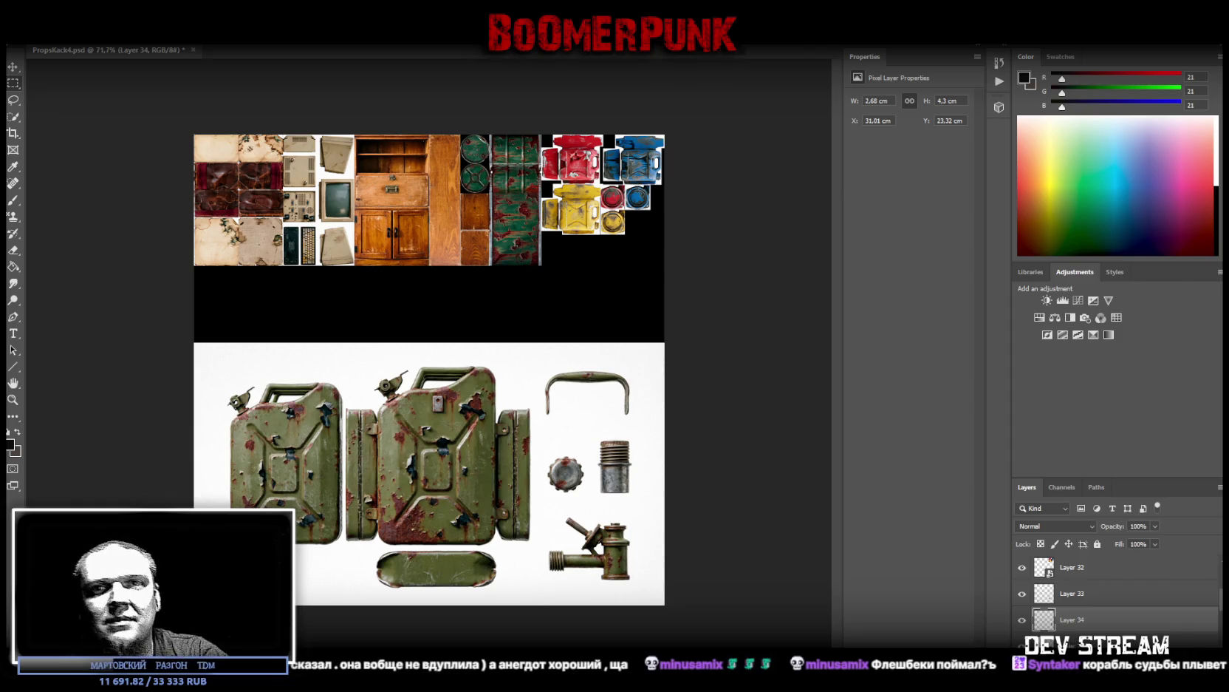
pyautogui.click(660, 589)
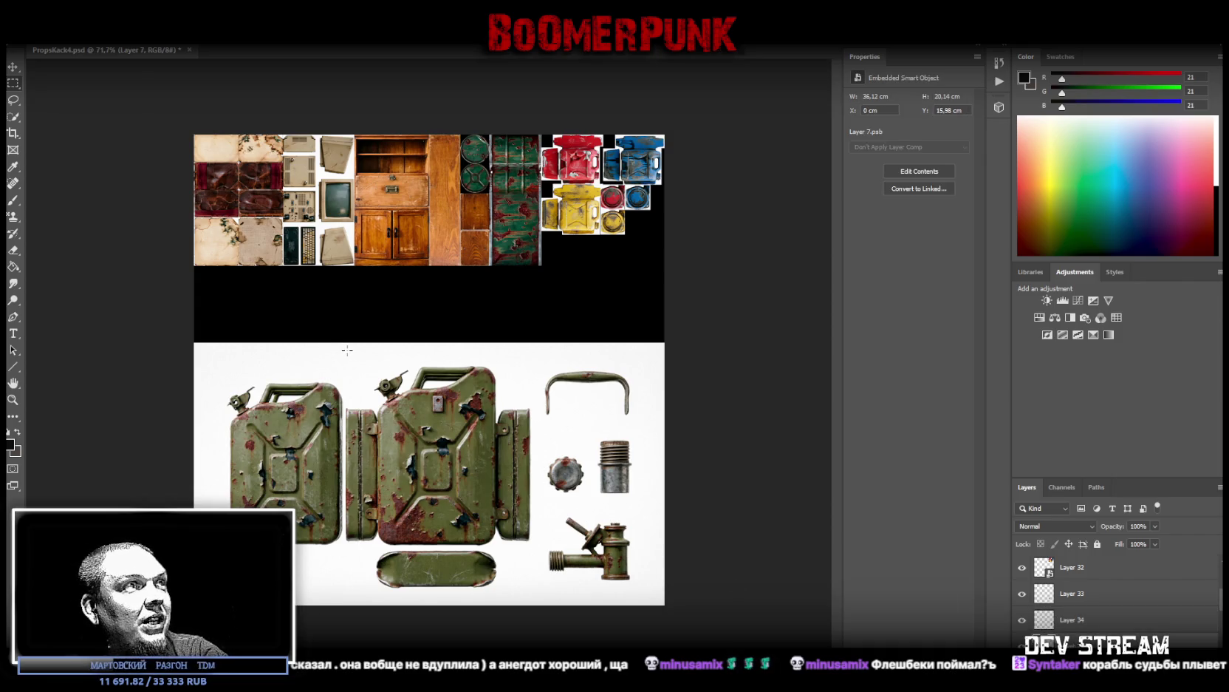
# Step: Marquee the second jerry can and its panels, subtracting the top strip and both bottom corners
pyautogui.moveTo(342, 350); pyautogui.dragTo(535, 588)
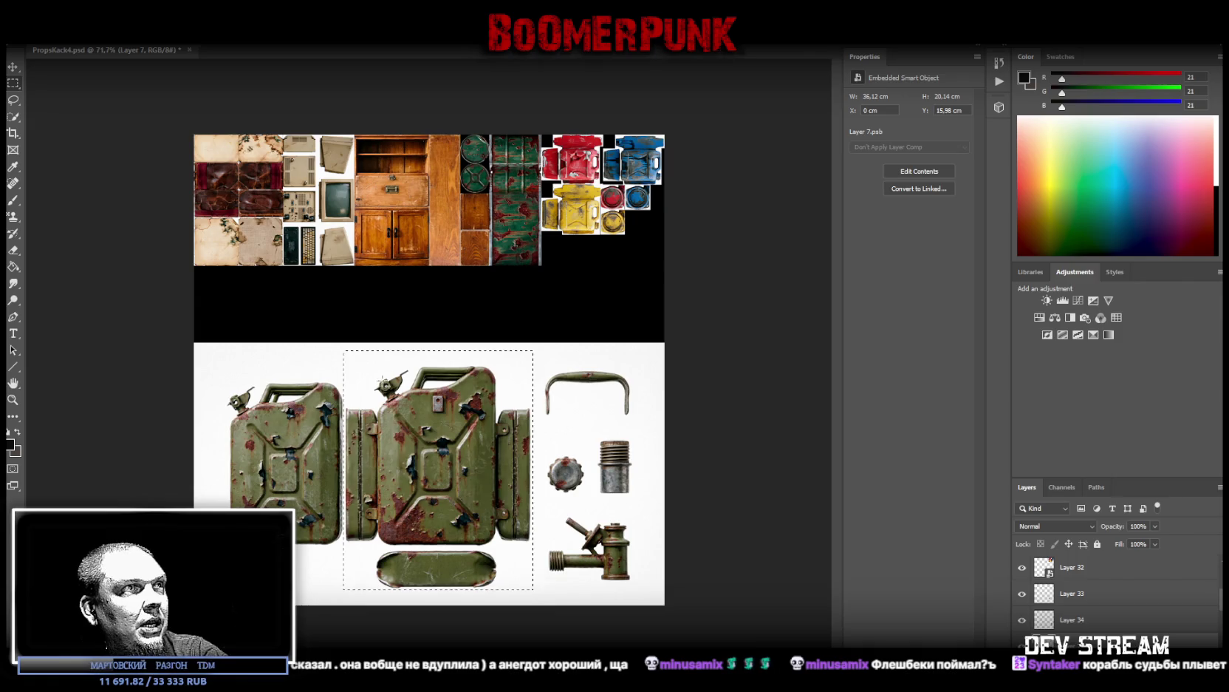
pyautogui.moveTo(335, 344); pyautogui.dragTo(554, 364)
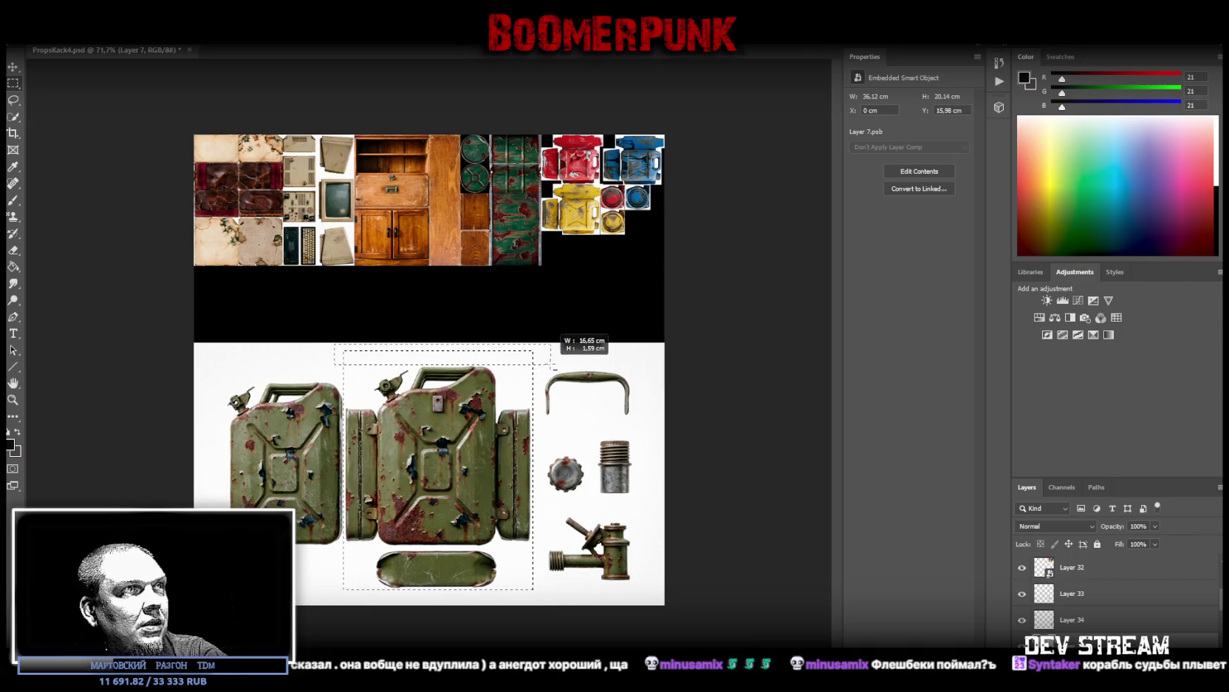
pyautogui.moveTo(553, 364); pyautogui.dragTo(554, 364)
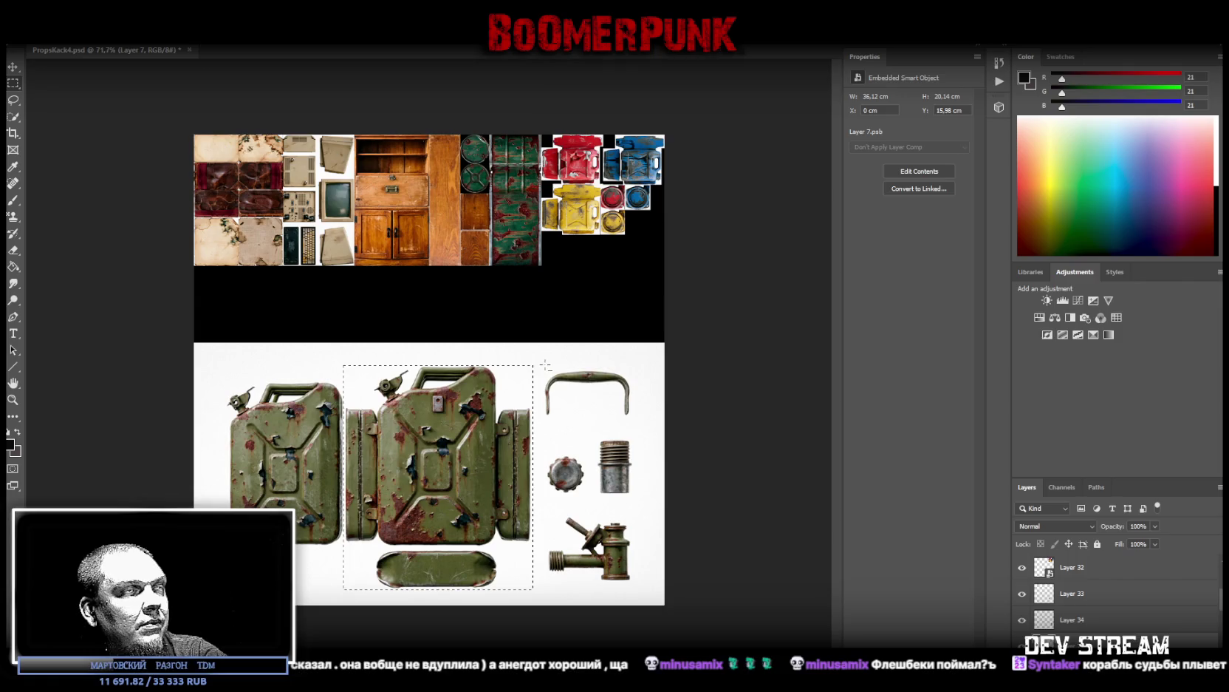
pyautogui.moveTo(546, 593); pyautogui.dragTo(502, 548)
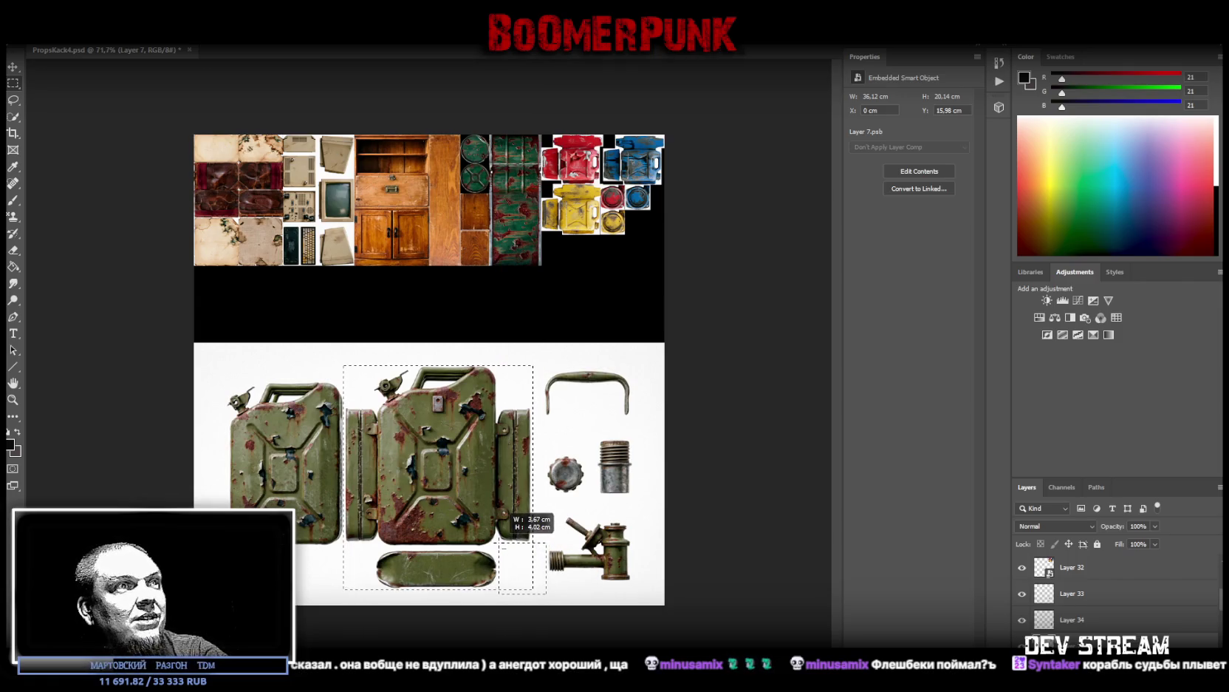
pyautogui.moveTo(323, 595); pyautogui.dragTo(375, 541)
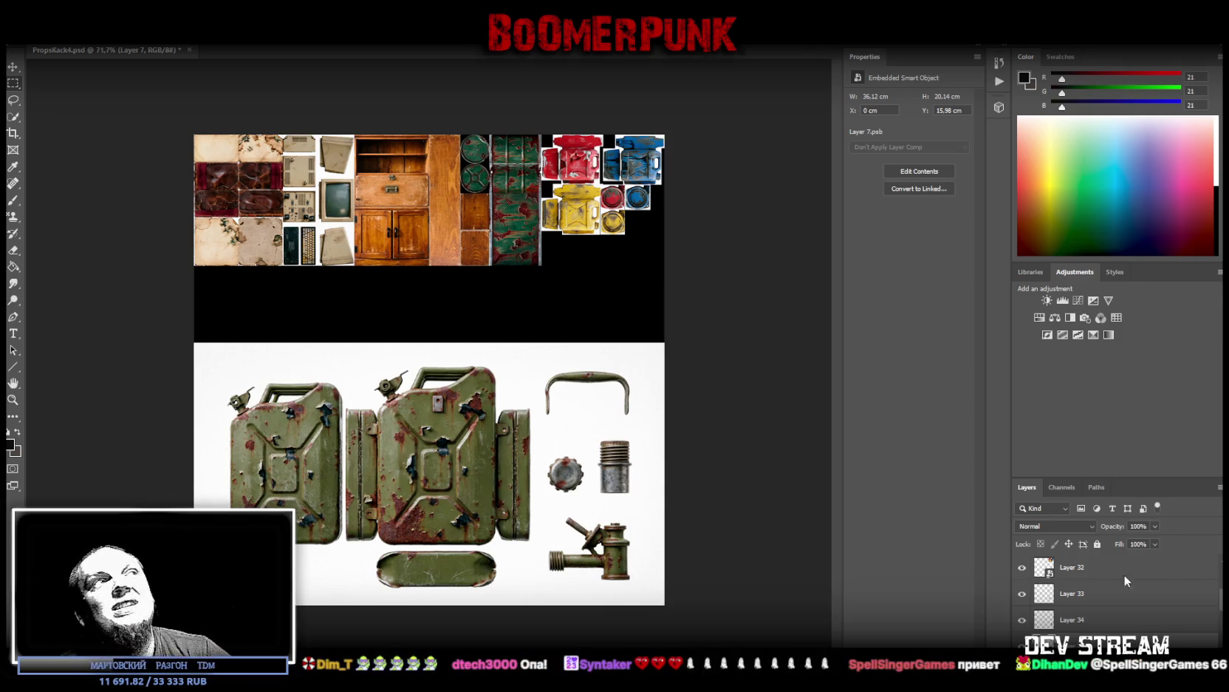
# Step: Restore and adjust the jerry can selection, then copy it
pyautogui.keyDown('ctrl'); pyautogui.click(1044, 567); pyautogui.keyUp('ctrl')
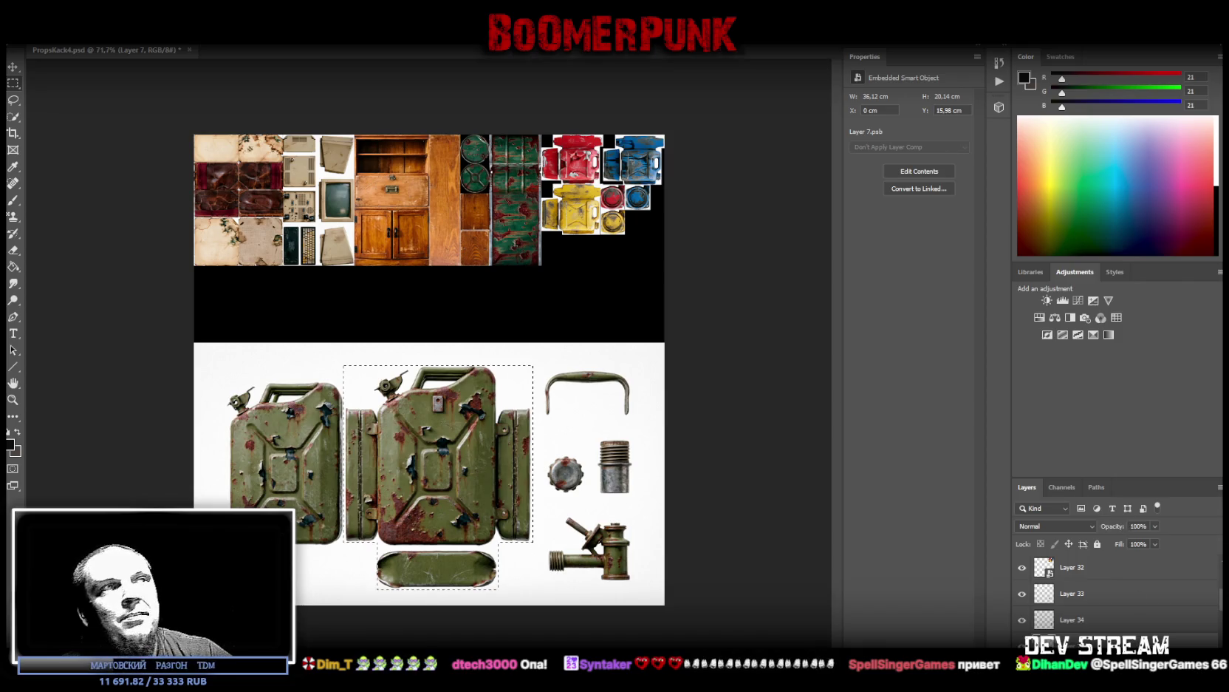
pyautogui.moveTo(542, 357); pyautogui.dragTo(496, 407)
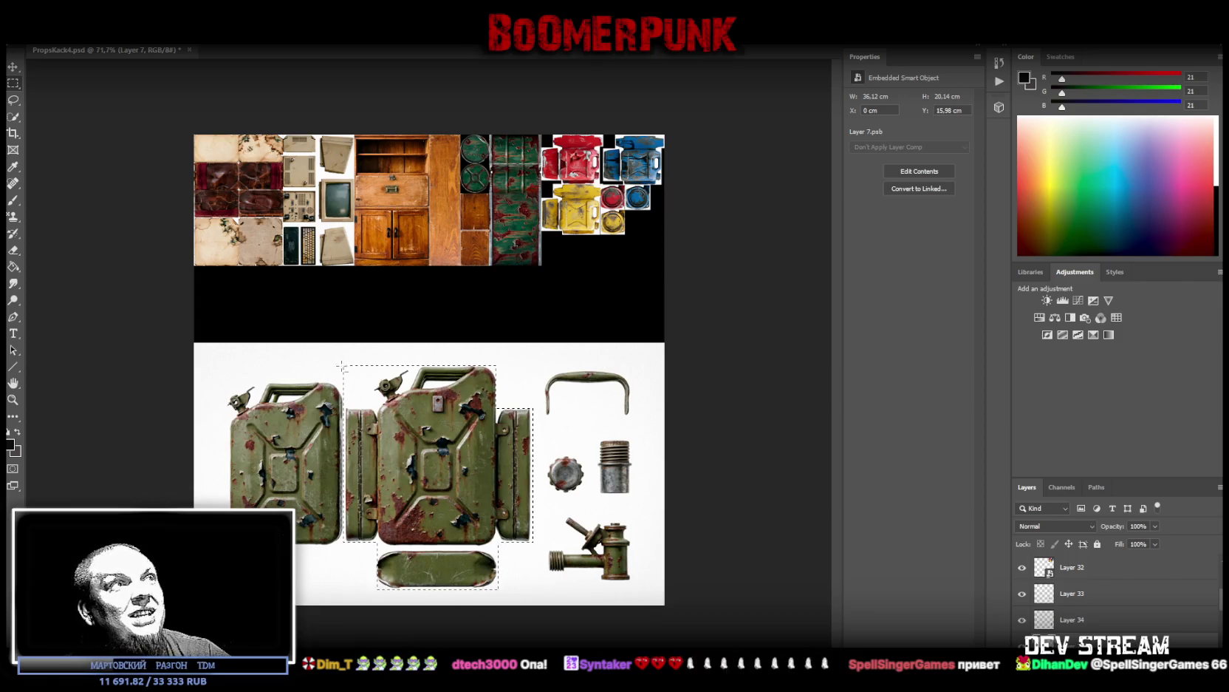
pyautogui.hotkey('ctrl', 'c')
# Step: Paste the jerry can as a smart object, shrunk and placed beside the blue parts
pyautogui.hotkey('ctrl', 'v')
pyautogui.click(1092, 621)
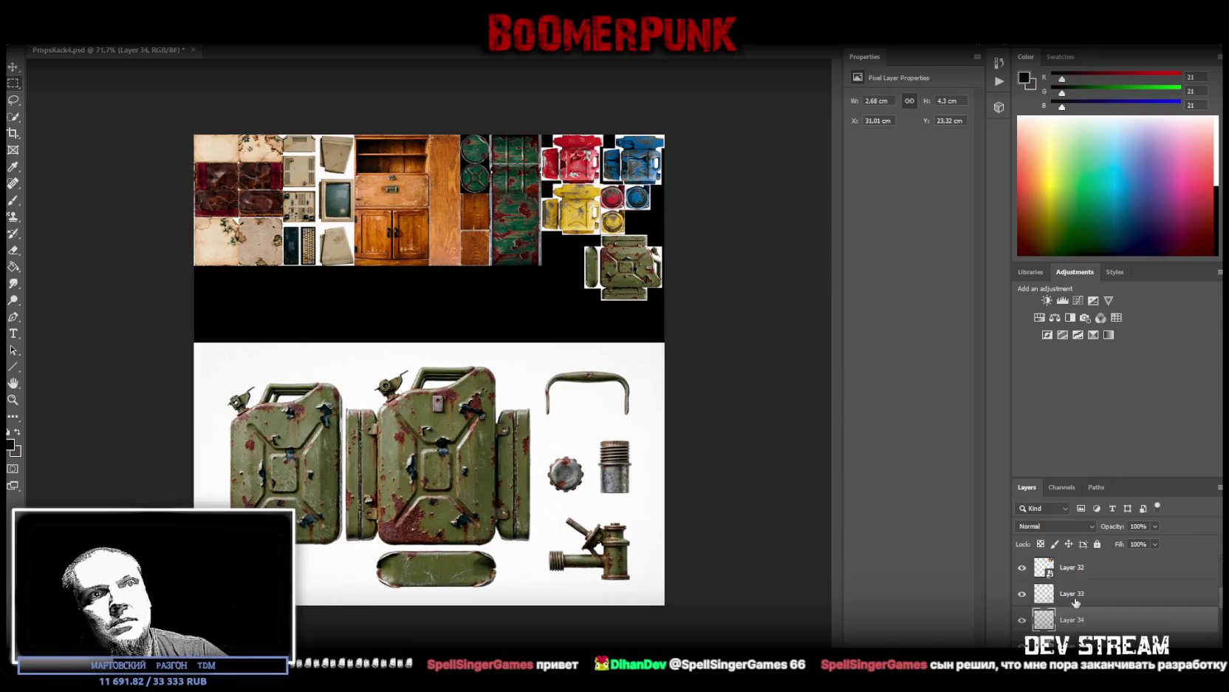
pyautogui.rightClick(1073, 621)
pyautogui.click(1120, 249)
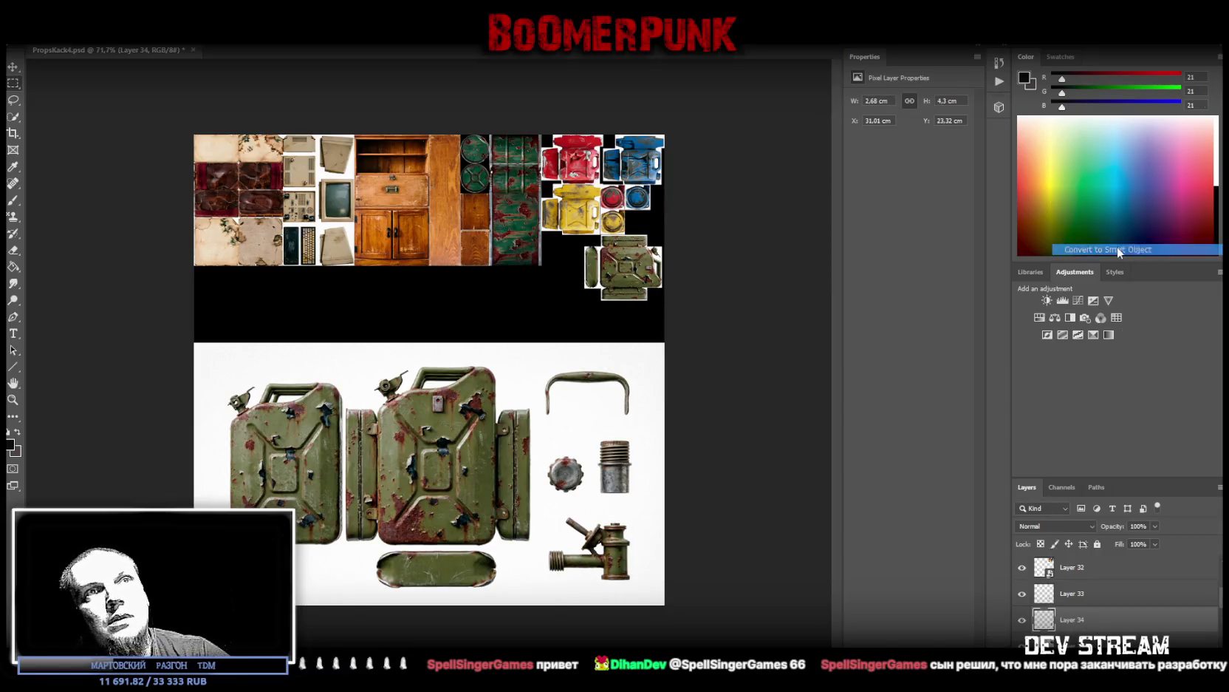
pyautogui.hotkey('ctrl', 't')
pyautogui.moveTo(668, 258)
pyautogui.mouseDown()
pyautogui.moveTo(643, 211)
pyautogui.moveTo(650, 200)
pyautogui.moveTo(658, 213)
pyautogui.mouseUp()
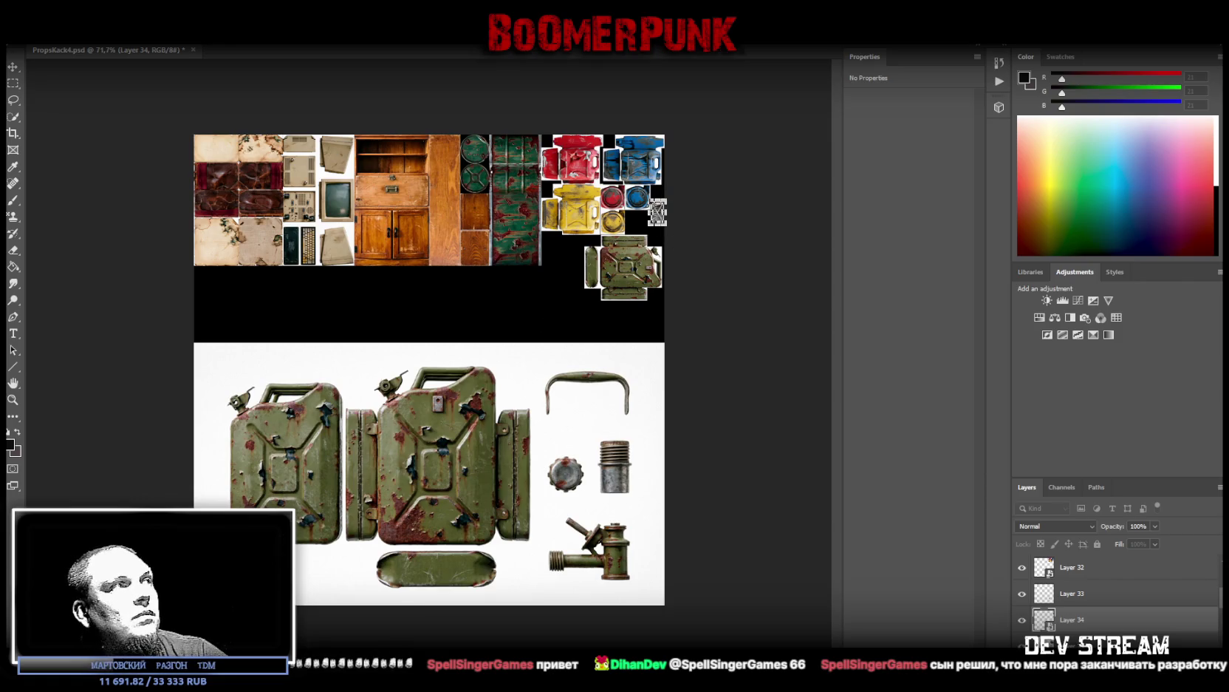
pyautogui.click(13, 402)
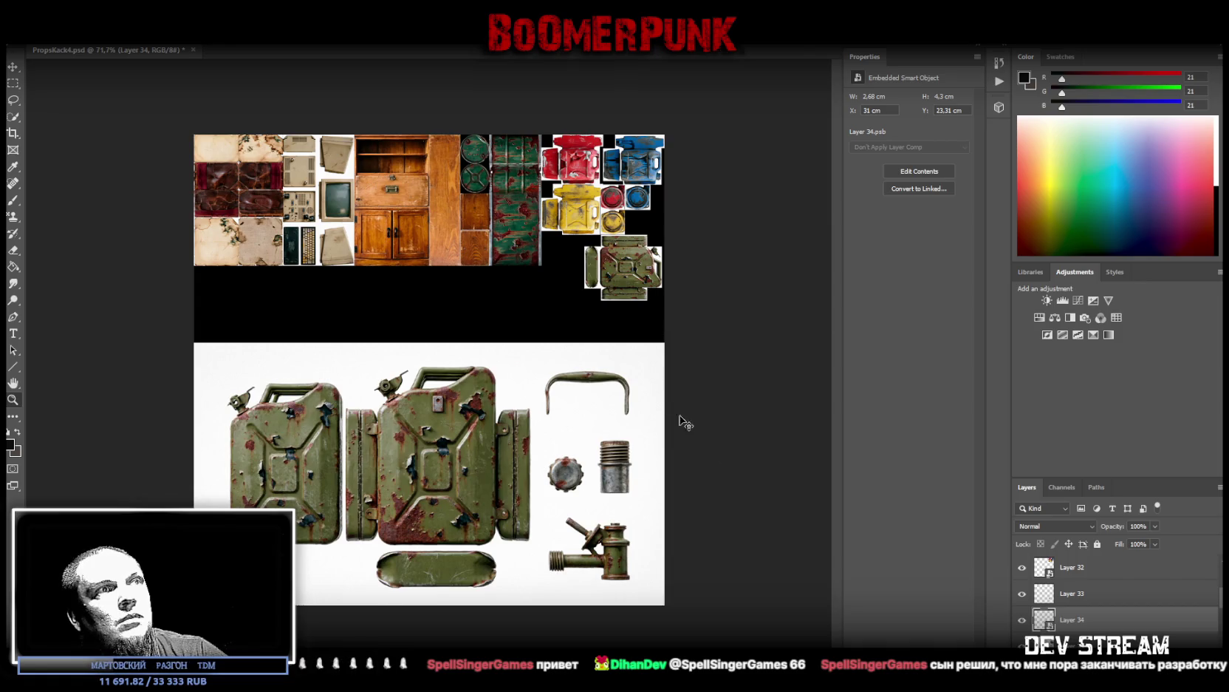
# Step: Hide Layer 34 and stack smart-object copies of the cylinder and cap in the black area
pyautogui.click(1024, 620)
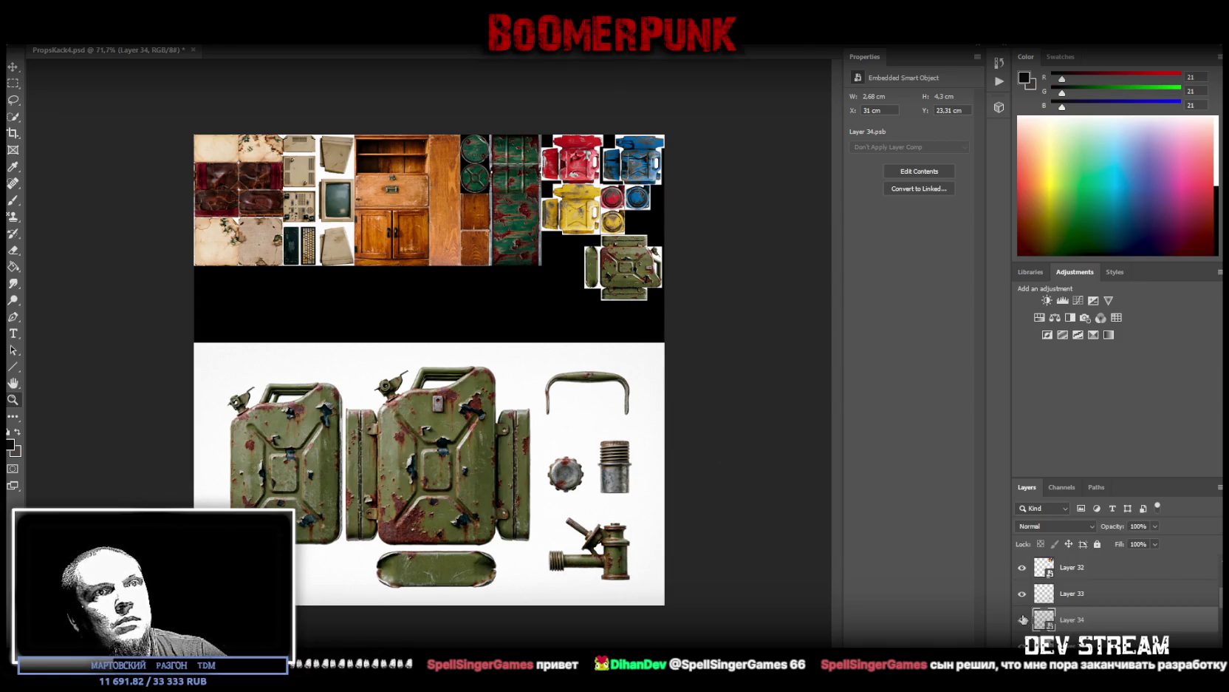
pyautogui.press('v')
pyautogui.moveTo(624, 469)
pyautogui.mouseDown()
pyautogui.moveTo(538, 345)
pyautogui.moveTo(555, 347)
pyautogui.mouseUp()
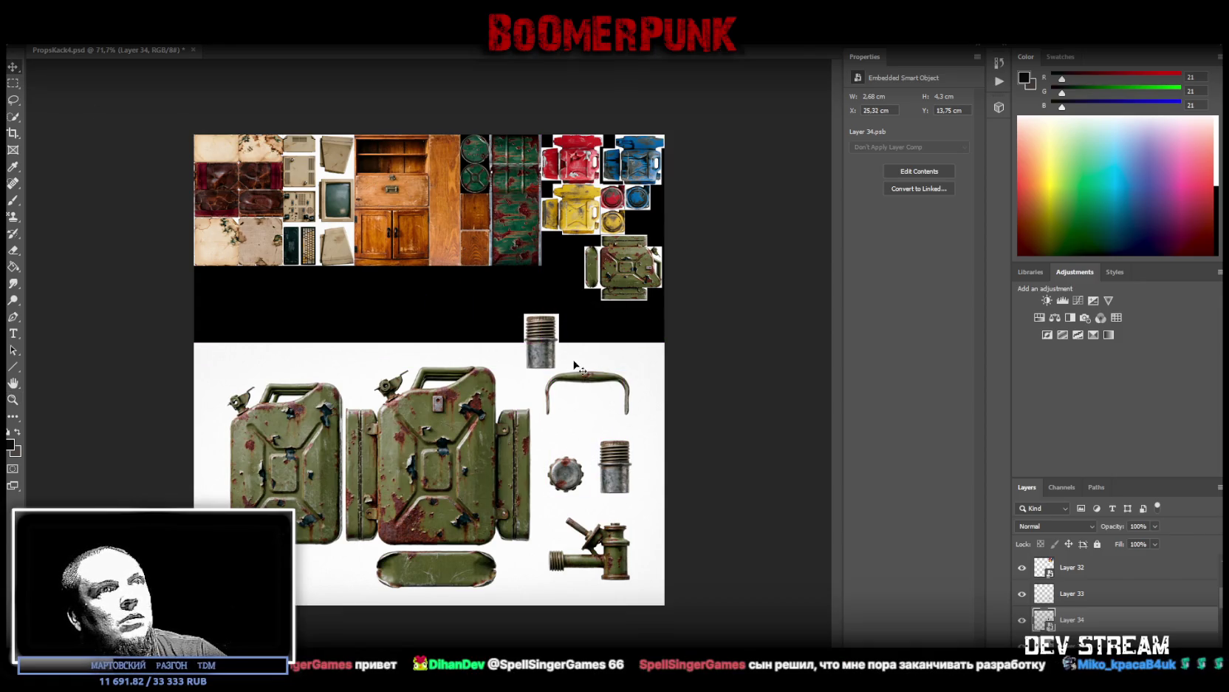
pyautogui.rightClick(1076, 594)
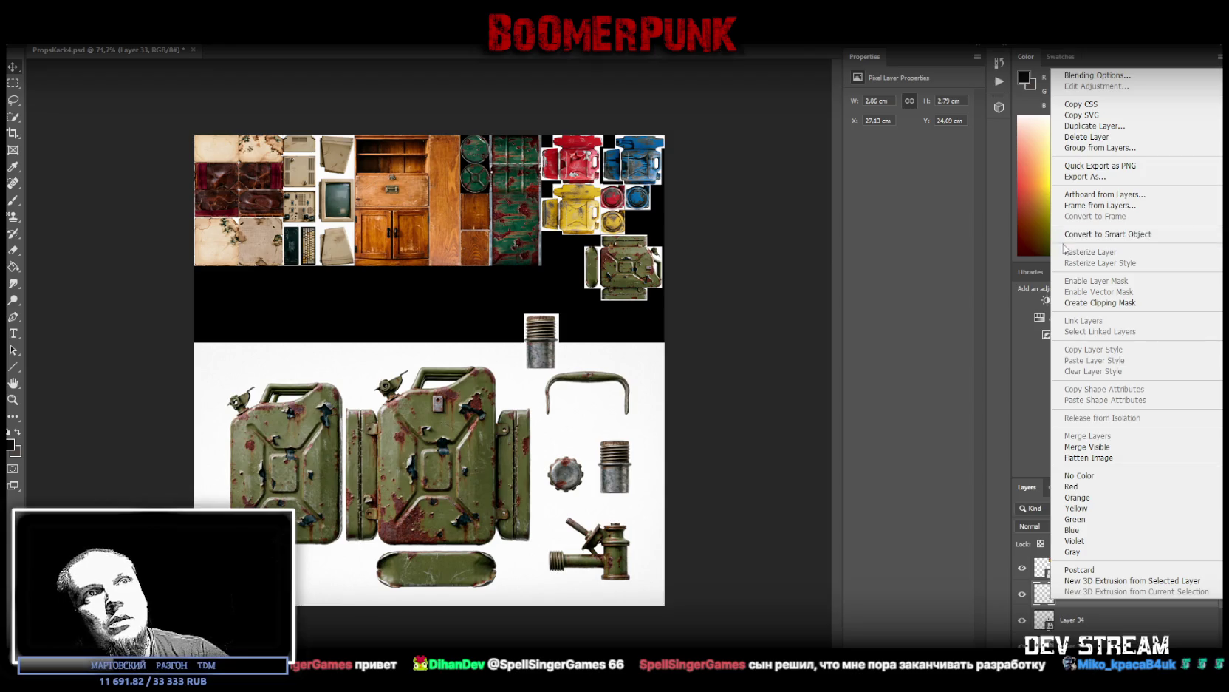
pyautogui.click(1067, 235)
pyautogui.moveTo(576, 478); pyautogui.dragTo(548, 300)
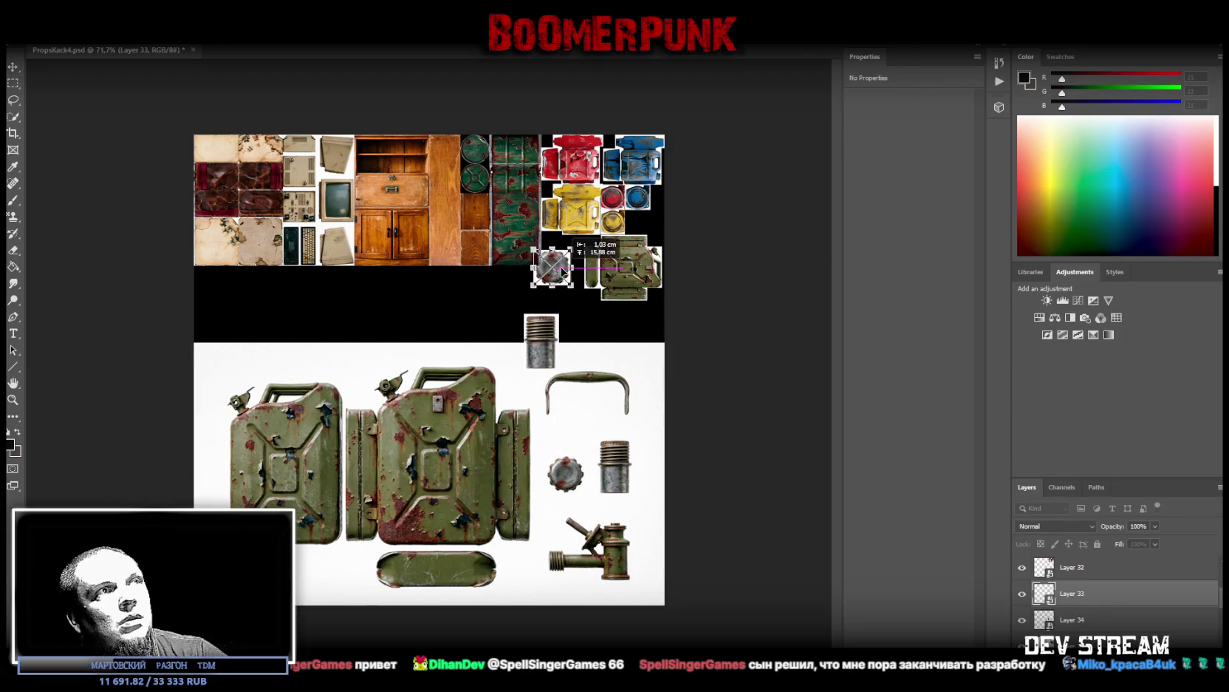
pyautogui.moveTo(528, 291); pyautogui.dragTo(530, 292)
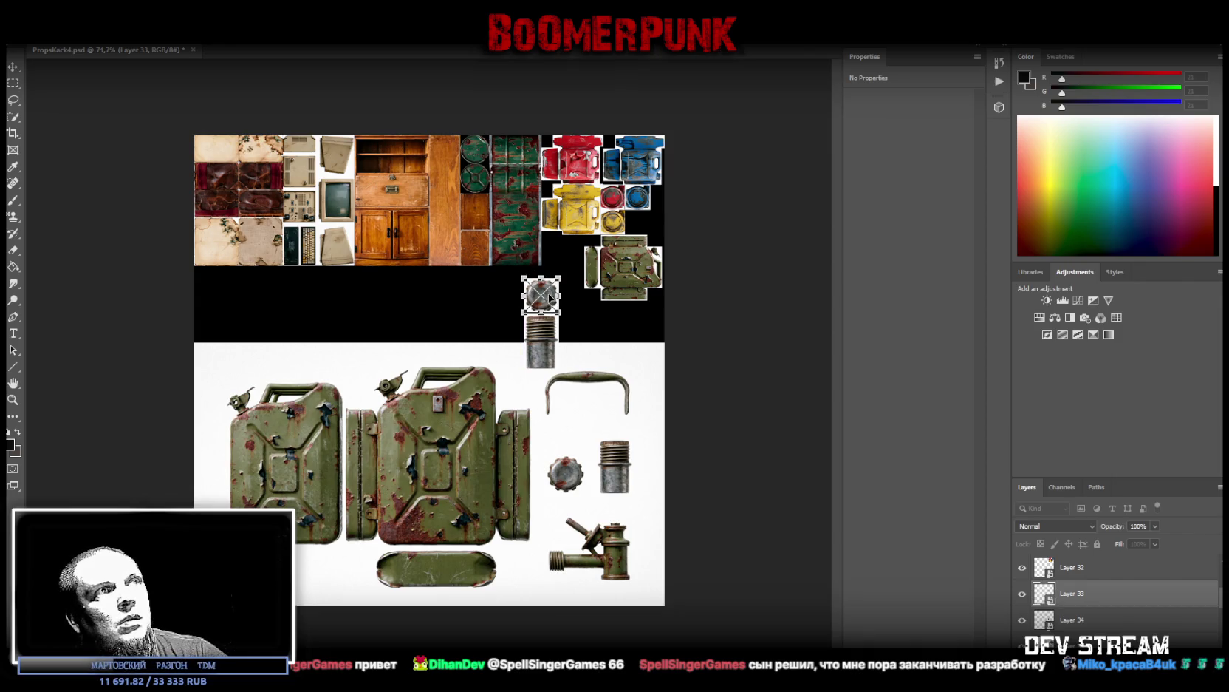
pyautogui.moveTo(550, 298); pyautogui.dragTo(550, 299)
pyautogui.press('Return')
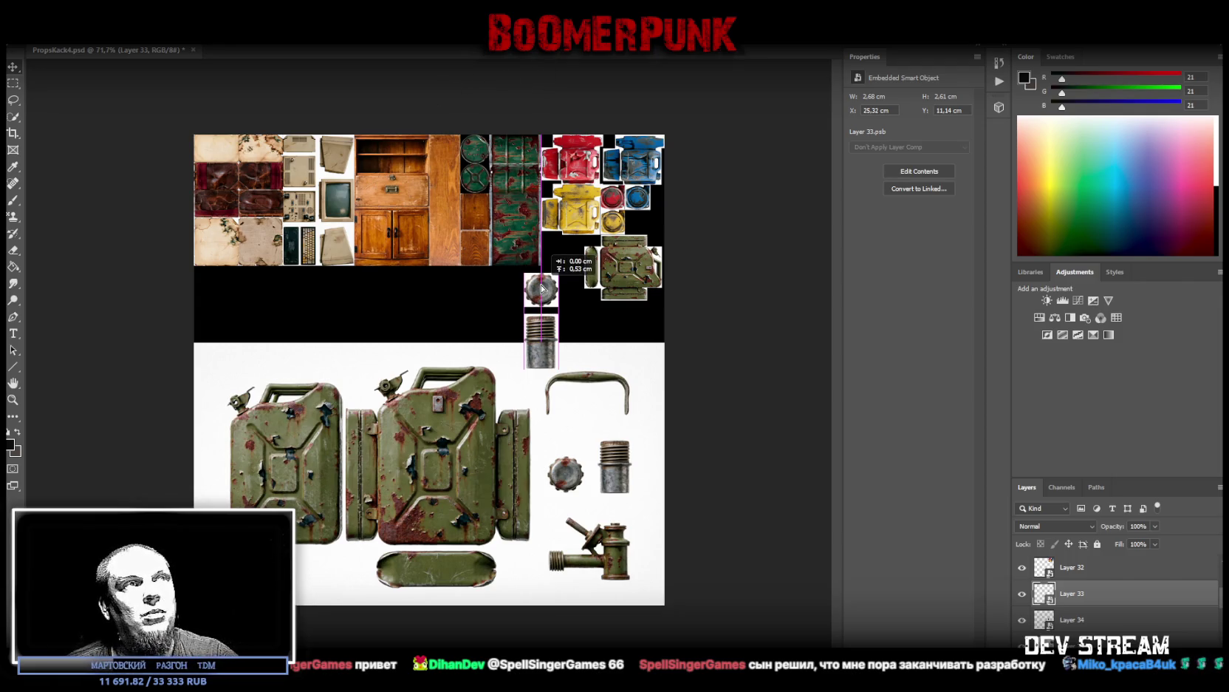
pyautogui.keyDown('shift'); pyautogui.click(1081, 623); pyautogui.keyUp('shift')
pyautogui.rightClick(1081, 622)
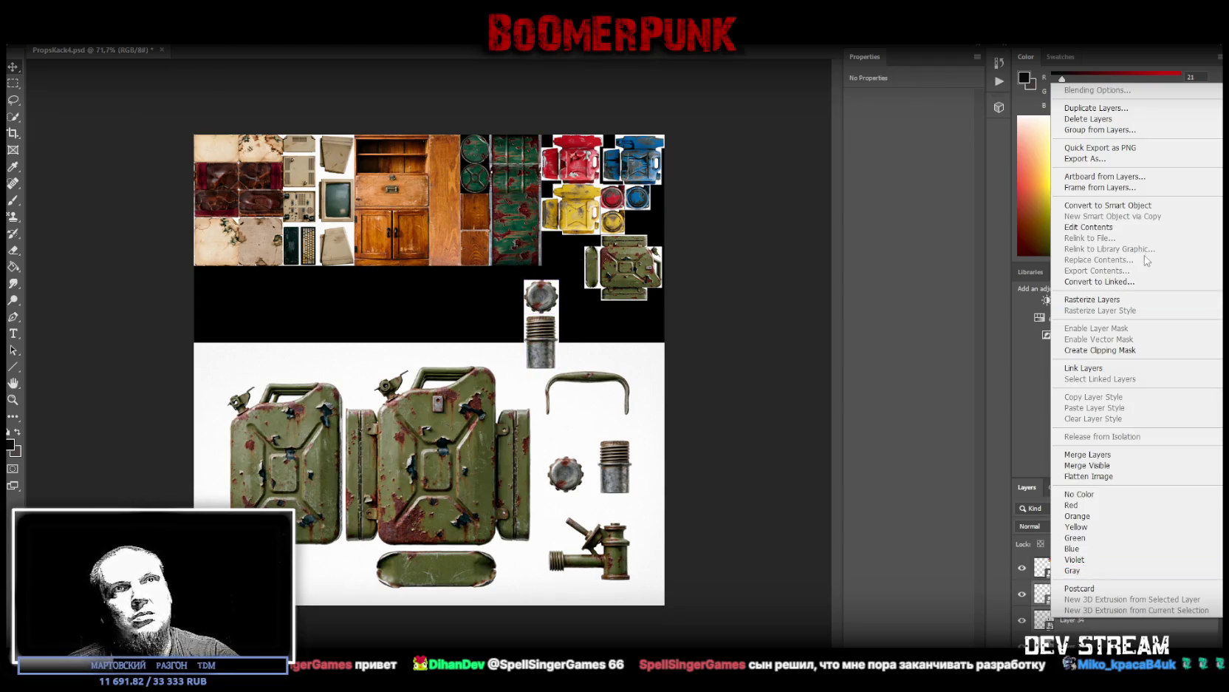
# Step: Move the cap and cylinder beside the yellow lid, shrunk to fit the gap
pyautogui.rightClick(653, 332)
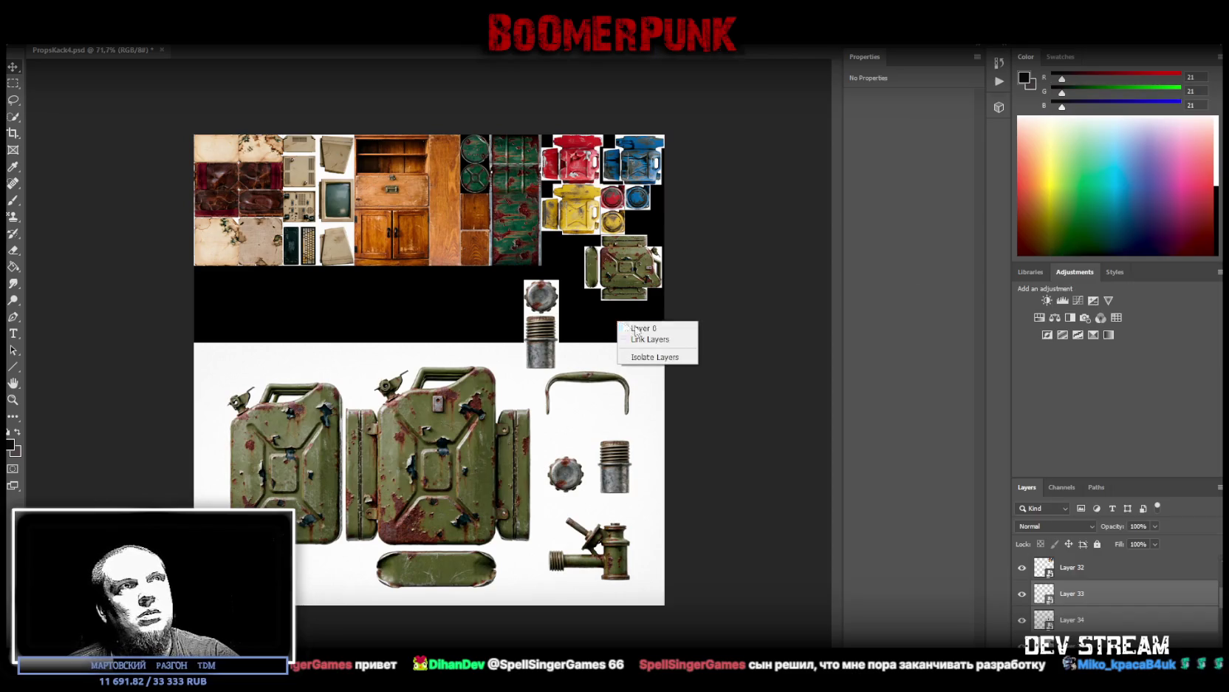
pyautogui.press('Escape')
pyautogui.hotkey('ctrl', 't')
pyautogui.moveTo(557, 313); pyautogui.dragTo(616, 274)
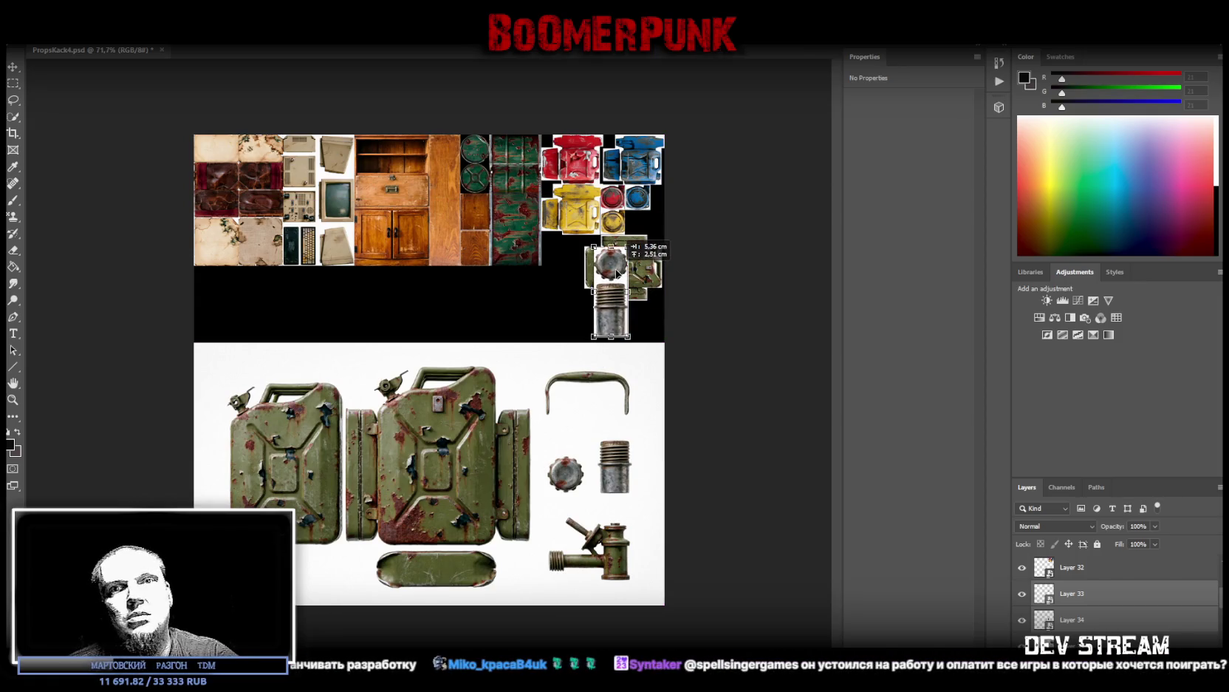
pyautogui.moveTo(616, 275); pyautogui.dragTo(544, 294)
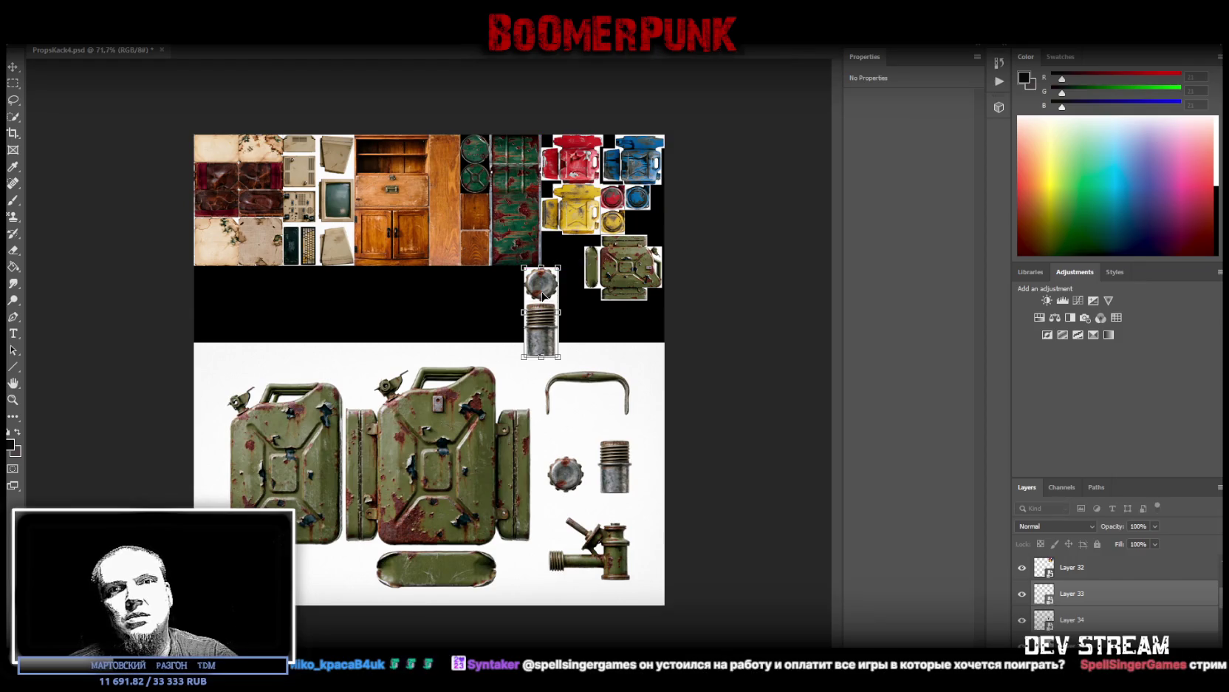
pyautogui.moveTo(543, 294); pyautogui.dragTo(607, 342)
pyautogui.moveTo(533, 311); pyautogui.dragTo(658, 214)
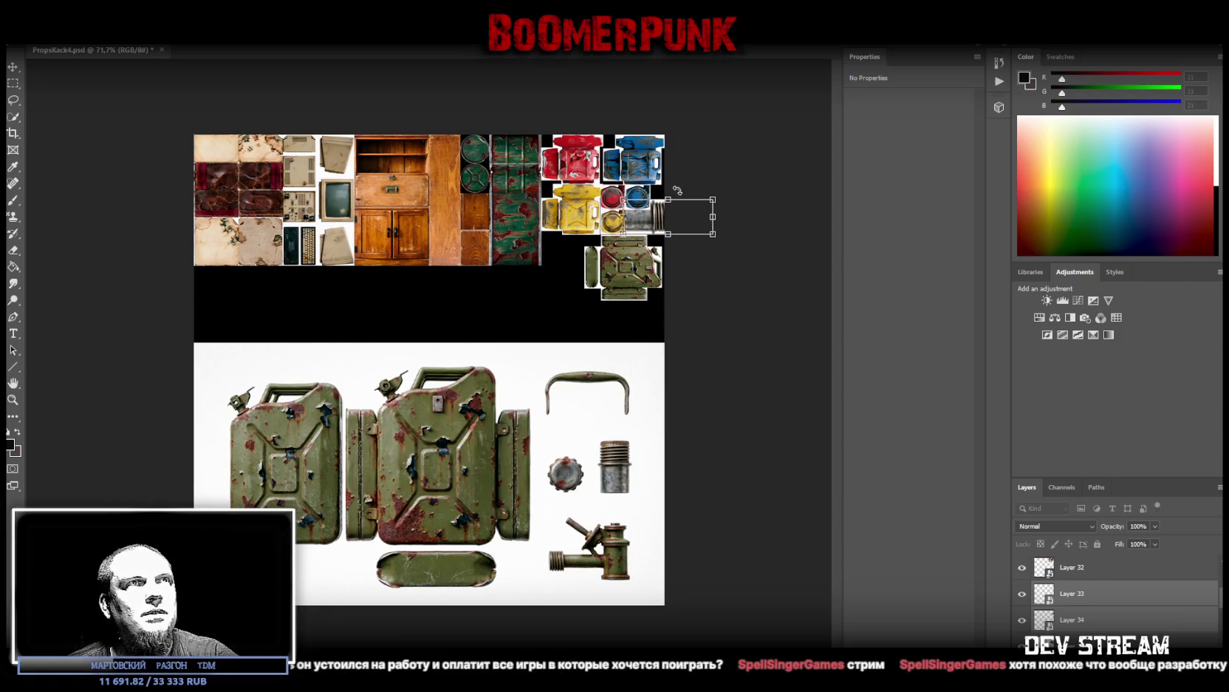
pyautogui.moveTo(667, 199); pyautogui.dragTo(667, 212)
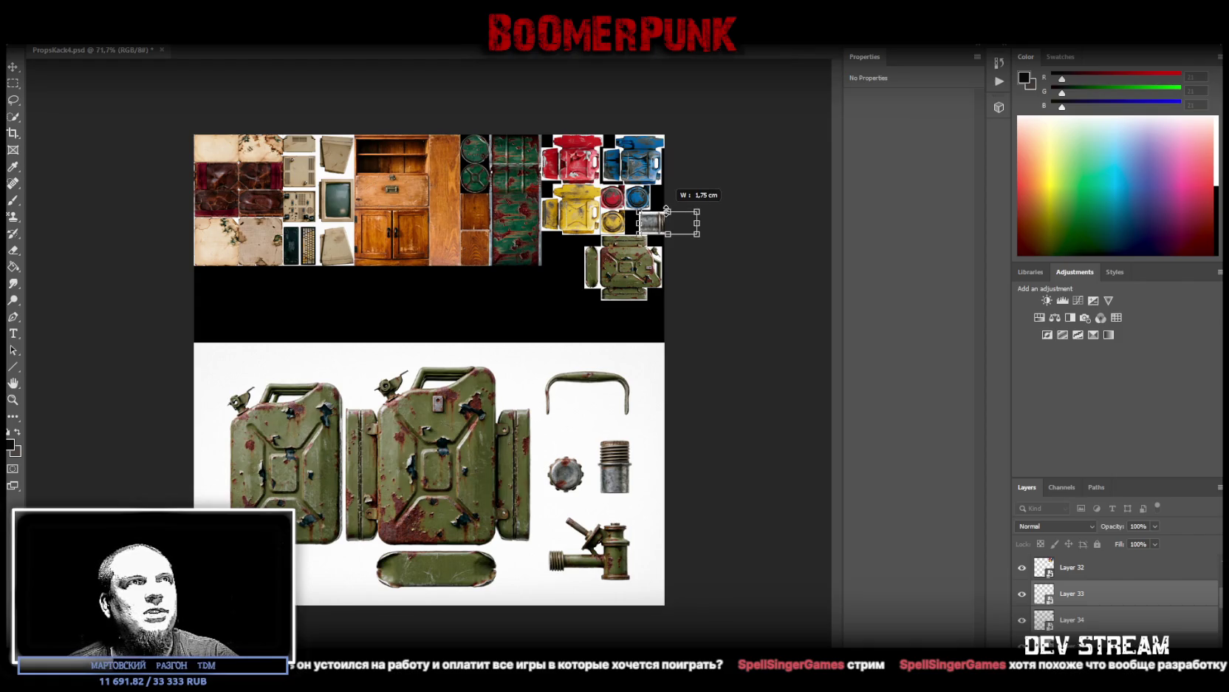
pyautogui.moveTo(648, 225); pyautogui.dragTo(632, 225)
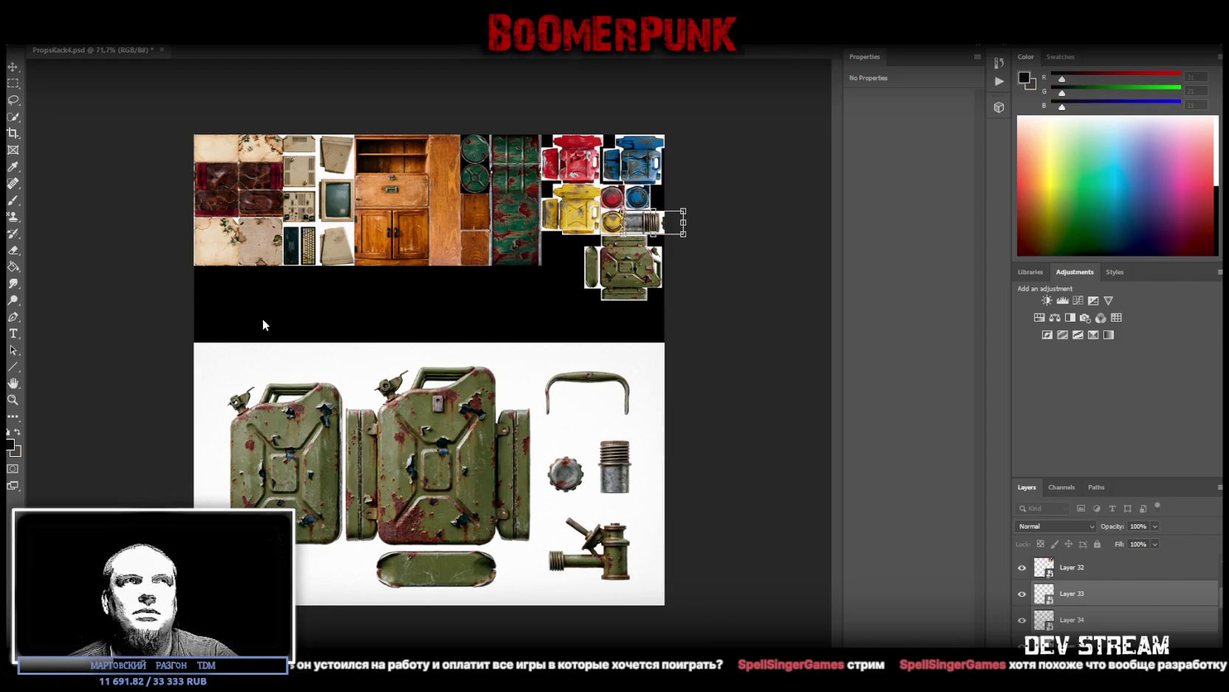
pyautogui.click(12, 399)
# Step: Zoom in, fine-tune the cylinder and cap position, and make Layer 32 active
pyautogui.moveTo(587, 232); pyautogui.dragTo(614, 467)
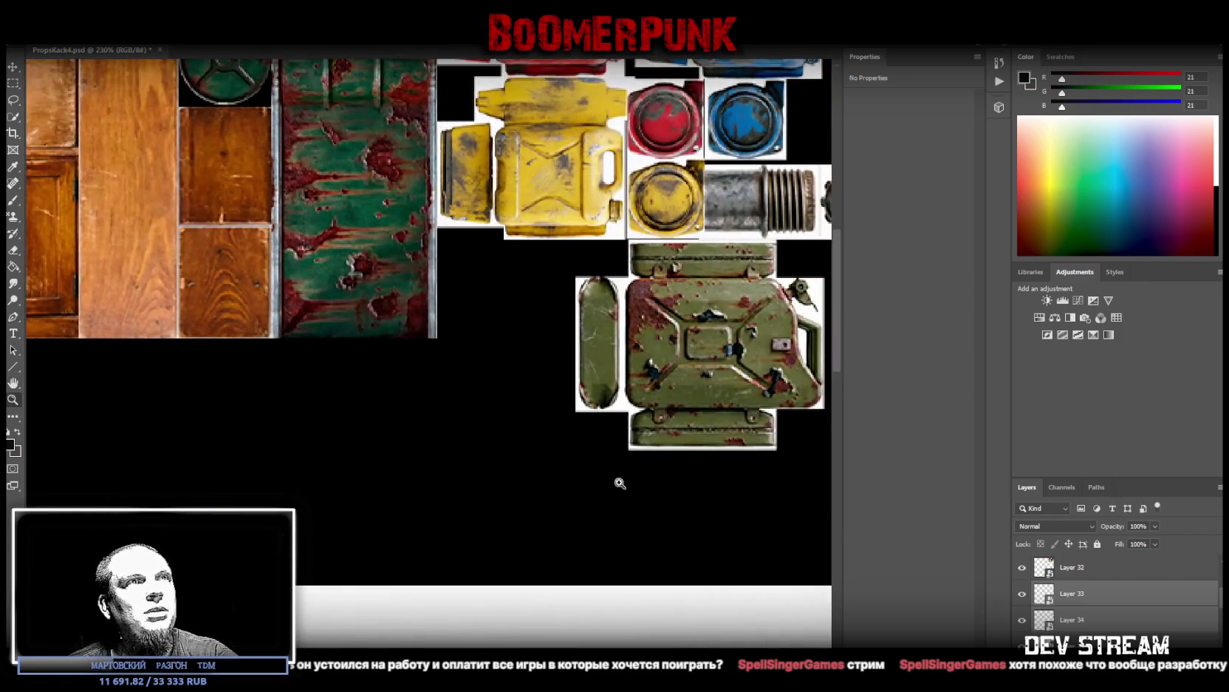
pyautogui.moveTo(604, 350); pyautogui.dragTo(492, 367)
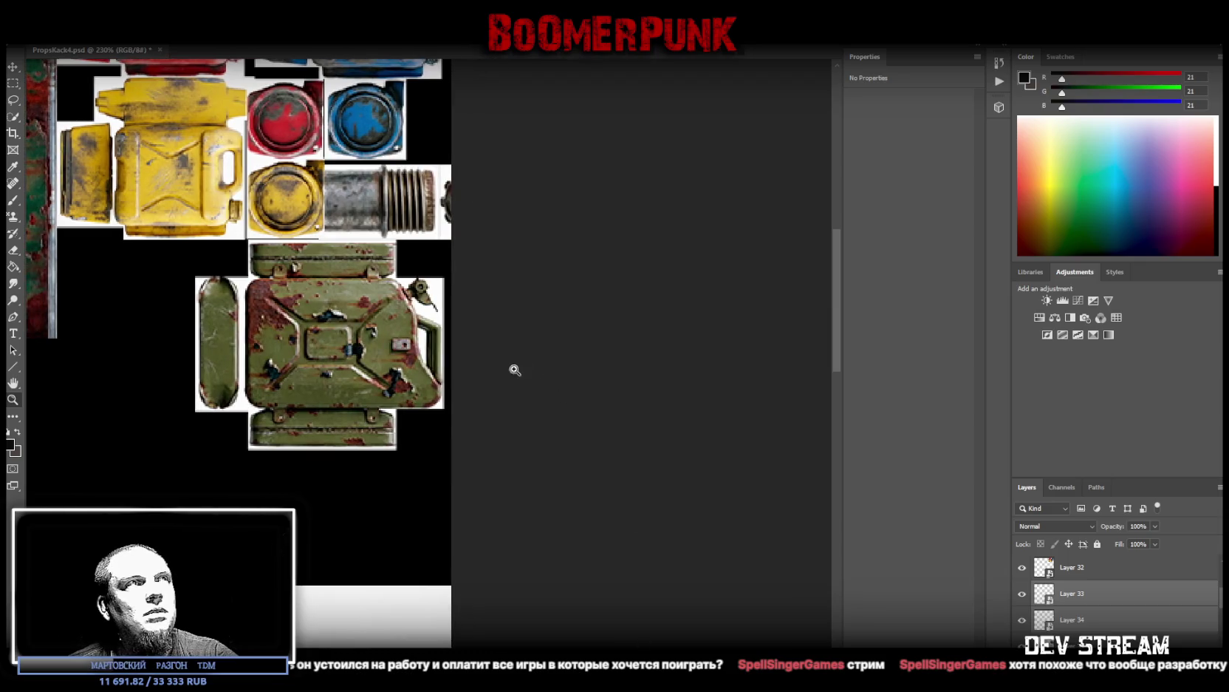
pyautogui.moveTo(403, 258); pyautogui.dragTo(419, 252)
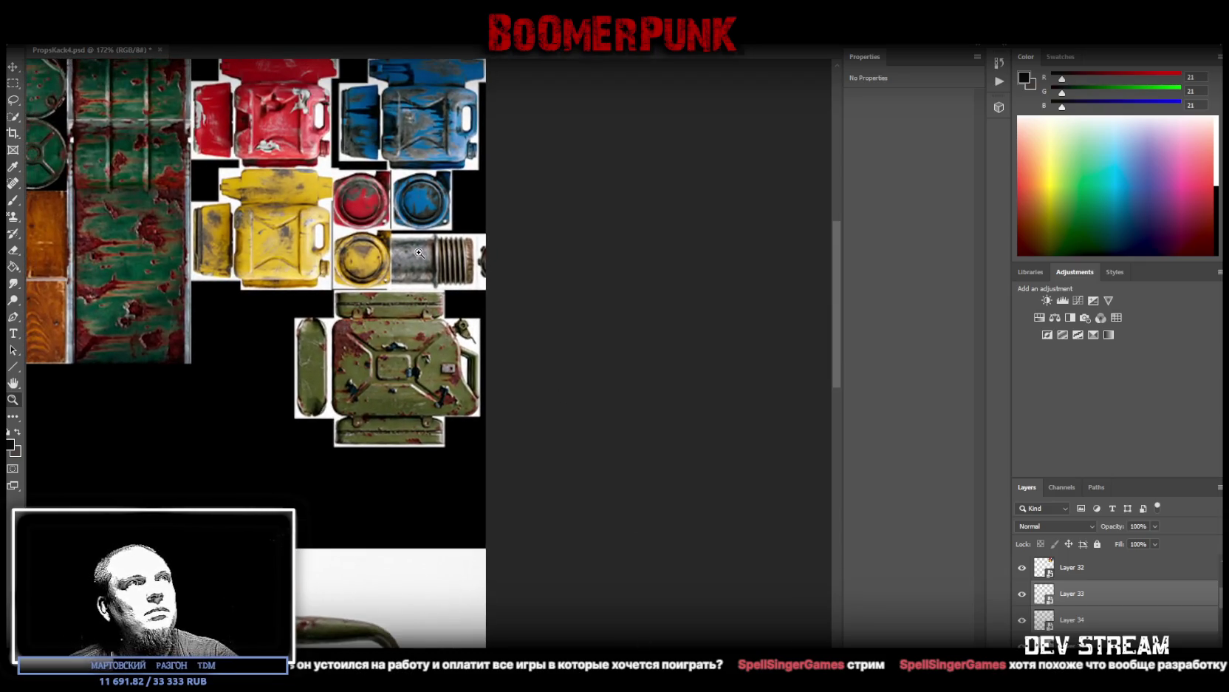
pyautogui.click(13, 66)
pyautogui.moveTo(441, 263)
pyautogui.mouseDown()
pyautogui.moveTo(394, 268)
pyautogui.moveTo(397, 251)
pyautogui.mouseUp()
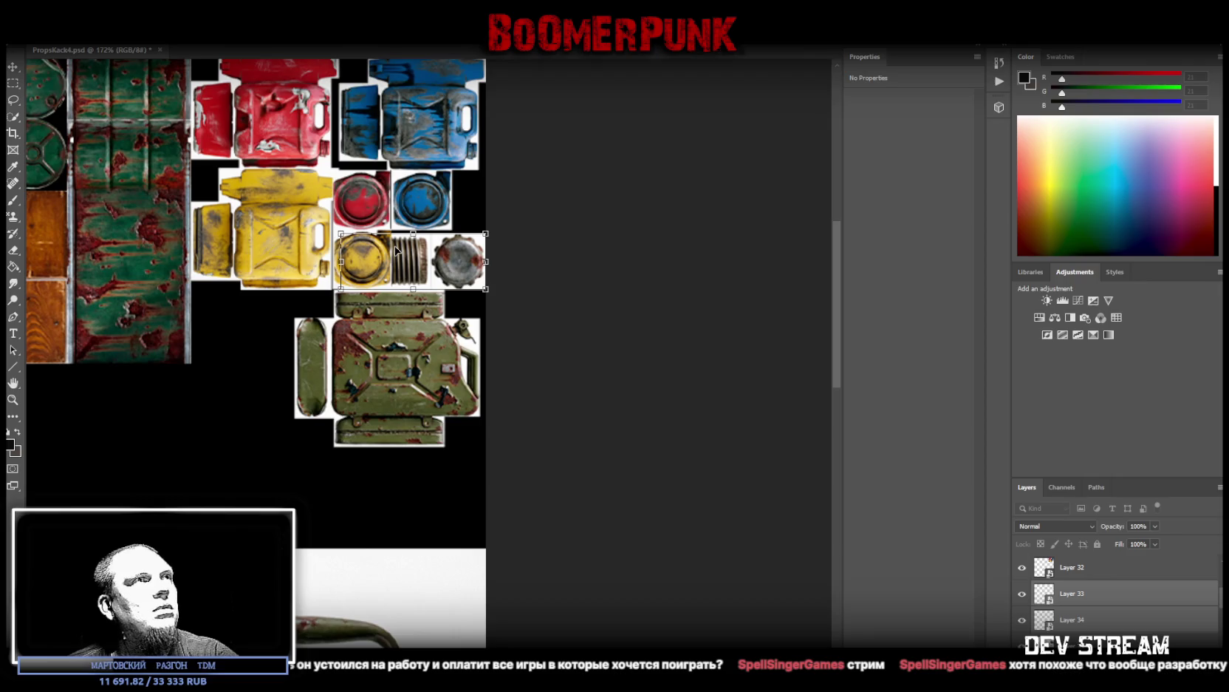
pyautogui.press('Return')
pyautogui.click(1086, 568)
# Step: Convert the top lid layer, Layer 33 and Layer 30 into smart objects
pyautogui.scroll(2, 1091, 577)
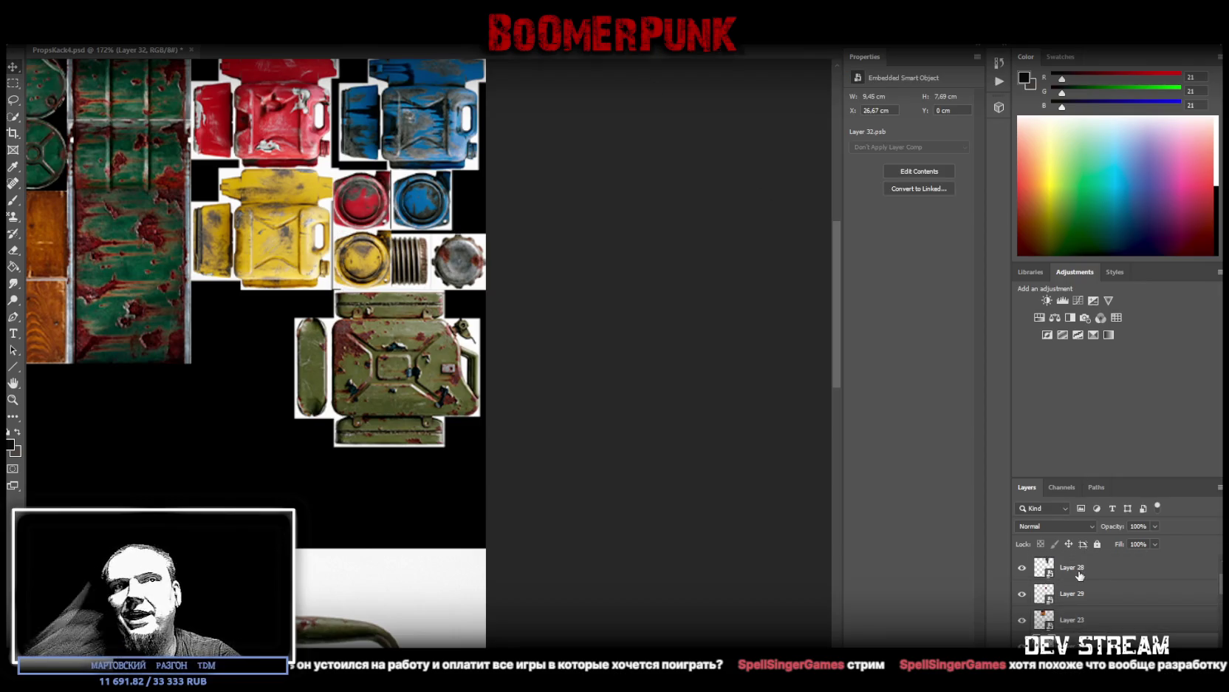
pyautogui.hotkey('ctrl', 't')
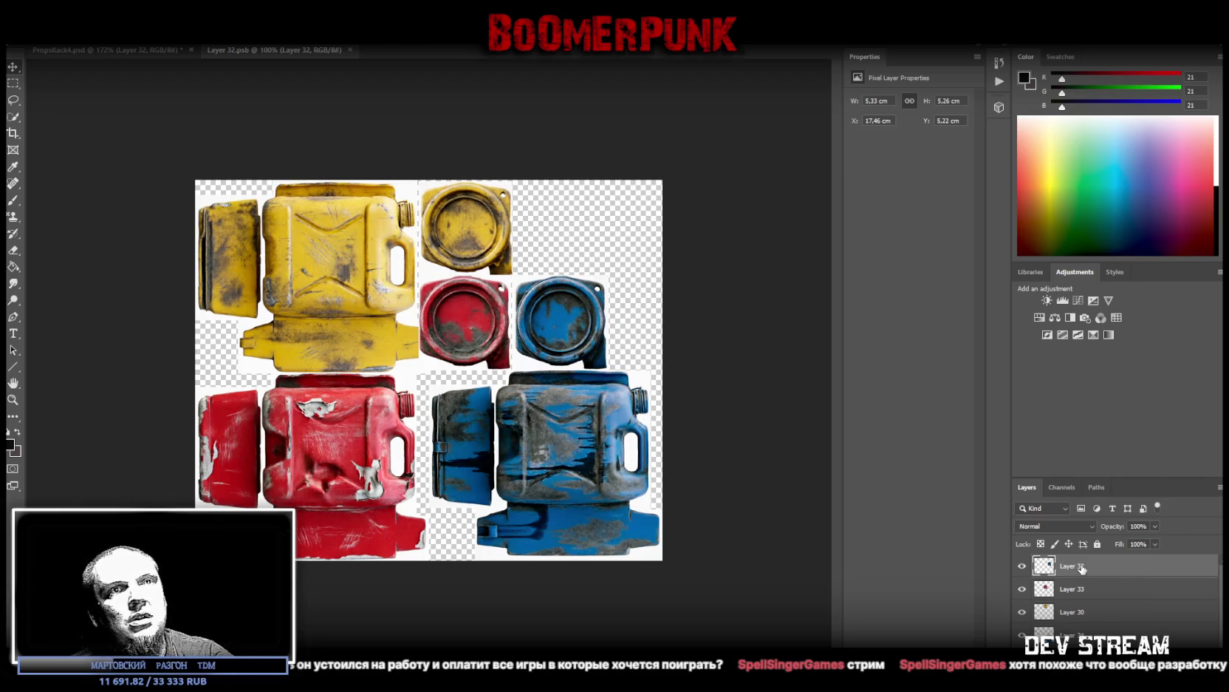
pyautogui.rightClick(1082, 568)
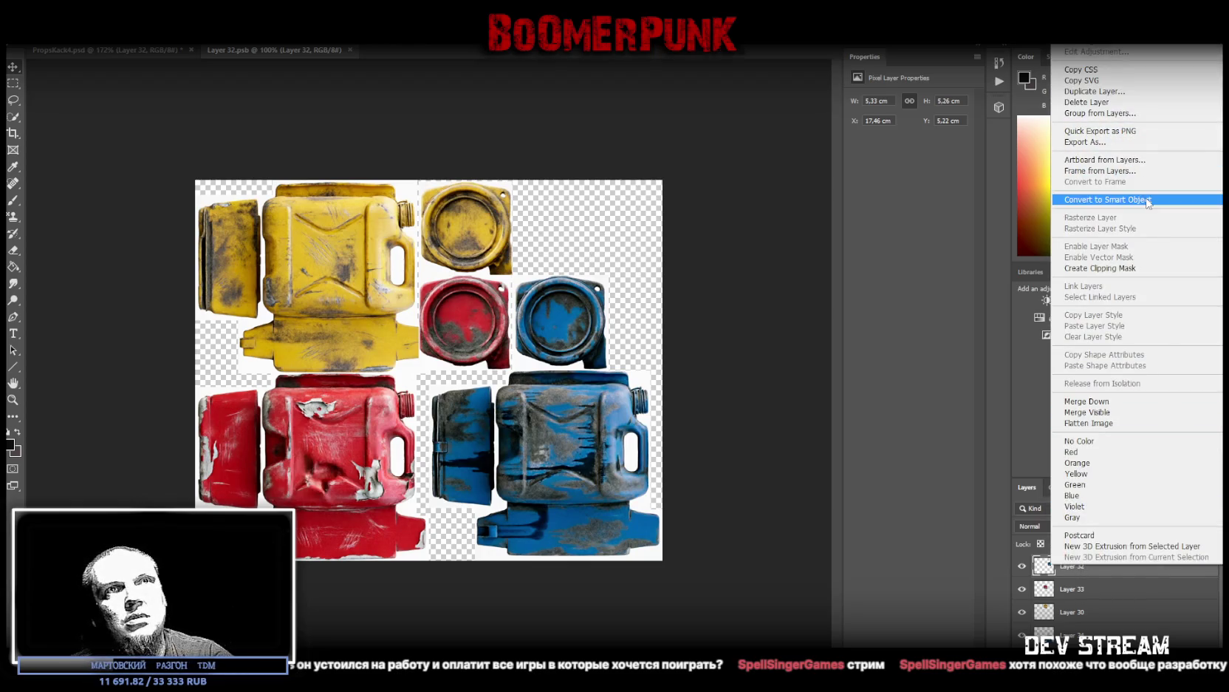
pyautogui.click(1150, 200)
pyautogui.rightClick(1086, 591)
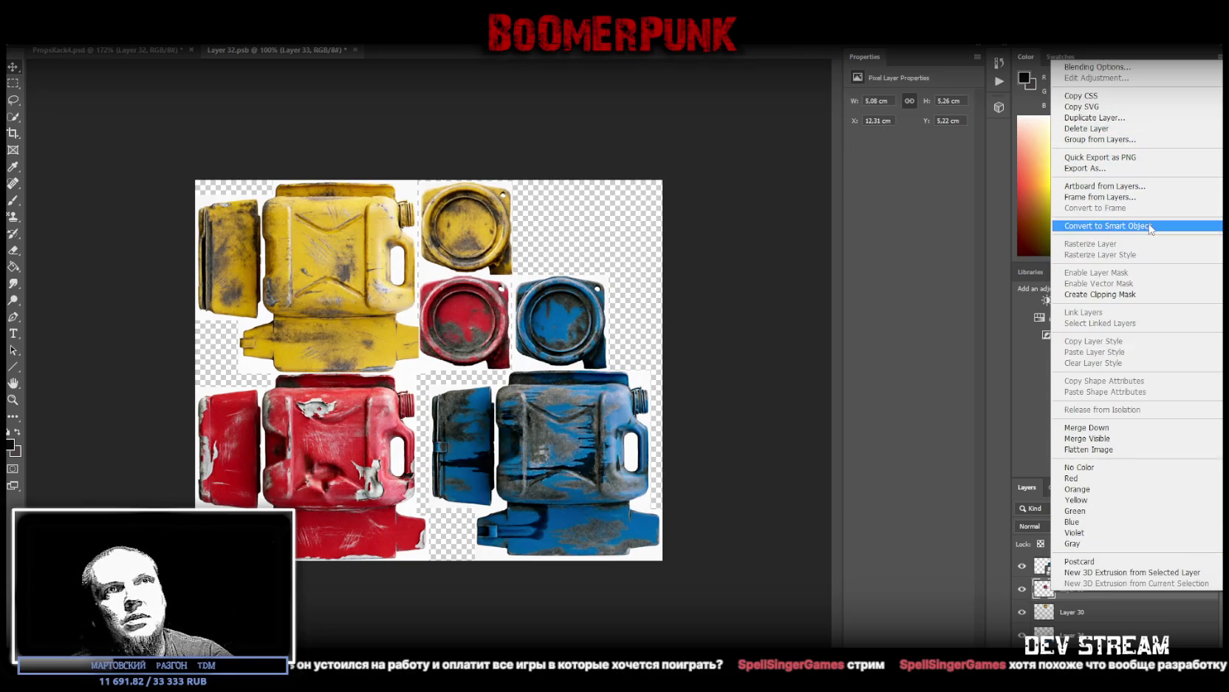
pyautogui.click(1149, 226)
pyautogui.rightClick(1086, 611)
pyautogui.click(1128, 249)
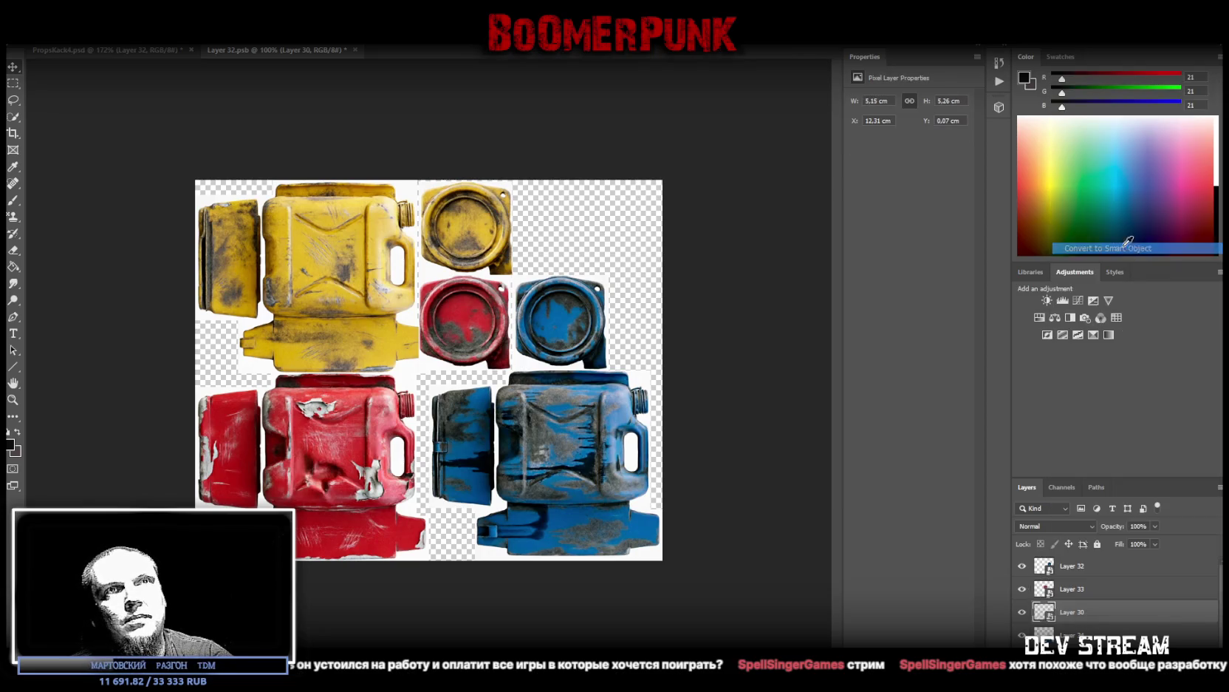
# Step: Move the yellow lid down beside the red and blue lids
pyautogui.hotkey('ctrl', 't')
pyautogui.moveTo(496, 225); pyautogui.dragTo(403, 319)
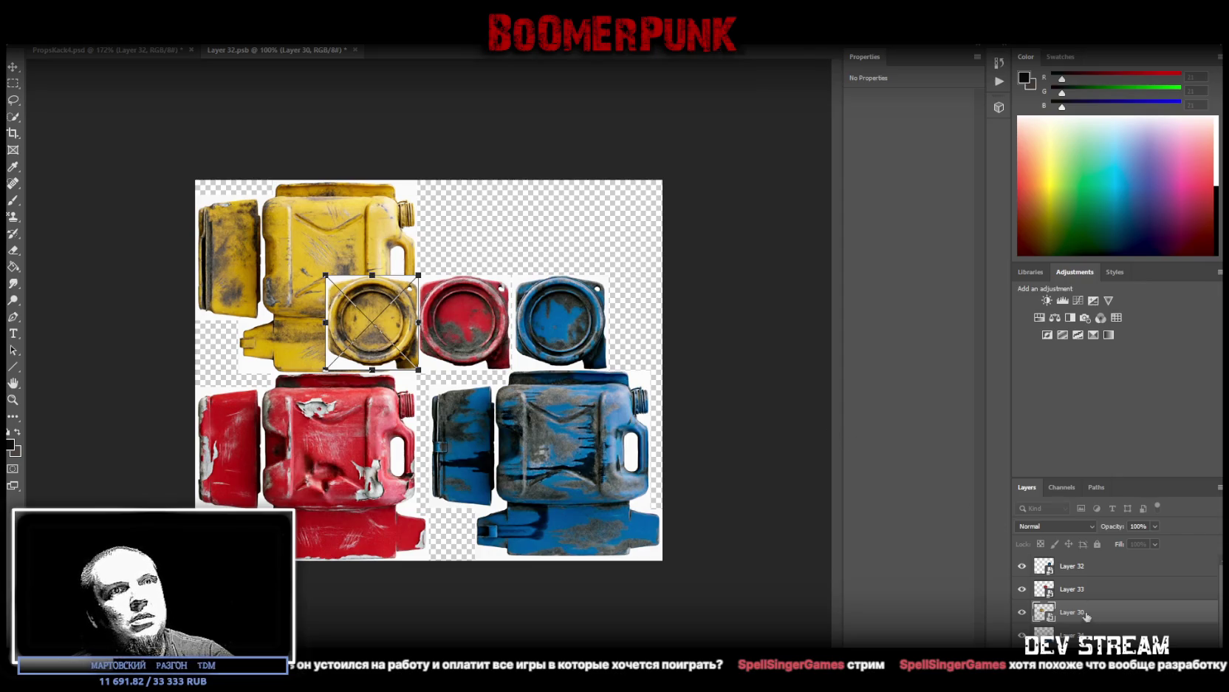
pyautogui.click(1072, 589)
pyautogui.click(1072, 565)
pyautogui.hotkey('ctrl', 't')
pyautogui.moveTo(570, 309); pyautogui.dragTo(567, 309)
# Step: Shift the three-lid row right, squeeze it narrower, and close Layer 32.psb
pyautogui.keyDown('shift'); pyautogui.click(1071, 611); pyautogui.keyUp('shift')
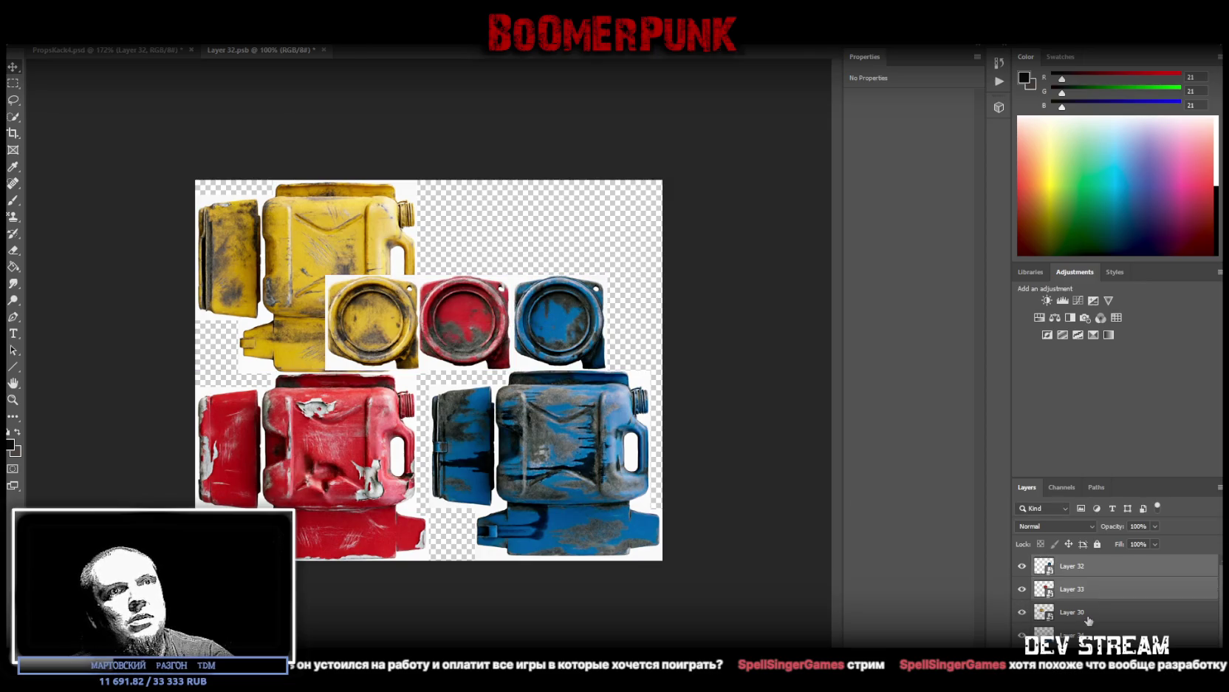
pyautogui.moveTo(574, 327); pyautogui.dragTo(628, 328)
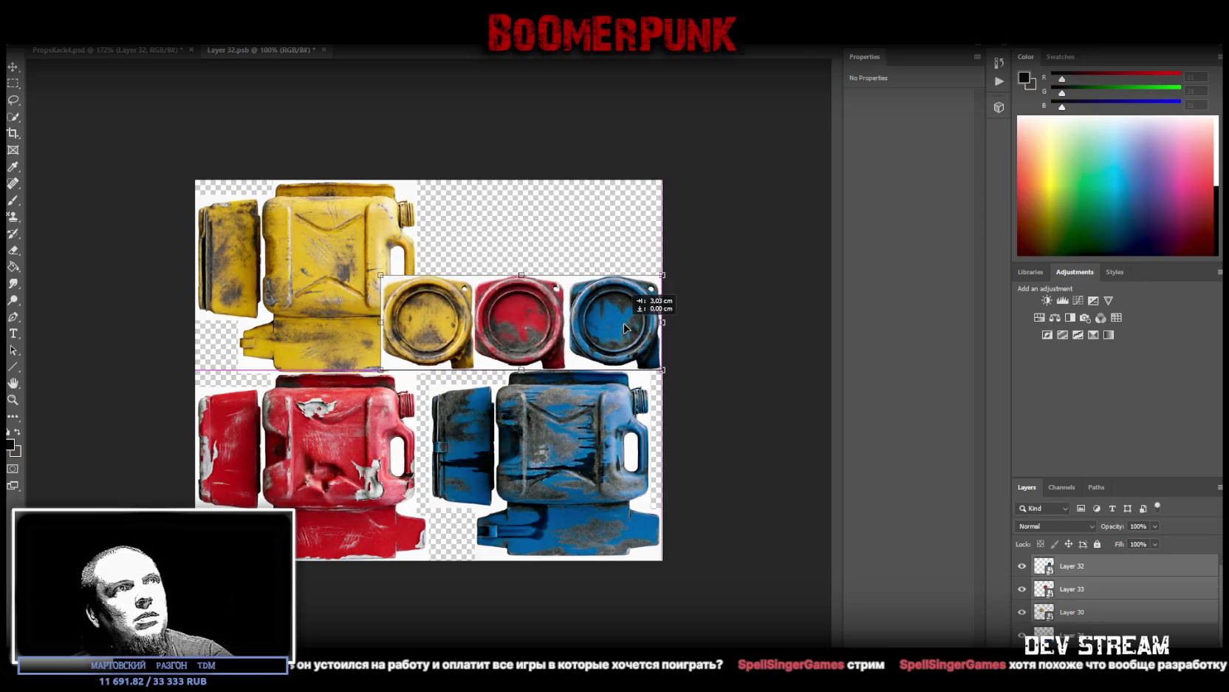
pyautogui.moveTo(381, 325); pyautogui.dragTo(430, 322)
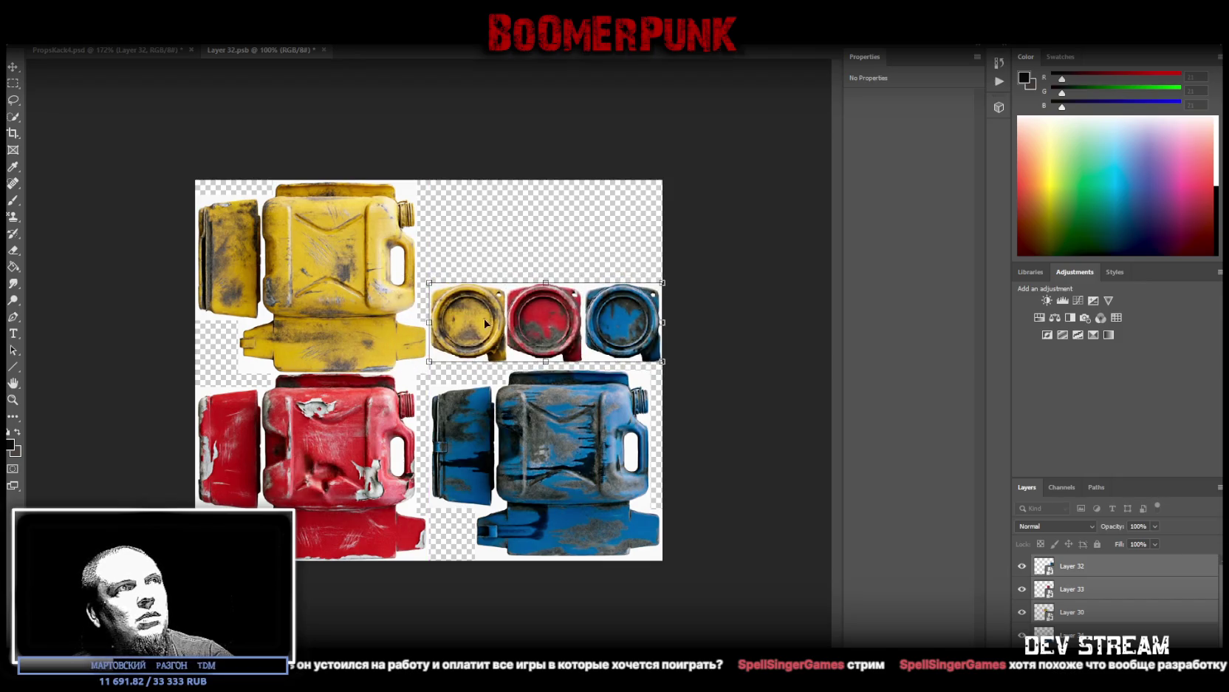
pyautogui.moveTo(497, 327); pyautogui.dragTo(505, 336)
pyautogui.press('Return')
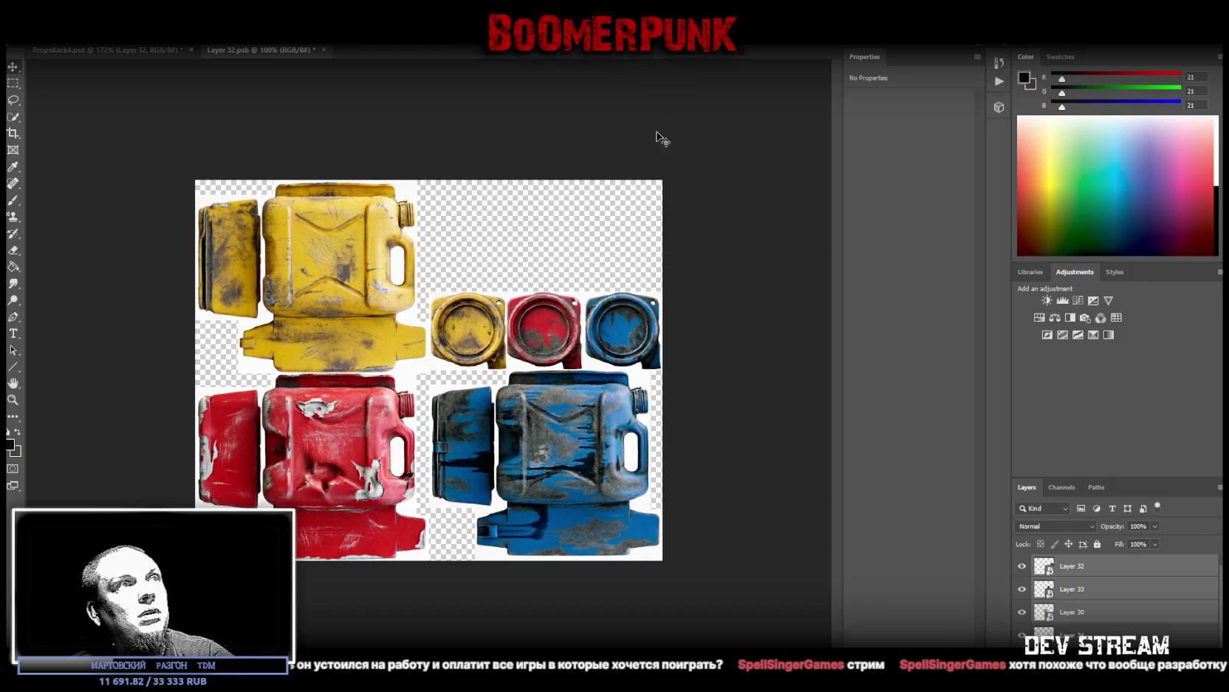
pyautogui.click(319, 50)
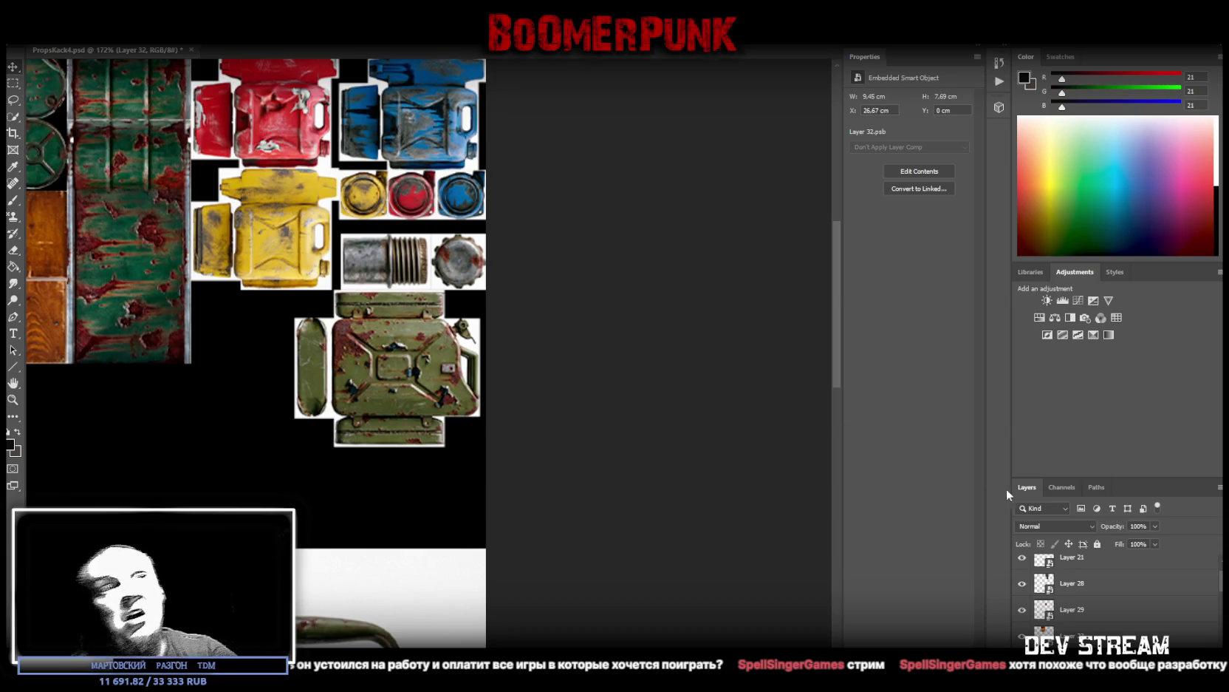
# Step: Show Layer 33 and nudge Layers 33 and 34 up slightly, then zoom out
pyautogui.scroll(1, 1082, 608)
pyautogui.scroll(-3, 1082, 608)
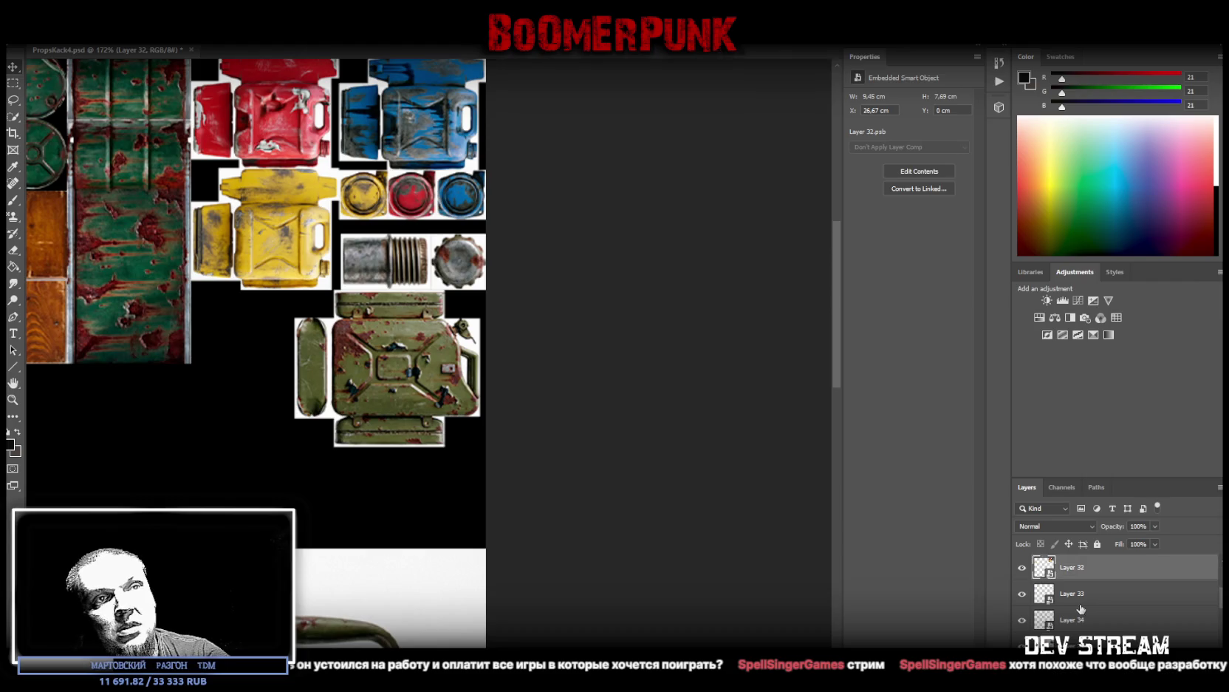
pyautogui.click(1024, 595)
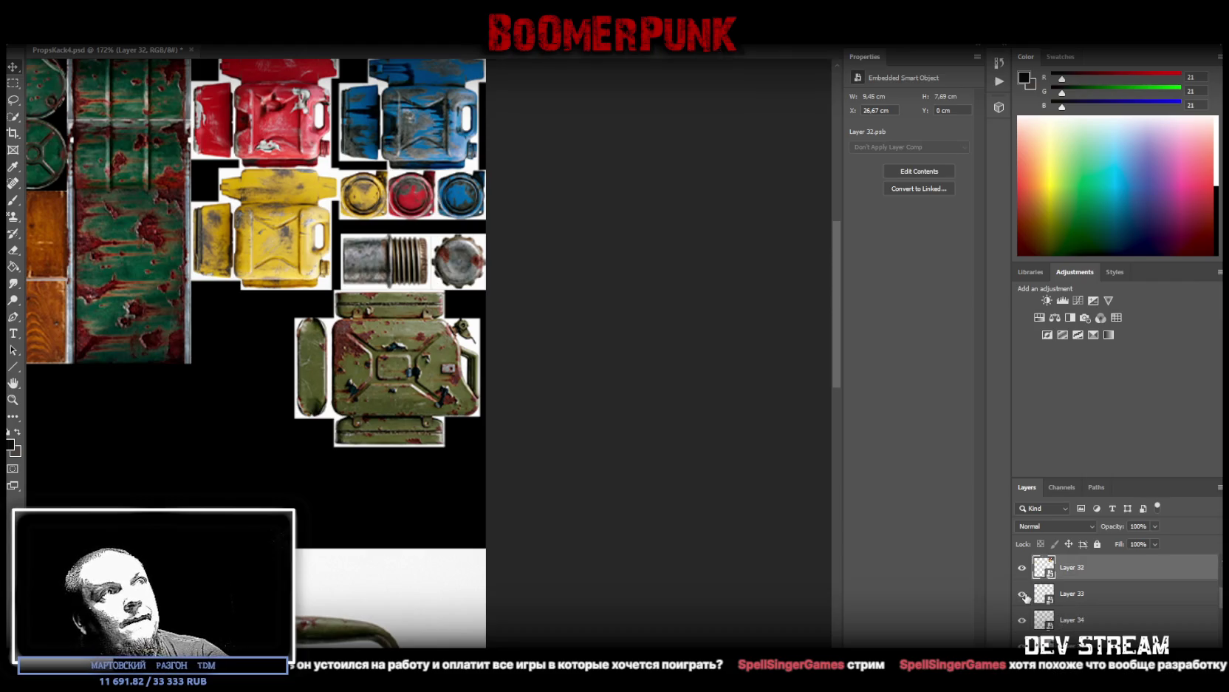
pyautogui.click(1086, 595)
pyautogui.keyDown('shift'); pyautogui.click(1086, 621); pyautogui.keyUp('shift')
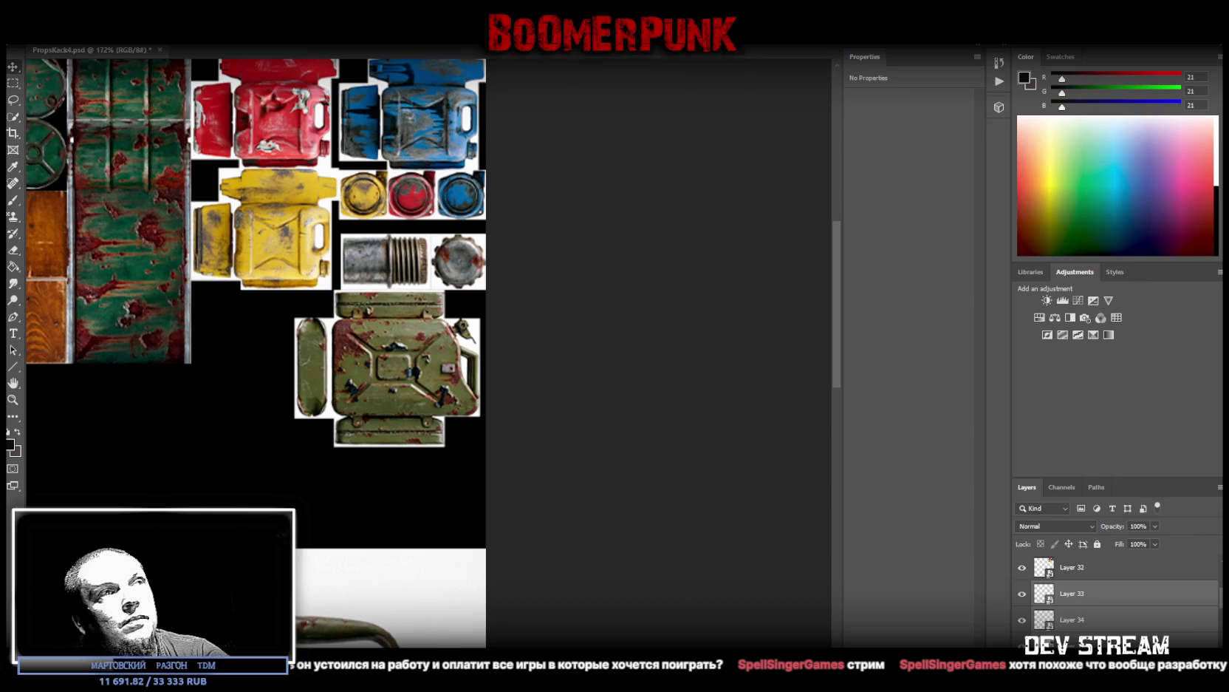
pyautogui.moveTo(438, 381); pyautogui.dragTo(436, 369)
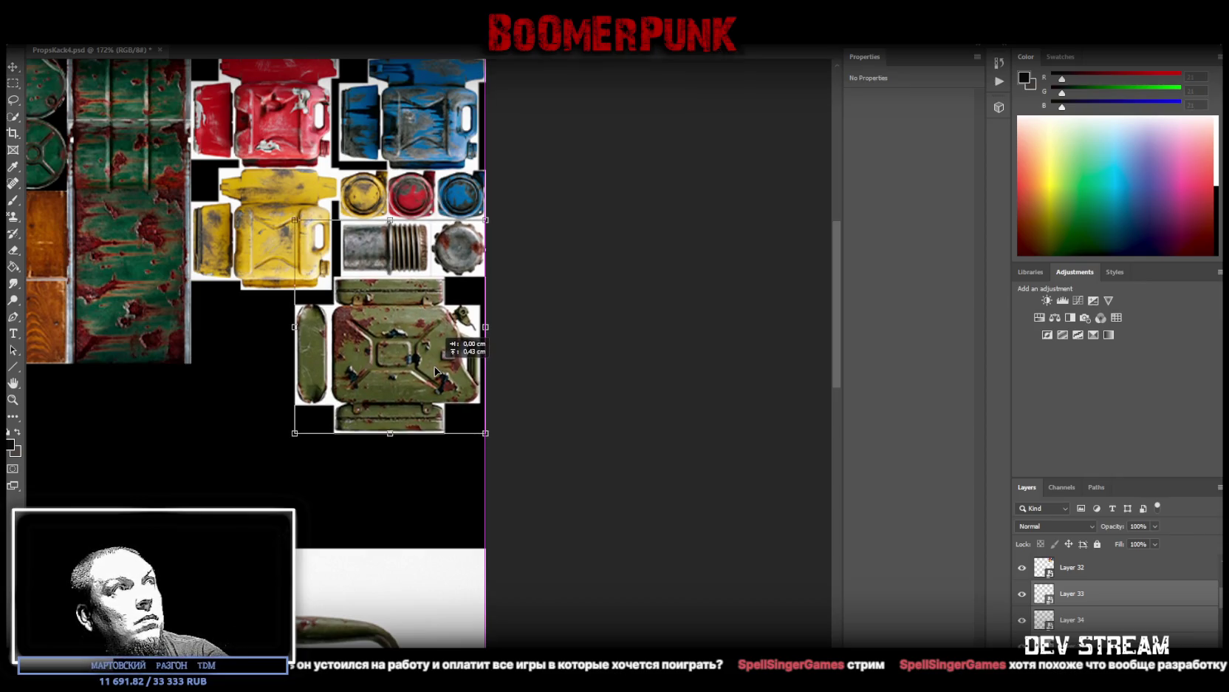
pyautogui.moveTo(436, 370); pyautogui.dragTo(436, 370)
pyautogui.click(13, 399)
pyautogui.moveTo(310, 451); pyautogui.dragTo(230, 460)
pyautogui.moveTo(481, 401); pyautogui.dragTo(579, 456)
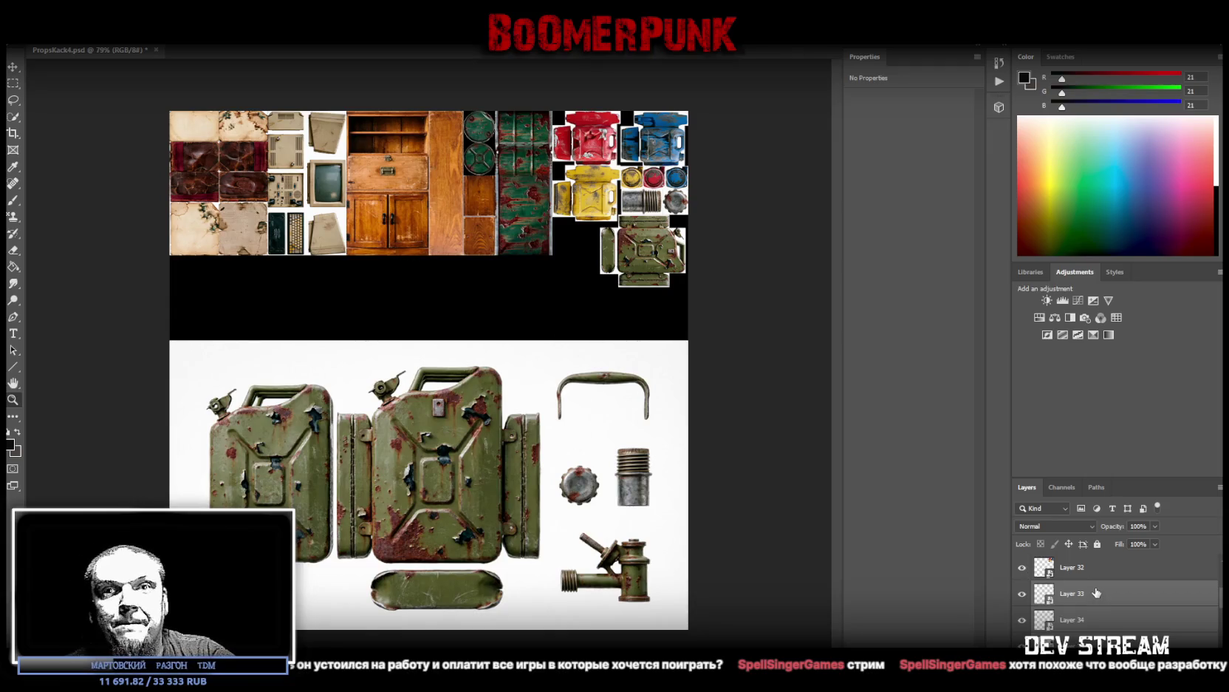
pyautogui.scroll(-2, 1069, 571)
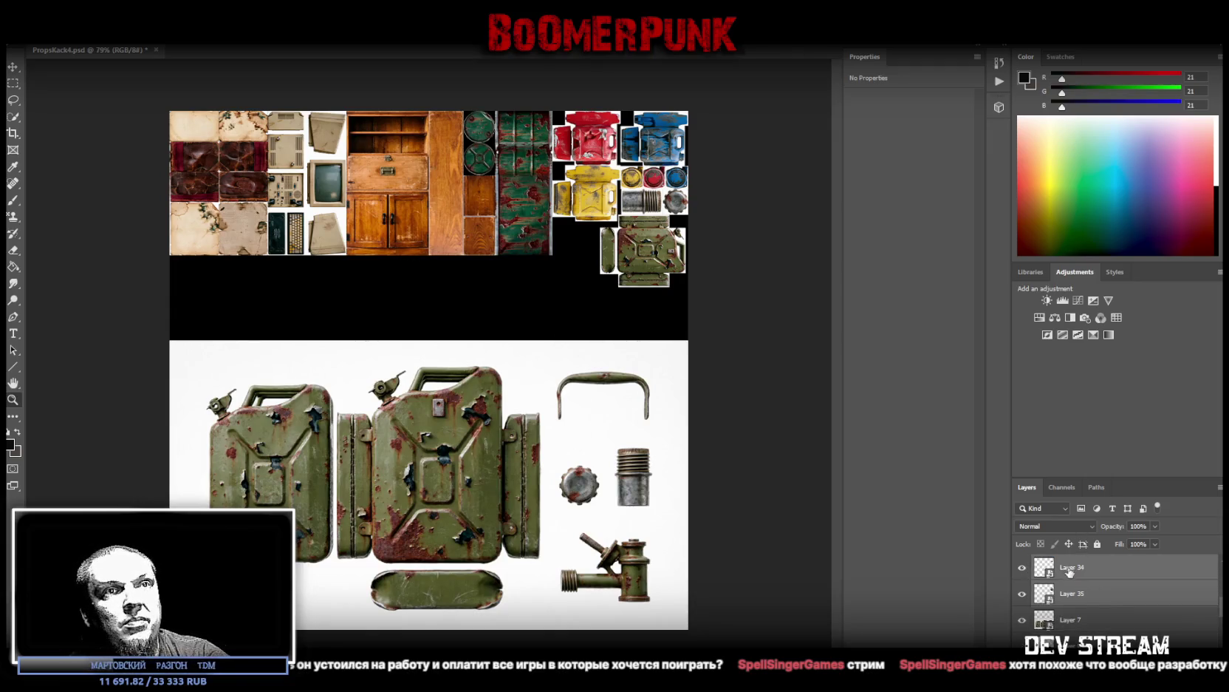
# Step: Hide and reorder Layer 7 to reveal the shelf photo, zoomed onto its planks
pyautogui.click(1092, 629)
pyautogui.click(1023, 620)
pyautogui.moveTo(1099, 630); pyautogui.dragTo(1083, 623)
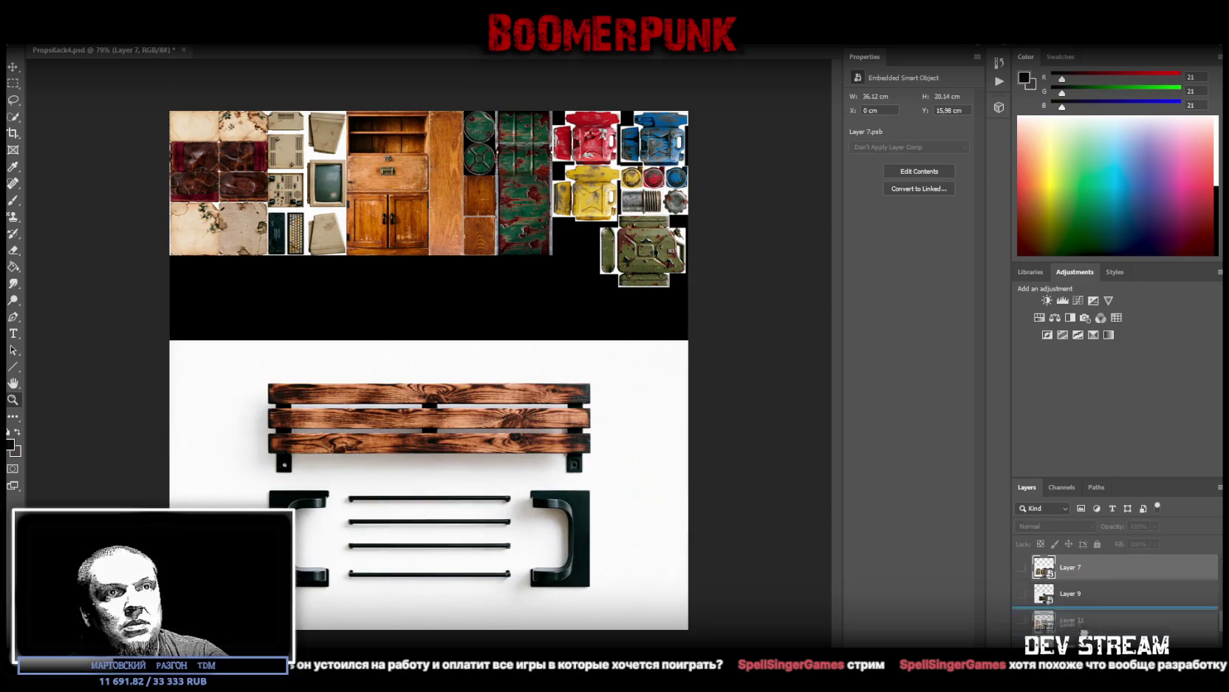
pyautogui.moveTo(1084, 623)
pyautogui.mouseDown()
pyautogui.moveTo(1118, 563)
pyautogui.moveTo(1126, 614)
pyautogui.moveTo(1115, 617)
pyautogui.mouseUp()
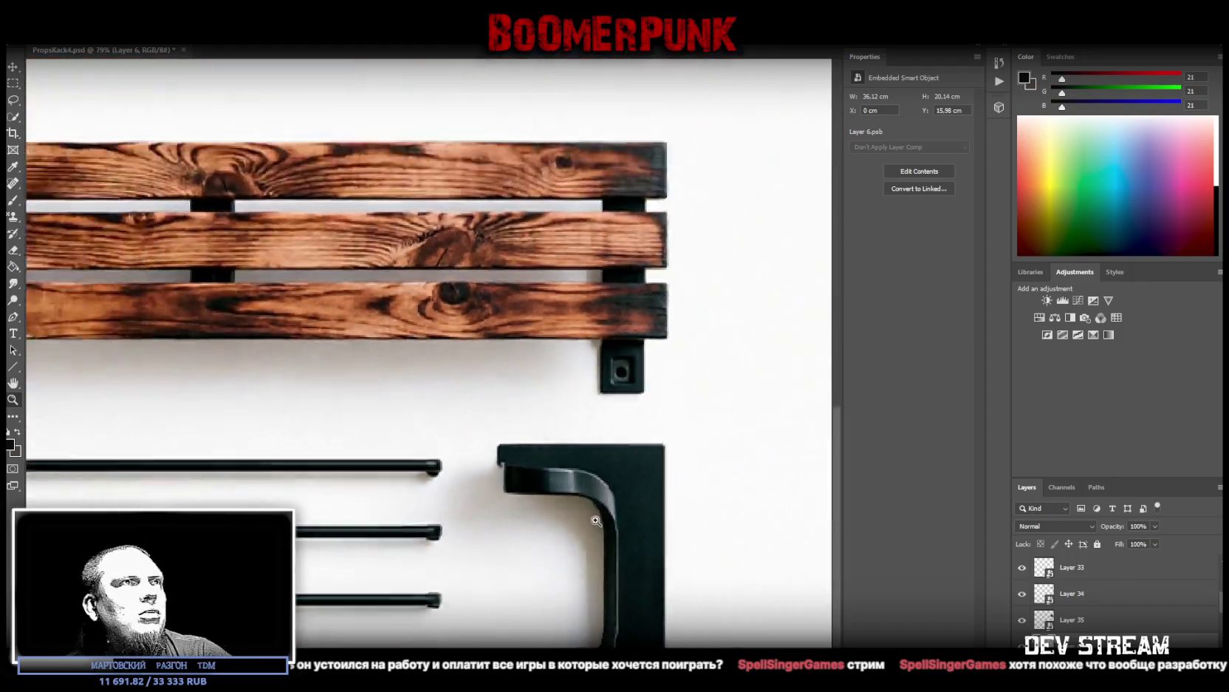
pyautogui.moveTo(549, 516); pyautogui.dragTo(576, 508)
pyautogui.click(366, 575)
pyautogui.moveTo(365, 575); pyautogui.dragTo(395, 579)
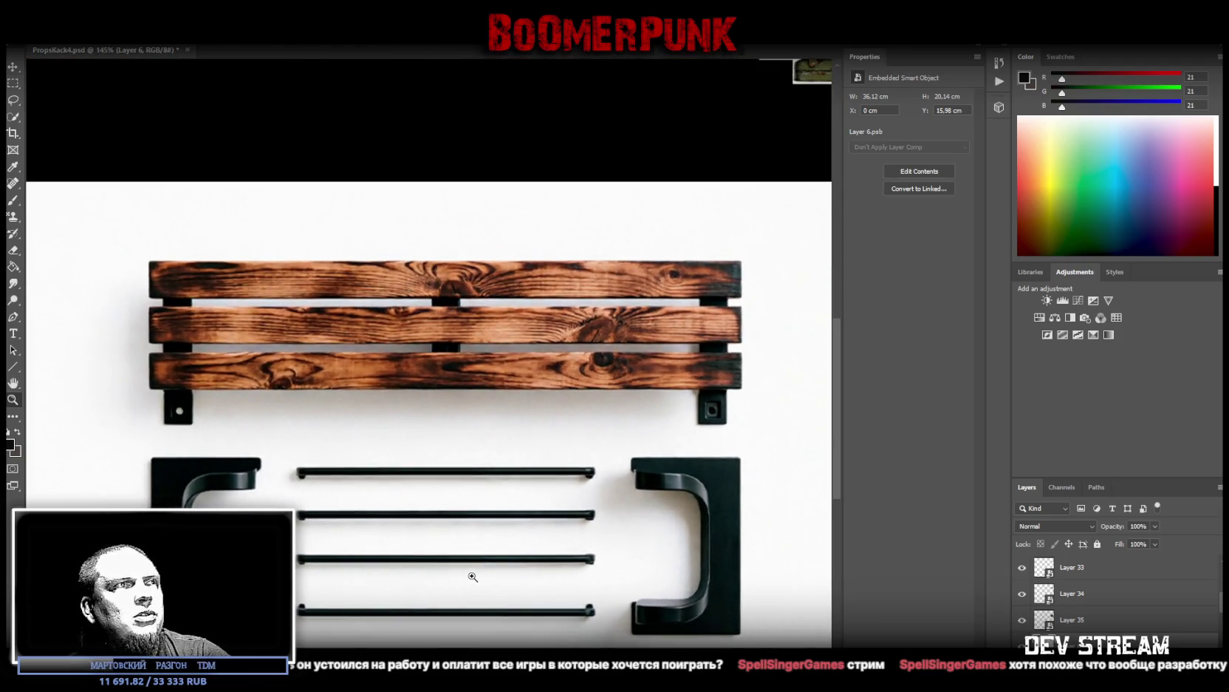
pyautogui.moveTo(473, 576); pyautogui.dragTo(538, 461)
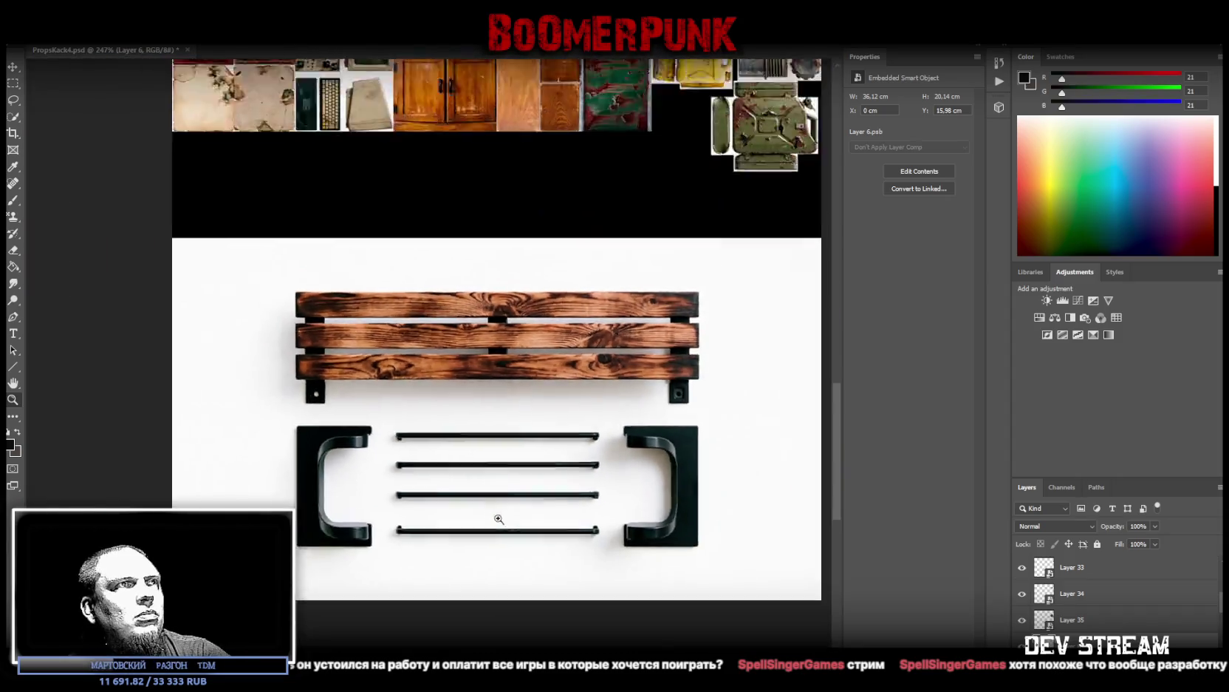
pyautogui.moveTo(538, 461); pyautogui.dragTo(507, 515)
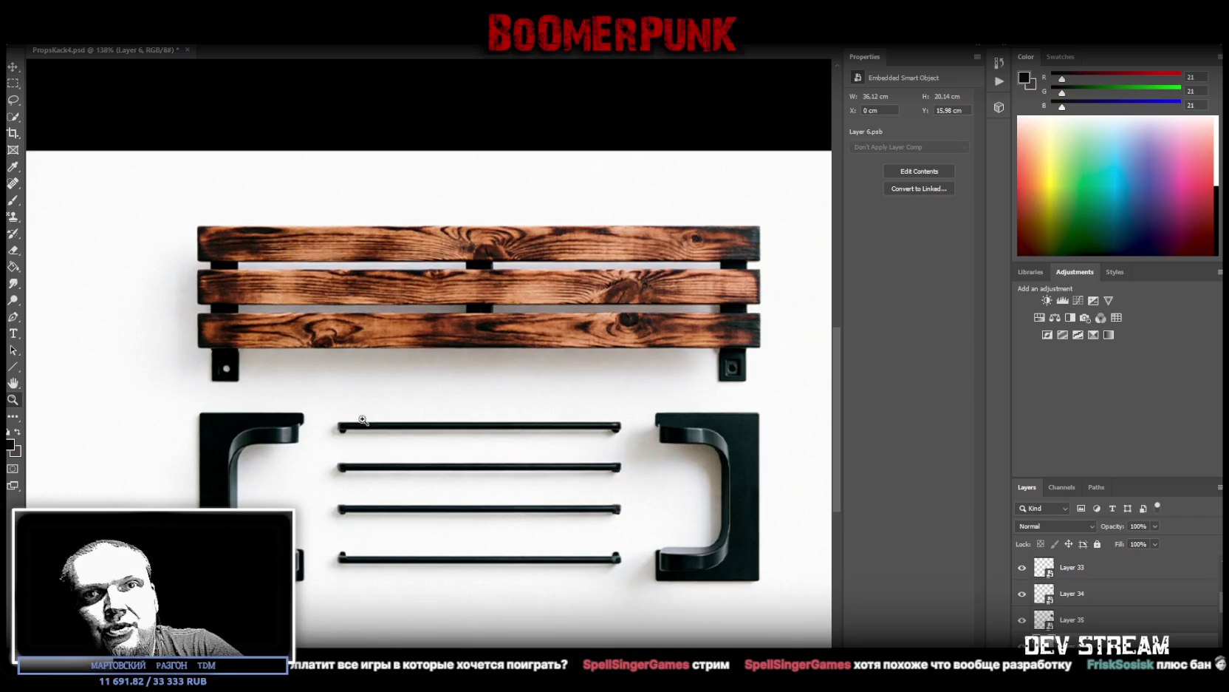
# Step: Marquee the three burnt planks, subtracting the two gaps between them
pyautogui.click(12, 83)
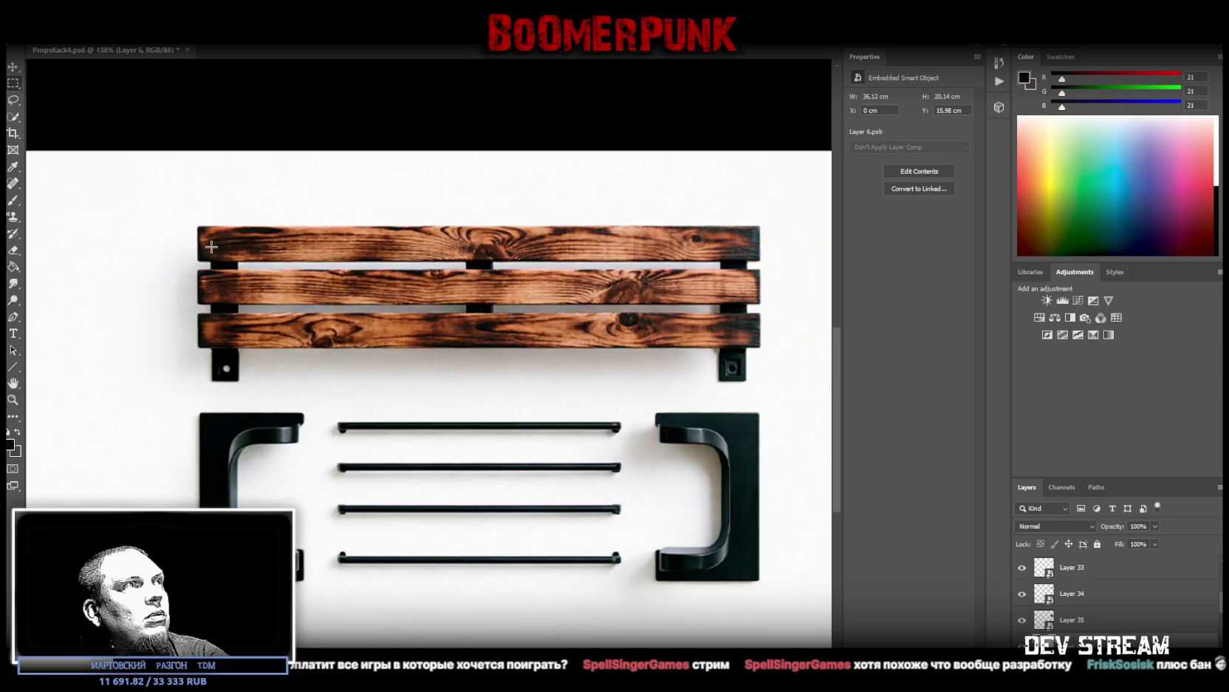
pyautogui.moveTo(197, 226); pyautogui.dragTo(755, 346)
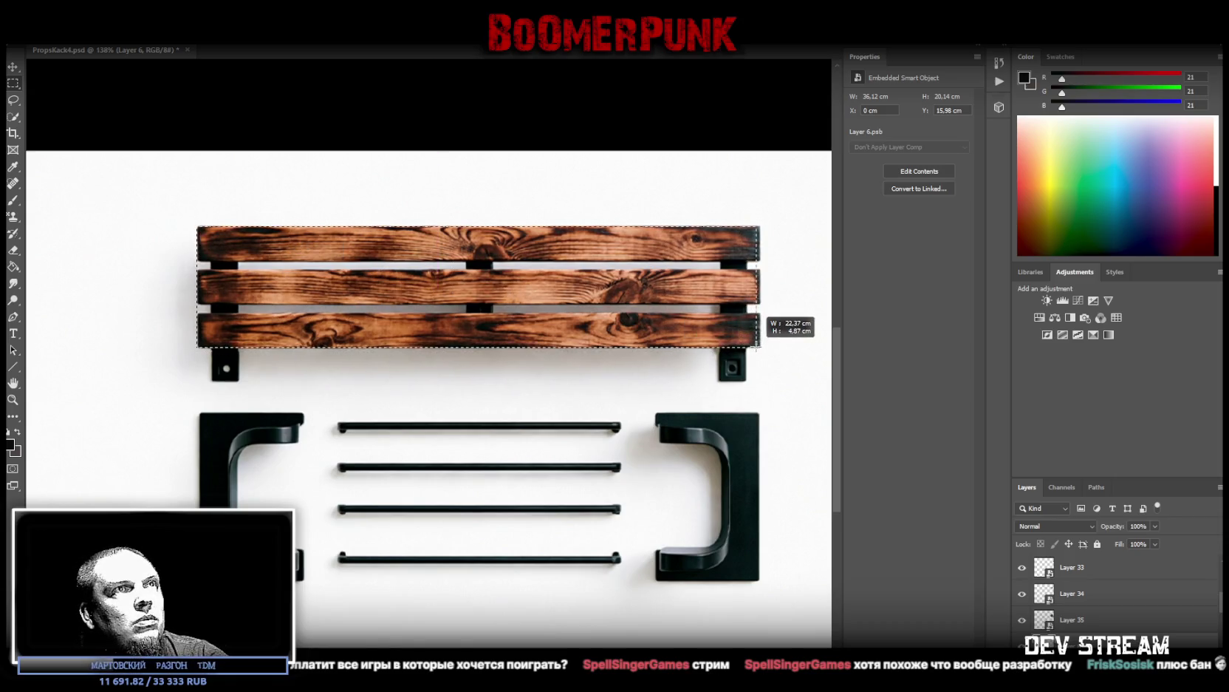
pyautogui.moveTo(755, 346); pyautogui.dragTo(760, 346)
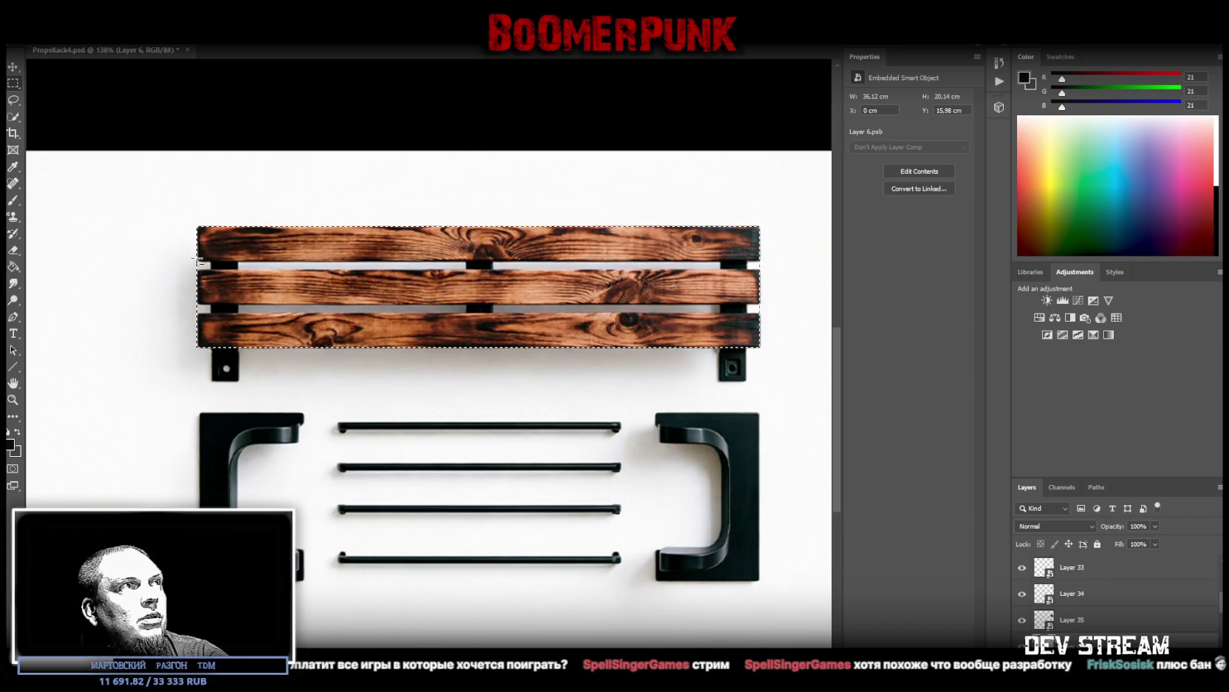
pyautogui.moveTo(196, 263)
pyautogui.mouseDown()
pyautogui.moveTo(596, 284)
pyautogui.moveTo(784, 269)
pyautogui.mouseUp()
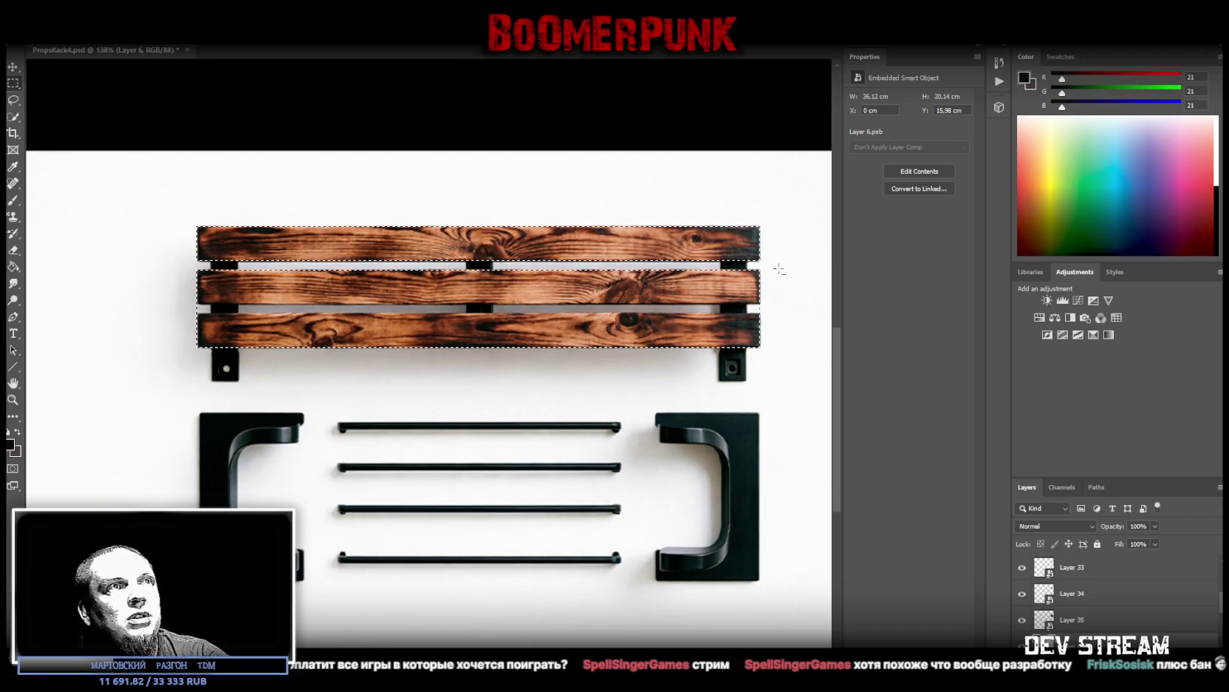
pyautogui.moveTo(194, 304); pyautogui.dragTo(795, 315)
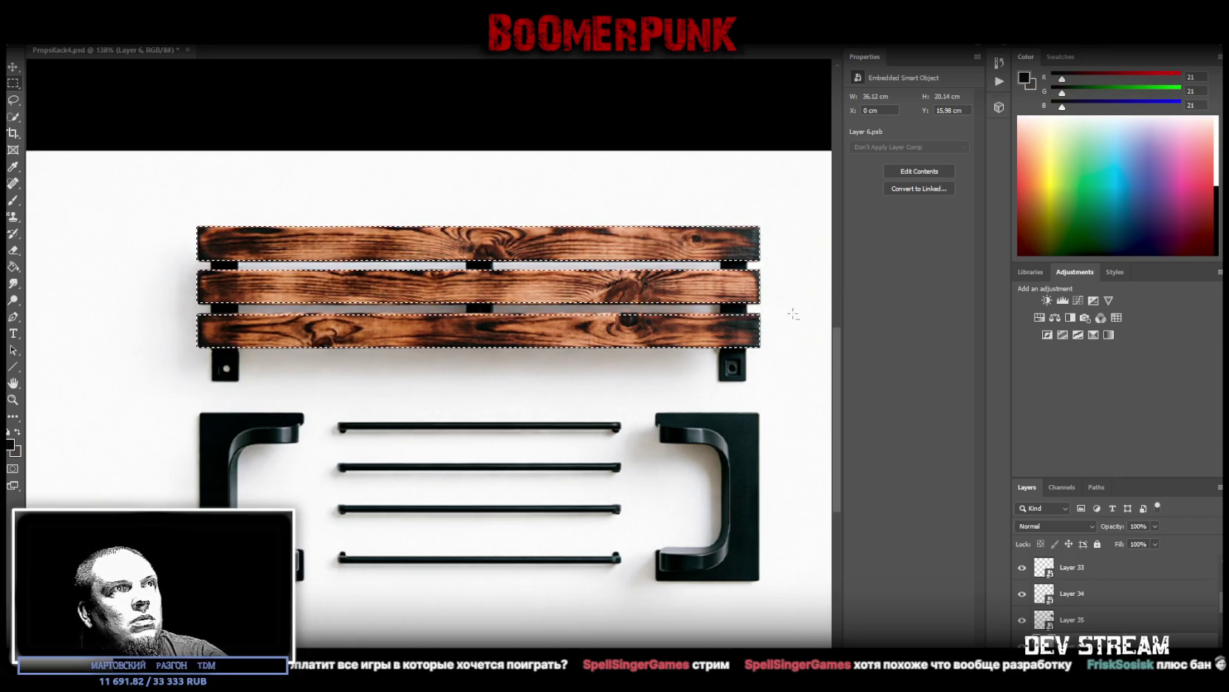
# Step: Copy the planks to a new layer, hide the shelf photo, and move them into the black area
pyautogui.rightClick(593, 289)
pyautogui.click(657, 376)
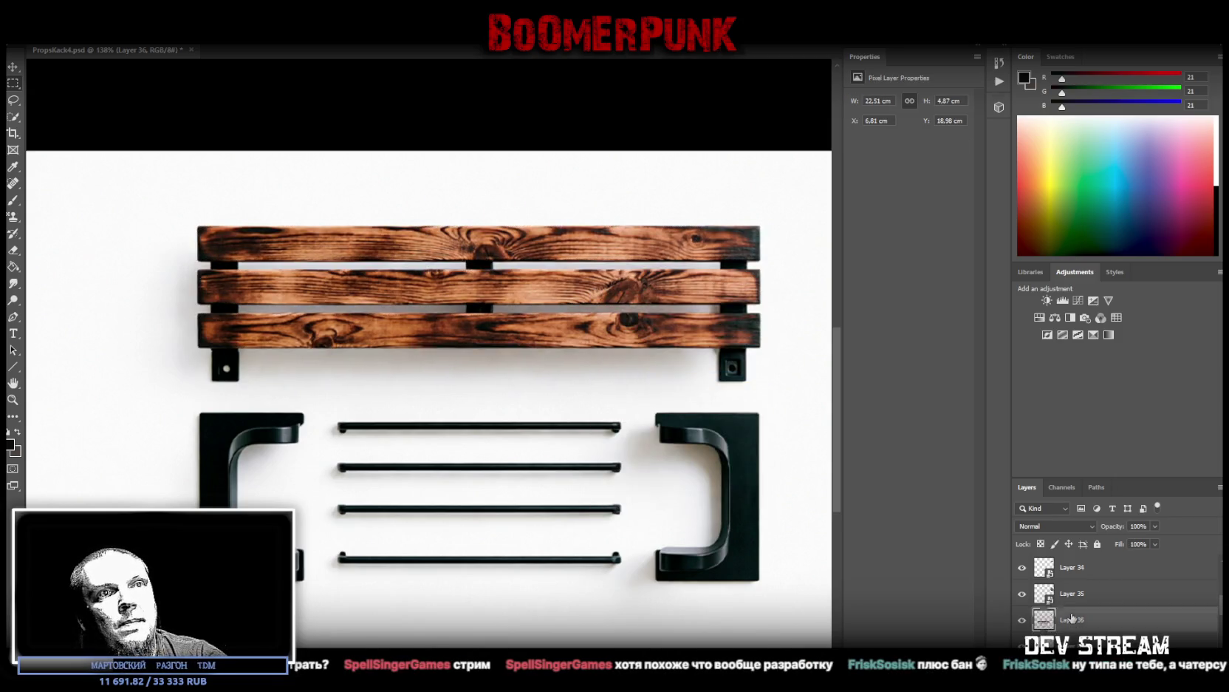
pyautogui.click(1022, 620)
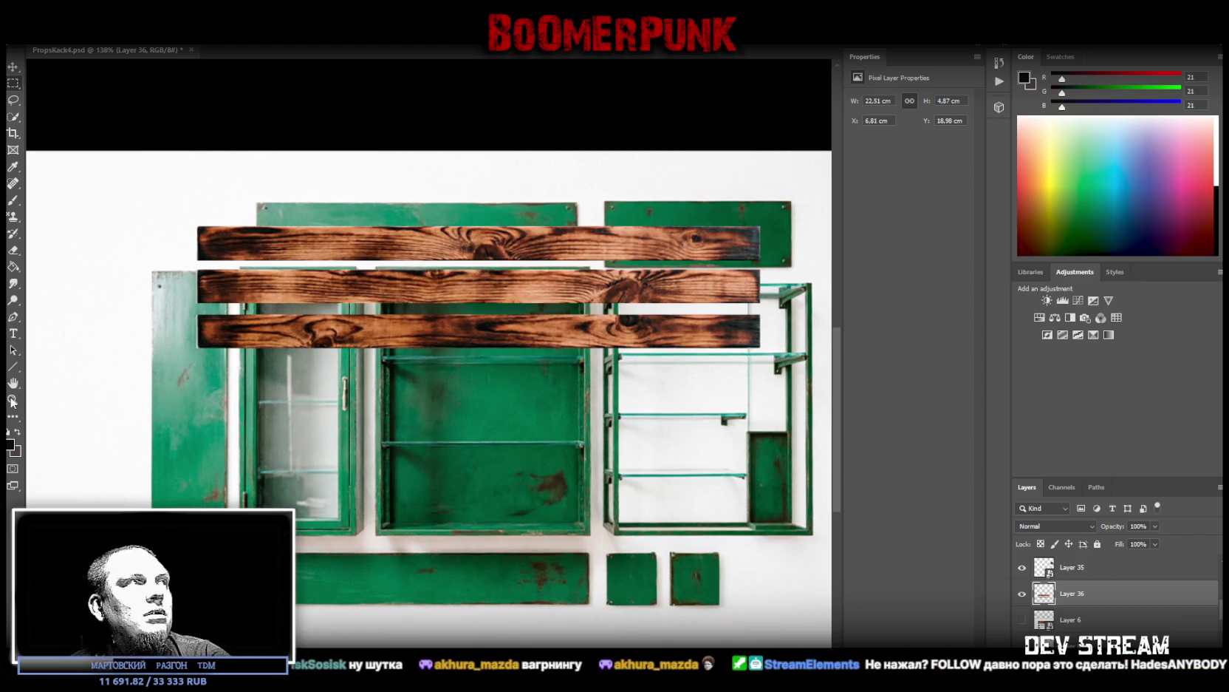
pyautogui.scroll(-3, 535, 361)
pyautogui.scroll(1, 584, 414)
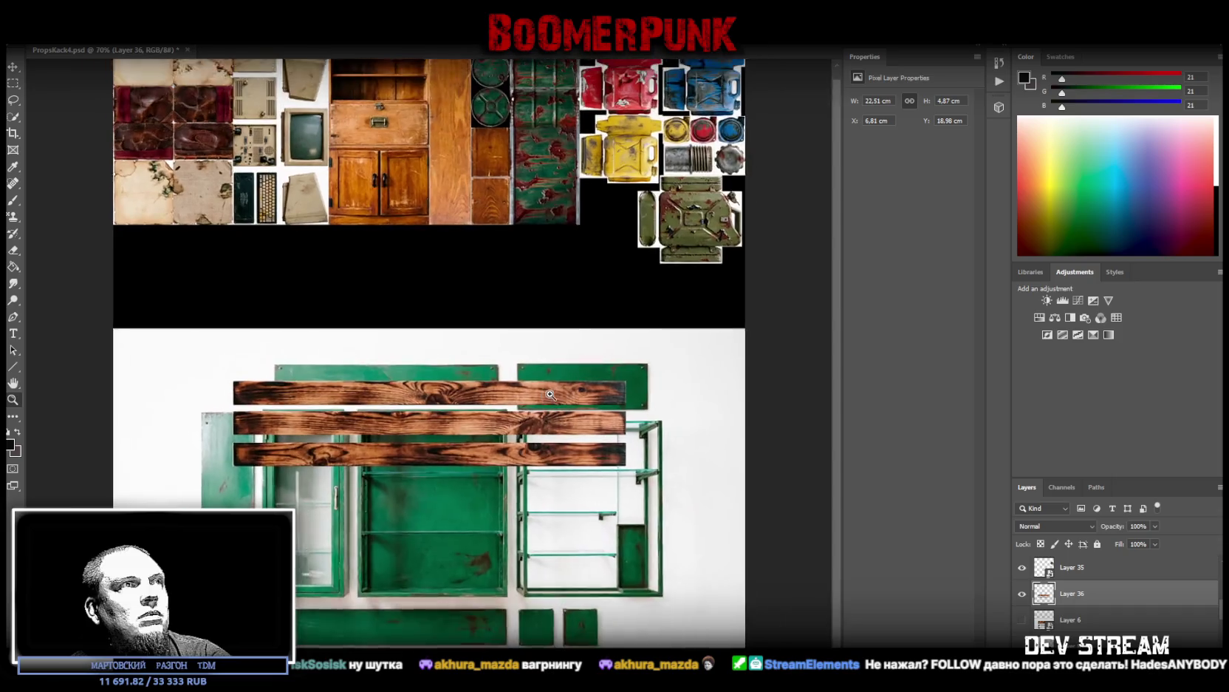
pyautogui.moveTo(509, 428); pyautogui.dragTo(503, 317)
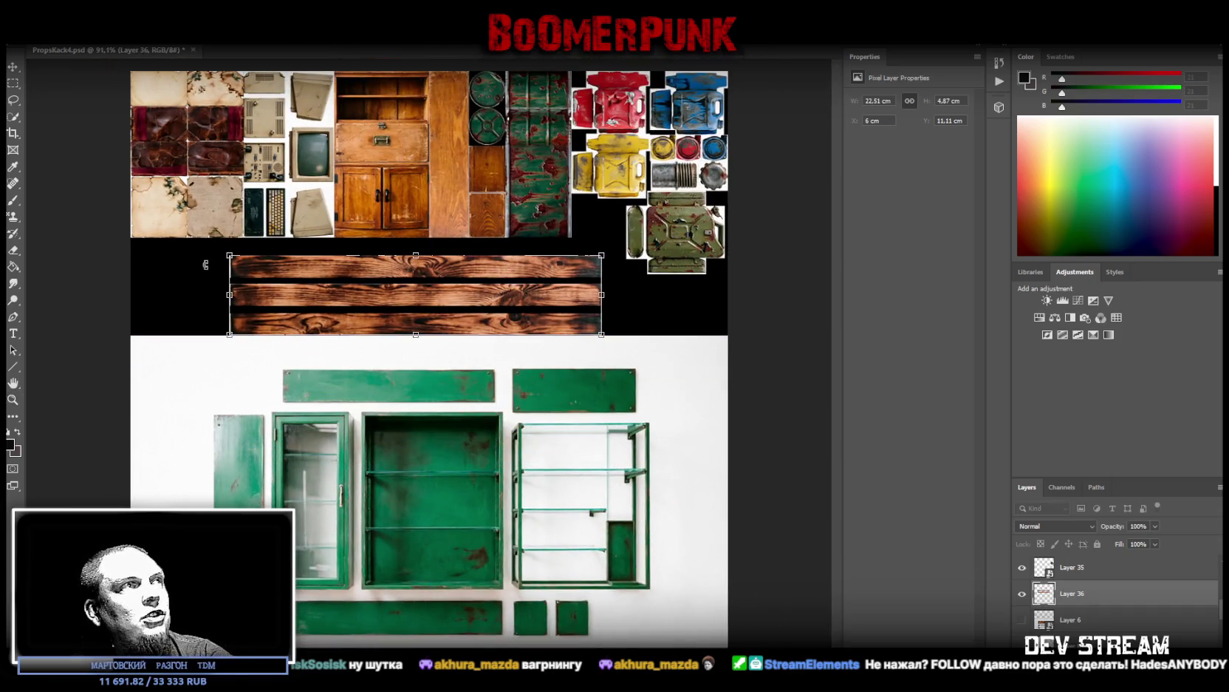
# Step: Delete a thin uneven strip from the planks' left edge
pyautogui.click(13, 399)
pyautogui.click(294, 289)
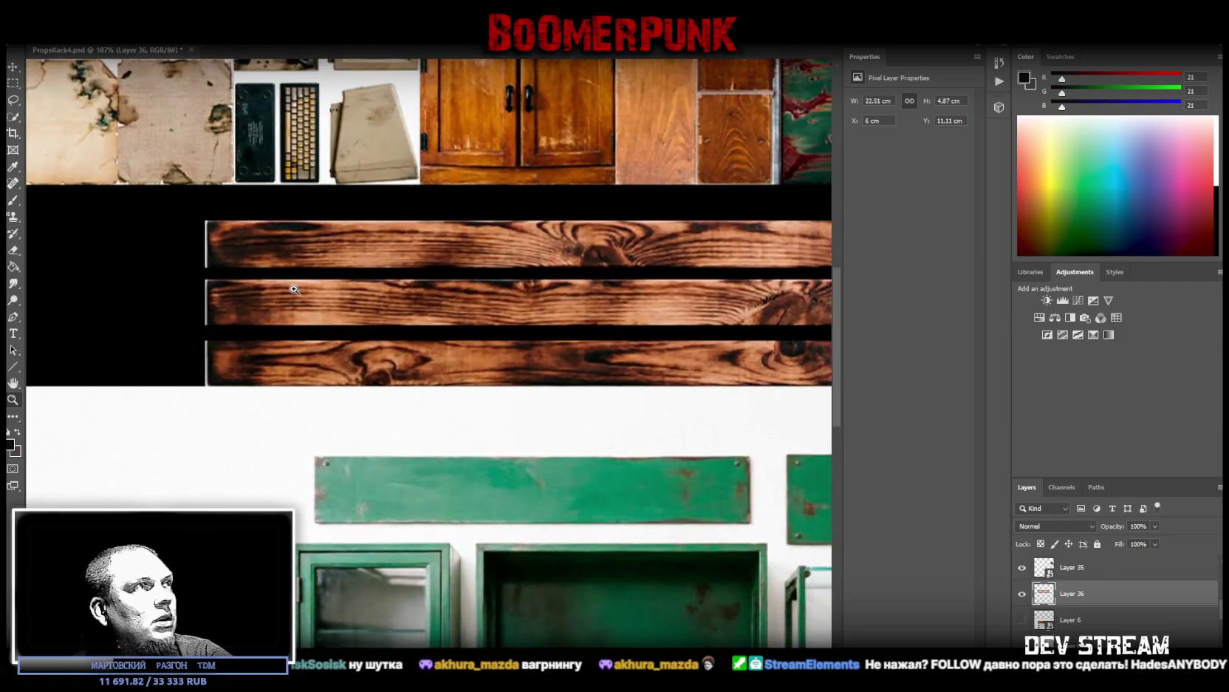
pyautogui.click(13, 83)
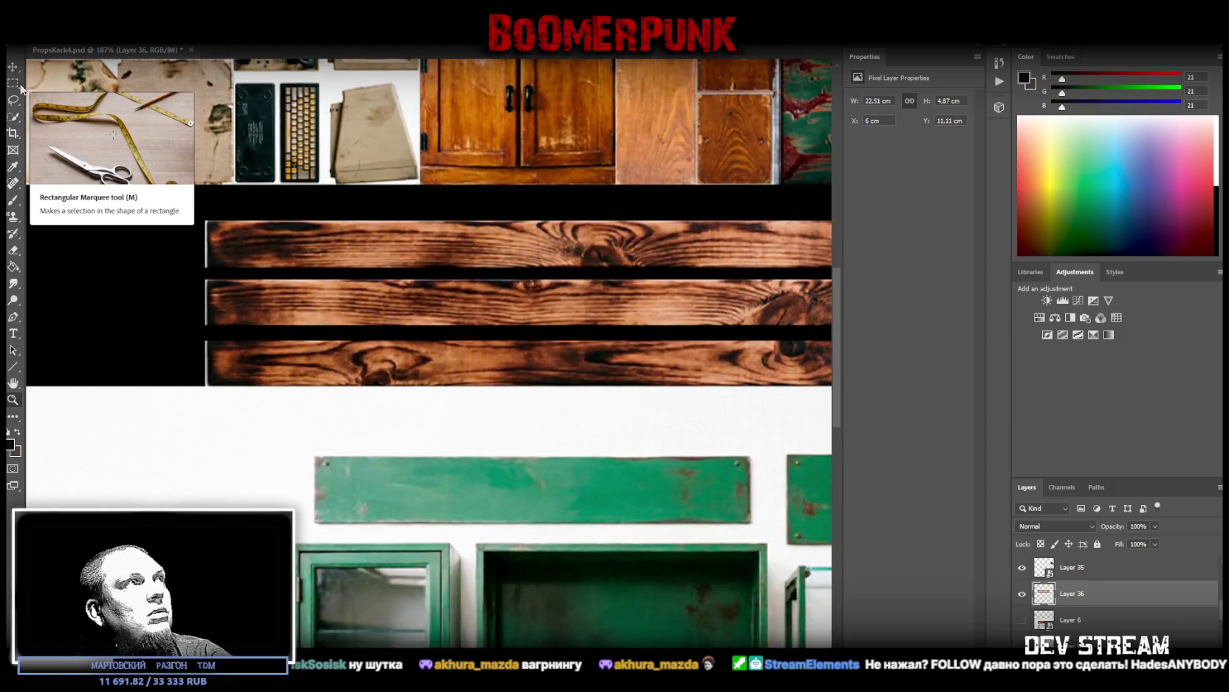
pyautogui.moveTo(182, 210); pyautogui.dragTo(207, 409)
pyautogui.press('Delete')
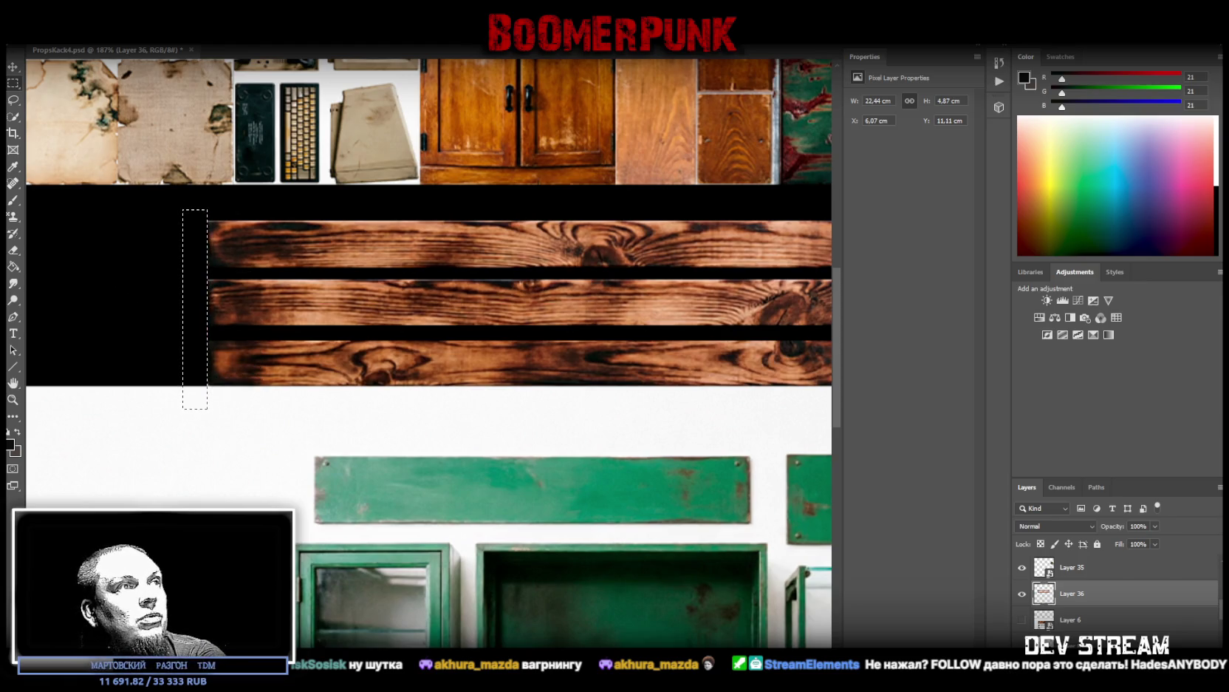
# Step: Delete the sliver at the planks' right edge, leaving Layer 36 22.37 cm wide
pyautogui.hscroll(5, 97, 247)
pyautogui.hscroll(-1, 429, 353)
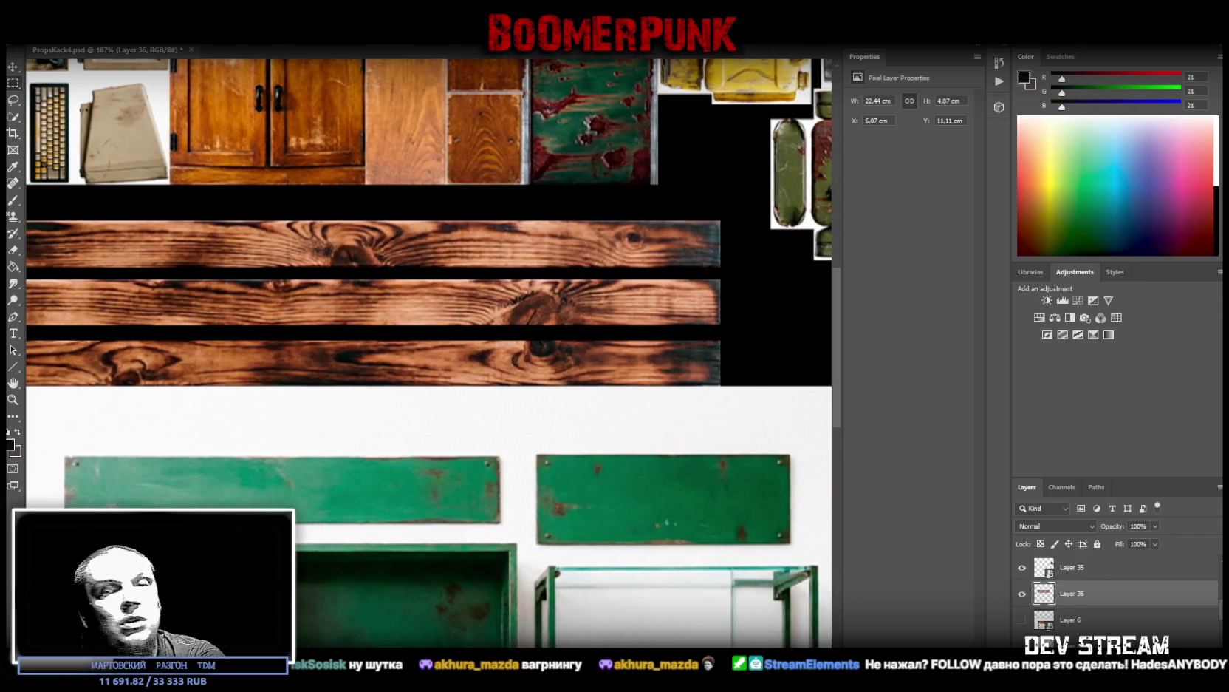
pyautogui.hscroll(-1, 428, 353)
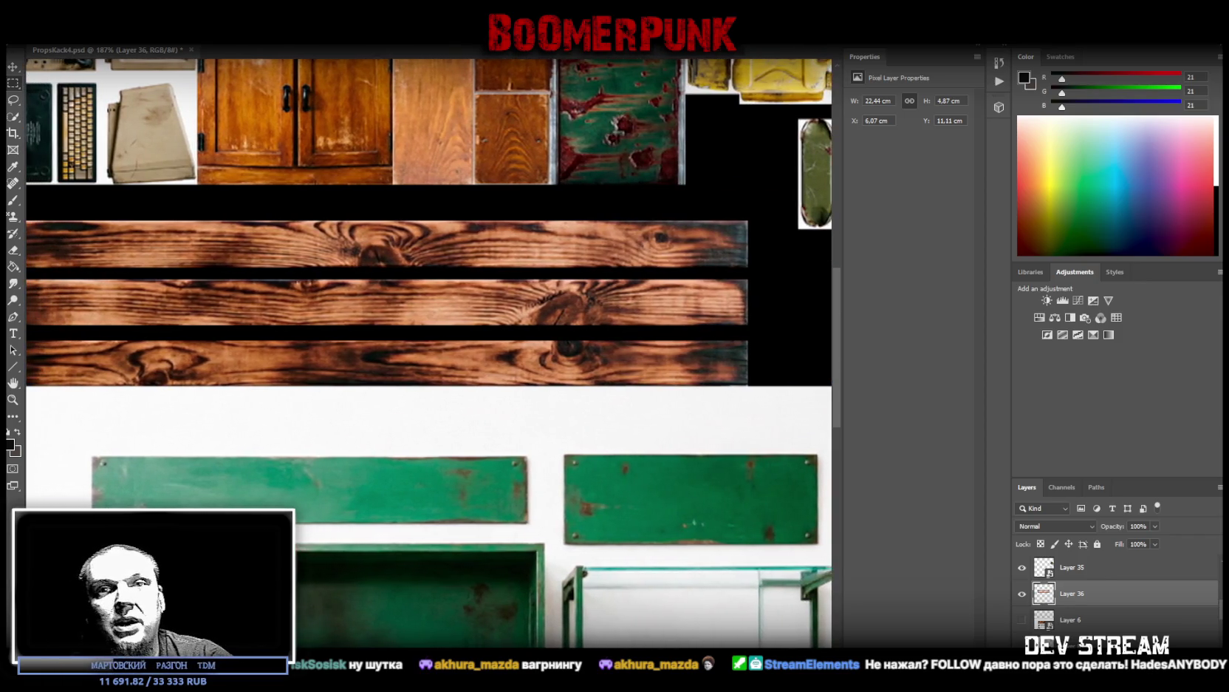
pyautogui.hscroll(-1, 429, 353)
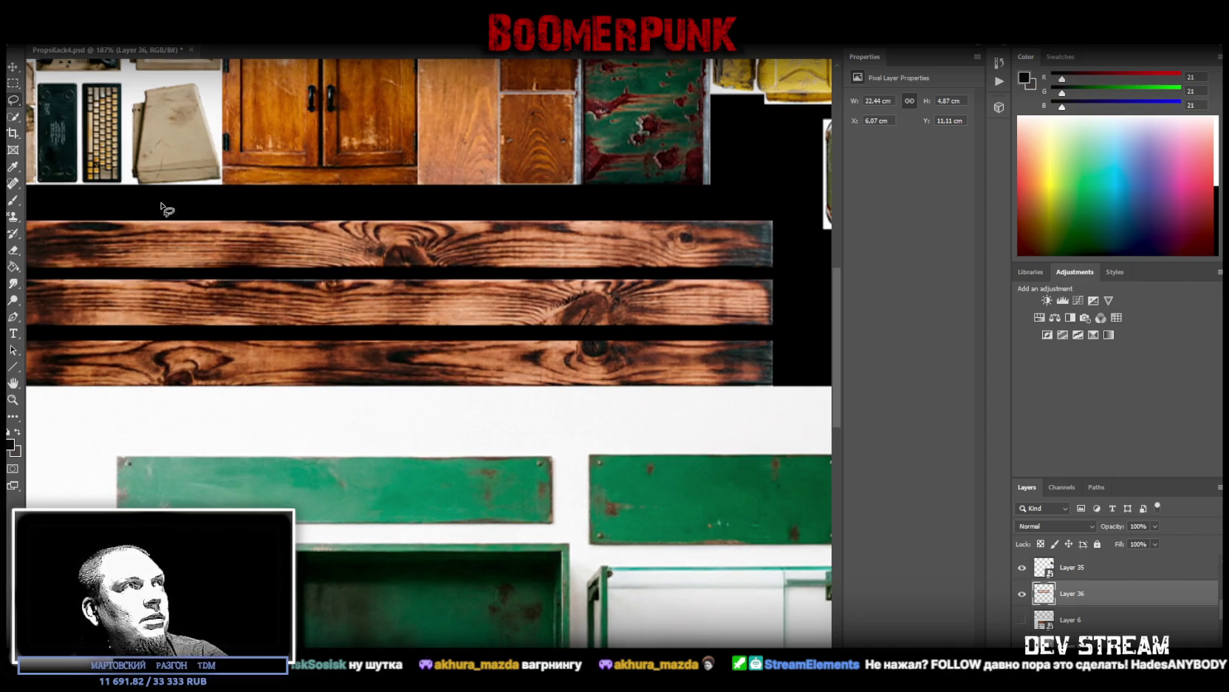
pyautogui.hscroll(-3, 428, 353)
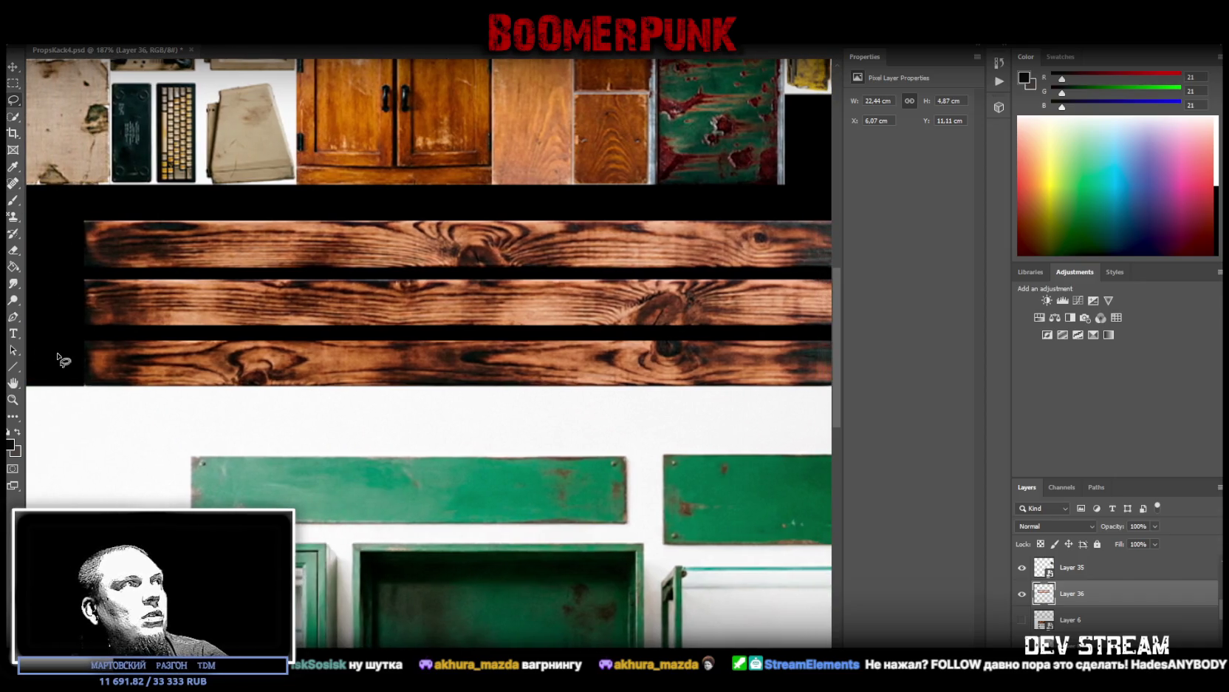
pyautogui.scroll(-3, 398, 385)
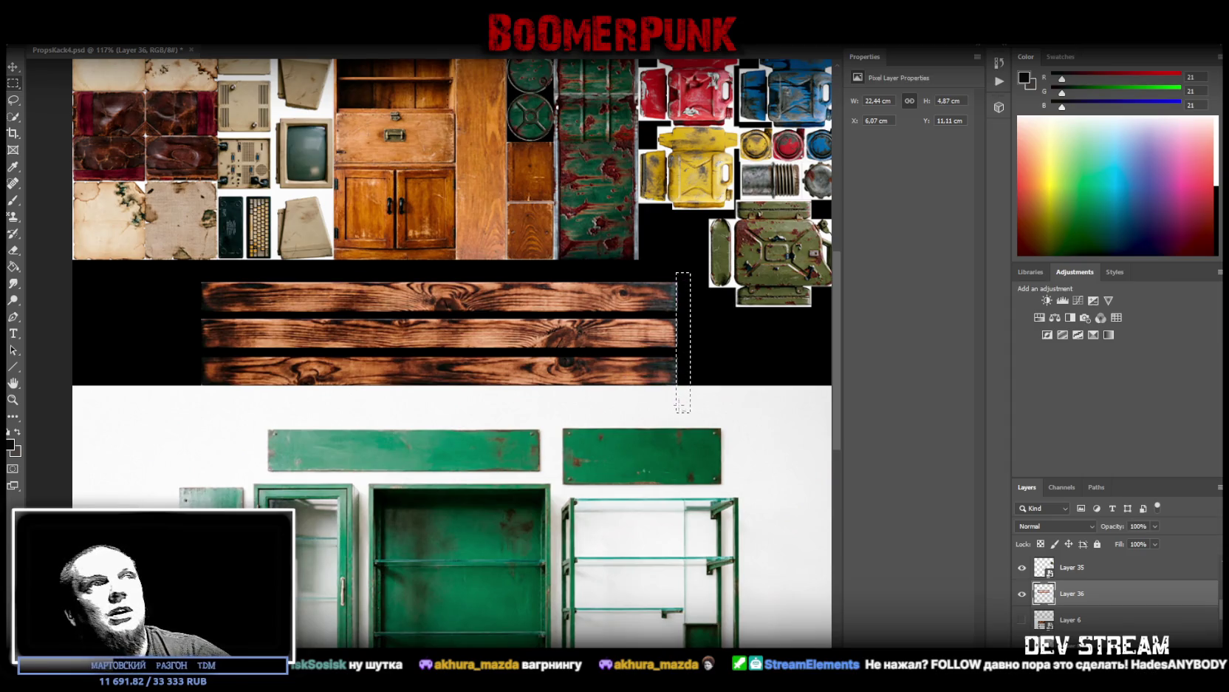
pyautogui.press('Delete')
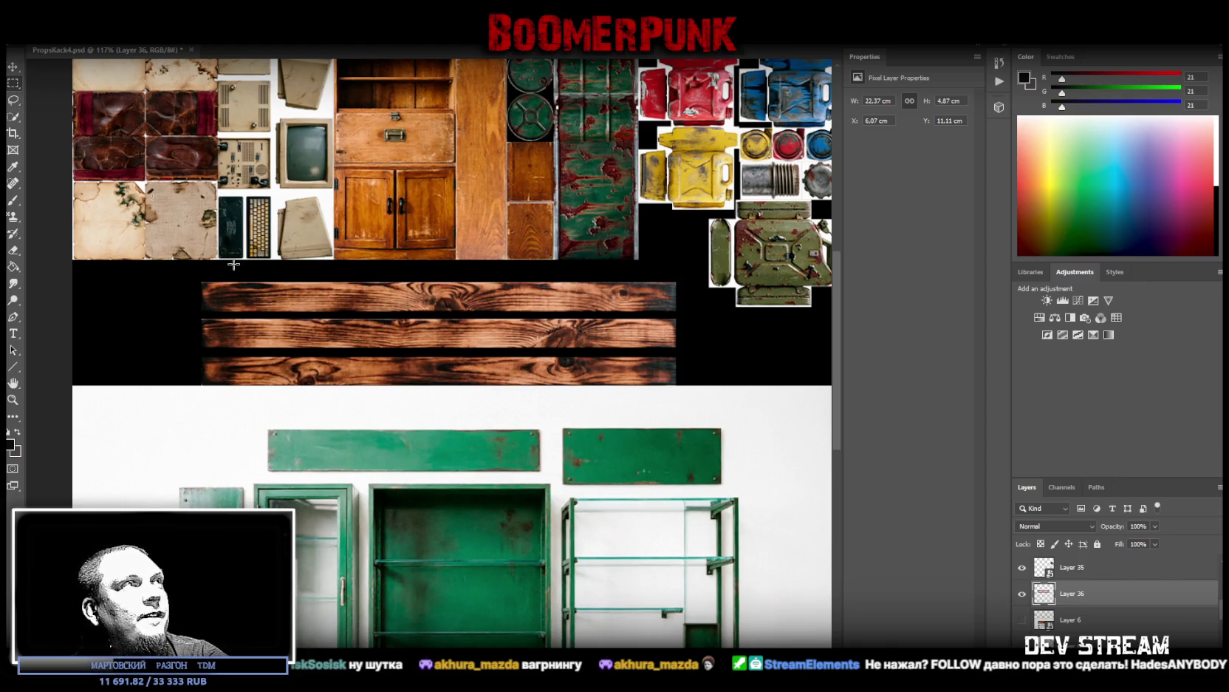
# Step: Cut the top two planks onto their own layer via Layer Via Cut
pyautogui.moveTo(188, 268); pyautogui.dragTo(703, 350)
pyautogui.rightClick(570, 336)
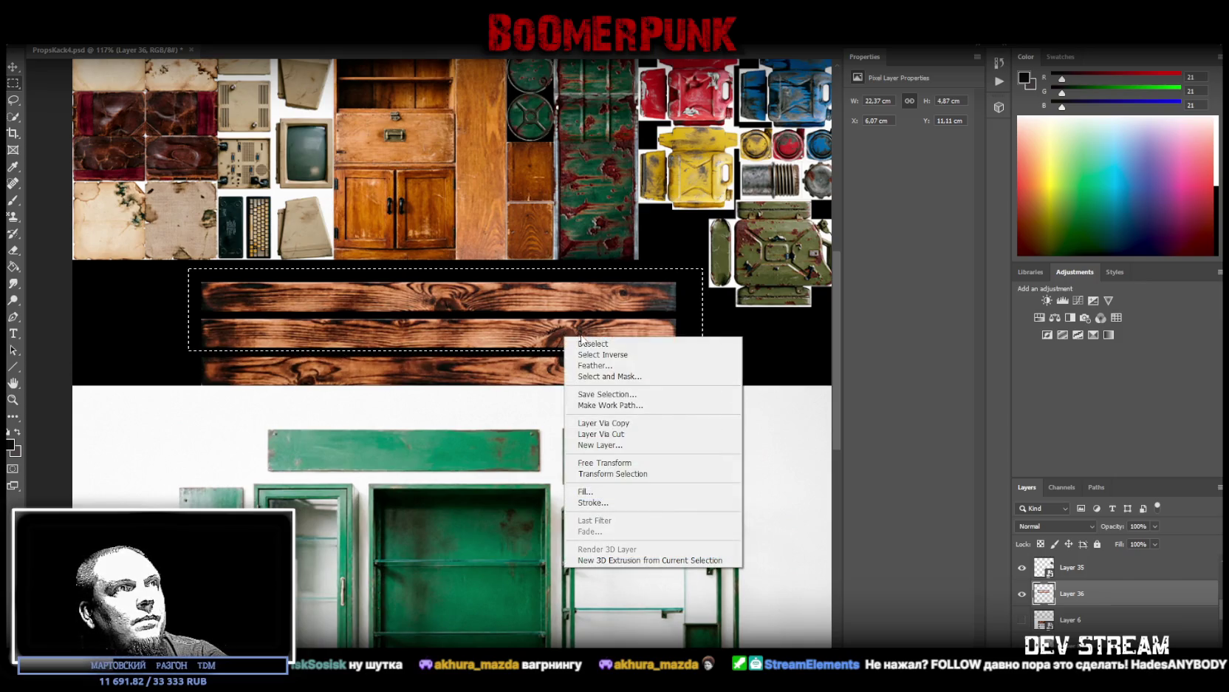
pyautogui.click(616, 463)
pyautogui.moveTo(397, 315); pyautogui.dragTo(397, 325)
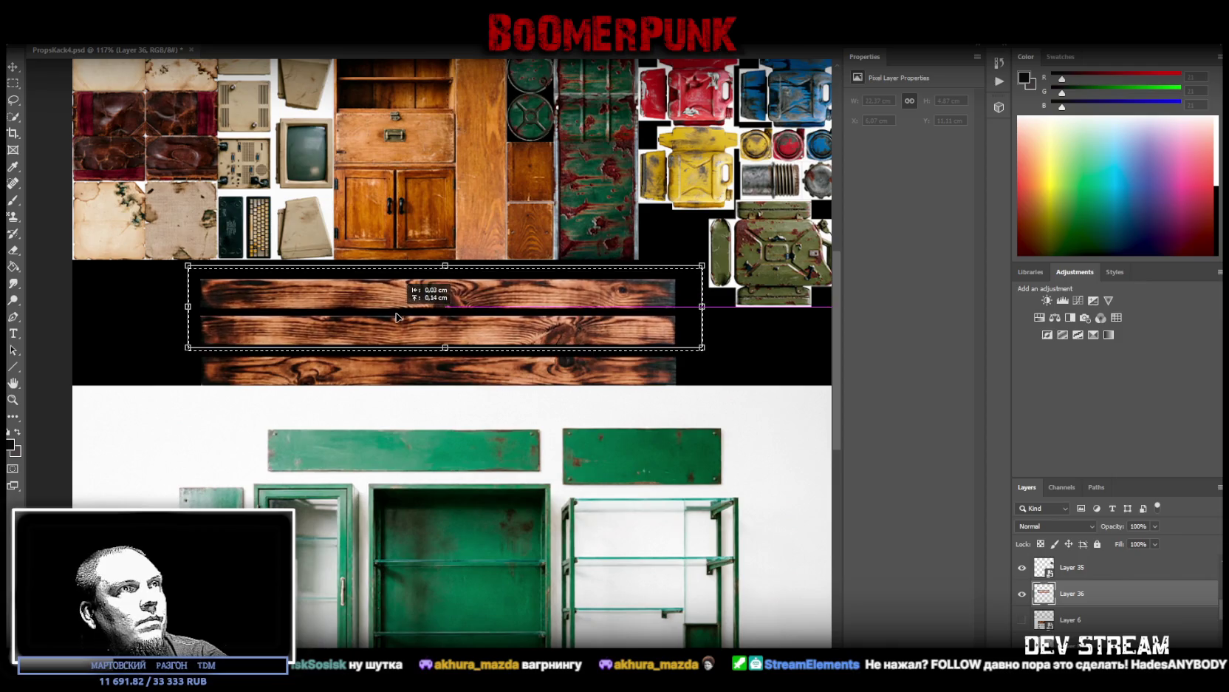
pyautogui.moveTo(396, 325); pyautogui.dragTo(391, 309)
pyautogui.press('Escape')
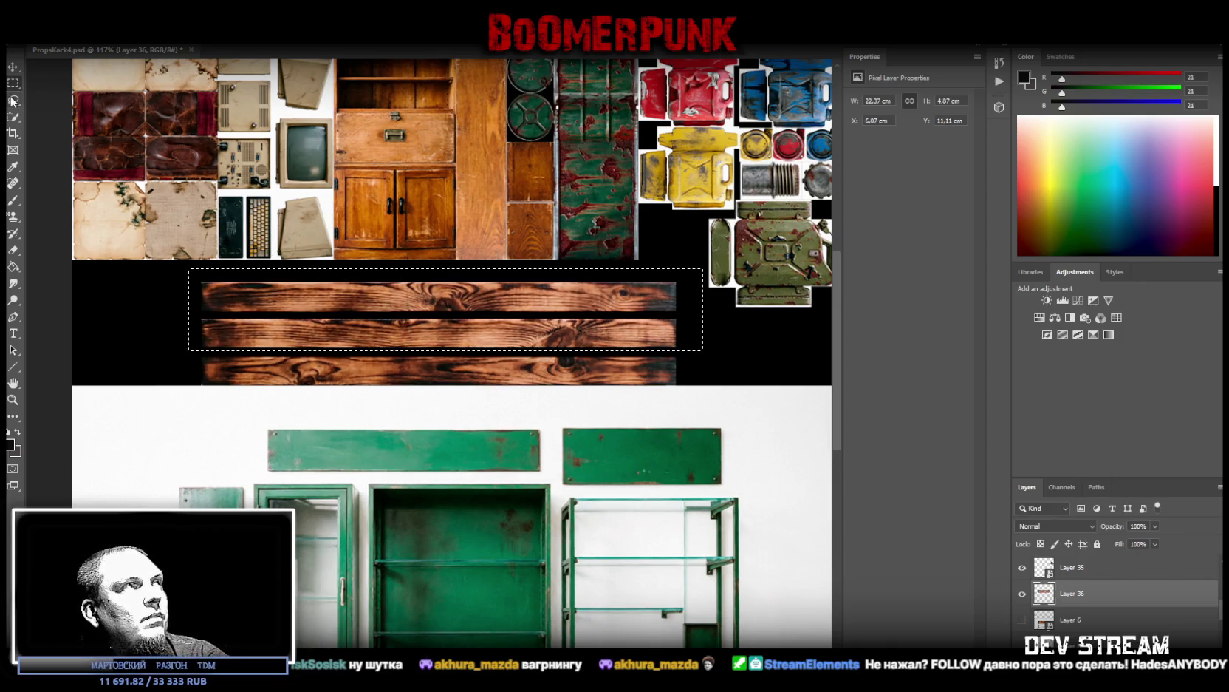
pyautogui.rightClick(307, 278)
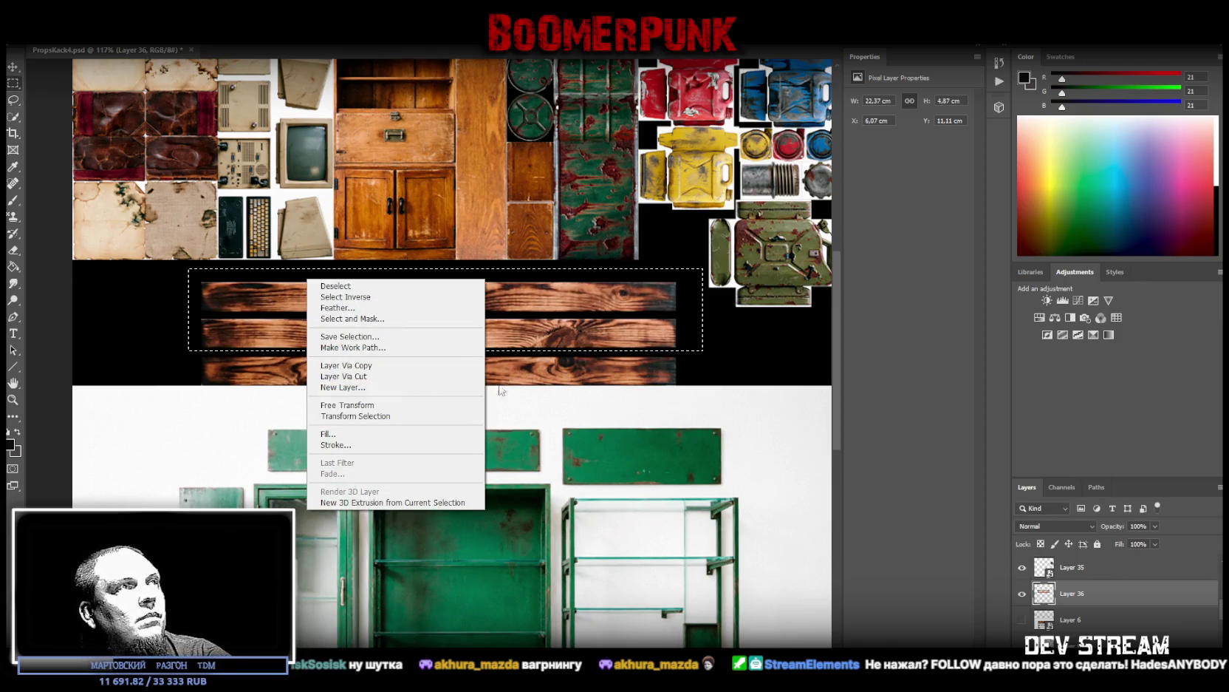
pyautogui.click(386, 377)
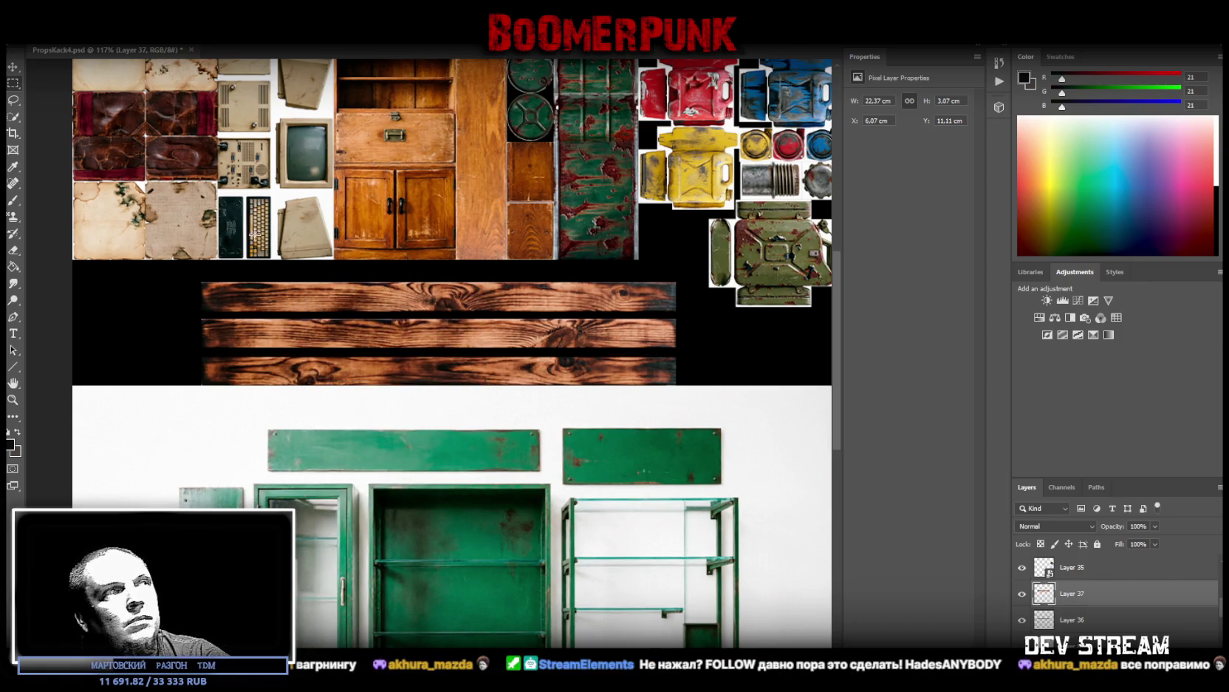
# Step: Cut the top plank onto its own layer and move the middle plank down against the bottom one
pyautogui.moveTo(175, 268); pyautogui.dragTo(694, 314)
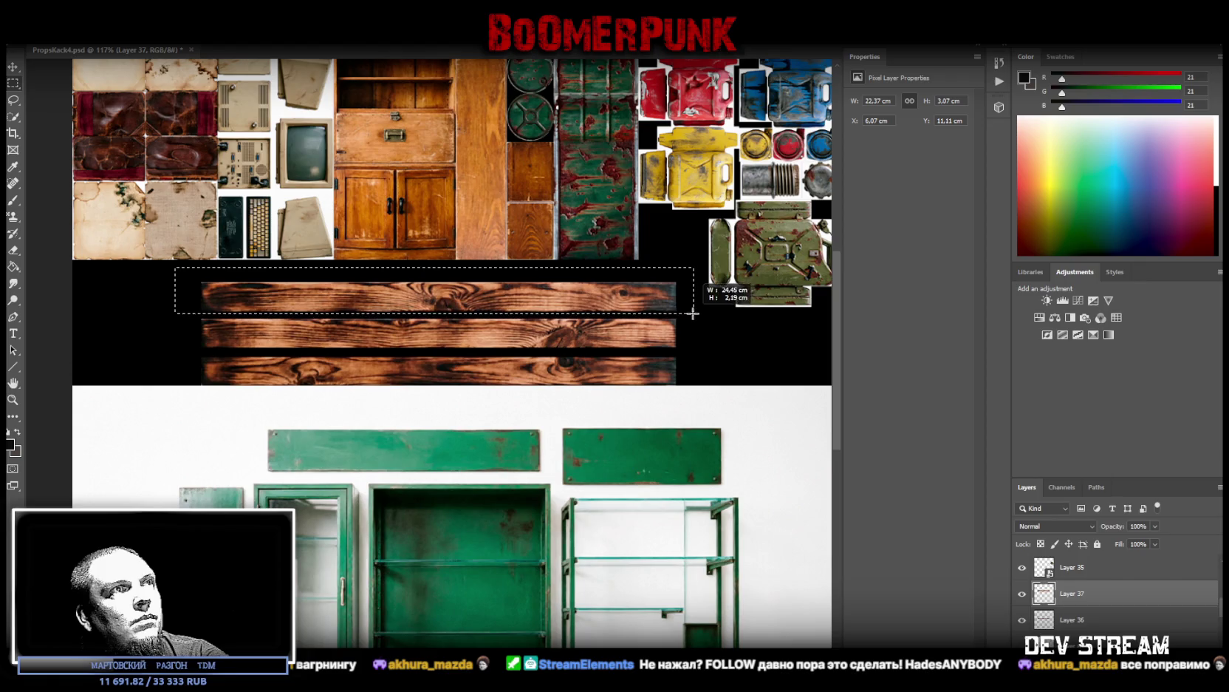
pyautogui.rightClick(621, 312)
pyautogui.click(695, 406)
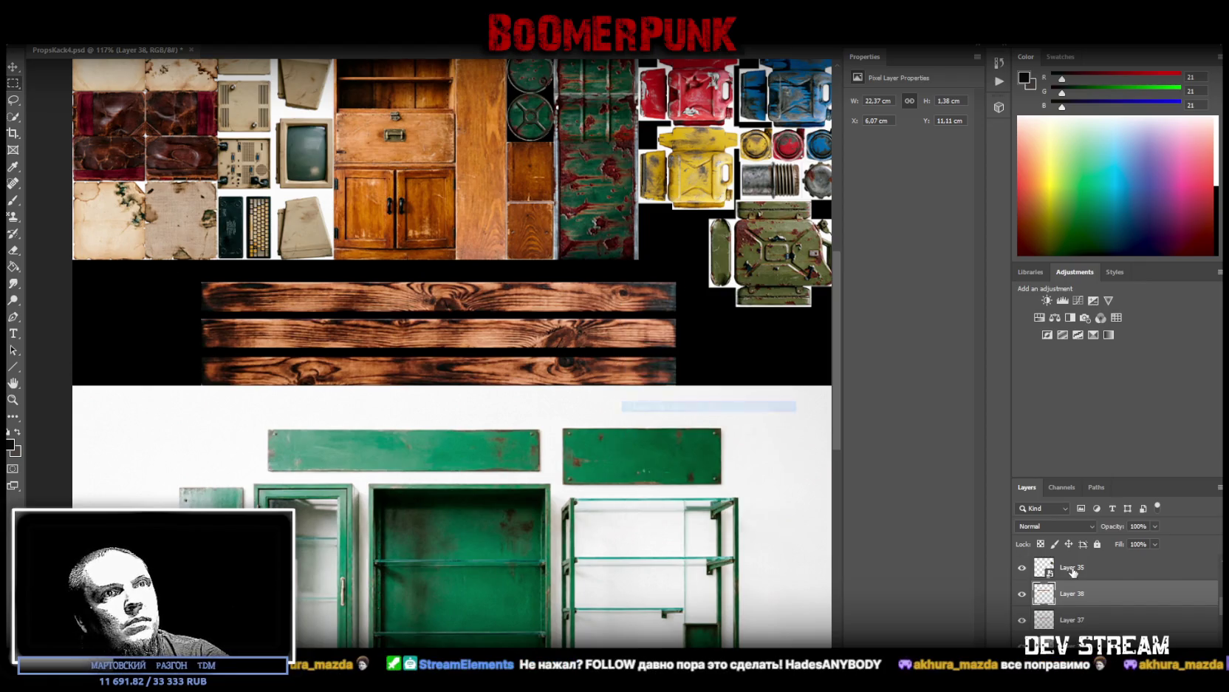
pyautogui.click(1072, 619)
pyautogui.hotkey('ctrl', 't')
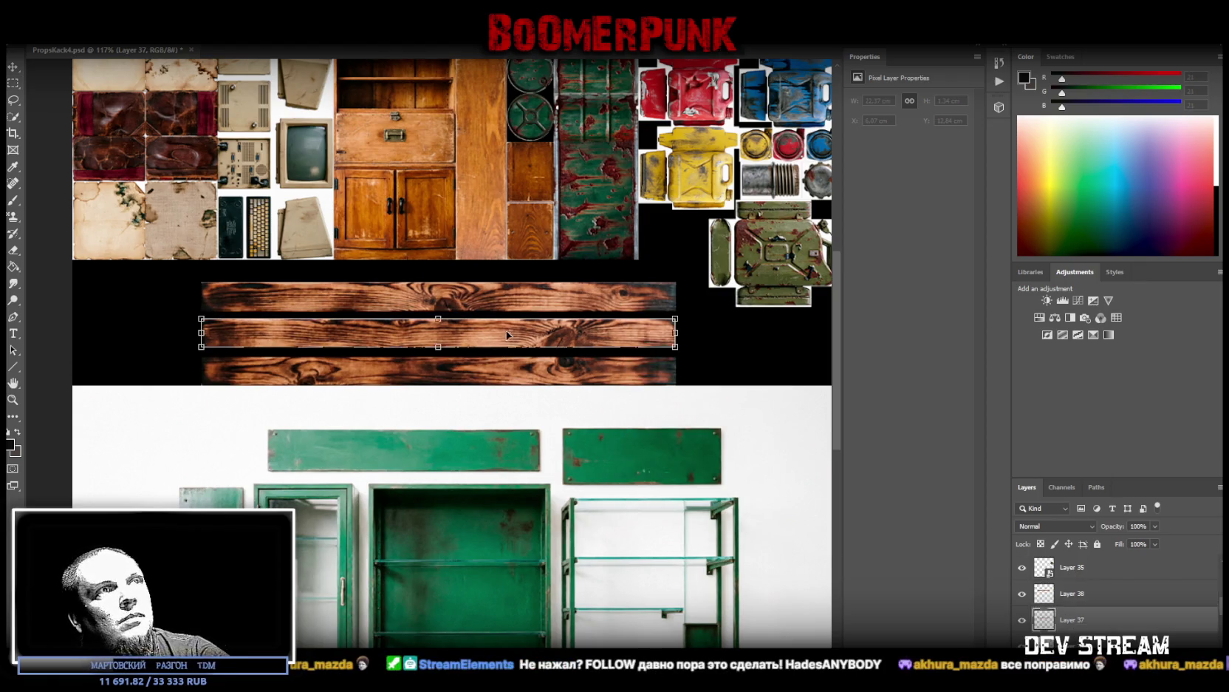
pyautogui.moveTo(564, 343); pyautogui.dragTo(563, 353)
pyautogui.press('Return')
# Step: Move the top plank down onto the middle plank and combine the plank layers into one smart object
pyautogui.keyDown('ctrl'); pyautogui.click(564, 288); pyautogui.keyUp('ctrl')
pyautogui.hotkey('ctrl', 't')
pyautogui.moveTo(564, 288); pyautogui.dragTo(563, 305)
pyautogui.press('Return')
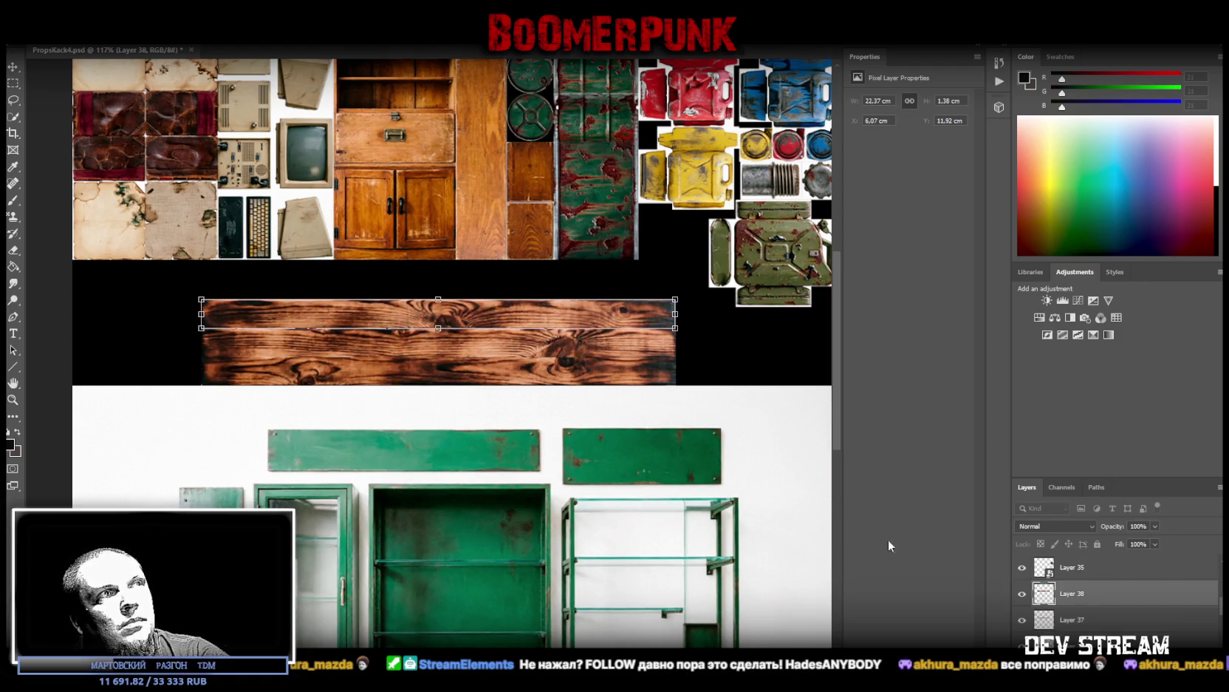
pyautogui.keyDown('shift'); pyautogui.click(1073, 620); pyautogui.keyUp('shift')
pyautogui.rightClick(1072, 621)
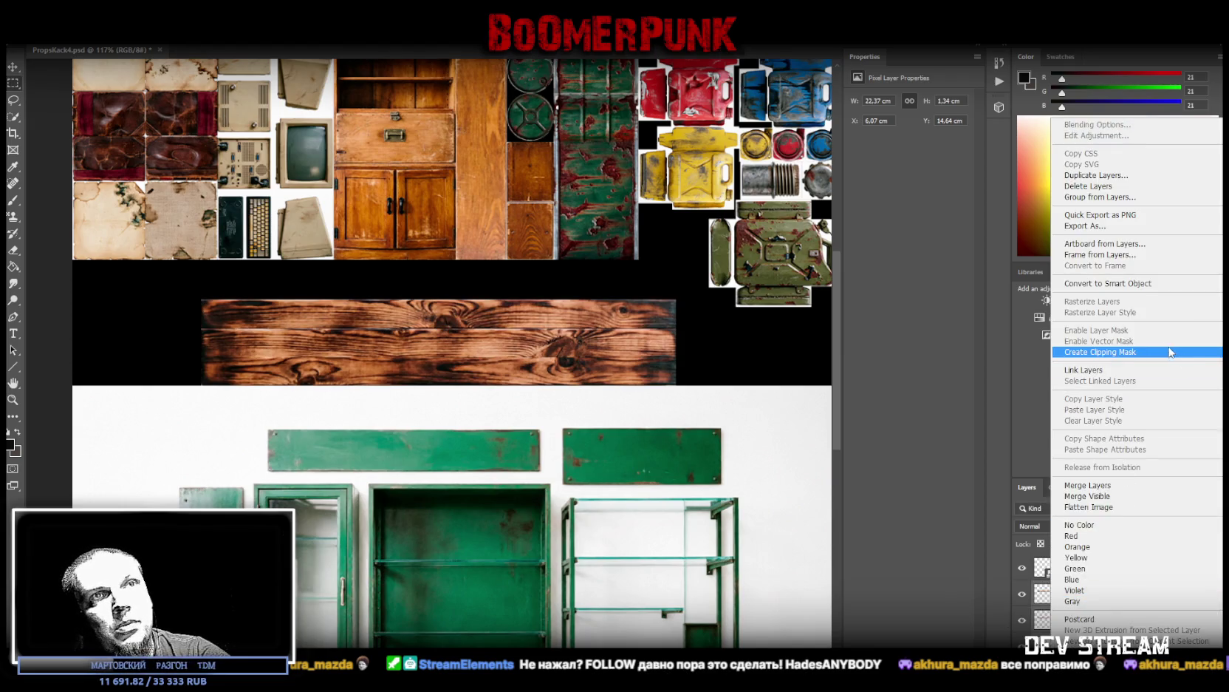
pyautogui.click(1115, 287)
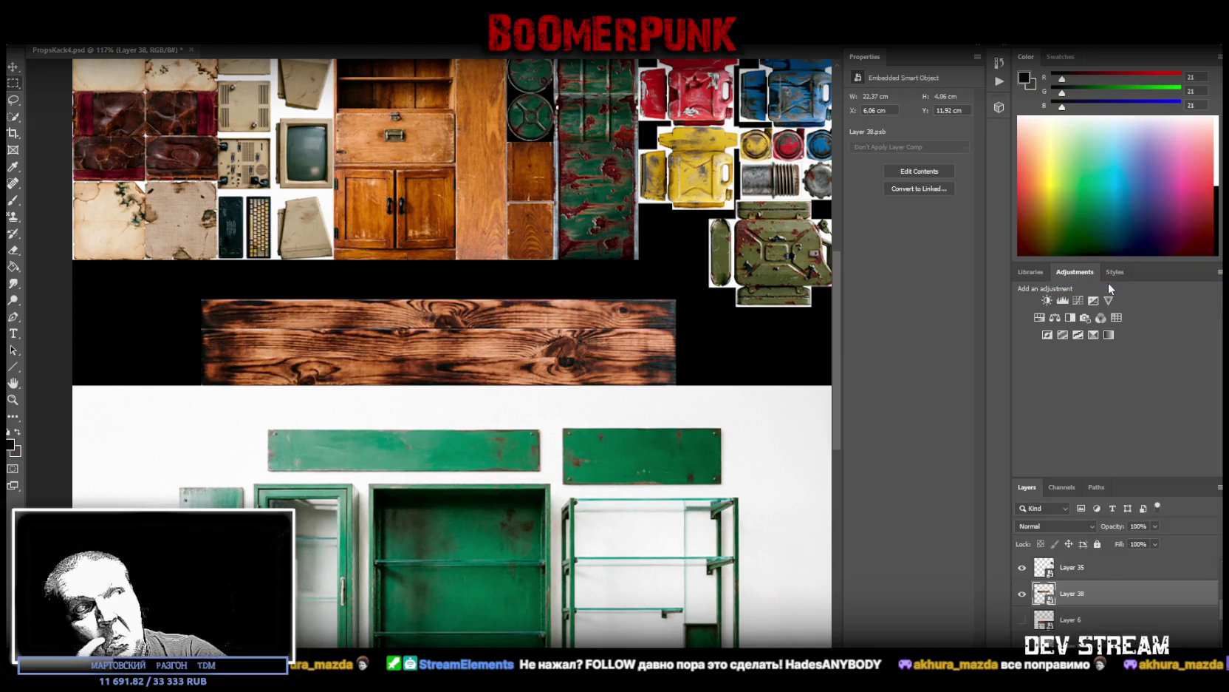
# Step: Shrink the plank board to 12.31 × 2.22 cm, against the left edge beneath the top-row textures
pyautogui.hotkey('ctrl', 't')
pyautogui.moveTo(423, 321); pyautogui.dragTo(371, 284)
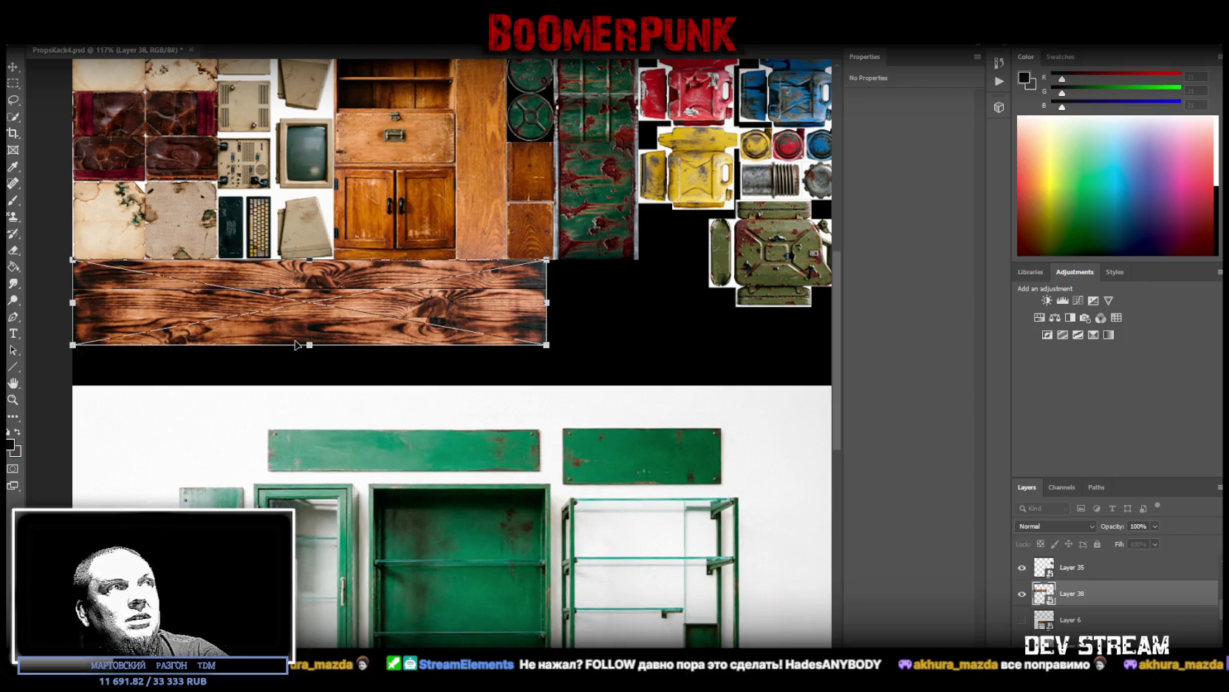
pyautogui.moveTo(311, 345)
pyautogui.mouseDown()
pyautogui.moveTo(311, 301)
pyautogui.moveTo(213, 290)
pyautogui.mouseUp()
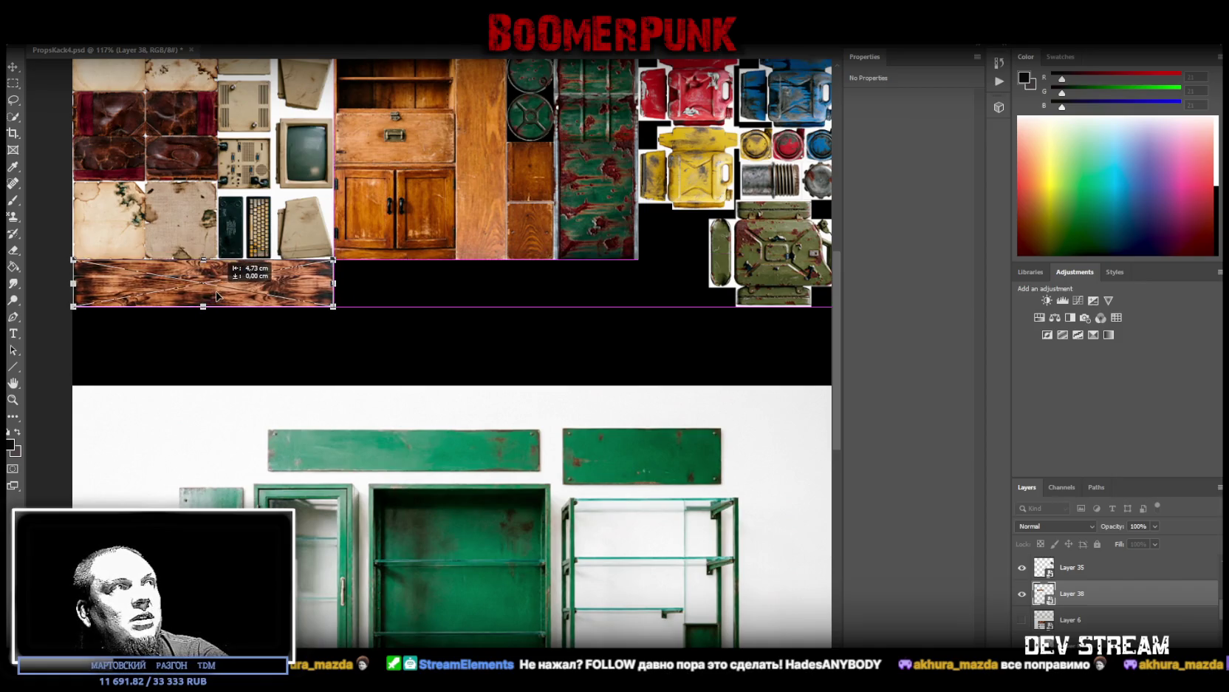
pyautogui.moveTo(333, 283)
pyautogui.mouseDown()
pyautogui.moveTo(344, 283)
pyautogui.moveTo(333, 283)
pyautogui.mouseUp()
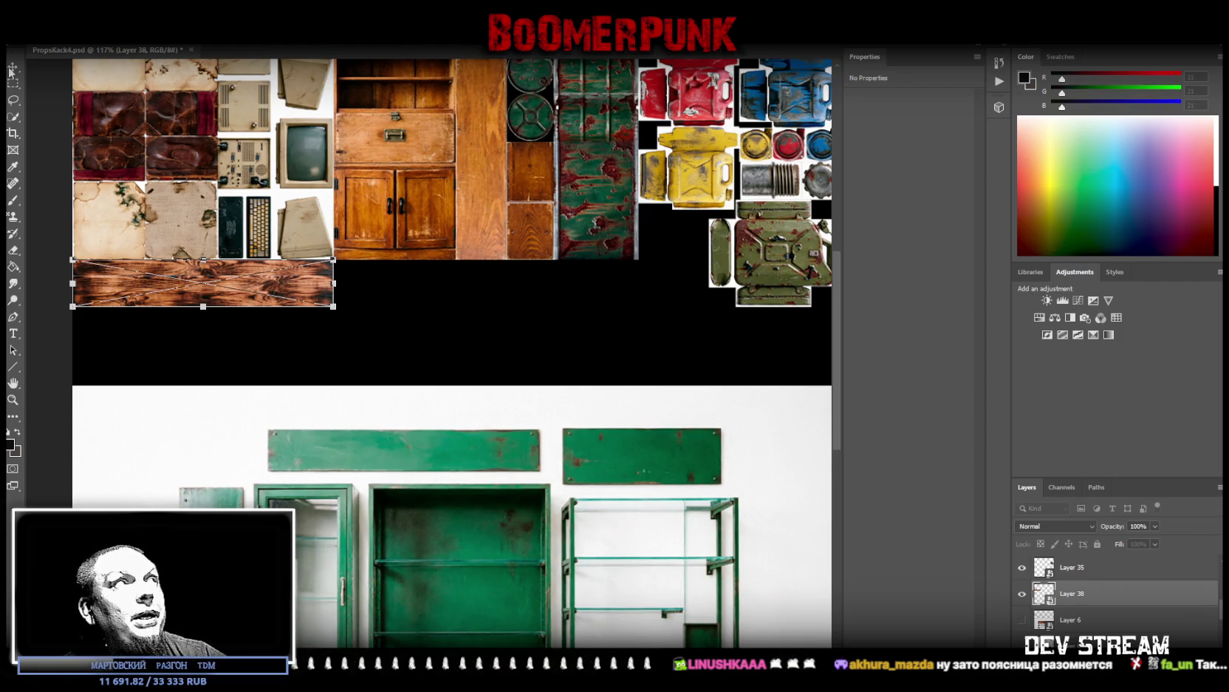
pyautogui.press('Return')
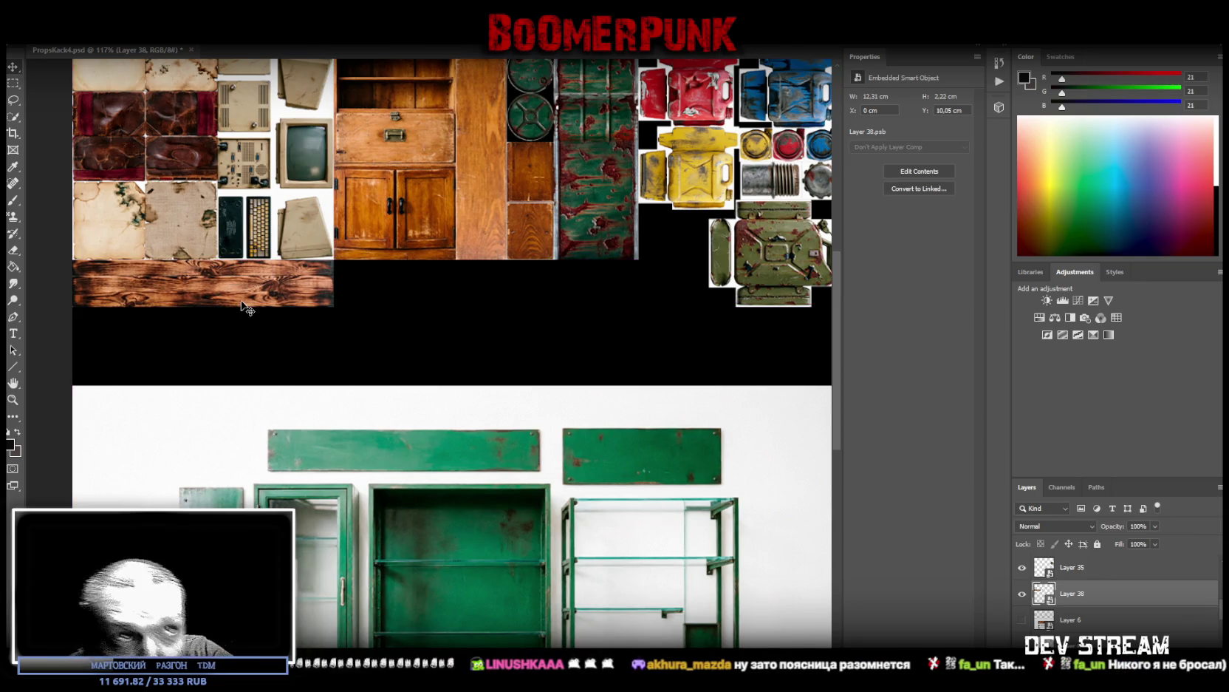
# Step: Make Layer 5, the green cabinet photo, active and zoom out to show the whole cabinet
pyautogui.scroll(-3, 1085, 591)
pyautogui.scroll(-2, 1085, 611)
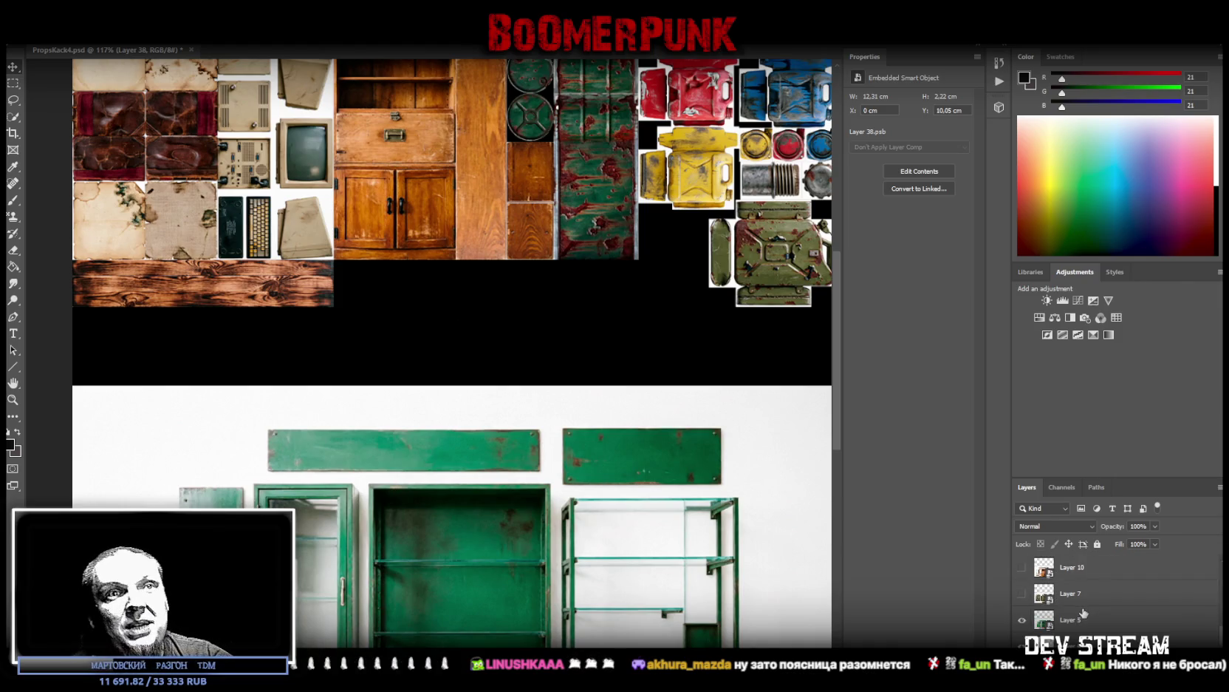
pyautogui.click(1089, 628)
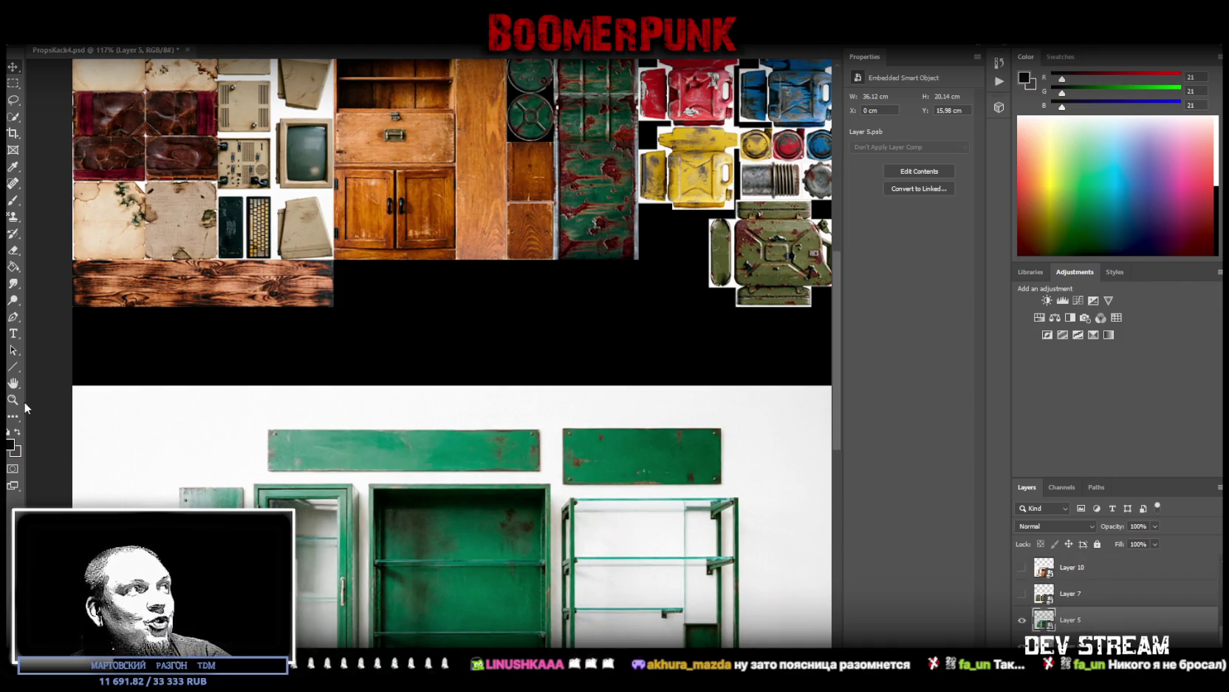
pyautogui.scroll(-5, 512, 549)
pyautogui.scroll(5, 486, 510)
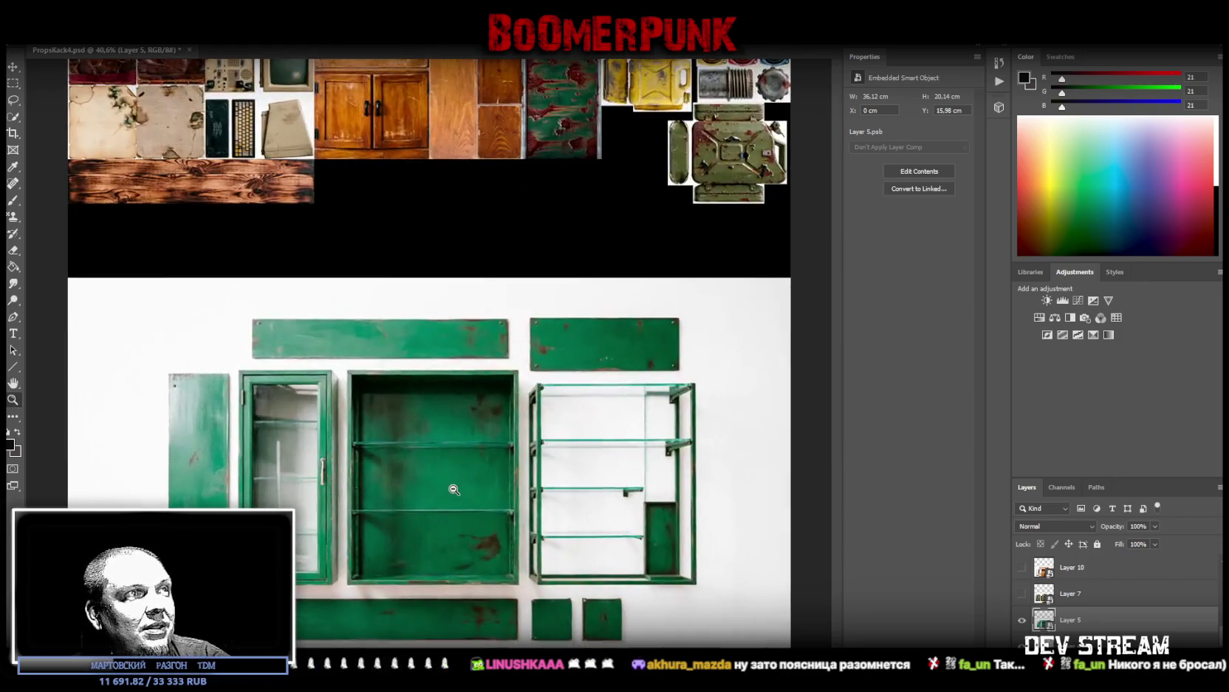
pyautogui.scroll(-2, 568, 535)
pyautogui.scroll(2, 566, 543)
pyautogui.scroll(-1, 614, 557)
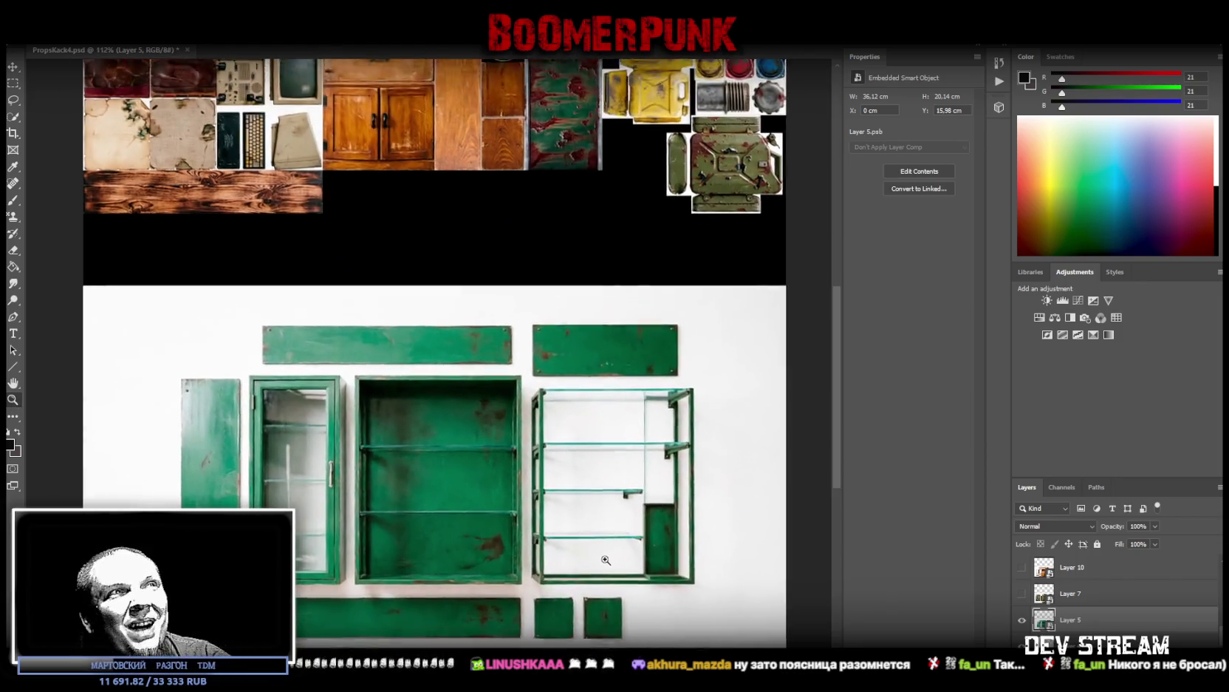
pyautogui.scroll(1, 609, 561)
pyautogui.scroll(-1, 610, 562)
pyautogui.scroll(-1, 607, 554)
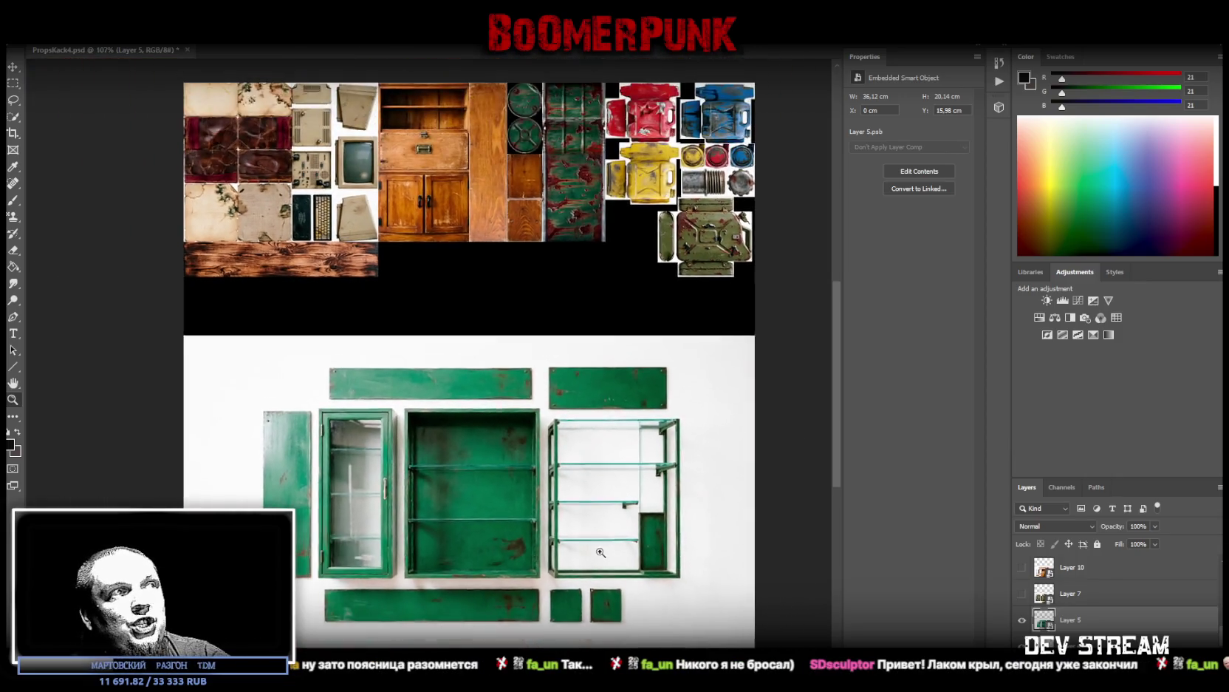
pyautogui.scroll(1, 607, 552)
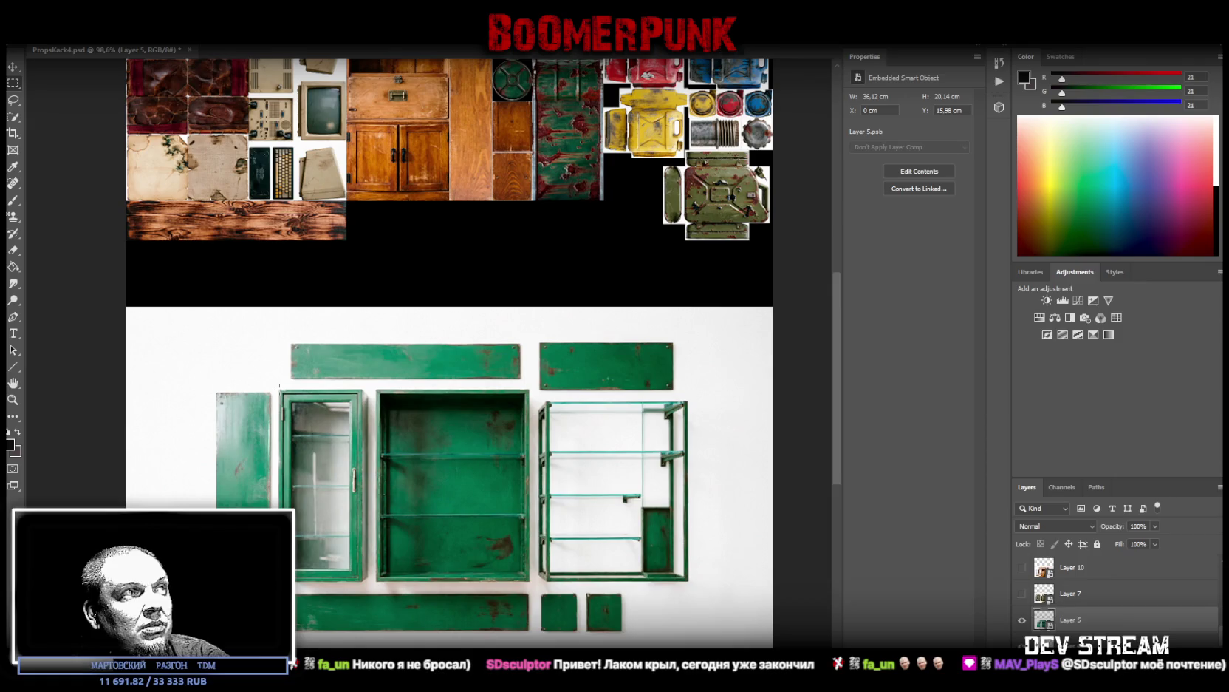
# Step: Marquee-select the glass door, the cabinet body and the top-left green plank
pyautogui.moveTo(278, 389); pyautogui.dragTo(350, 583)
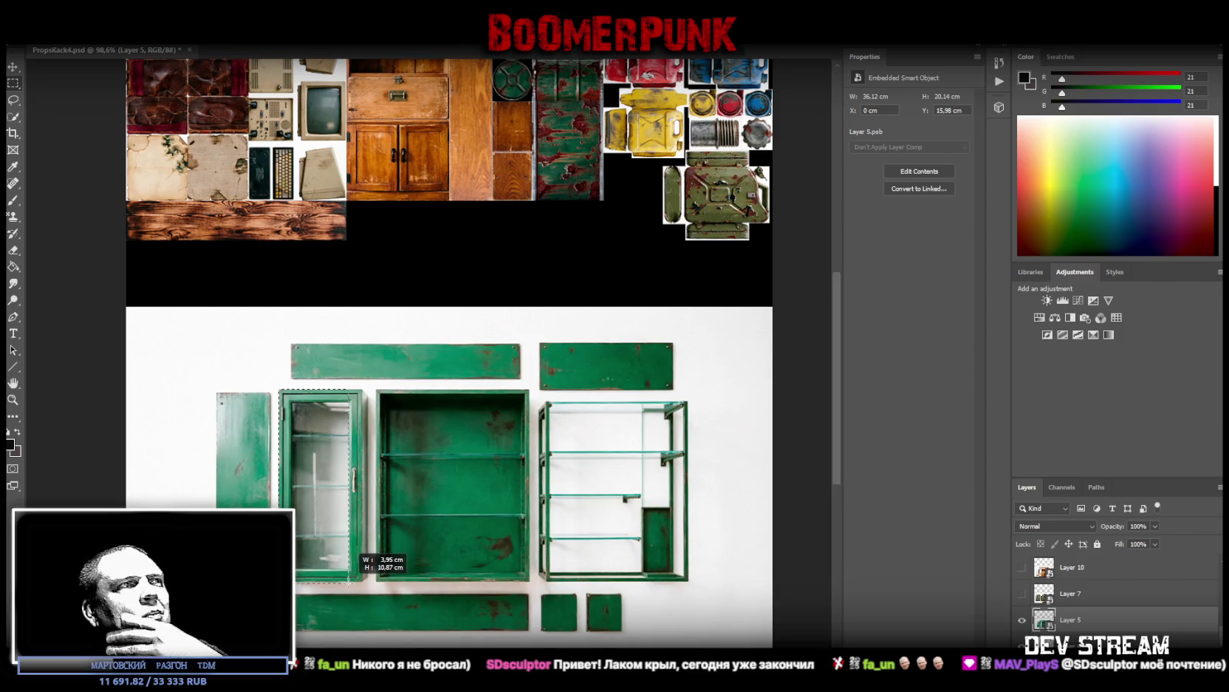
pyautogui.moveTo(475, 580); pyautogui.dragTo(530, 581)
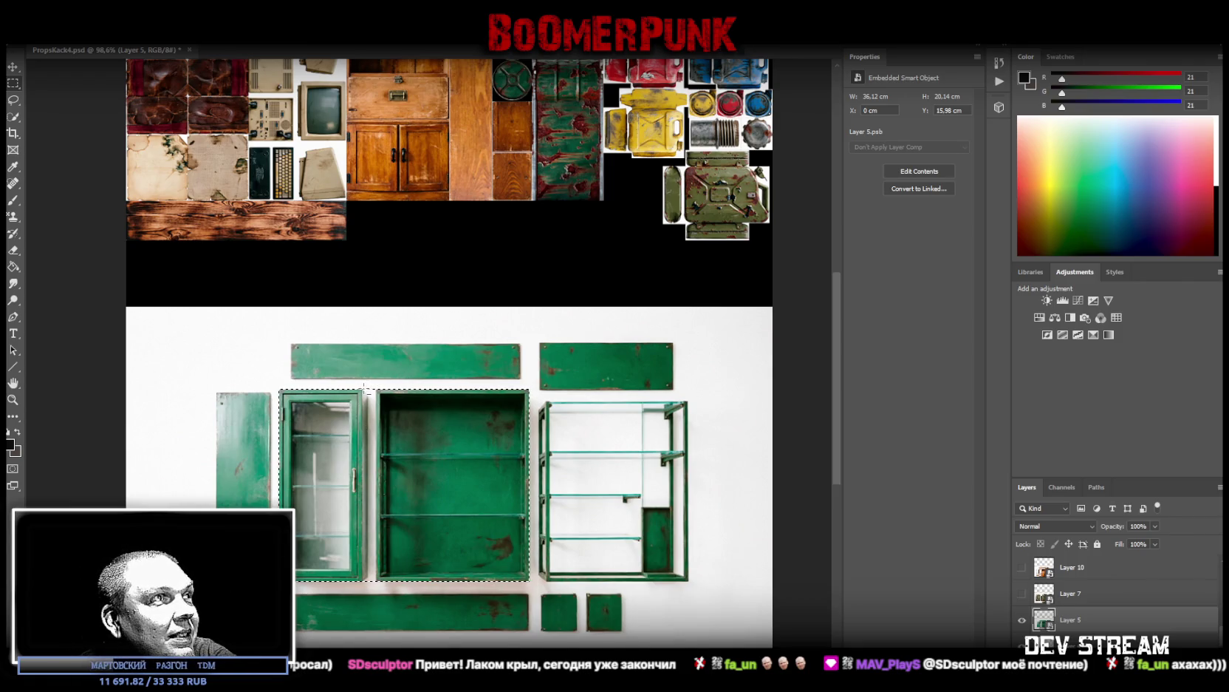
pyautogui.moveTo(366, 390); pyautogui.dragTo(381, 592)
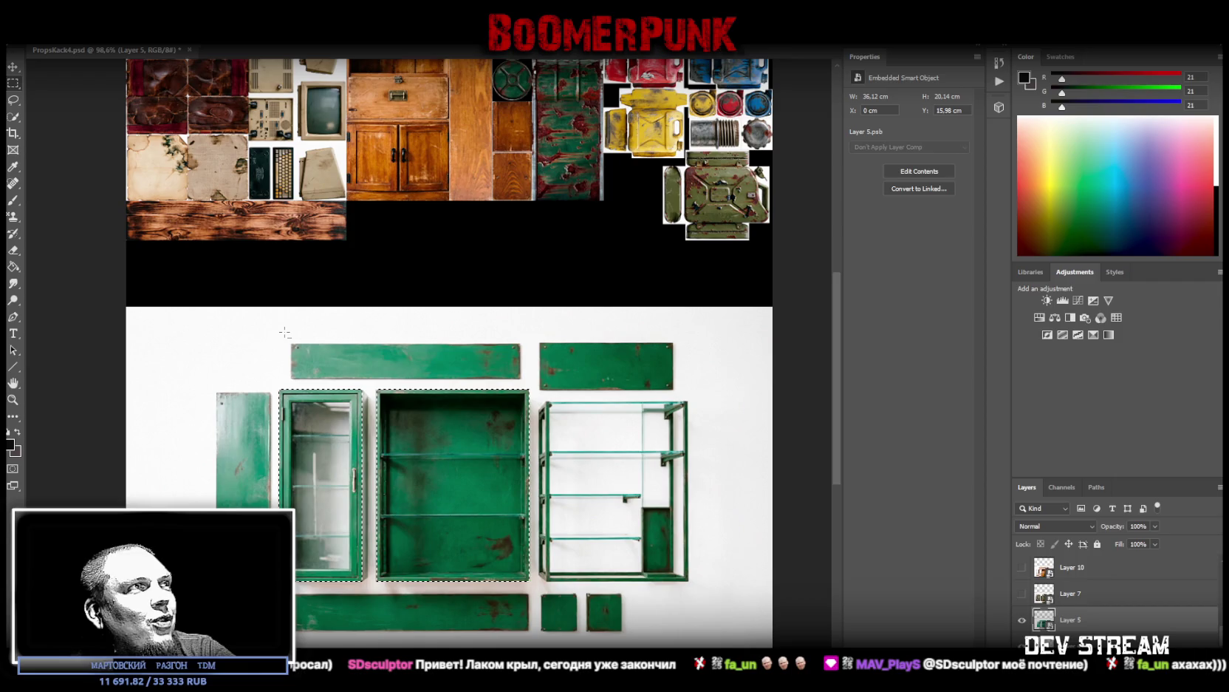
pyautogui.moveTo(278, 328); pyautogui.dragTo(550, 380)
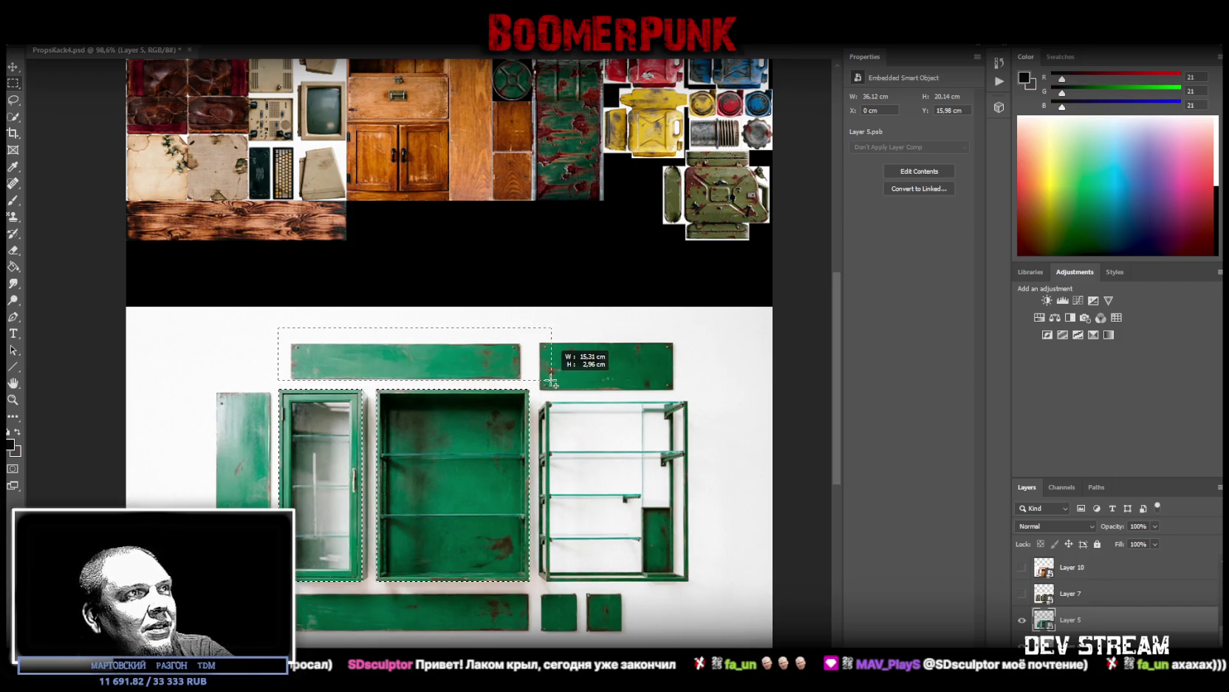
# Step: Add the top-left plank, the long bottom plank and the small green tiles to the selection
pyautogui.moveTo(262, 319)
pyautogui.mouseDown()
pyautogui.moveTo(291, 382)
pyautogui.moveTo(618, 346)
pyautogui.mouseUp()
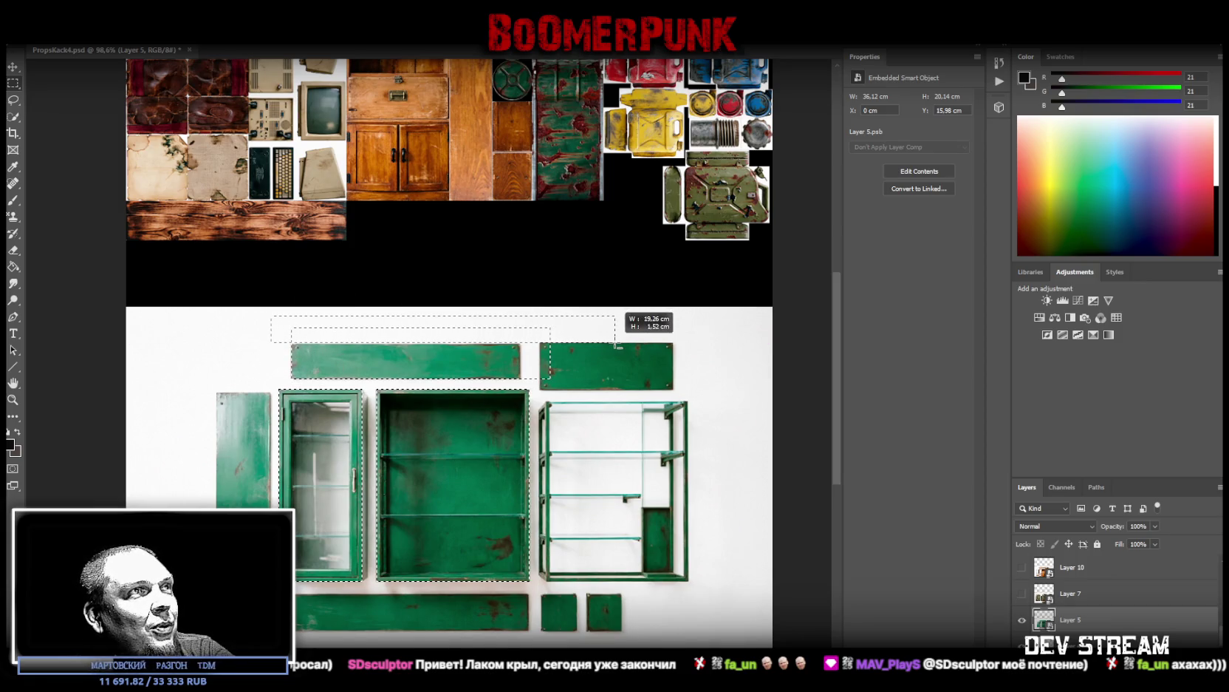
pyautogui.moveTo(617, 346); pyautogui.dragTo(555, 381)
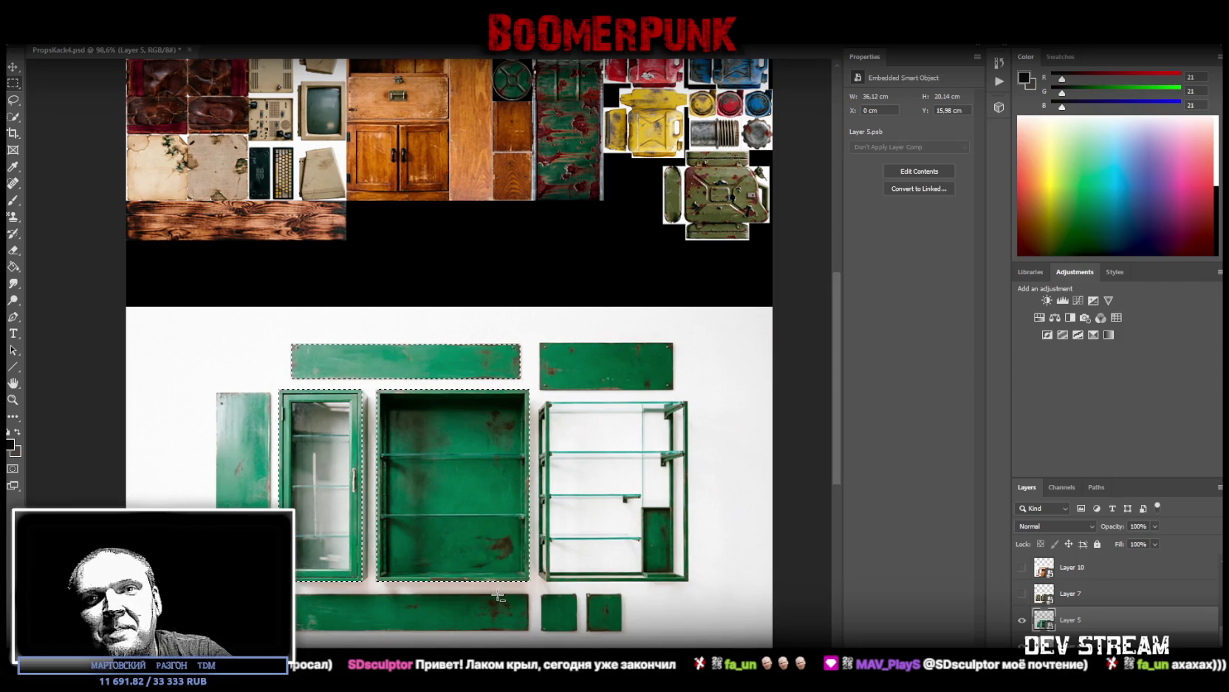
pyautogui.moveTo(289, 638); pyautogui.dragTo(666, 598)
pyautogui.moveTo(698, 639); pyautogui.dragTo(623, 590)
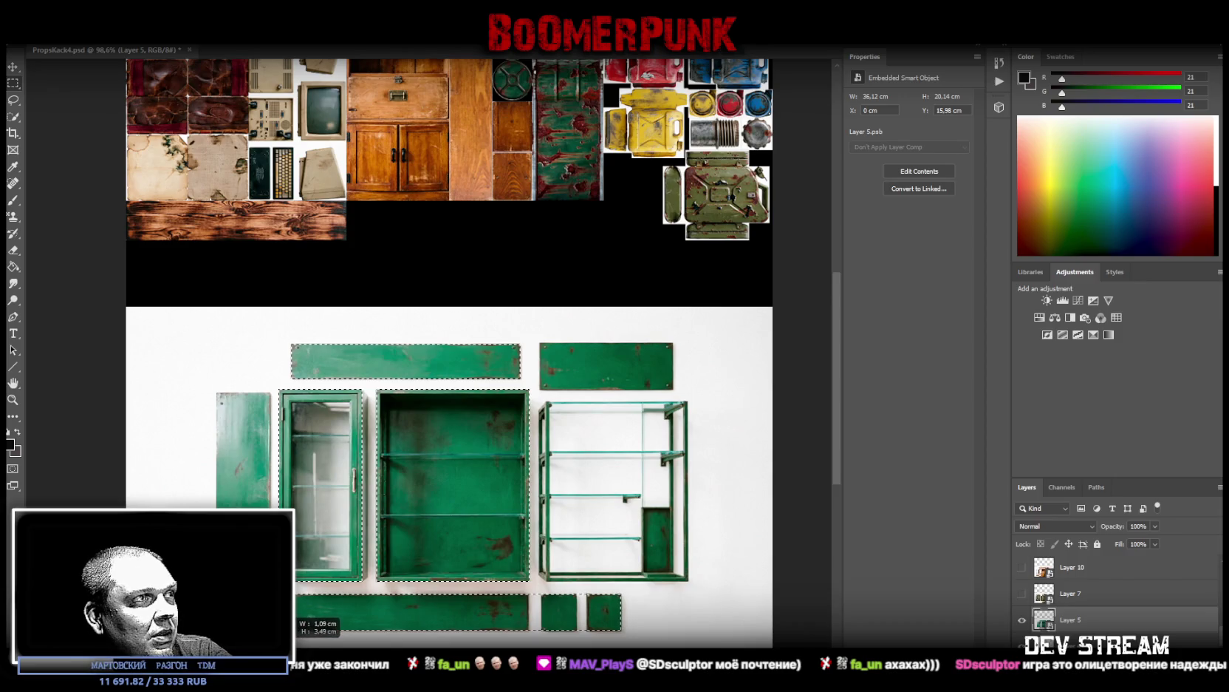
pyautogui.moveTo(531, 593); pyautogui.dragTo(539, 635)
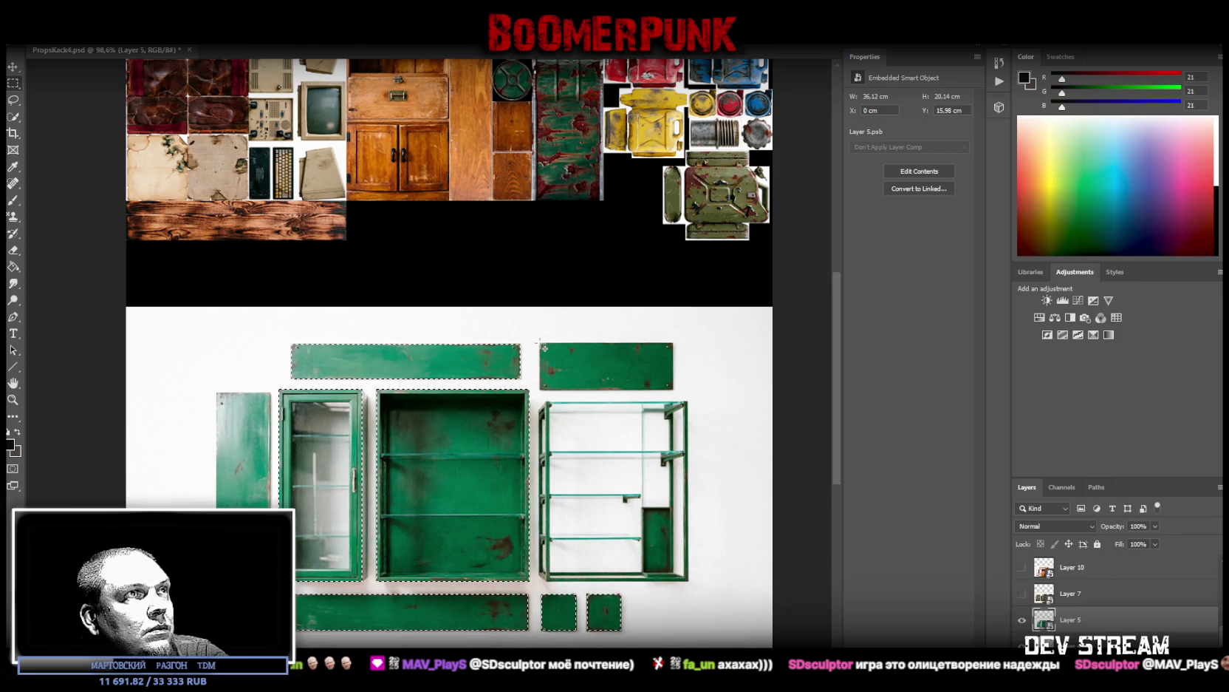
# Step: Add the top-right green plank to the selection, trimming the area above it
pyautogui.moveTo(540, 343); pyautogui.dragTo(673, 390)
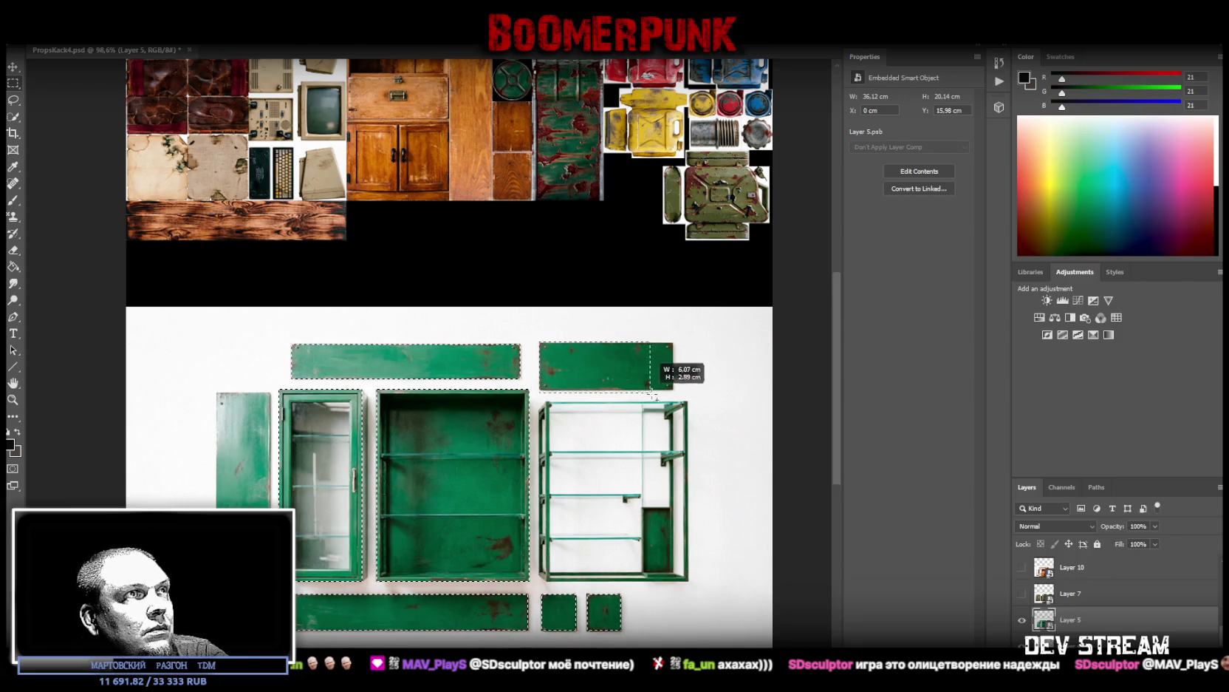
pyautogui.moveTo(673, 392); pyautogui.dragTo(675, 393)
pyautogui.moveTo(534, 319); pyautogui.dragTo(702, 345)
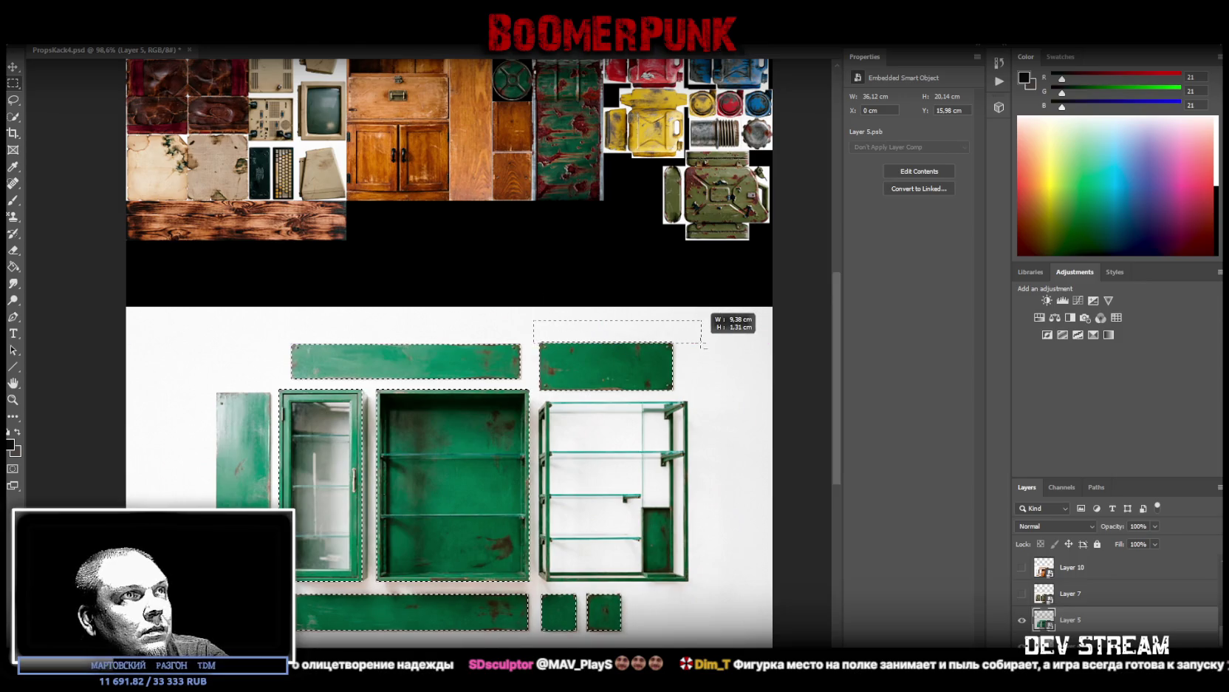
pyautogui.moveTo(702, 345); pyautogui.dragTo(658, 354)
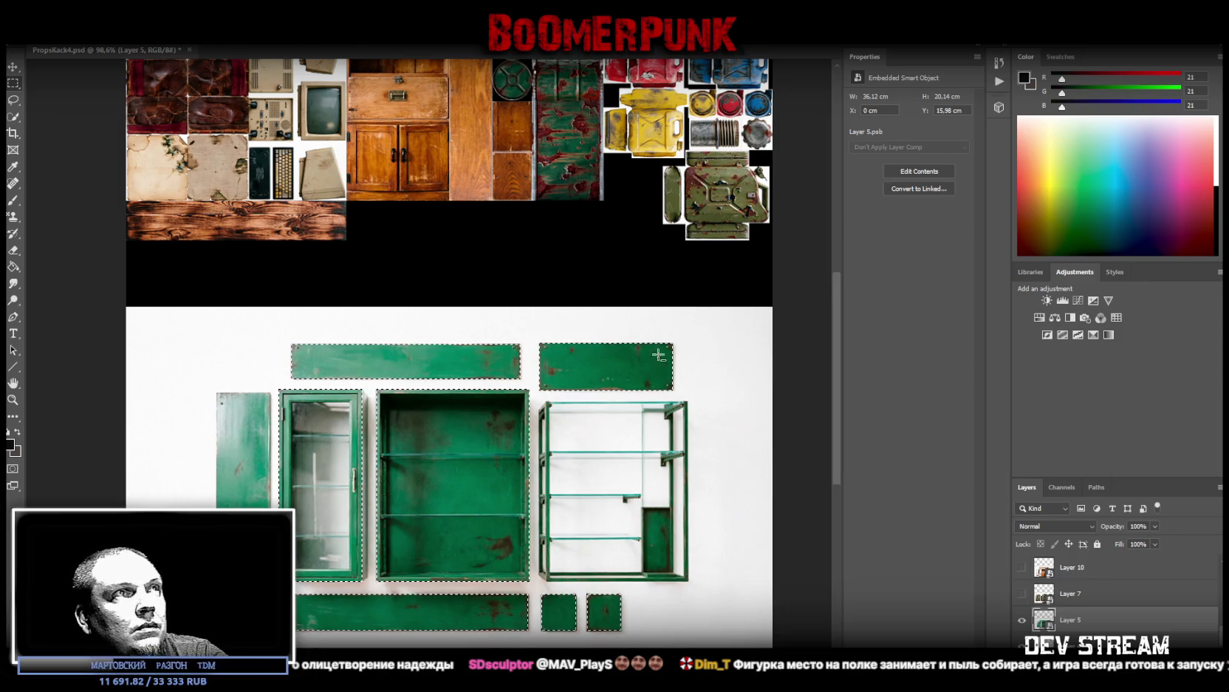
# Step: Copy the selected green pieces onto new Layer 39 and toggle the locker reference photo
pyautogui.rightClick(658, 355)
pyautogui.click(676, 450)
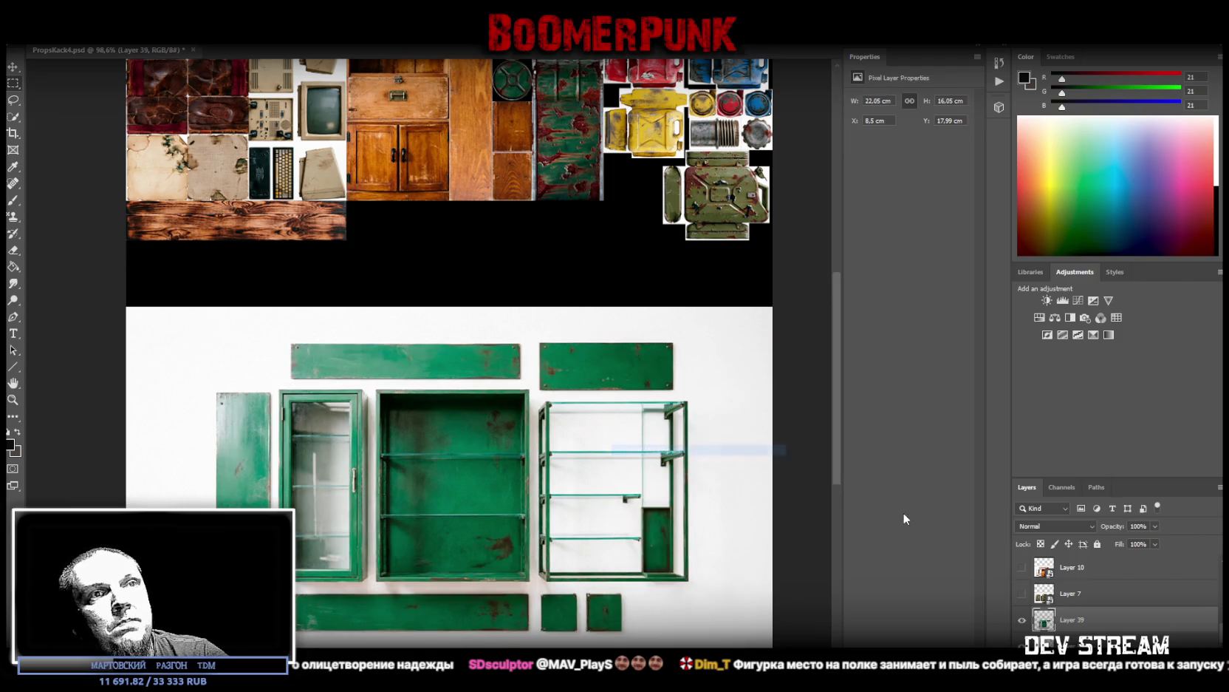
pyautogui.click(1022, 646)
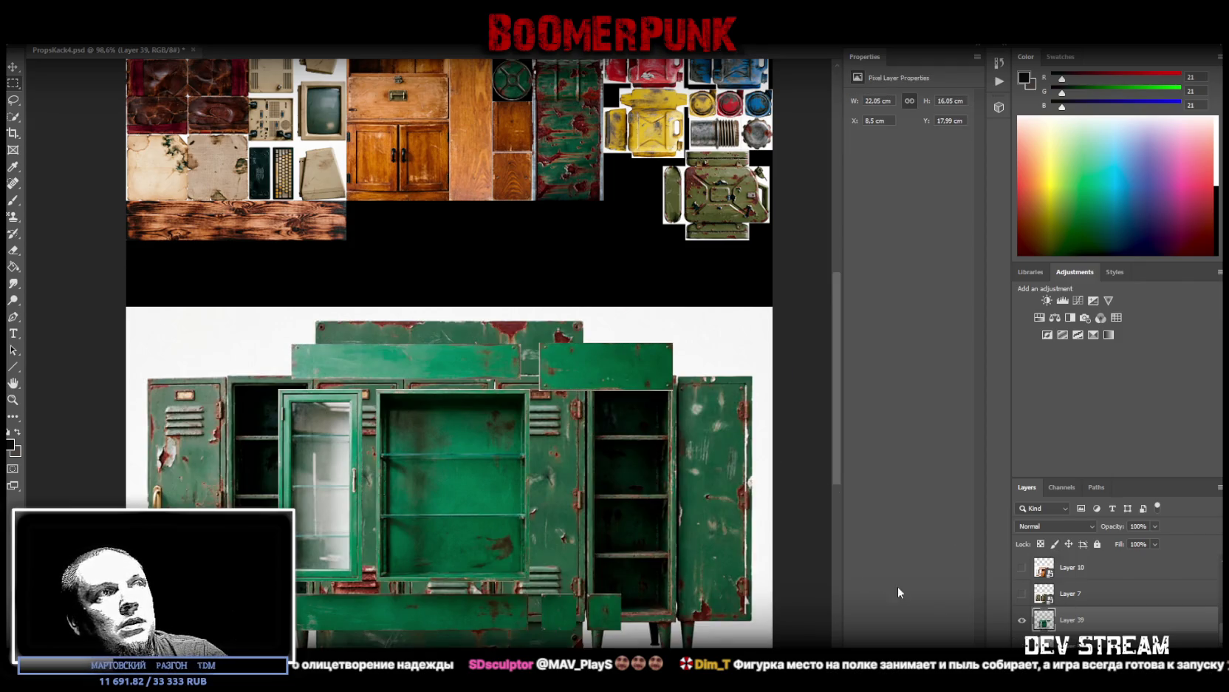
pyautogui.click(1021, 646)
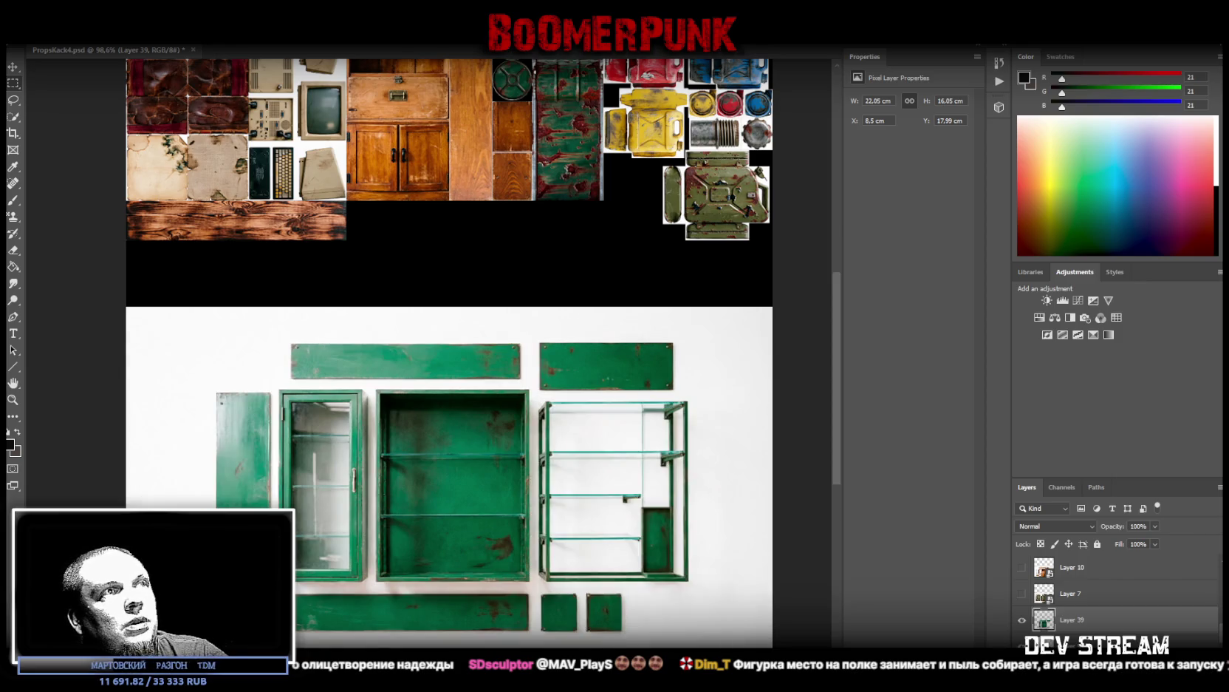
pyautogui.click(1022, 646)
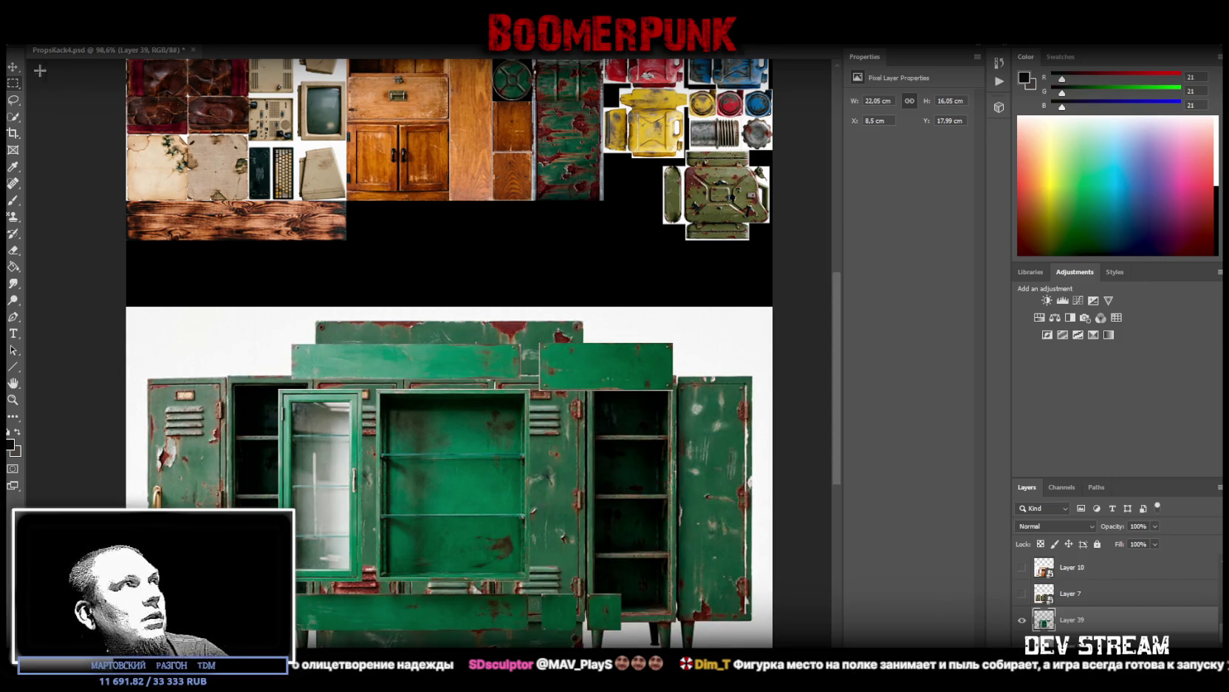
# Step: Move the cabinet pieces up below the prop textures and hide the reference photo layers
pyautogui.moveTo(623, 489)
pyautogui.mouseDown()
pyautogui.moveTo(632, 202)
pyautogui.moveTo(654, 275)
pyautogui.mouseUp()
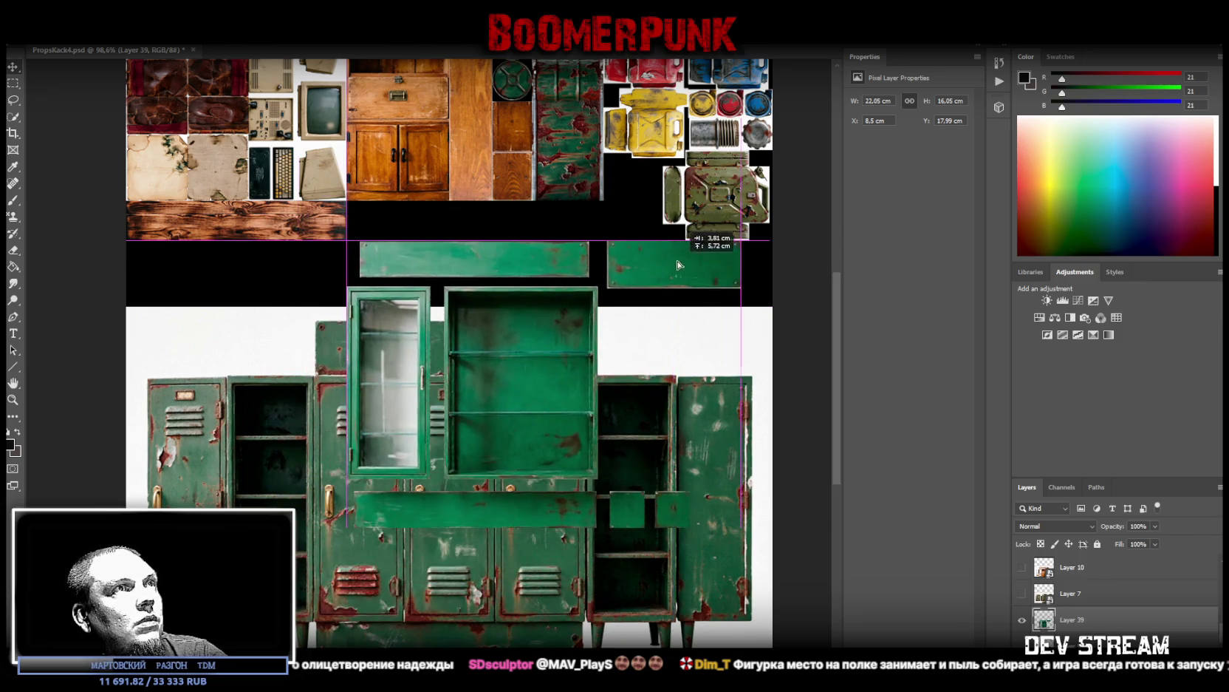
pyautogui.moveTo(654, 275); pyautogui.dragTo(661, 295)
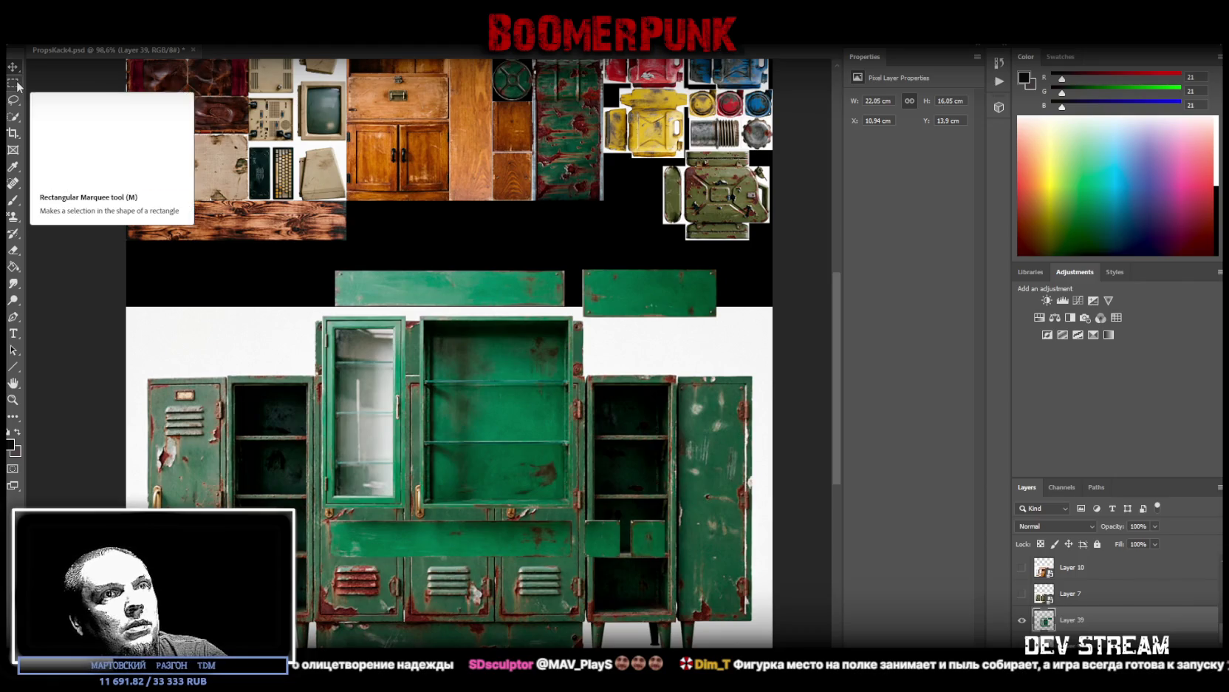
pyautogui.scroll(-5, 1116, 595)
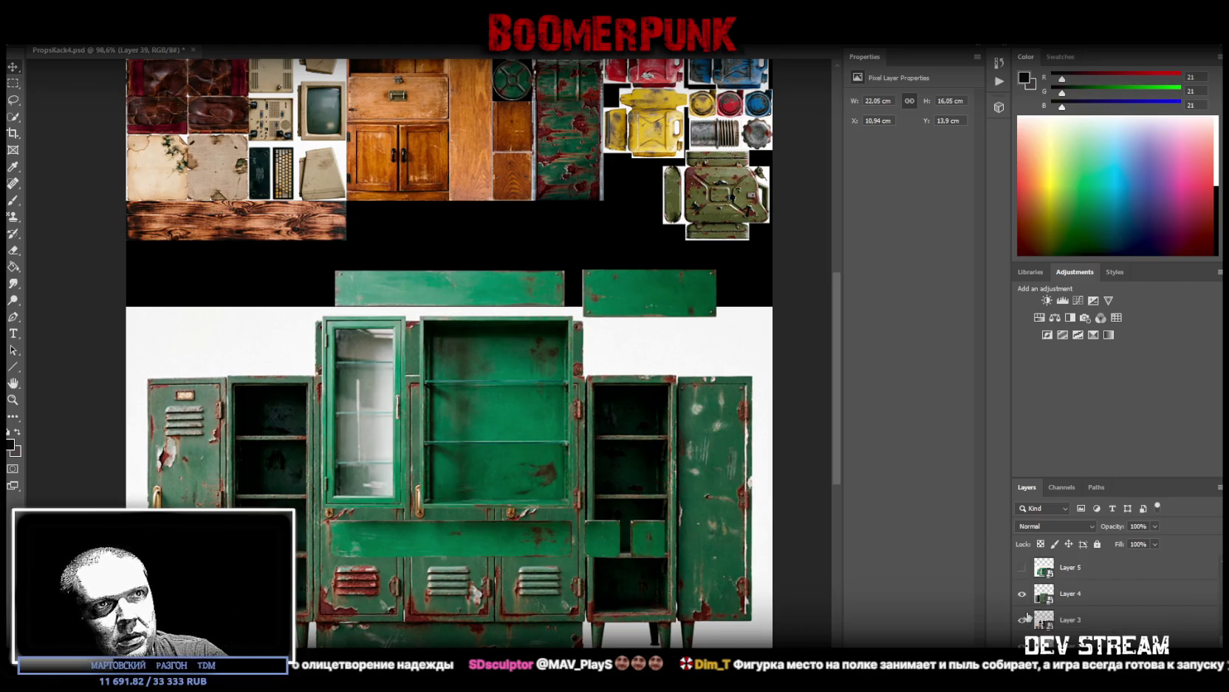
pyautogui.moveTo(1023, 597); pyautogui.dragTo(1022, 644)
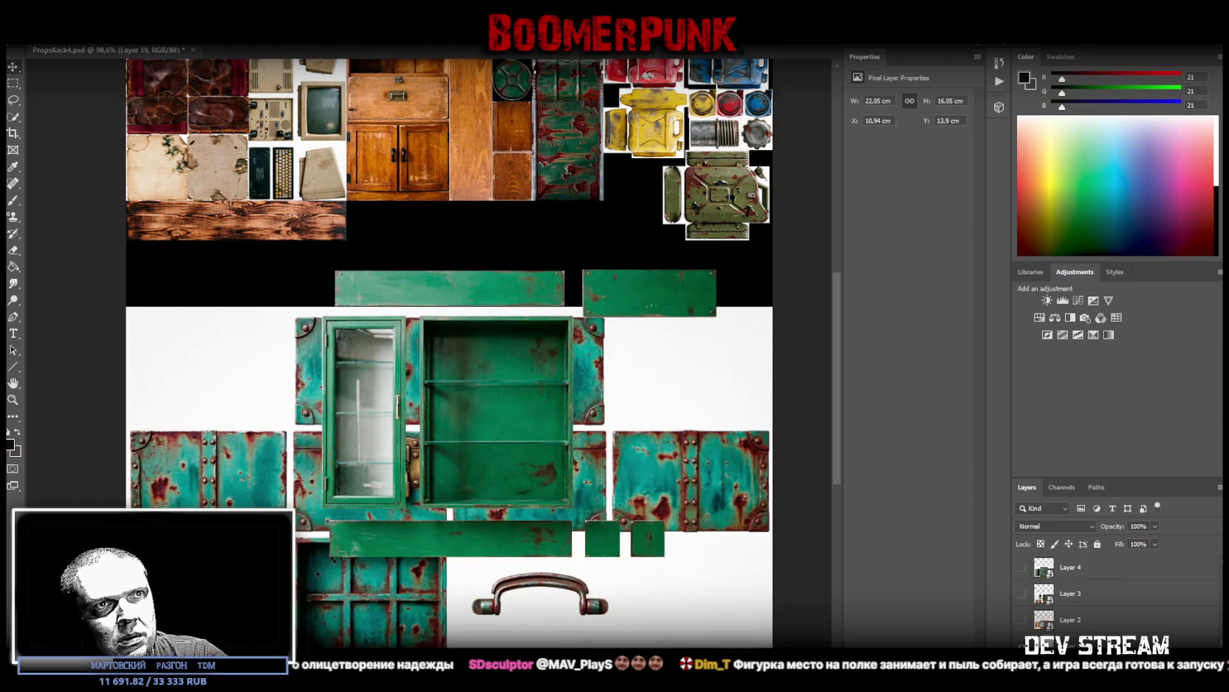
pyautogui.scroll(2, 1115, 595)
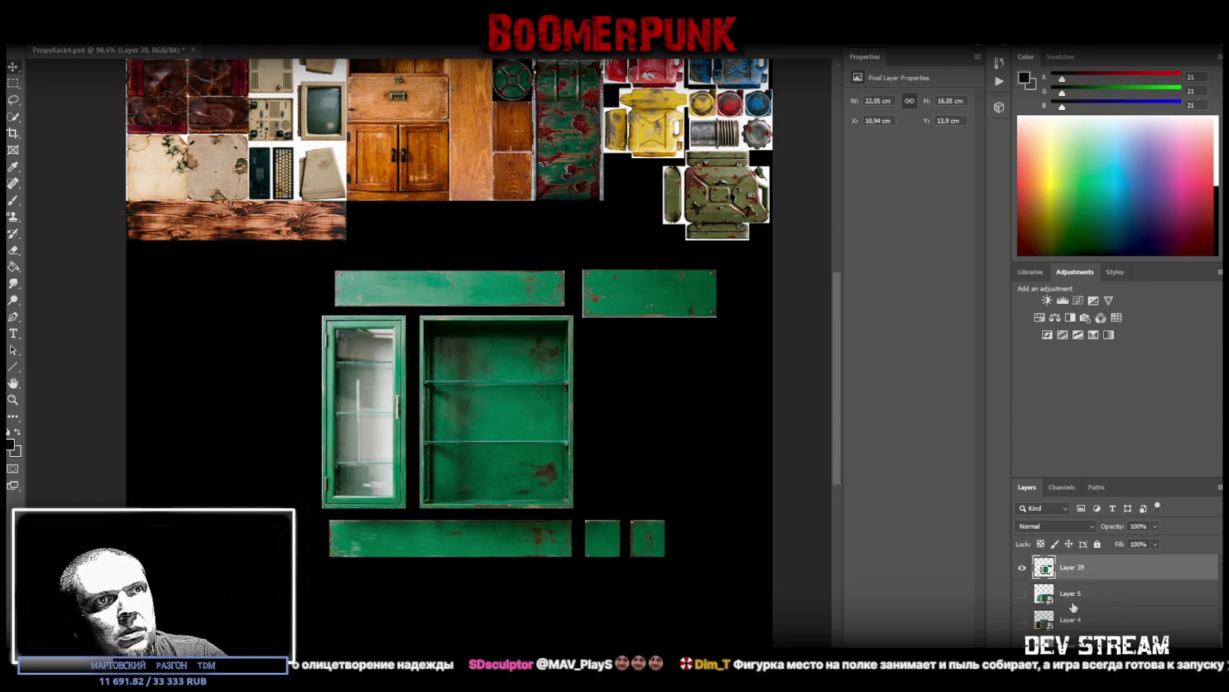
# Step: Reorder Layer 39 below Layer 38 in the layer stack
pyautogui.click(1080, 596)
pyautogui.scroll(2, 1075, 623)
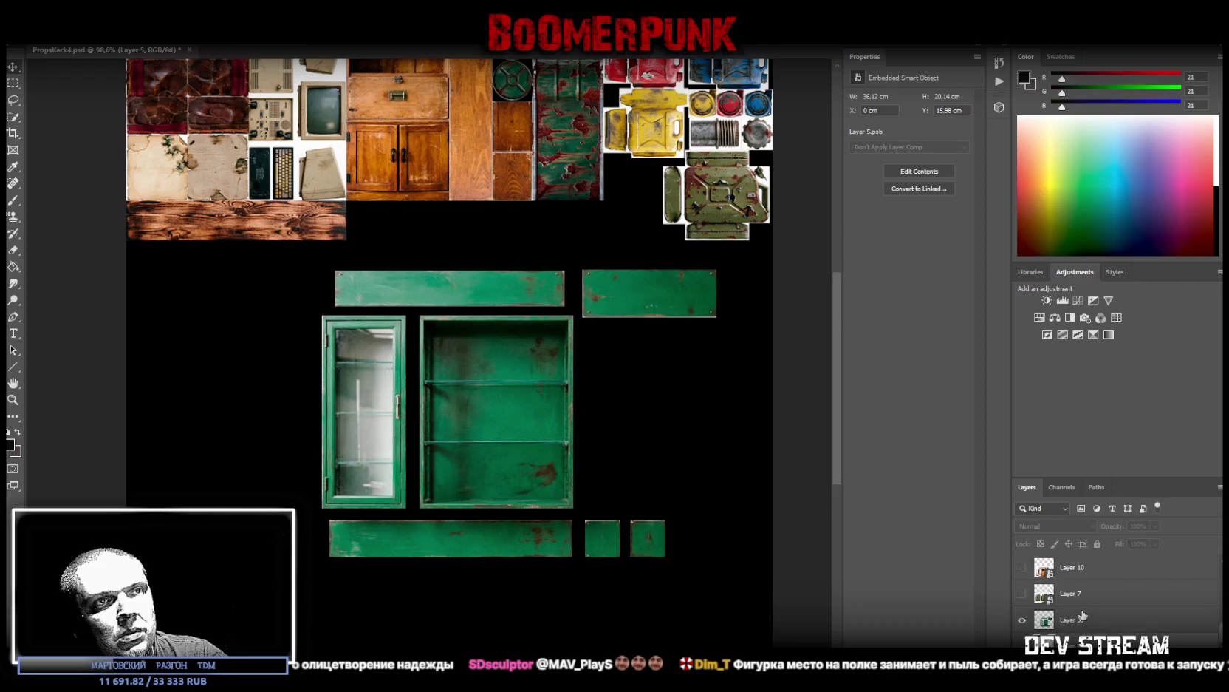
pyautogui.click(1083, 615)
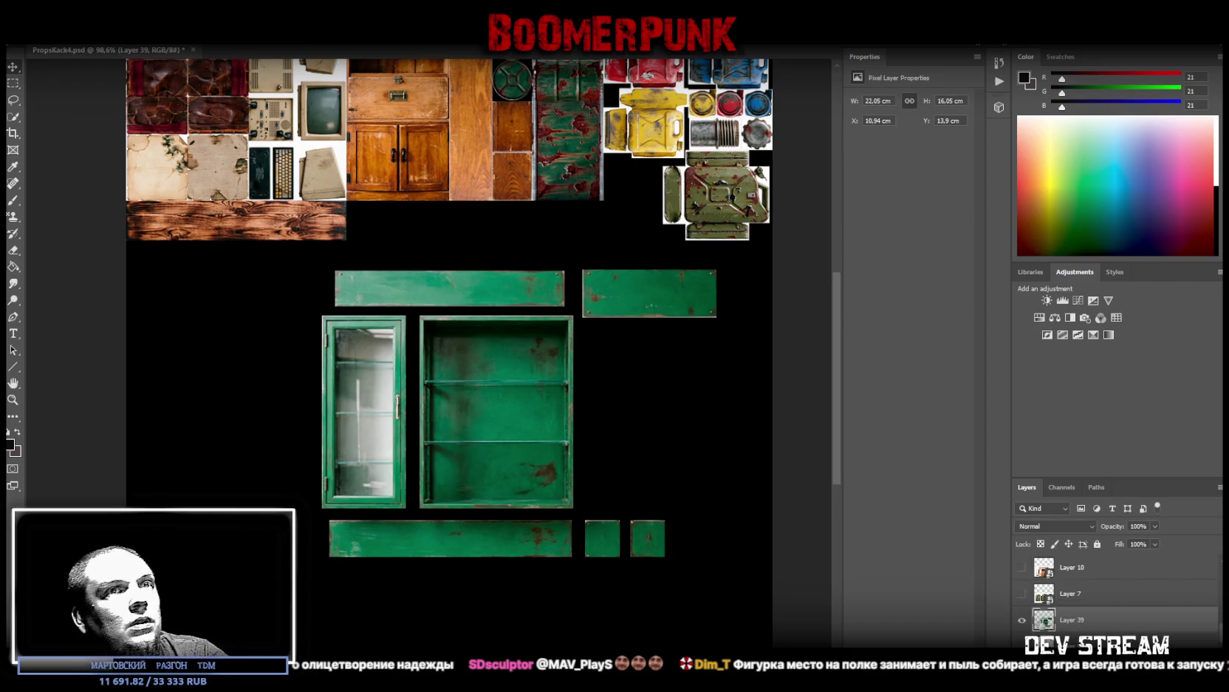
pyautogui.scroll(1, 1103, 624)
pyautogui.scroll(2, 1103, 624)
pyautogui.scroll(1, 1101, 626)
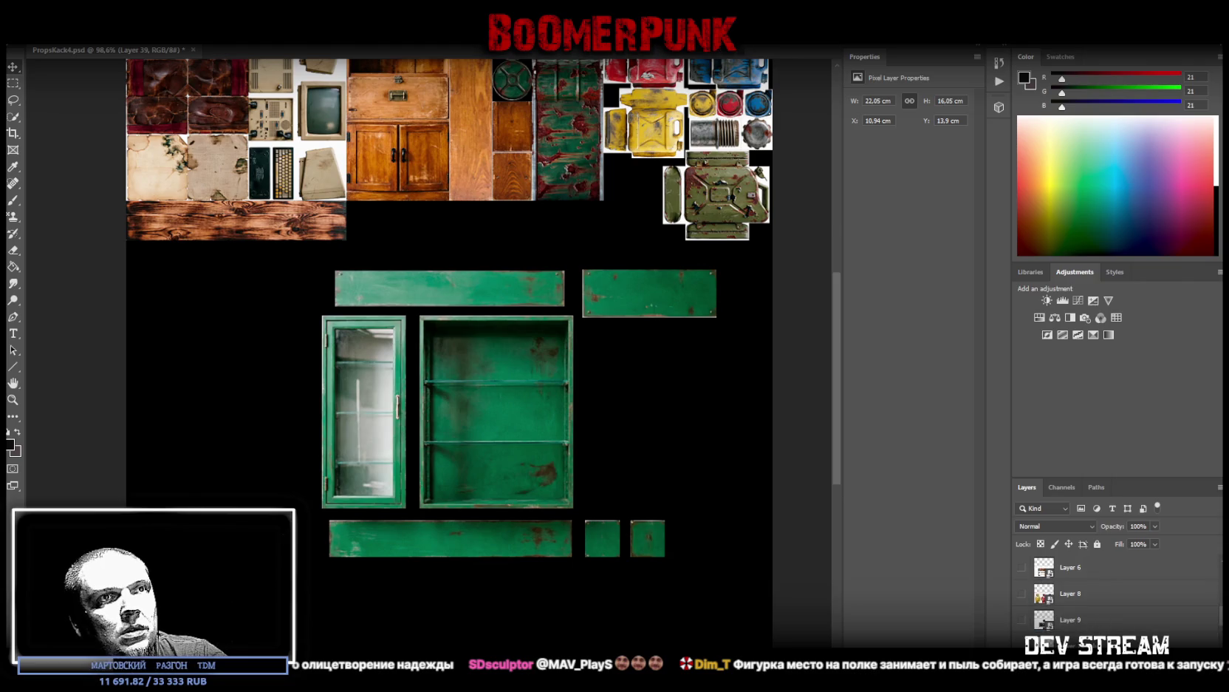
pyautogui.scroll(1, 1099, 628)
pyautogui.scroll(1, 1098, 632)
pyautogui.moveTo(1099, 631); pyautogui.dragTo(1086, 584)
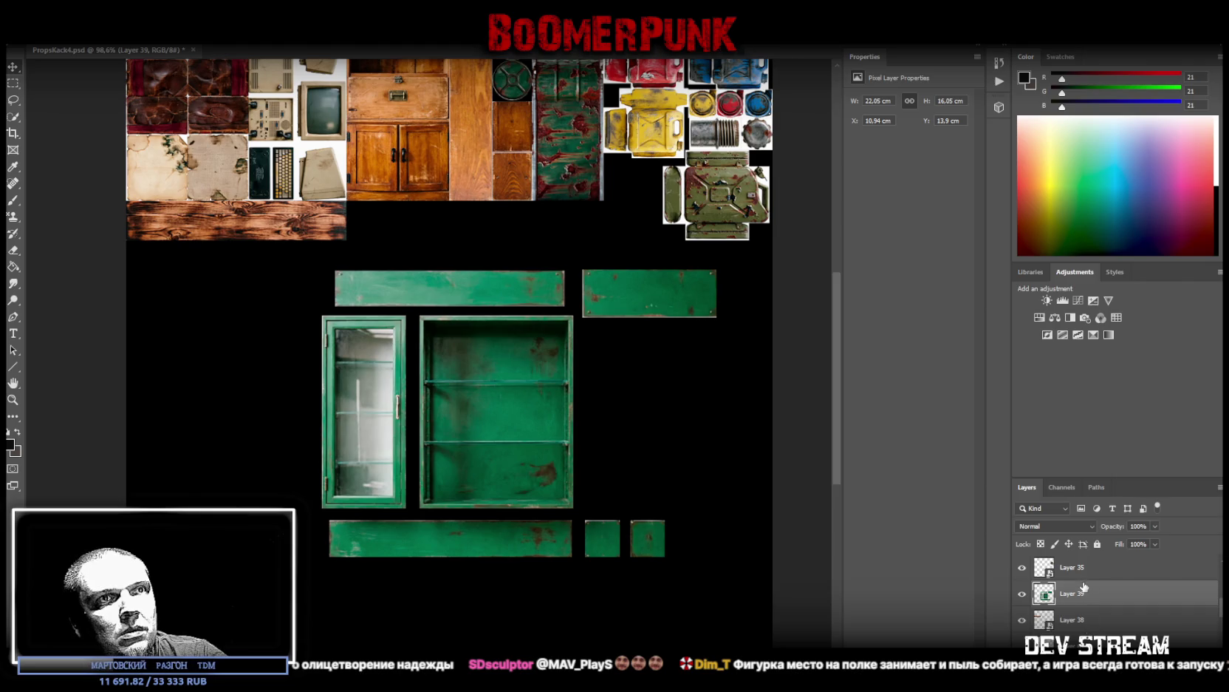
pyautogui.moveTo(1084, 585); pyautogui.dragTo(1086, 629)
pyautogui.scroll(-3, 1086, 594)
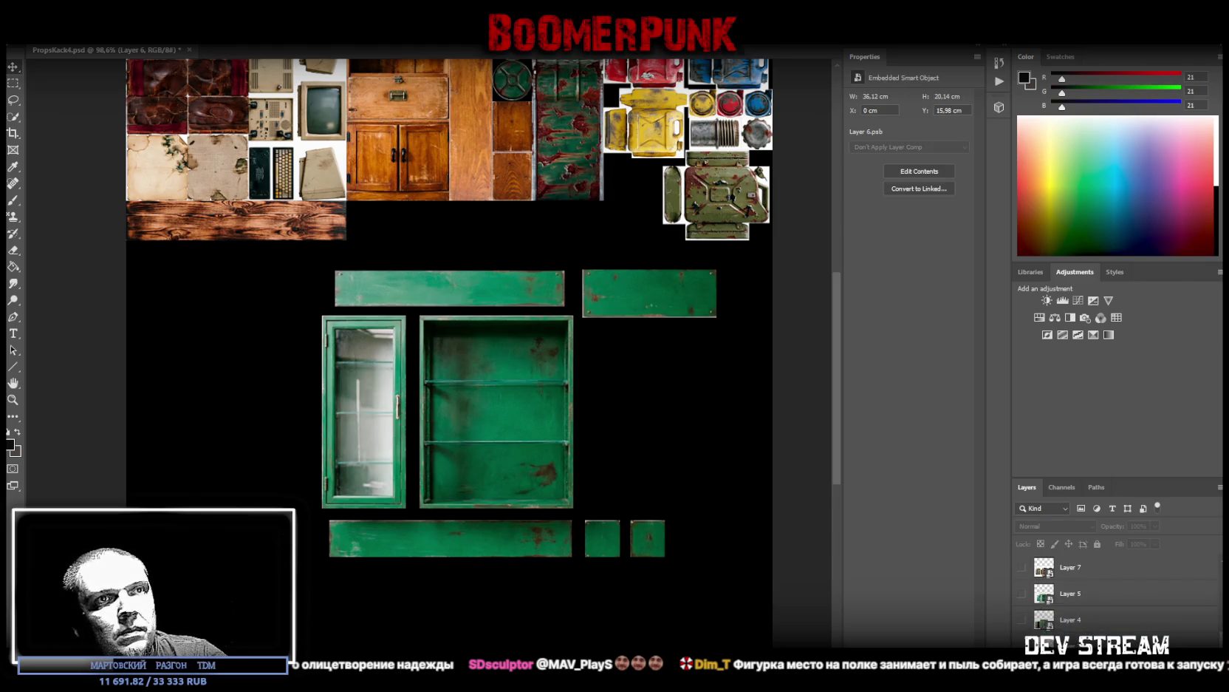
pyautogui.keyDown('shift'); pyautogui.click(1089, 597); pyautogui.keyUp('shift')
# Step: Group Layer 7 and Layer 5, move Group 1 below Layer 3, and marquee the top plank
pyautogui.hotkey('ctrl', 'g')
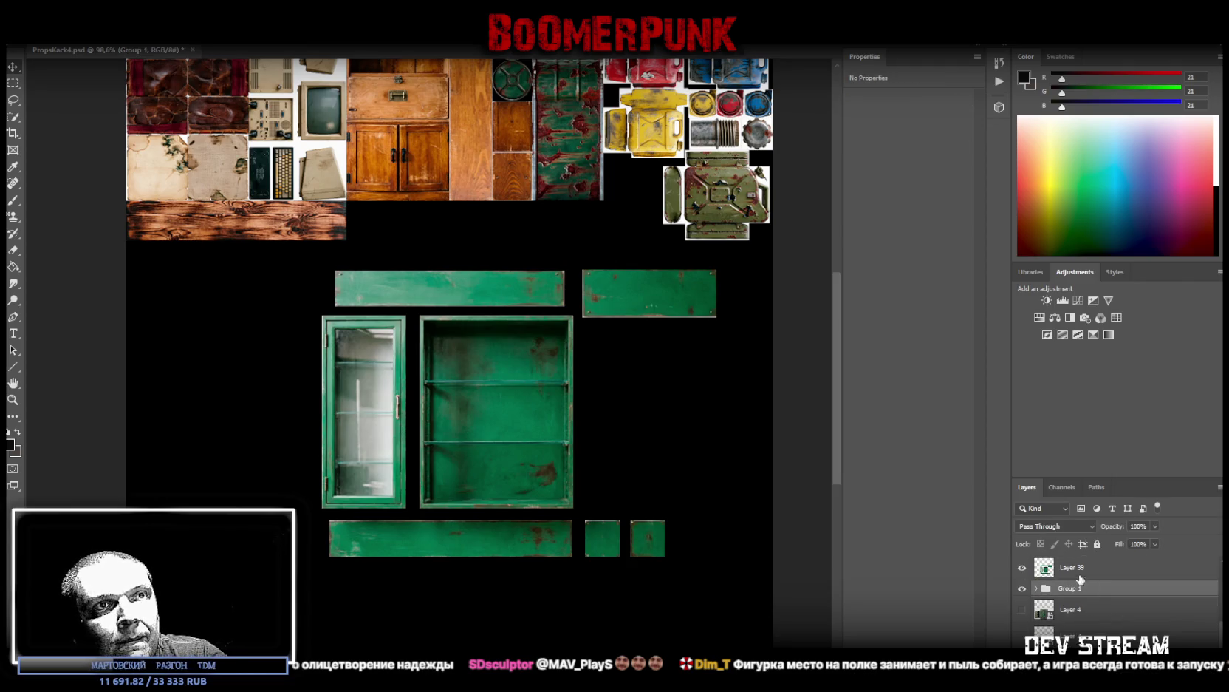
pyautogui.moveTo(1072, 588)
pyautogui.mouseDown()
pyautogui.moveTo(1071, 634)
pyautogui.moveTo(1108, 615)
pyautogui.moveTo(1095, 622)
pyautogui.mouseUp()
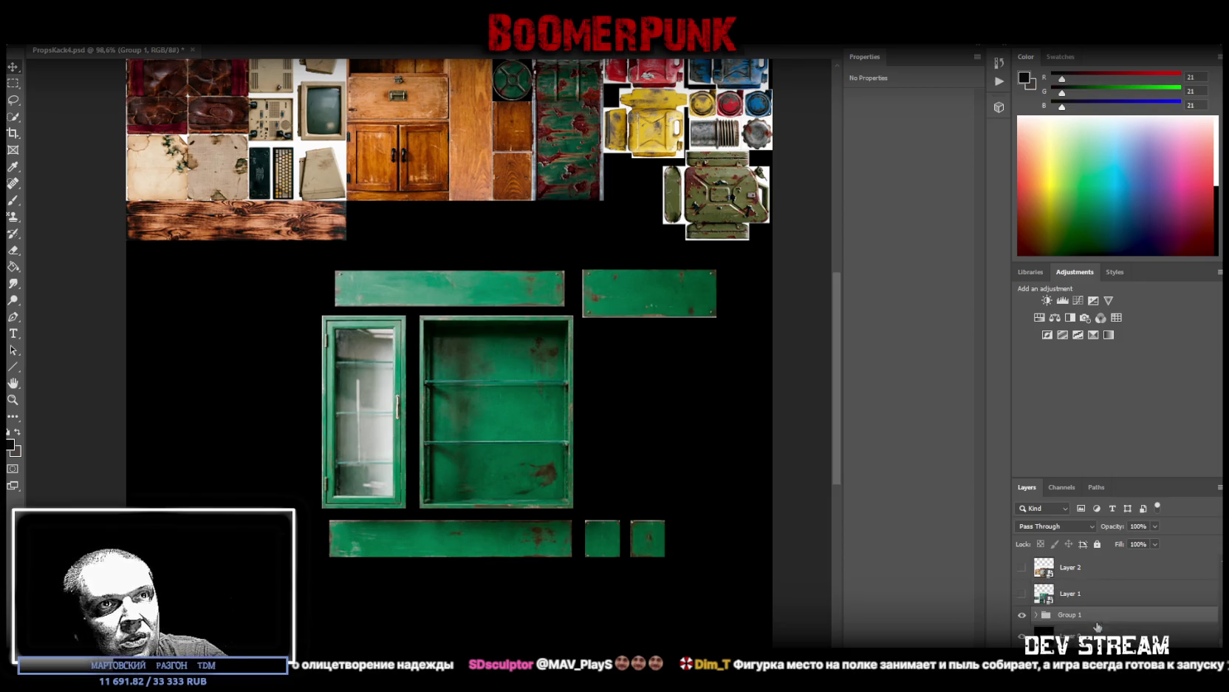
pyautogui.click(12, 83)
pyautogui.moveTo(321, 257); pyautogui.dragTo(569, 310)
pyautogui.rightClick(489, 284)
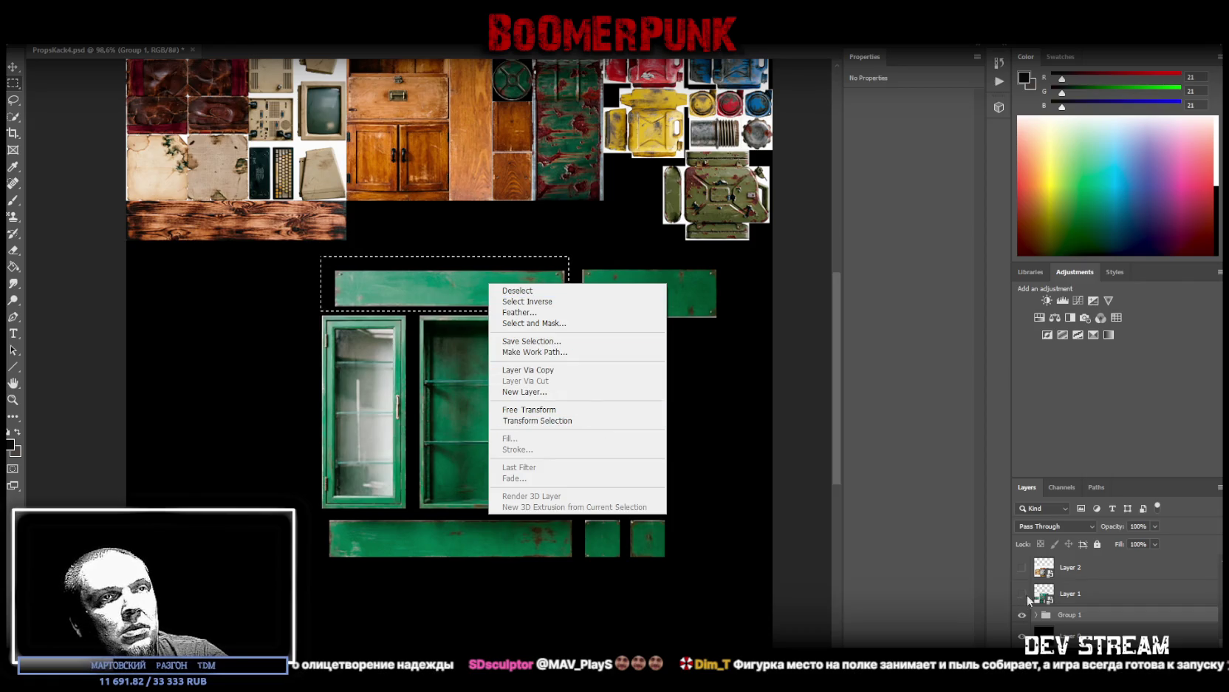
pyautogui.click(1074, 600)
pyautogui.rightClick(458, 298)
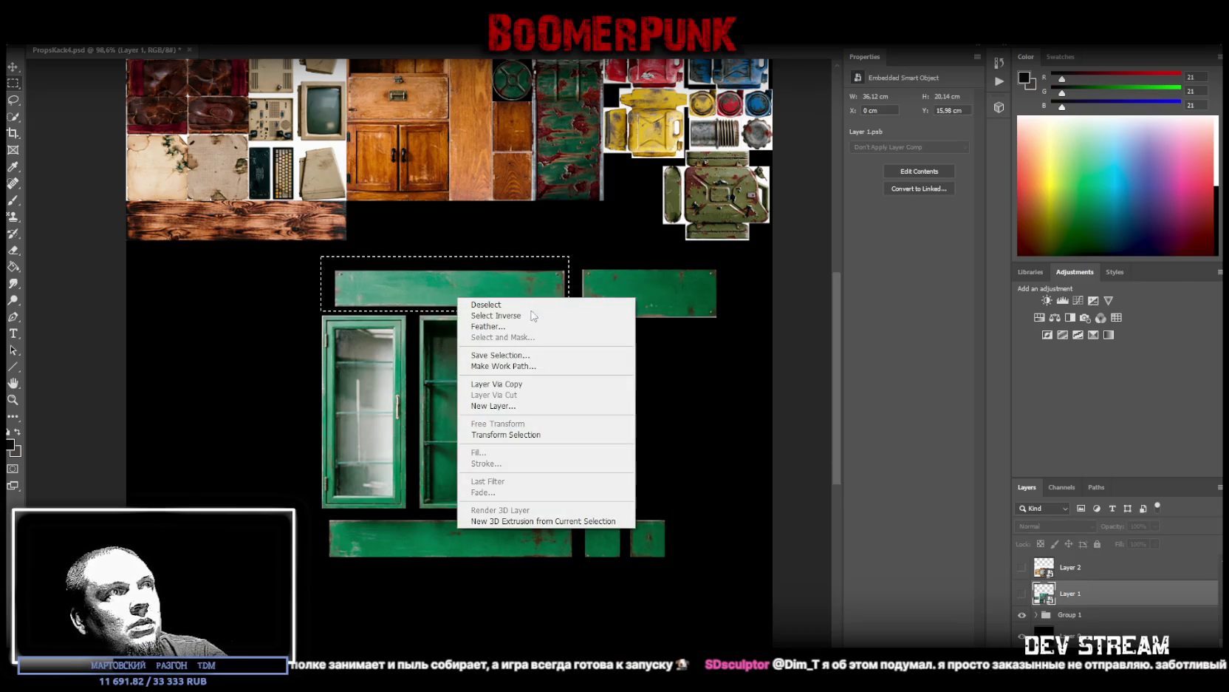
pyautogui.click(1101, 582)
# Step: Cut the top green plank onto smart-object Layer 40 and move it up
pyautogui.hotkey('ctrl', 'j')
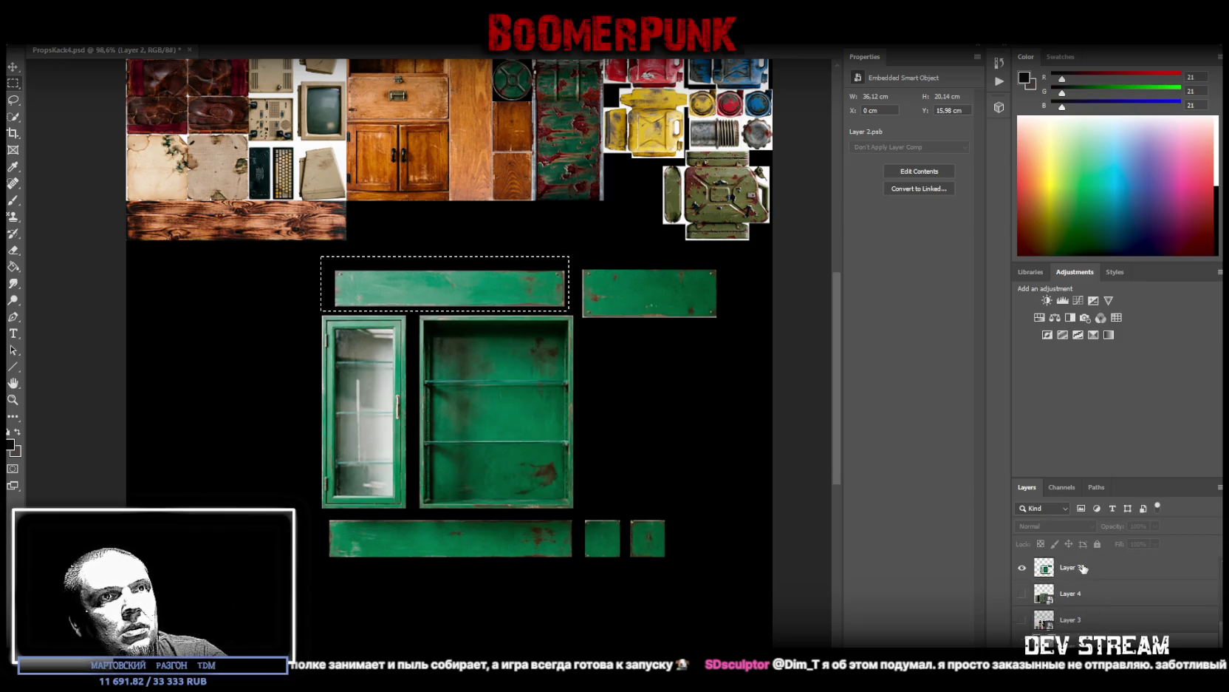
pyautogui.rightClick(454, 286)
pyautogui.click(520, 382)
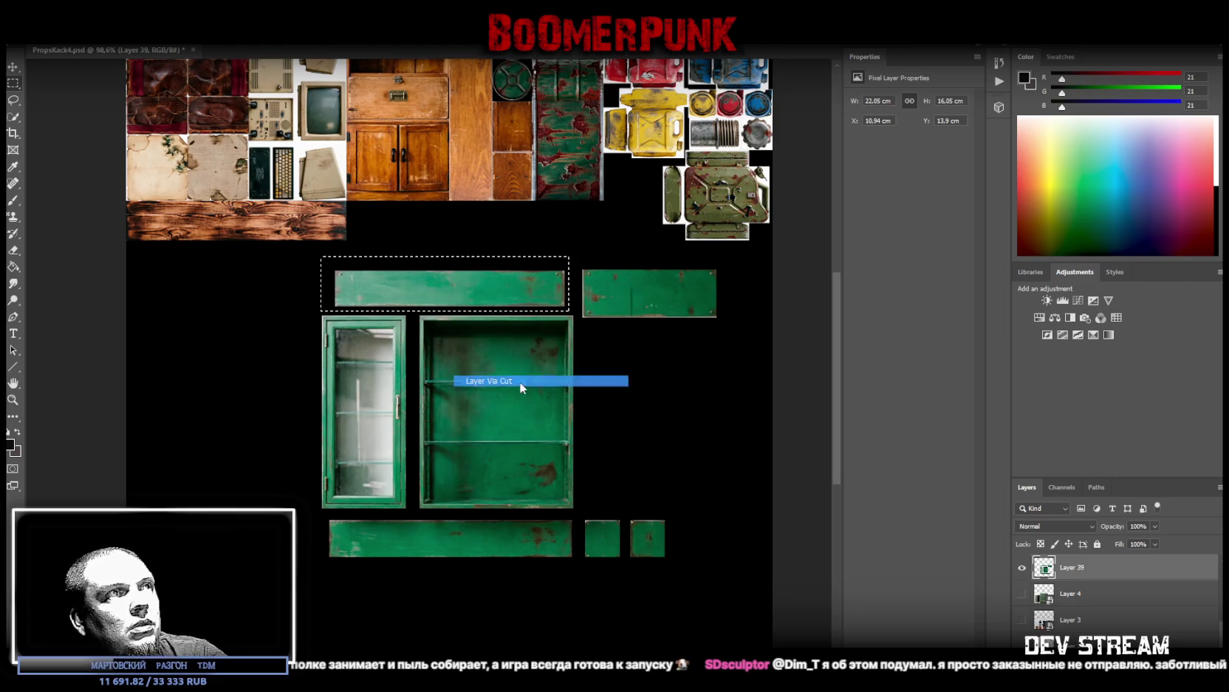
pyautogui.rightClick(482, 289)
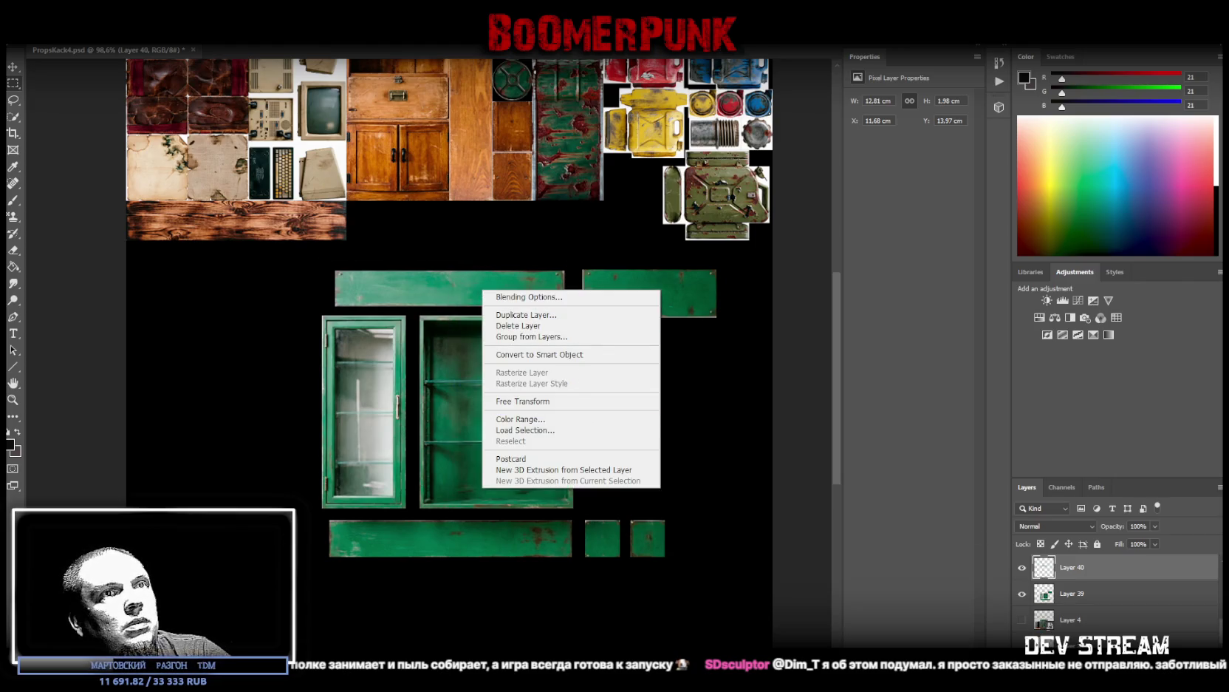
pyautogui.rightClick(1150, 577)
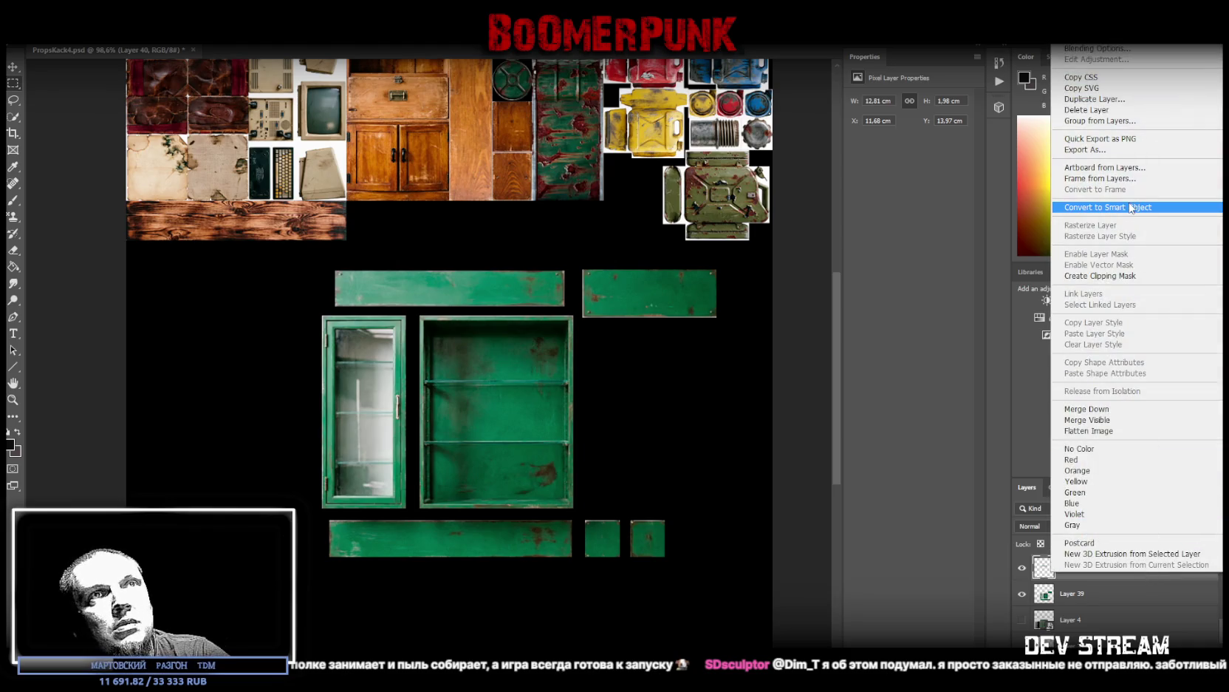
pyautogui.click(1132, 208)
pyautogui.hotkey('ctrl', 't')
pyautogui.moveTo(382, 289); pyautogui.dragTo(400, 217)
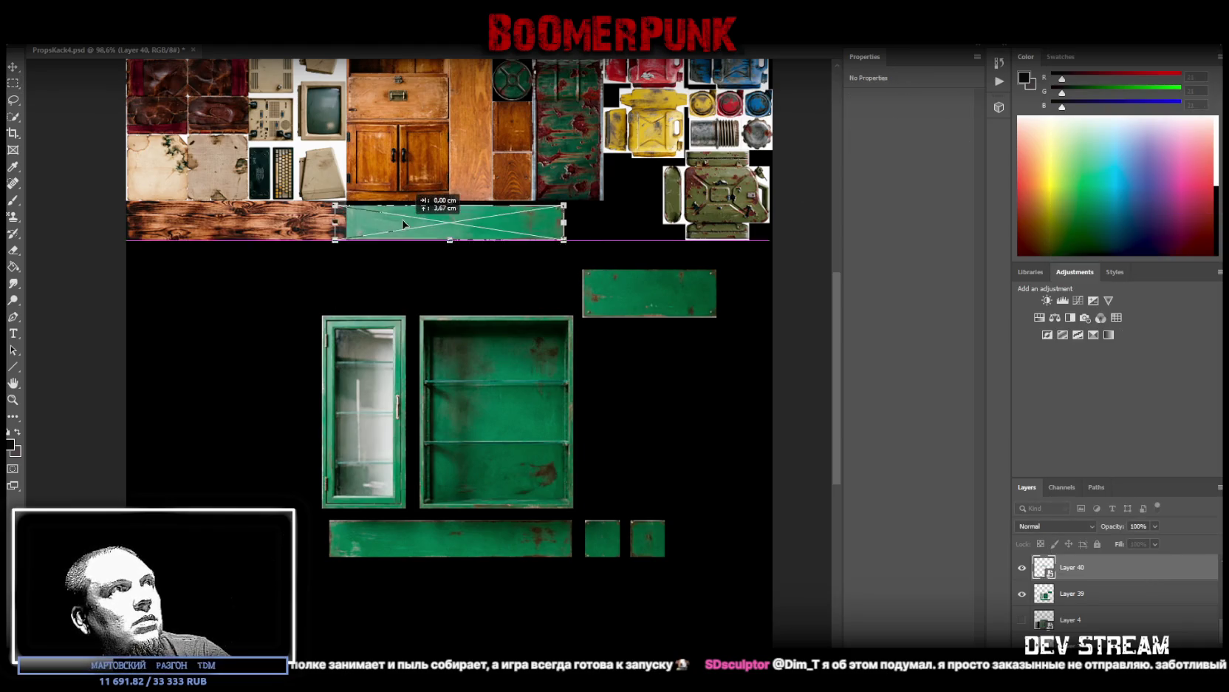
# Step: Fit the green plank under the wood strip, narrowed to 10.37 × 2.22 cm
pyautogui.hotkey('shift', 'Left')
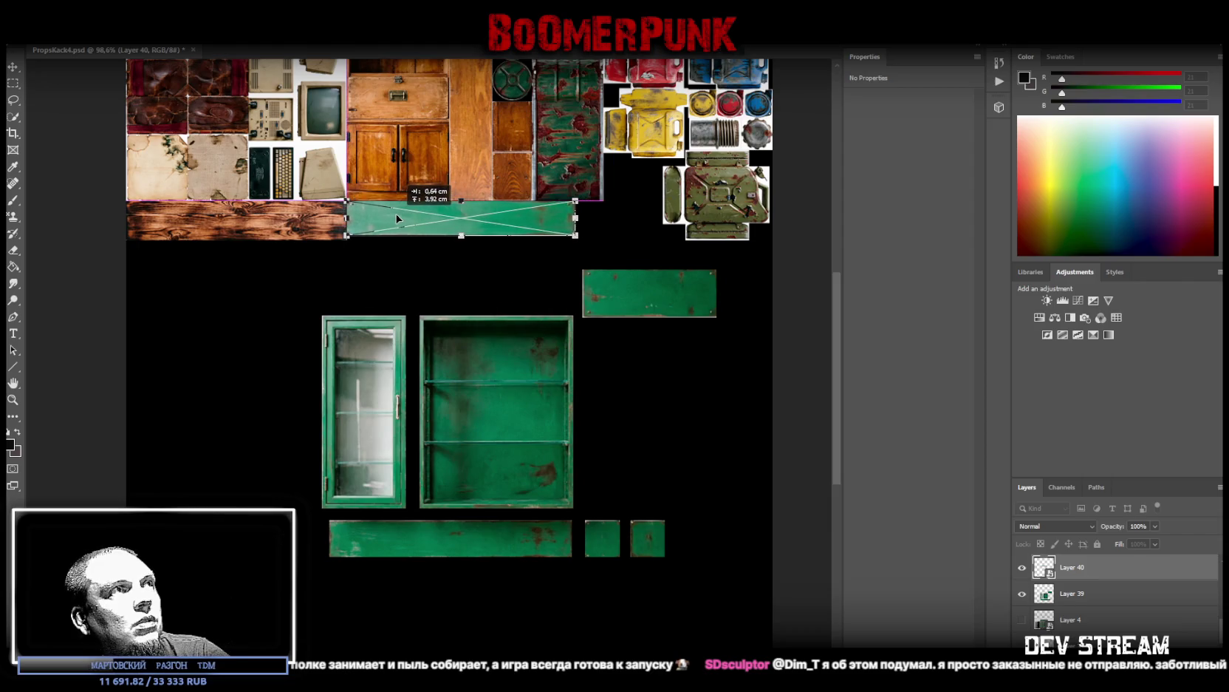
pyautogui.moveTo(461, 237); pyautogui.dragTo(462, 241)
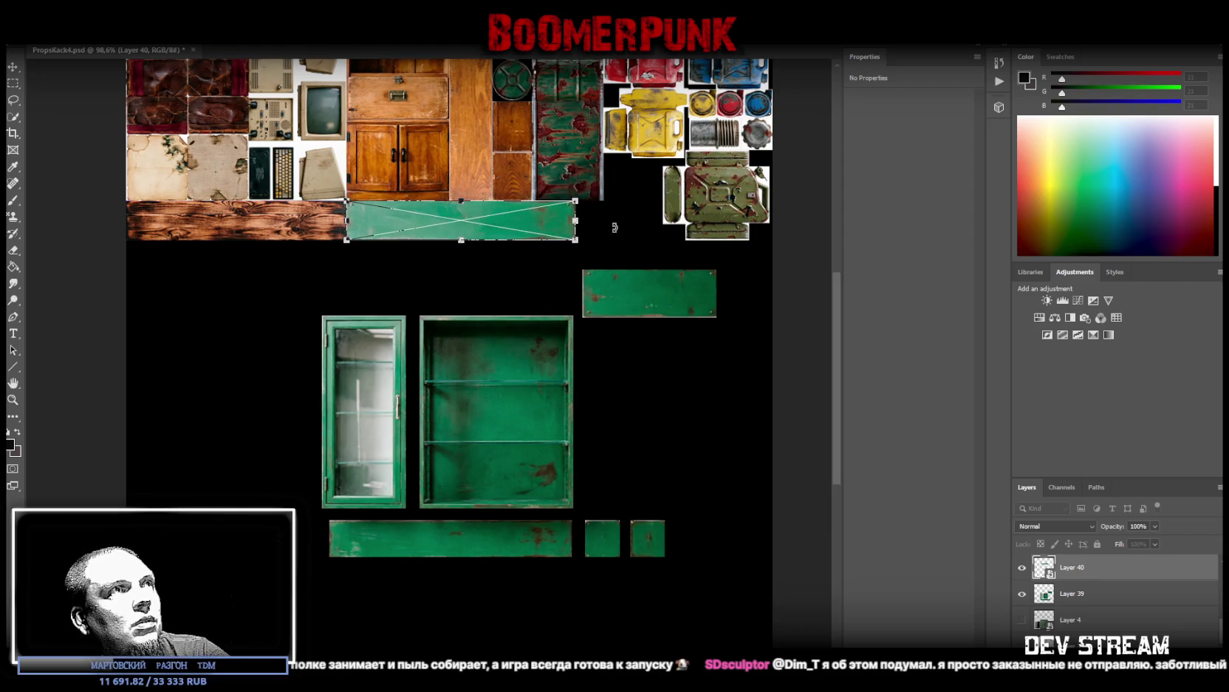
pyautogui.moveTo(580, 225); pyautogui.dragTo(532, 221)
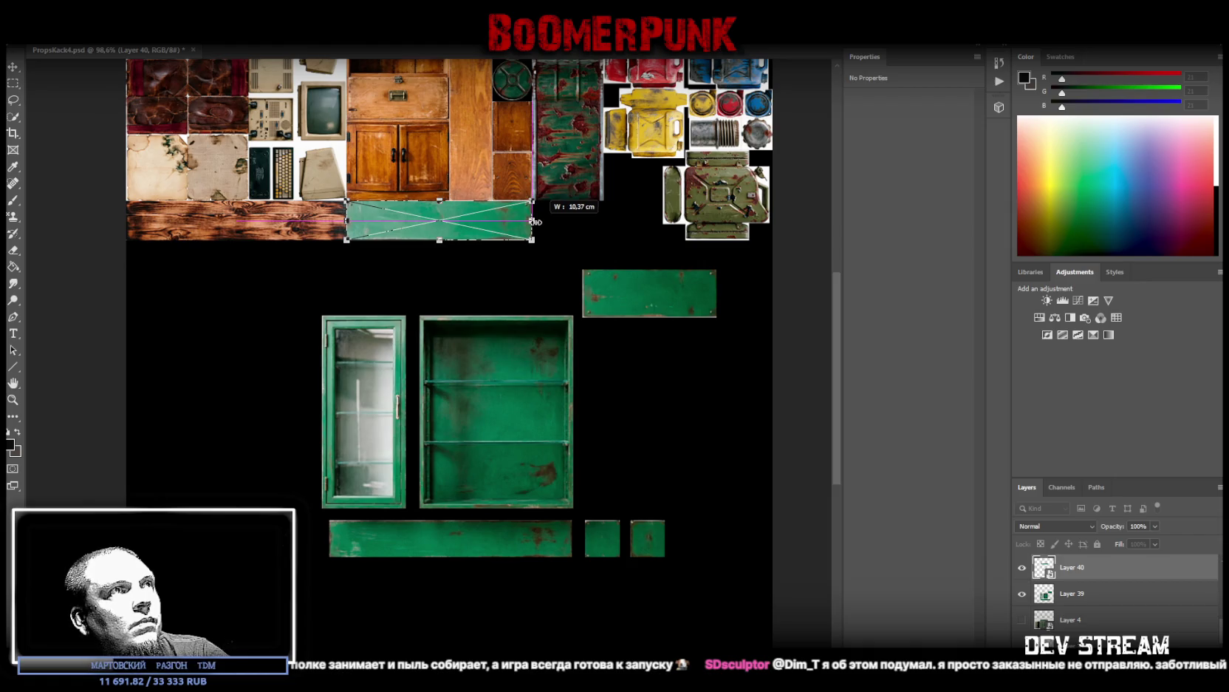
pyautogui.moveTo(538, 222); pyautogui.dragTo(532, 221)
pyautogui.press('Return')
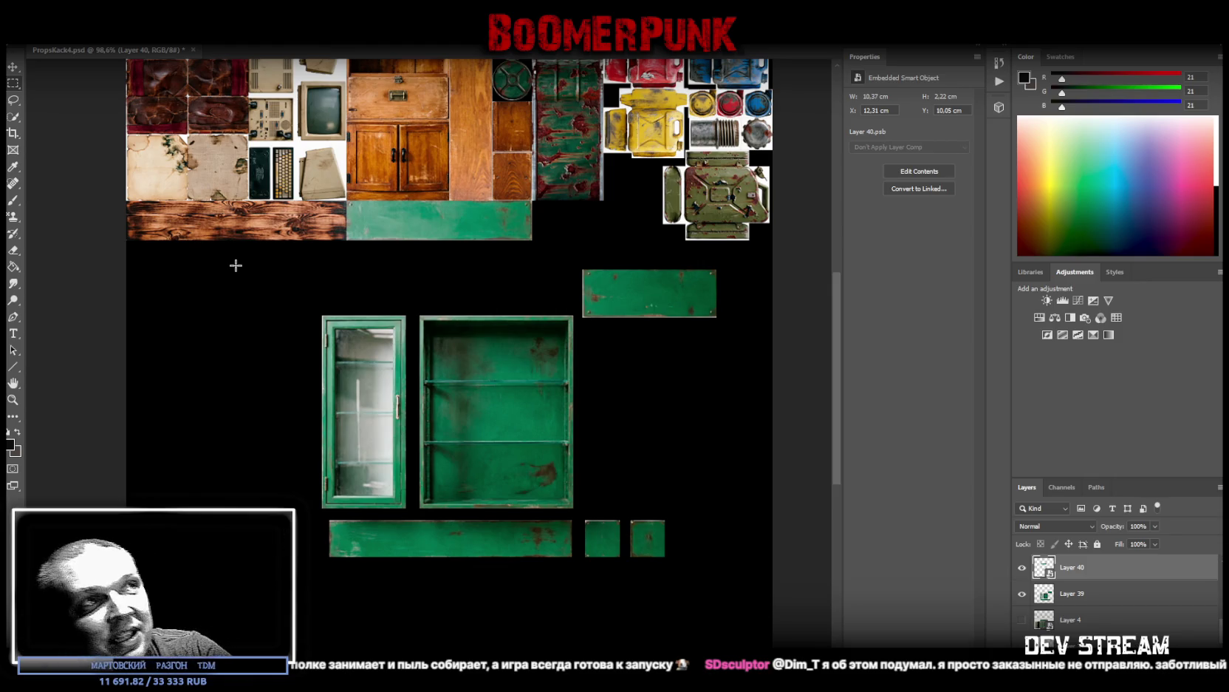
# Step: On Layer 39, delete the stray pixel strip left of the glass door
pyautogui.click(1090, 599)
pyautogui.moveTo(577, 515); pyautogui.dragTo(689, 520)
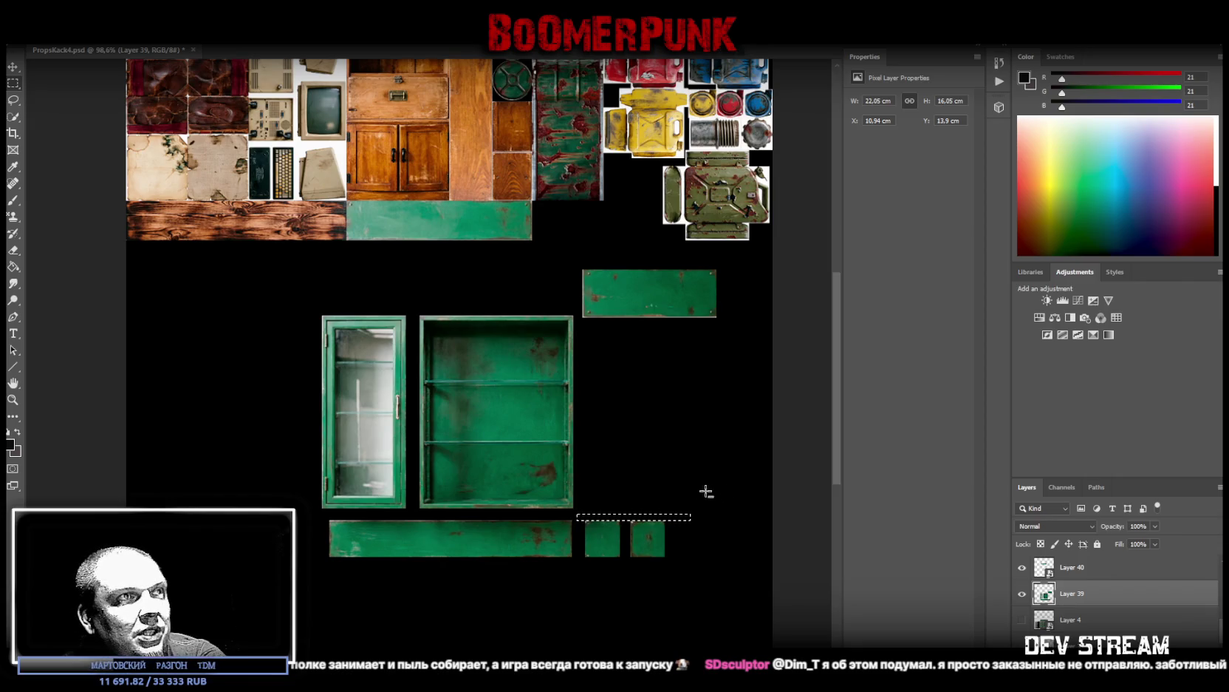
pyautogui.click(13, 100)
pyautogui.click(216, 378)
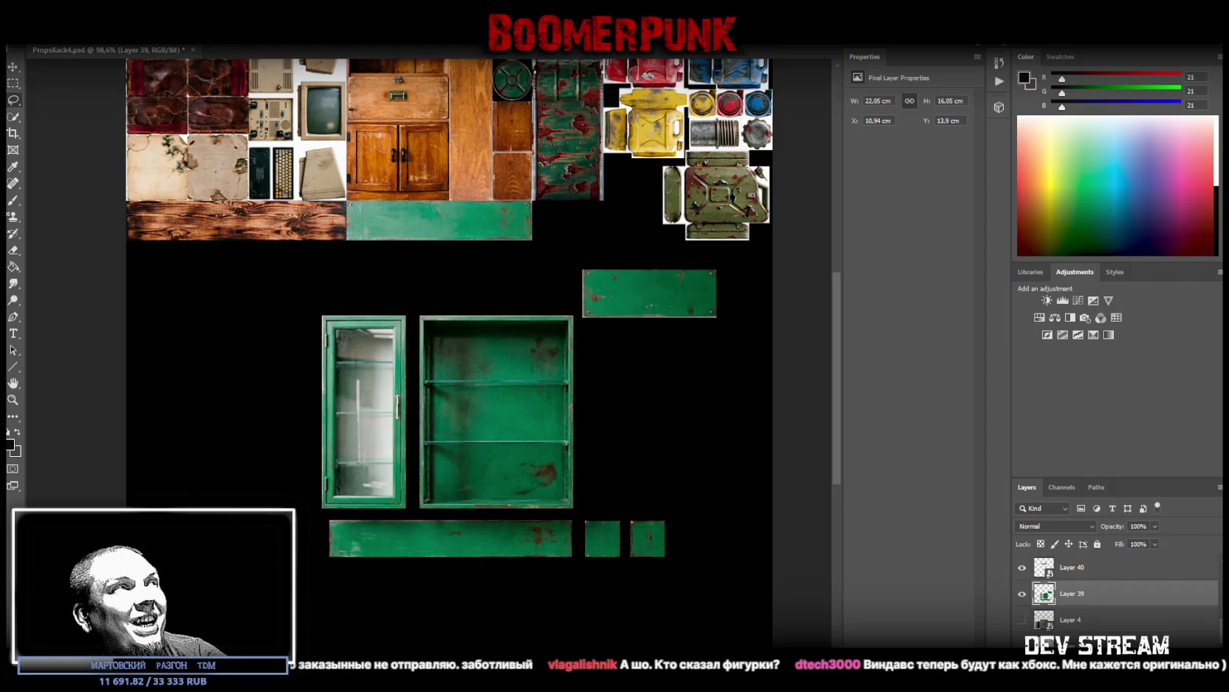
pyautogui.click(17, 82)
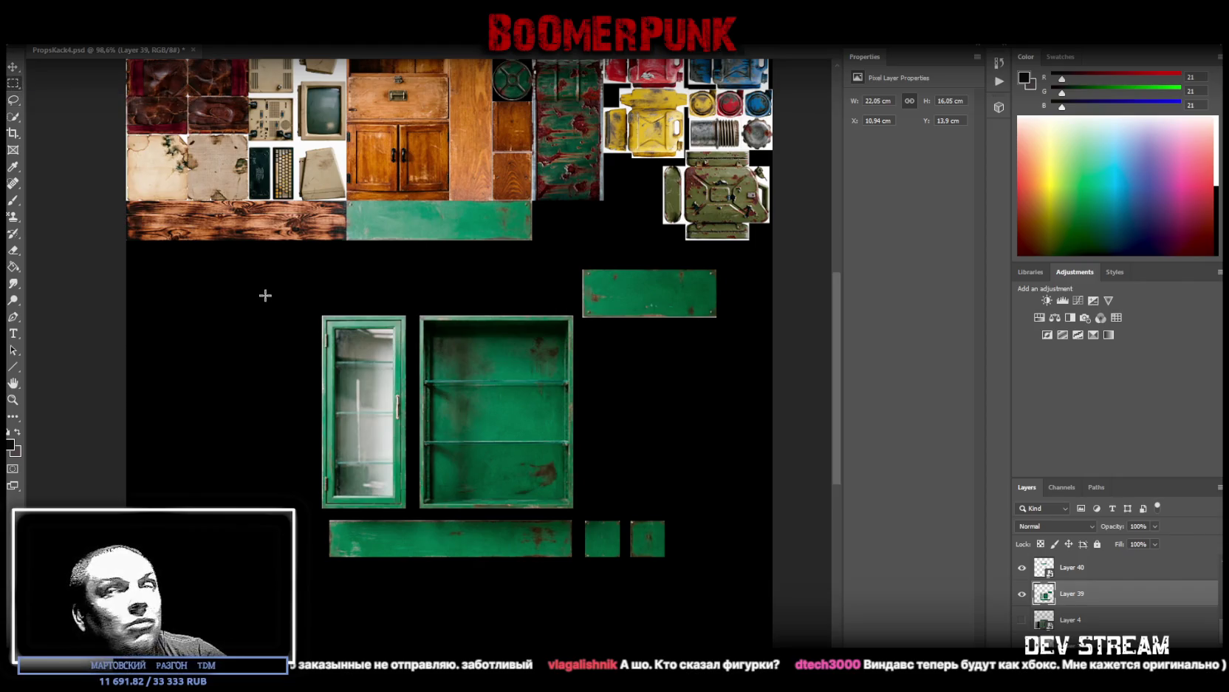
pyautogui.moveTo(278, 281); pyautogui.dragTo(322, 527)
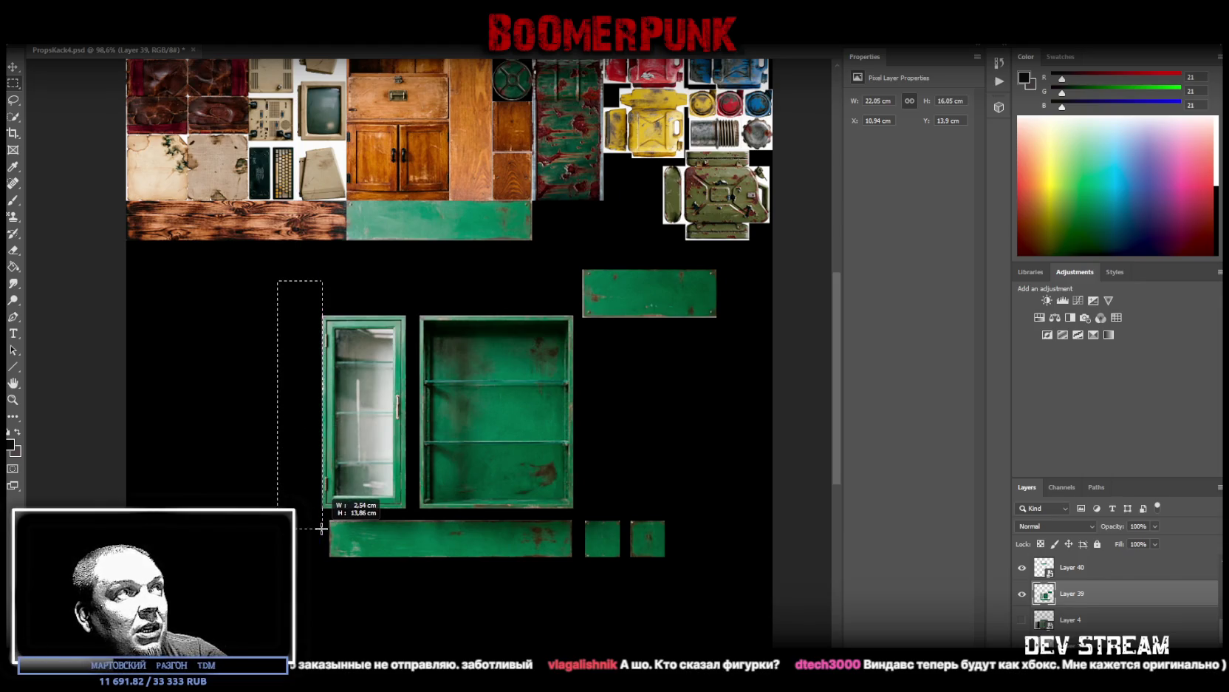
pyautogui.moveTo(322, 528); pyautogui.dragTo(322, 527)
pyautogui.press('Delete')
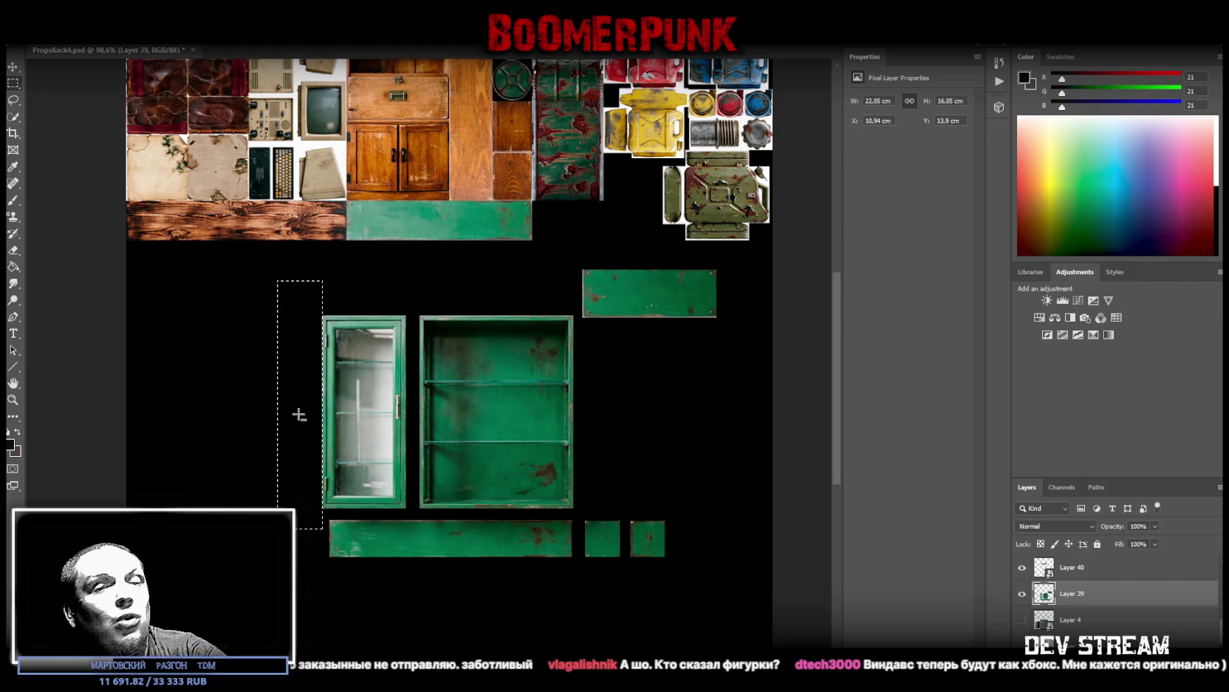
pyautogui.press('l')
# Step: Cut the glass door onto its own layer, Layer 41, then reselect Layer 39
pyautogui.hotkey('ctrl', 'd')
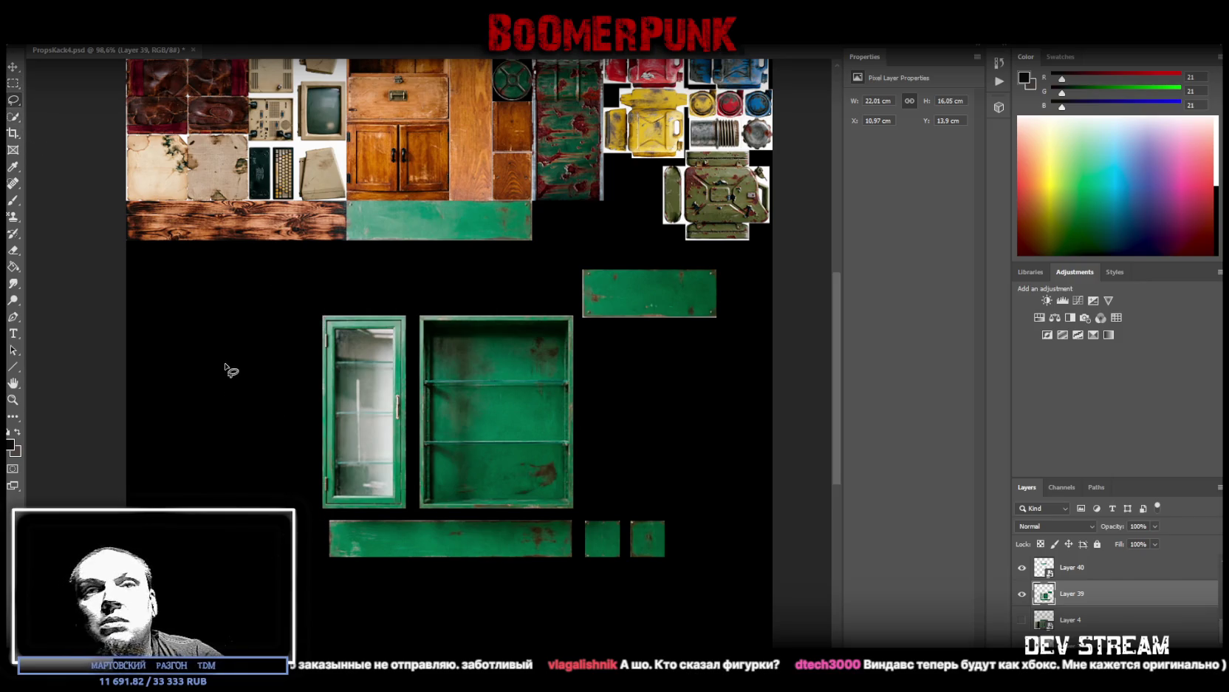
pyautogui.click(13, 85)
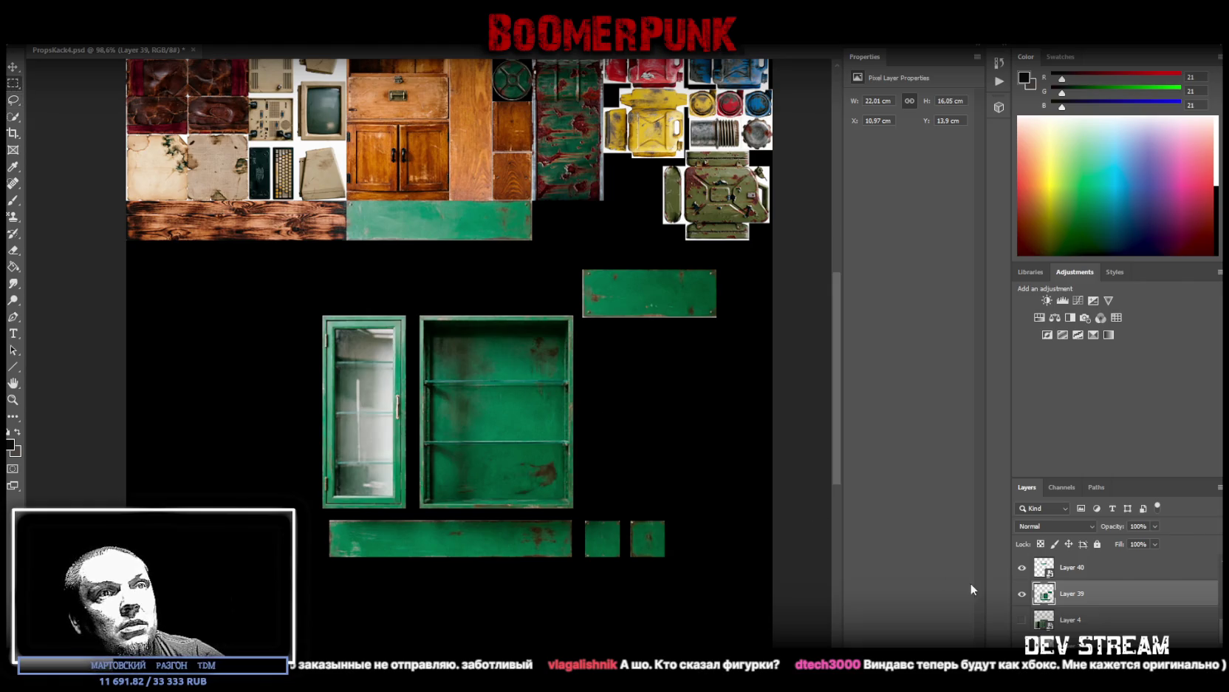
pyautogui.moveTo(297, 298); pyautogui.dragTo(407, 510)
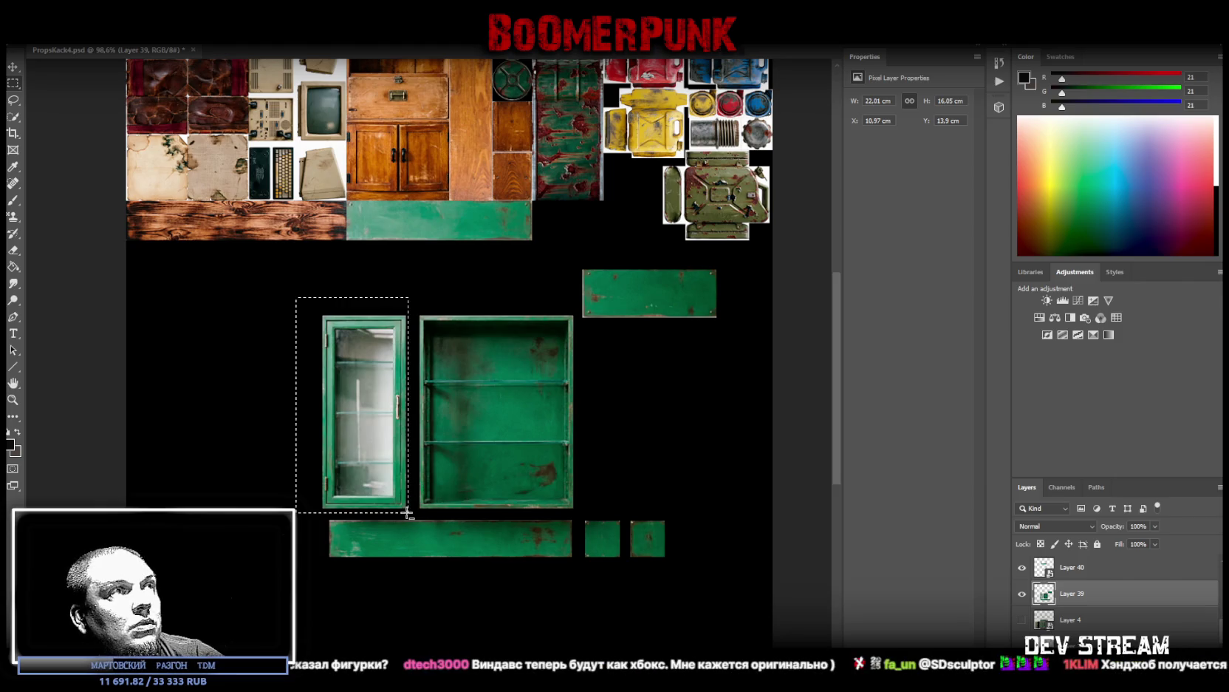
pyautogui.rightClick(381, 432)
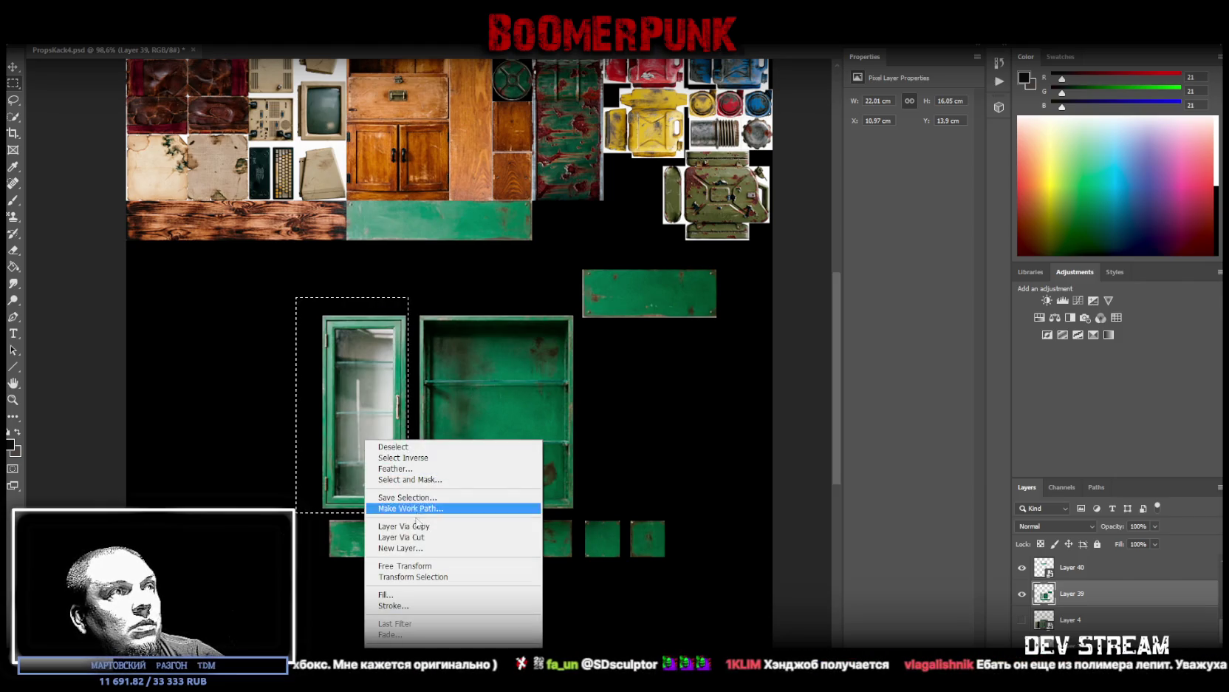
pyautogui.click(402, 536)
pyautogui.click(1077, 620)
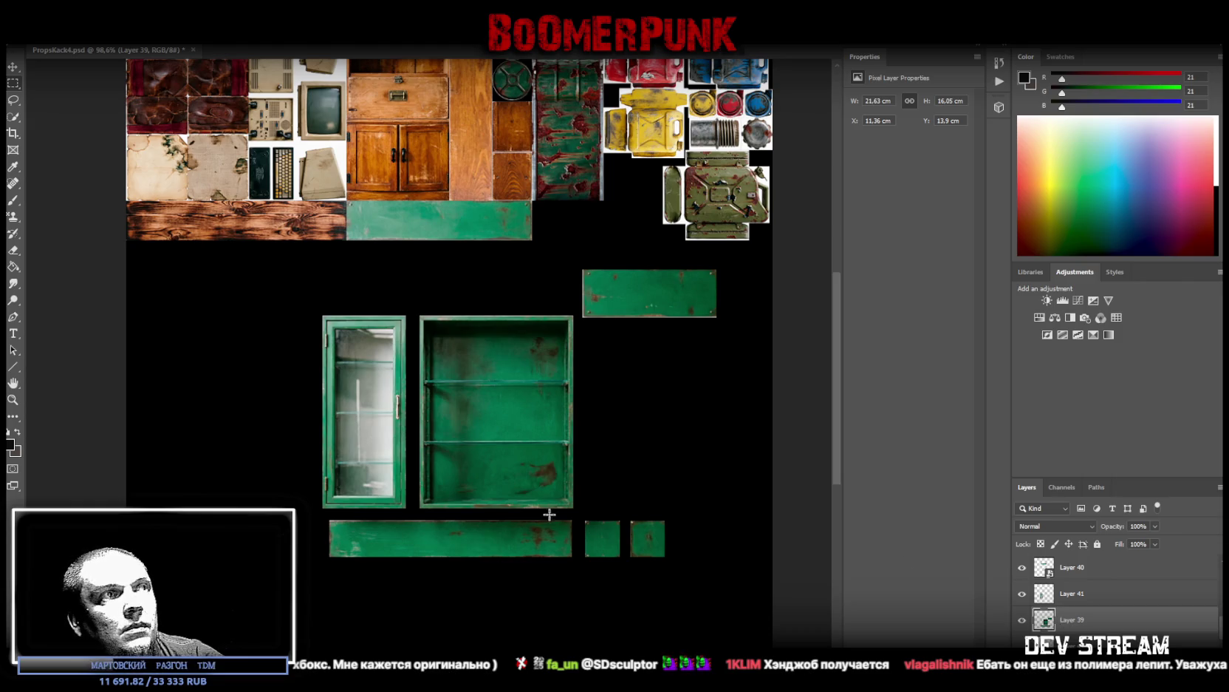
# Step: Cut the green cabinet body onto its own layer and move it left under the planks
pyautogui.moveTo(415, 306); pyautogui.dragTo(576, 511)
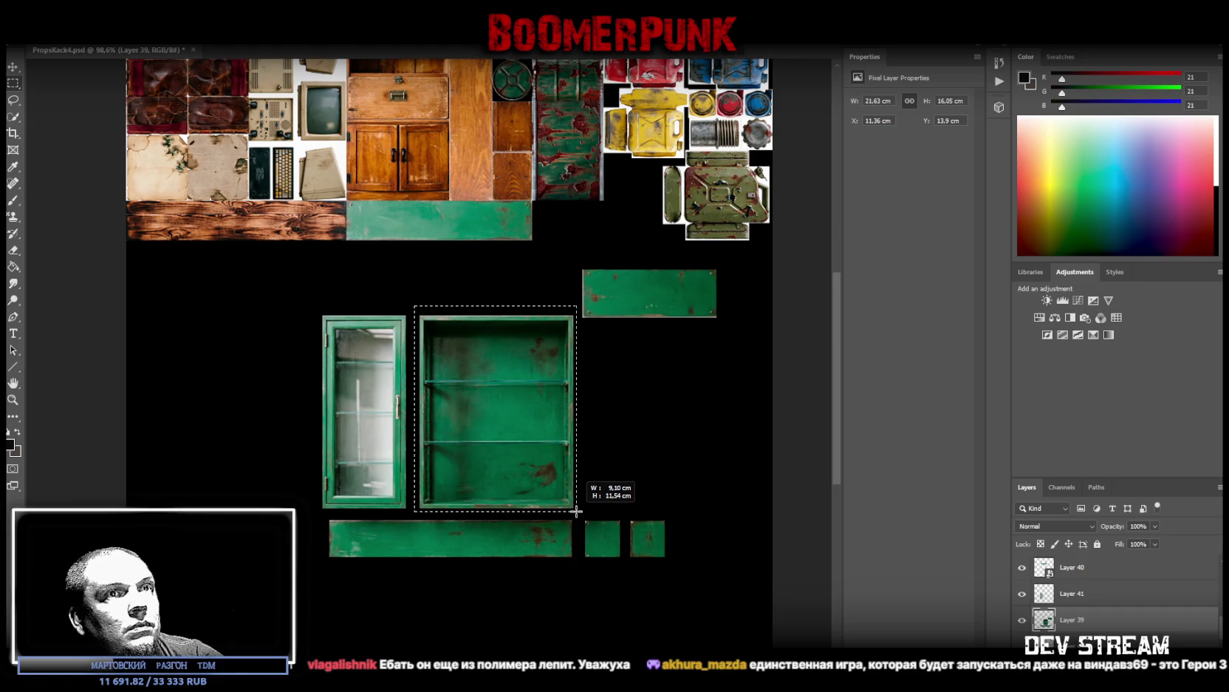
pyautogui.rightClick(484, 417)
pyautogui.click(532, 519)
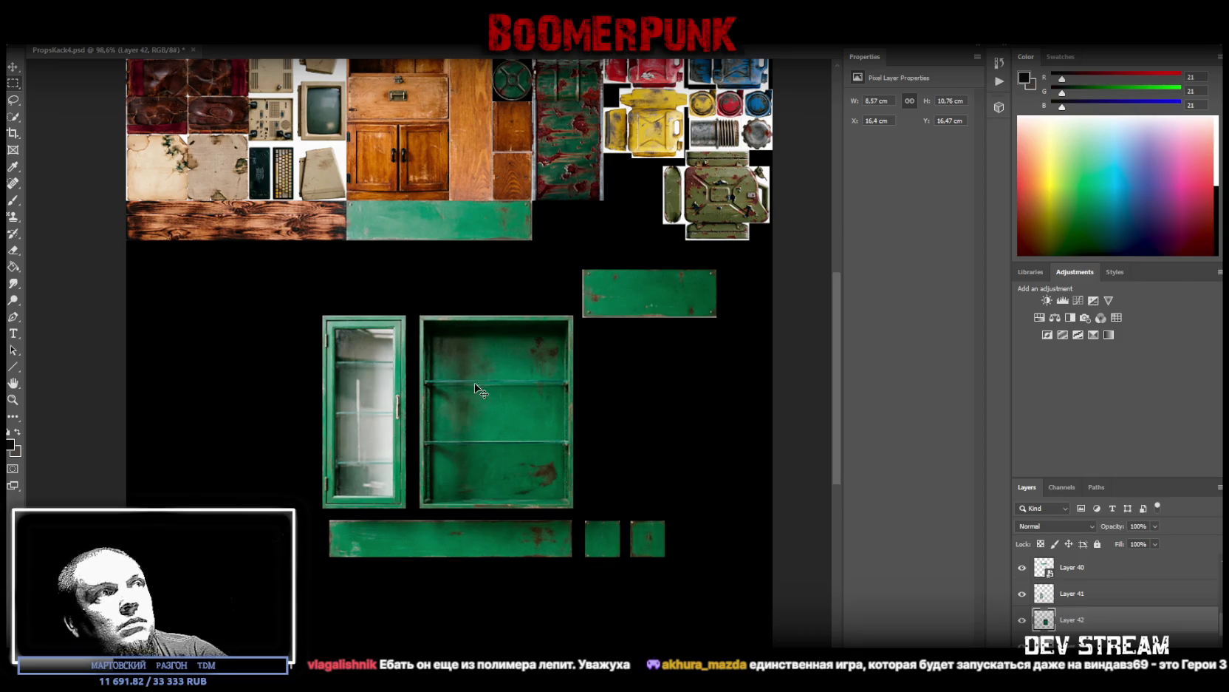
pyautogui.moveTo(482, 342); pyautogui.dragTo(189, 266)
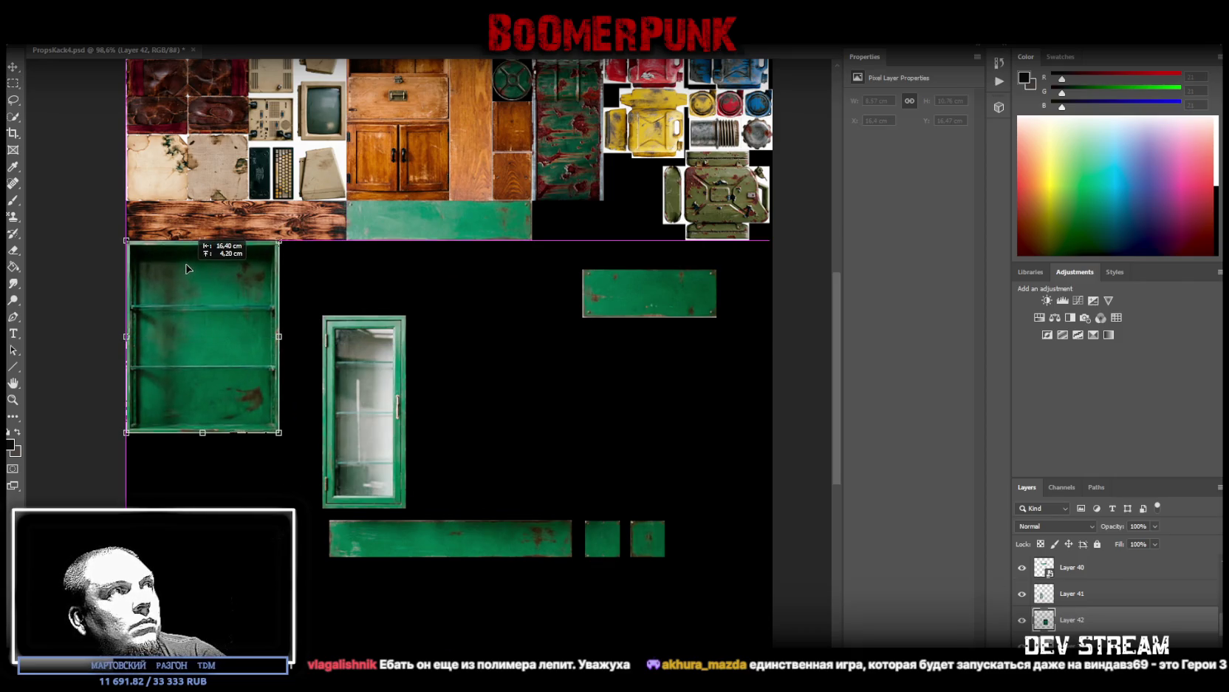
# Step: Make the glass door a smart object placed flush against the cabinet body's right side
pyautogui.click(1061, 600)
pyautogui.rightClick(1046, 600)
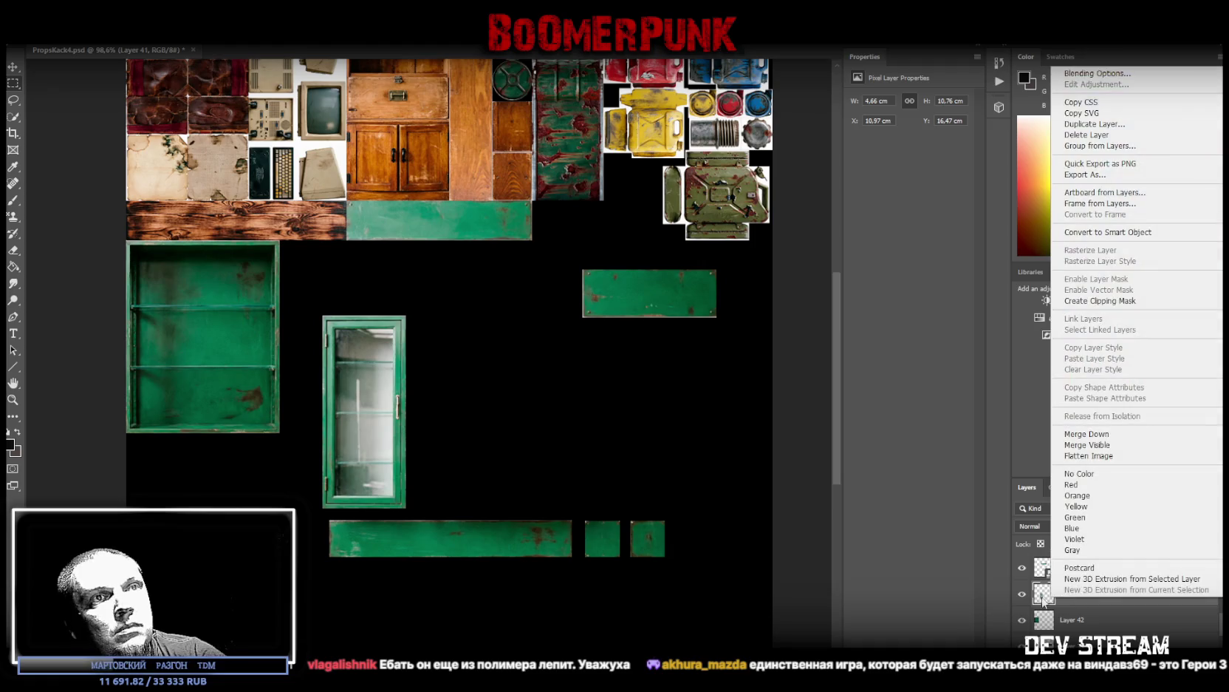
pyautogui.click(1109, 232)
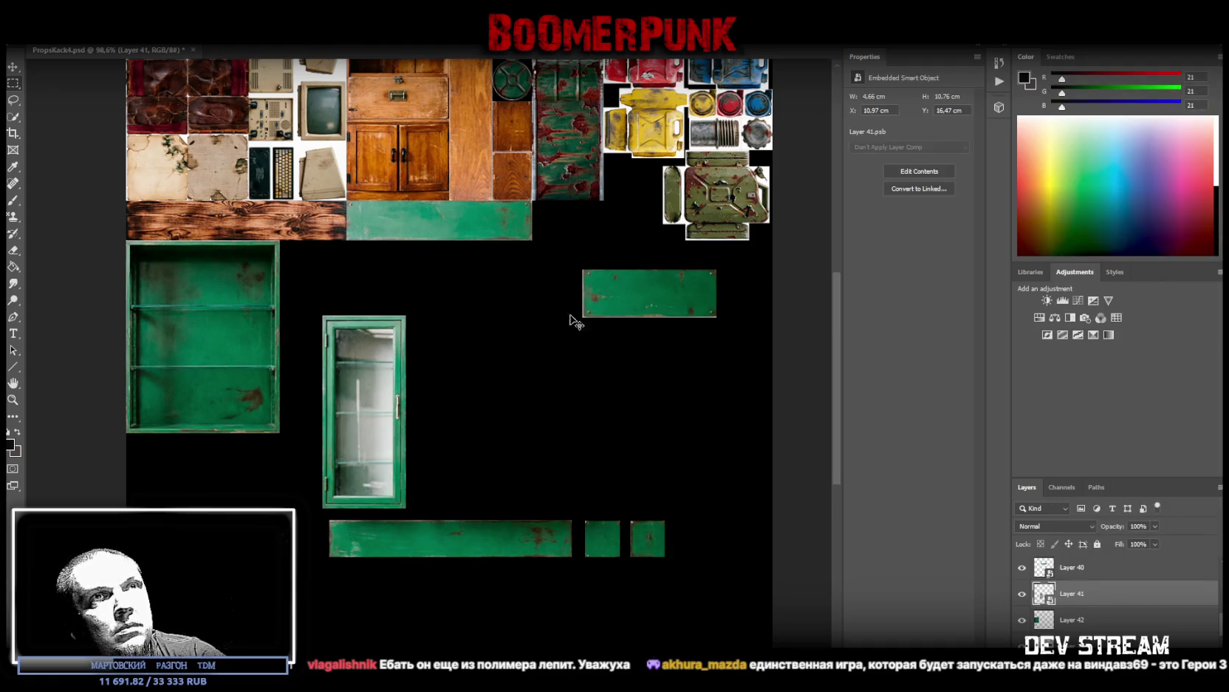
pyautogui.hotkey('ctrl', 't')
pyautogui.moveTo(379, 365); pyautogui.dragTo(337, 291)
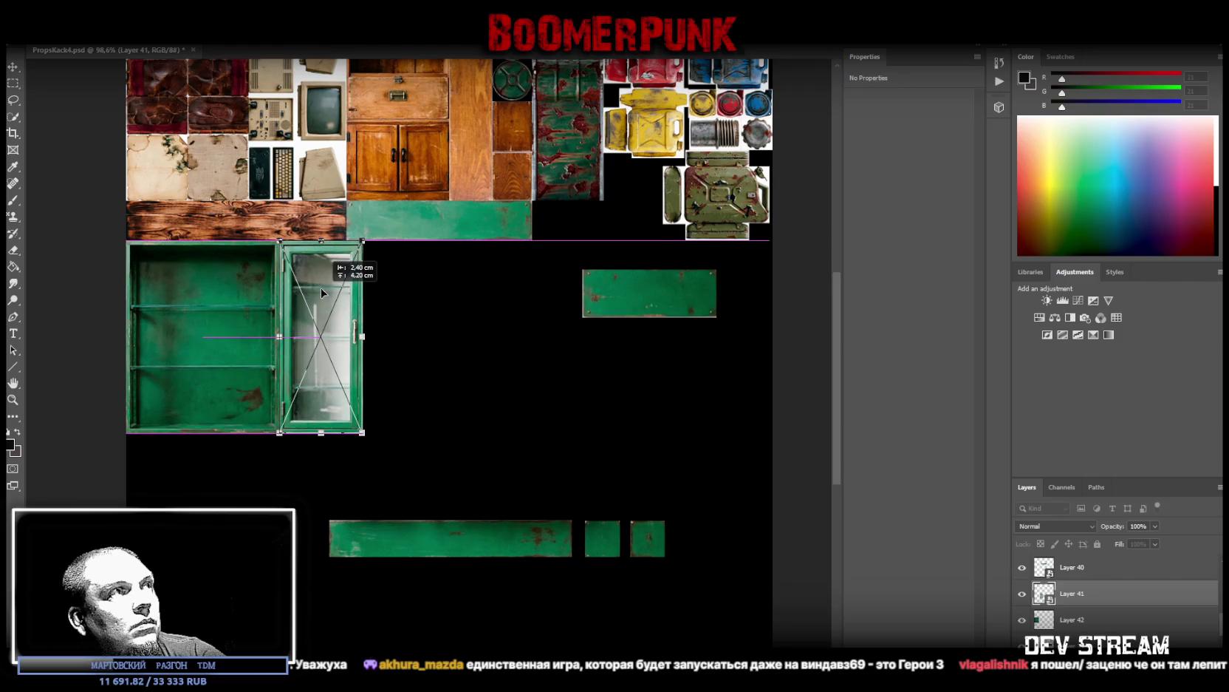
pyautogui.moveTo(320, 432); pyautogui.dragTo(360, 431)
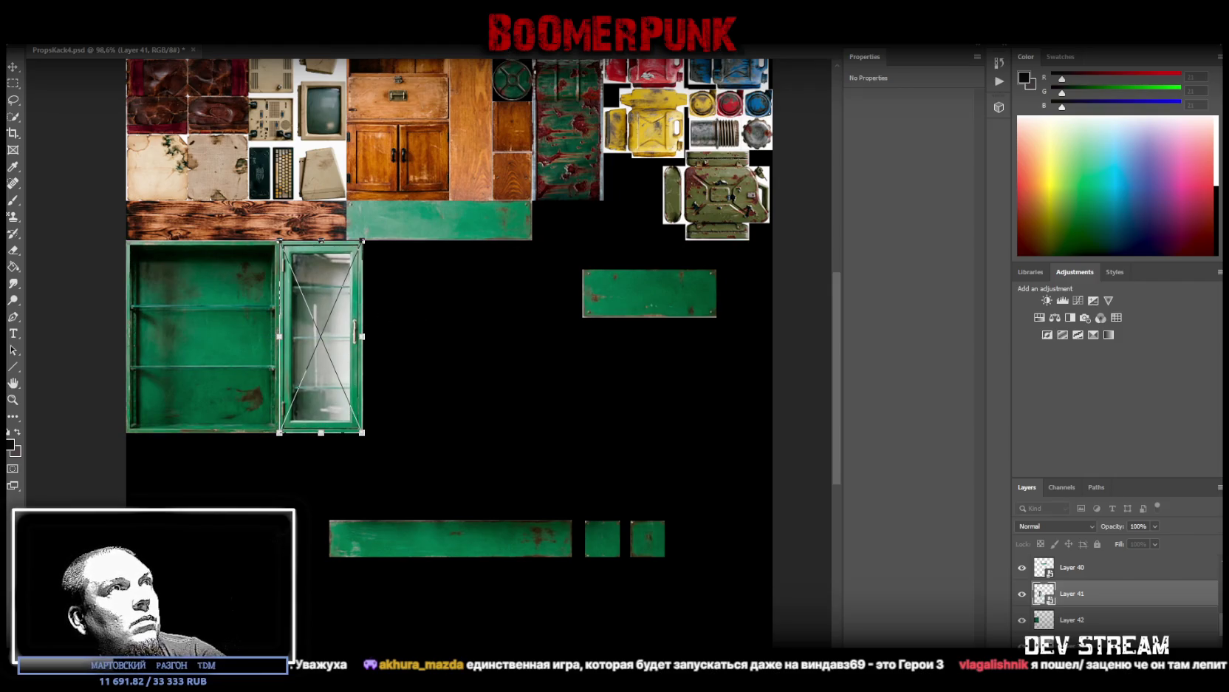
pyautogui.press('Return')
pyautogui.click(1101, 641)
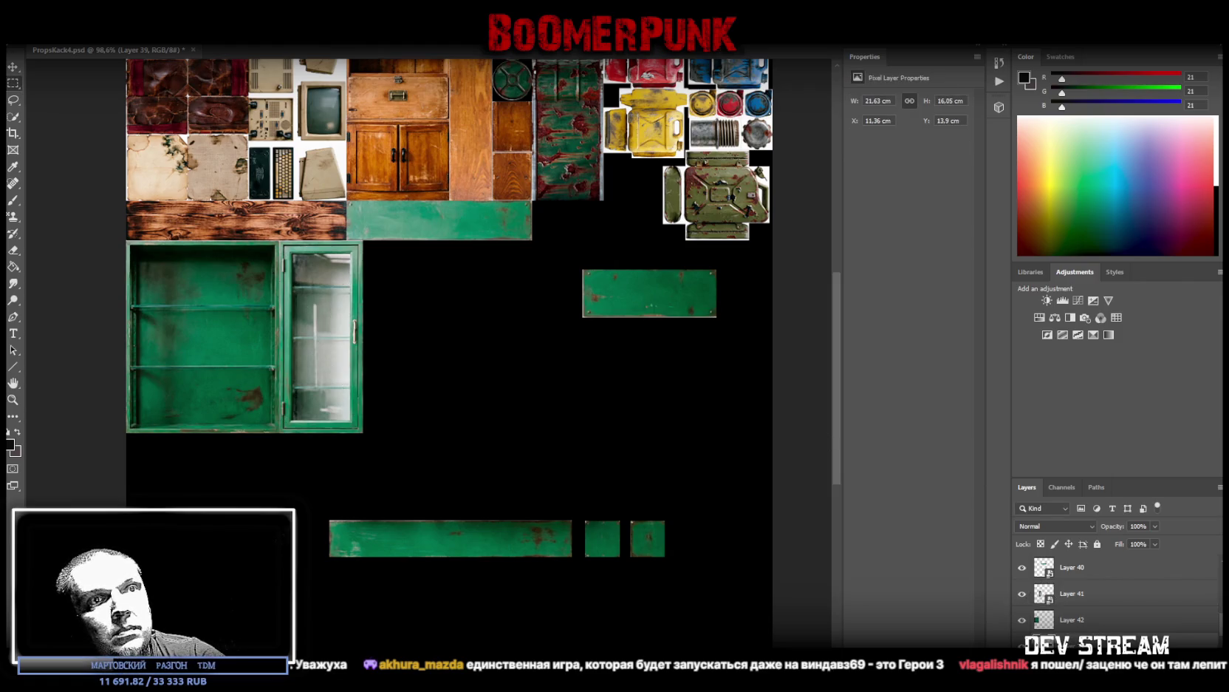
pyautogui.moveTo(297, 504); pyautogui.dragTo(578, 586)
# Step: Cut the long green plank onto its own layer and stand it upright beside the glass door
pyautogui.rightClick(479, 541)
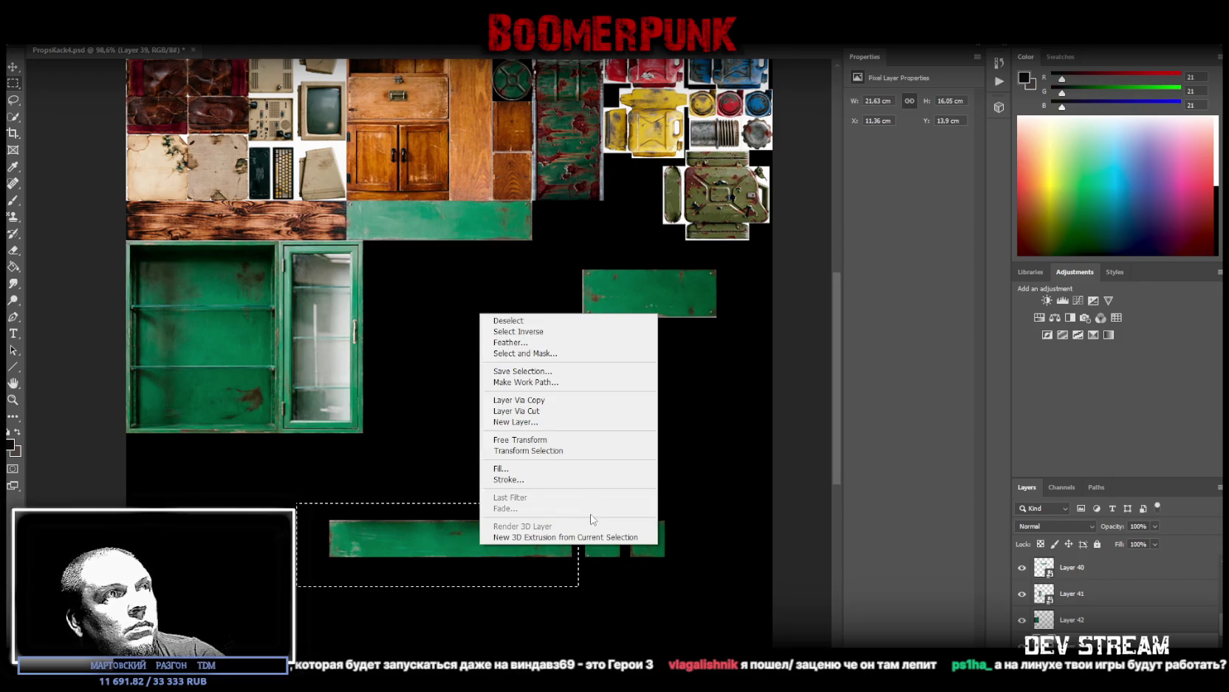
pyautogui.click(541, 411)
pyautogui.press('v')
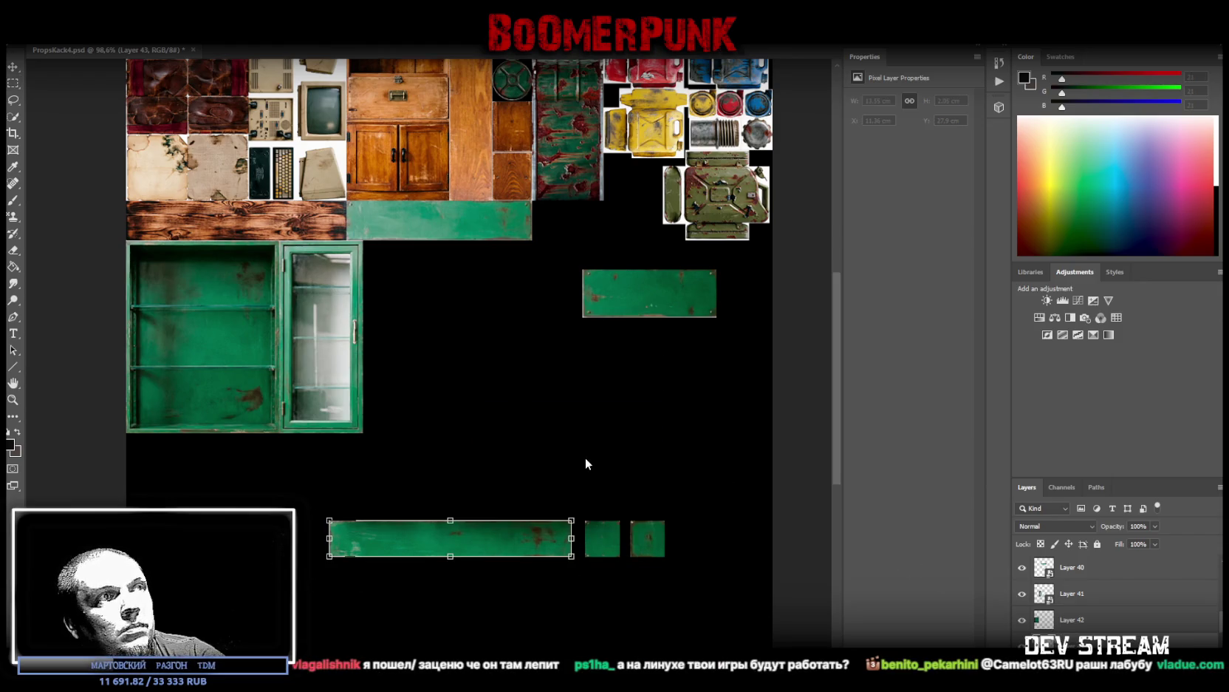
pyautogui.moveTo(586, 464); pyautogui.dragTo(369, 414)
pyautogui.moveTo(453, 477); pyautogui.dragTo(389, 320)
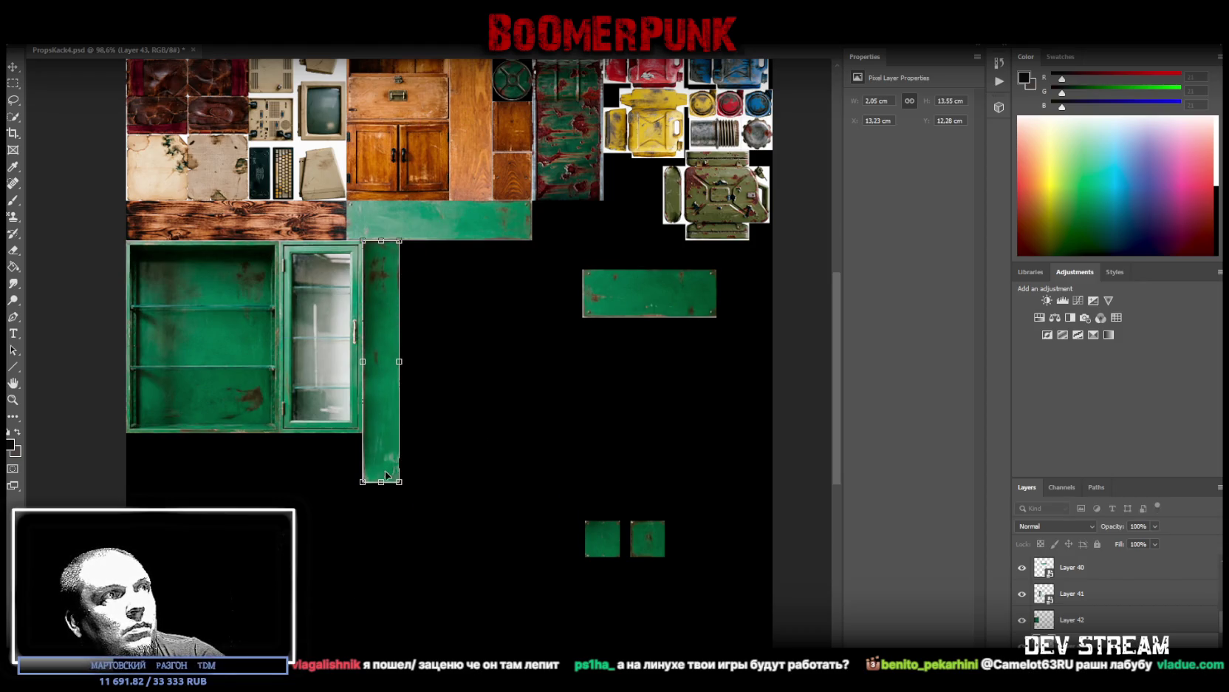
pyautogui.press('Return')
# Step: Convert the upright plank to smart object Layer 43 and shorten it to 2.05 × 10.76 cm
pyautogui.press('m')
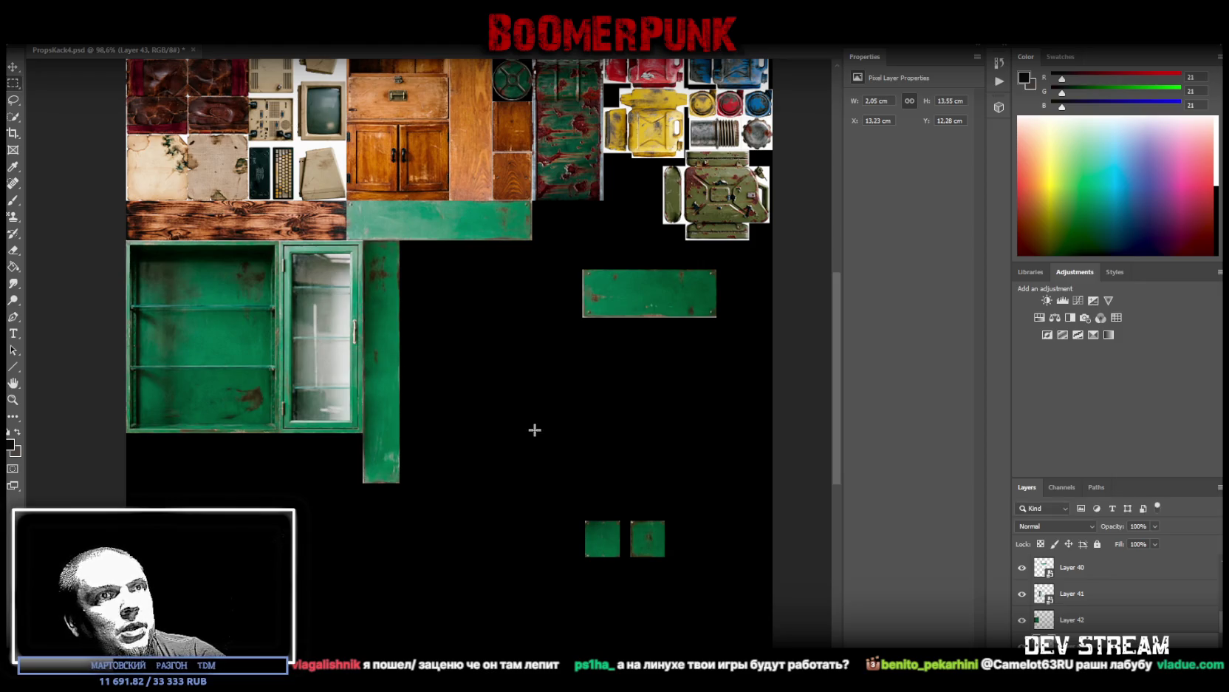
pyautogui.rightClick(1048, 569)
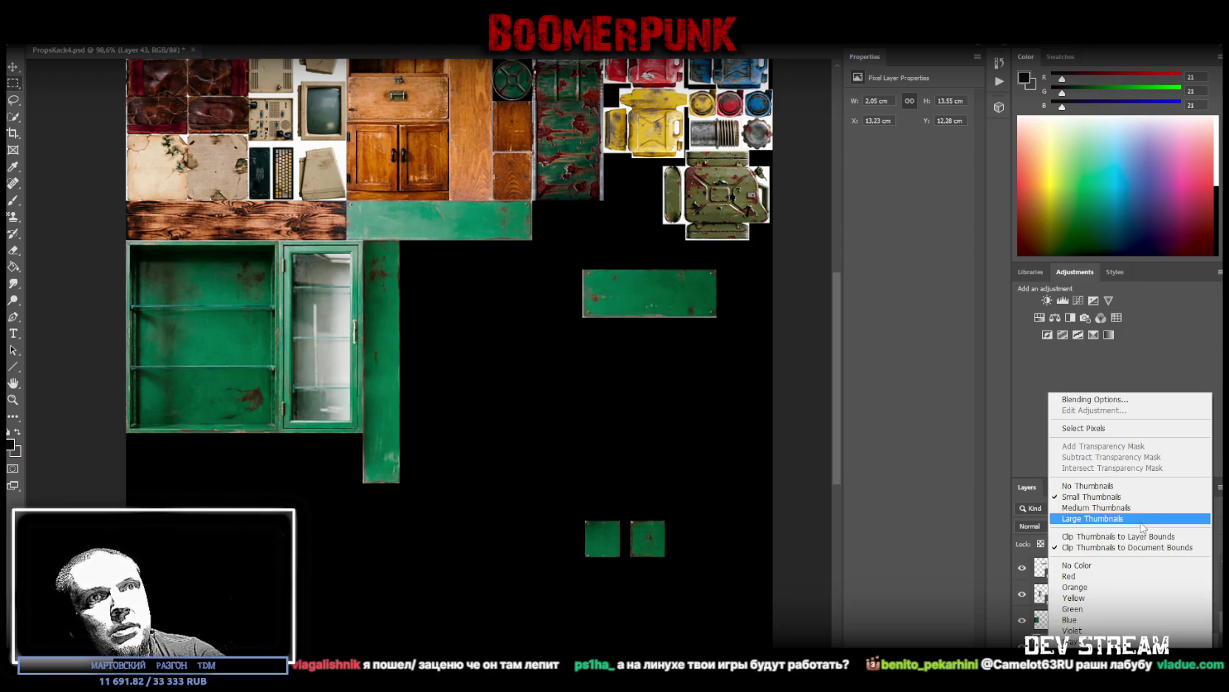
pyautogui.press('Escape')
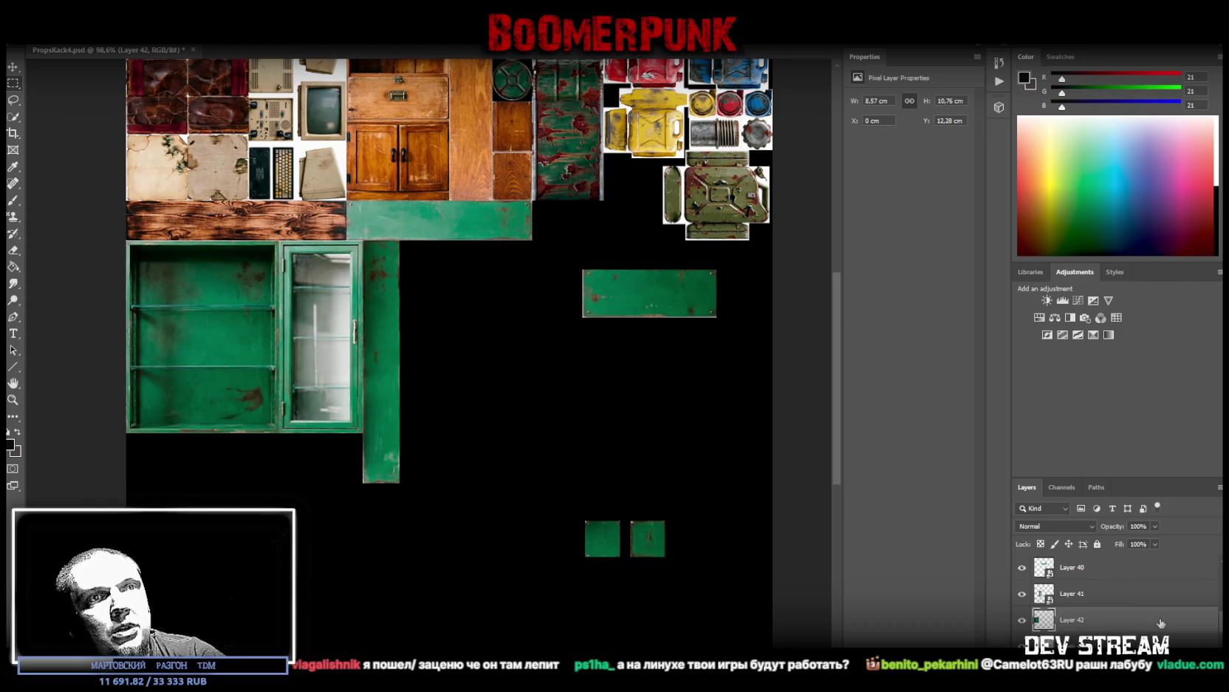
pyautogui.rightClick(1159, 622)
pyautogui.click(1136, 283)
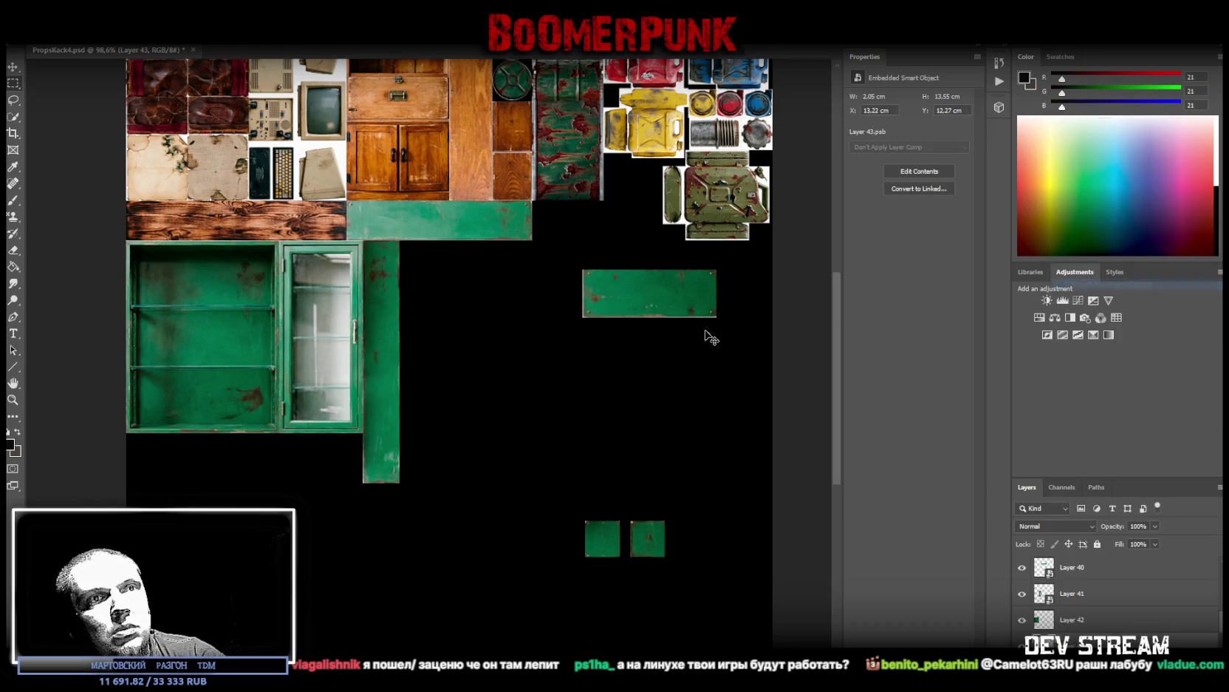
pyautogui.hotkey('ctrl', 't')
pyautogui.moveTo(382, 484); pyautogui.dragTo(405, 433)
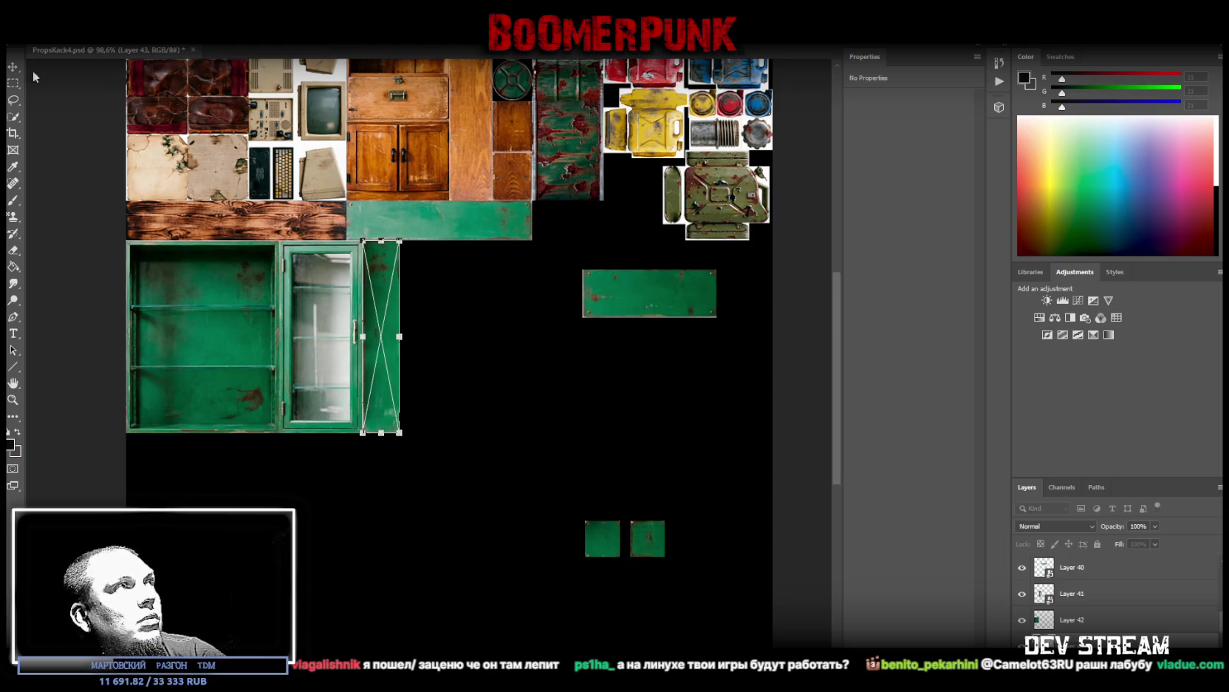
pyautogui.press('Return')
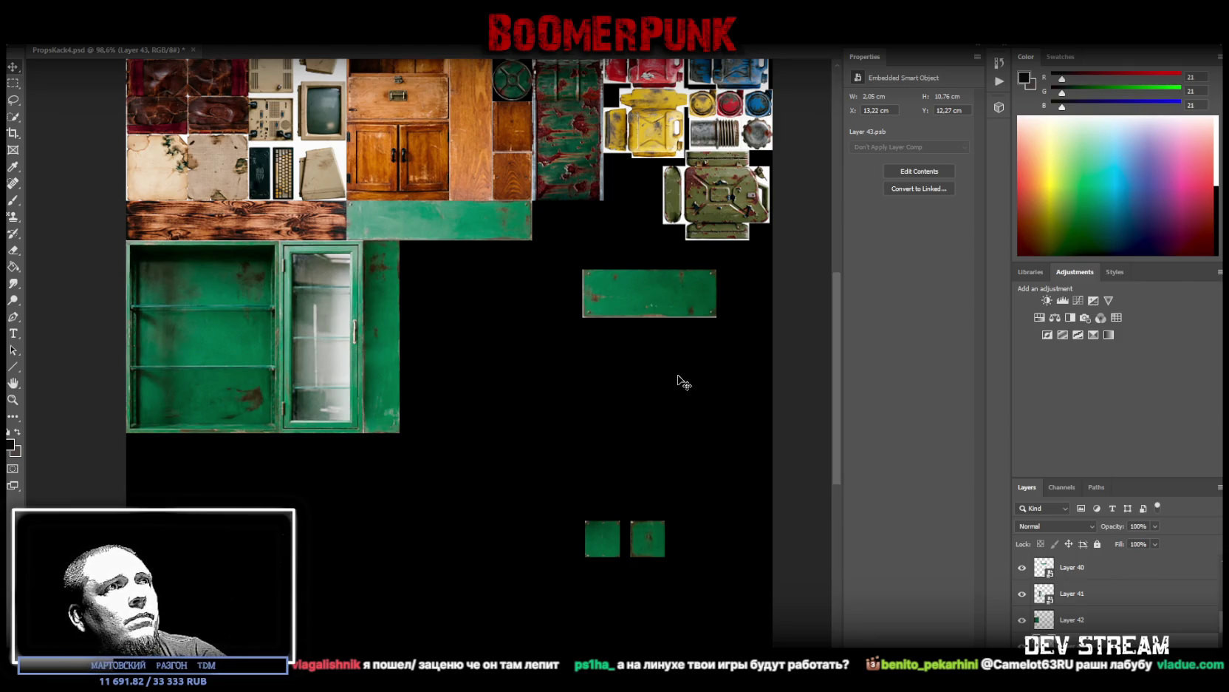
pyautogui.click(1064, 642)
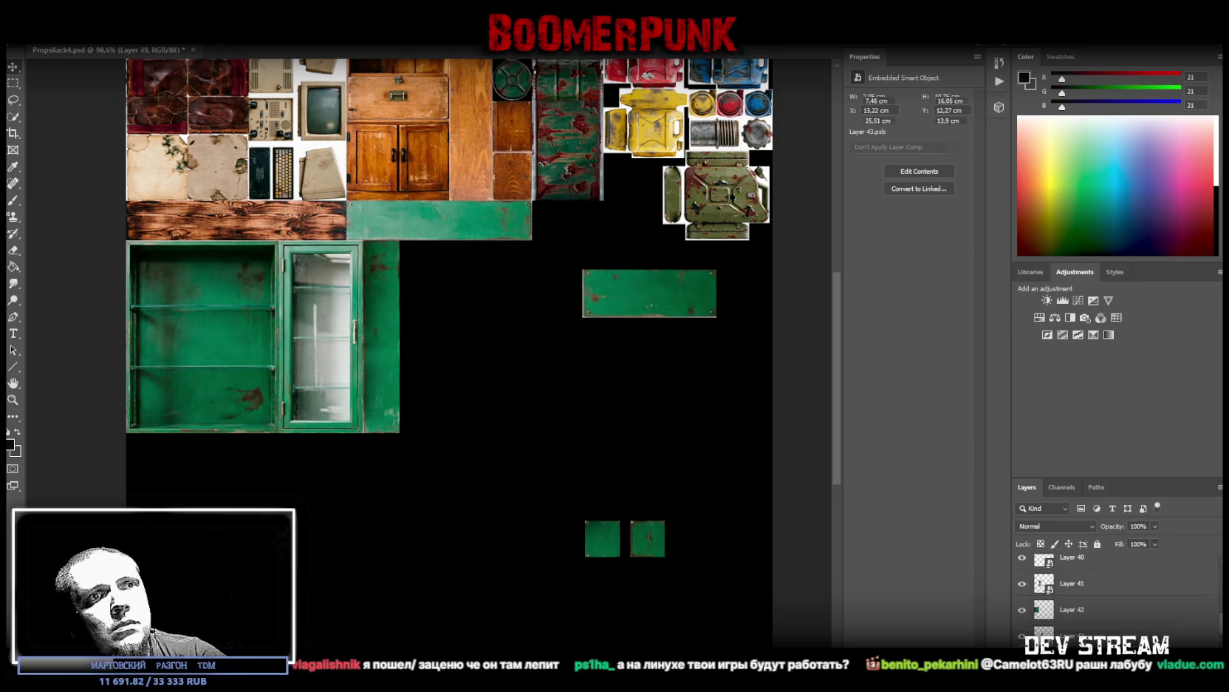
pyautogui.click(13, 84)
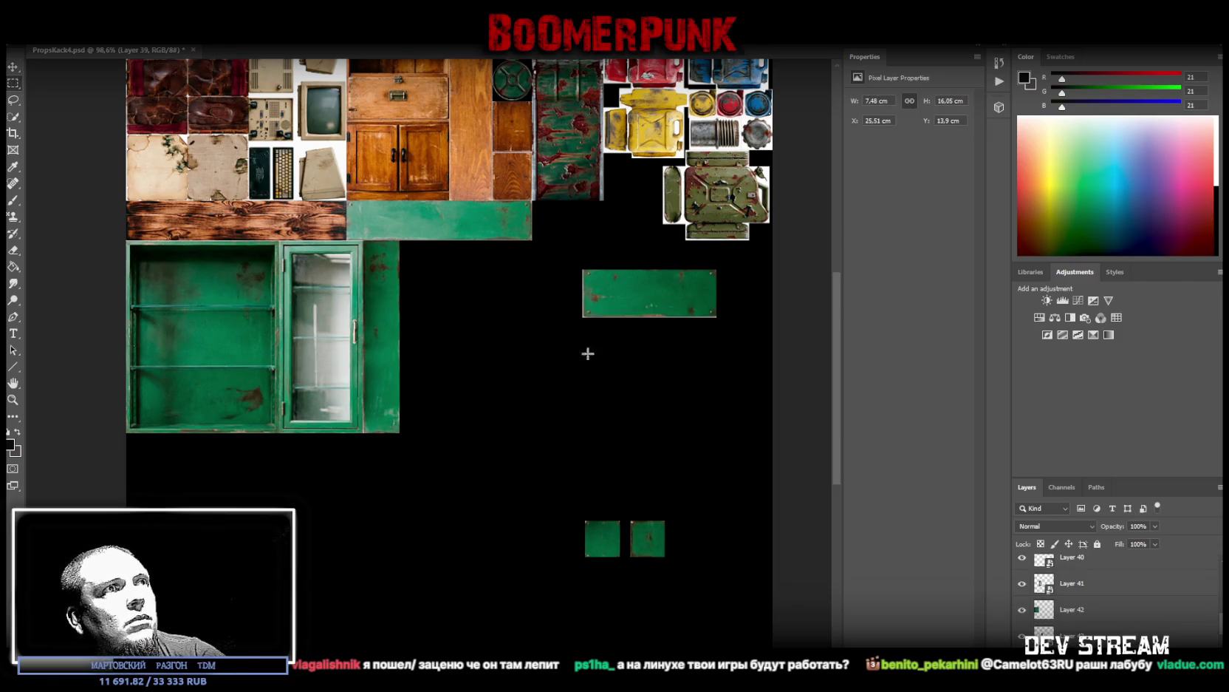
pyautogui.moveTo(548, 336); pyautogui.dragTo(753, 260)
# Step: Cut the green plate onto smart object Layer 44, sized 7.3 × 2.22 cm beside the first plank
pyautogui.rightClick(663, 285)
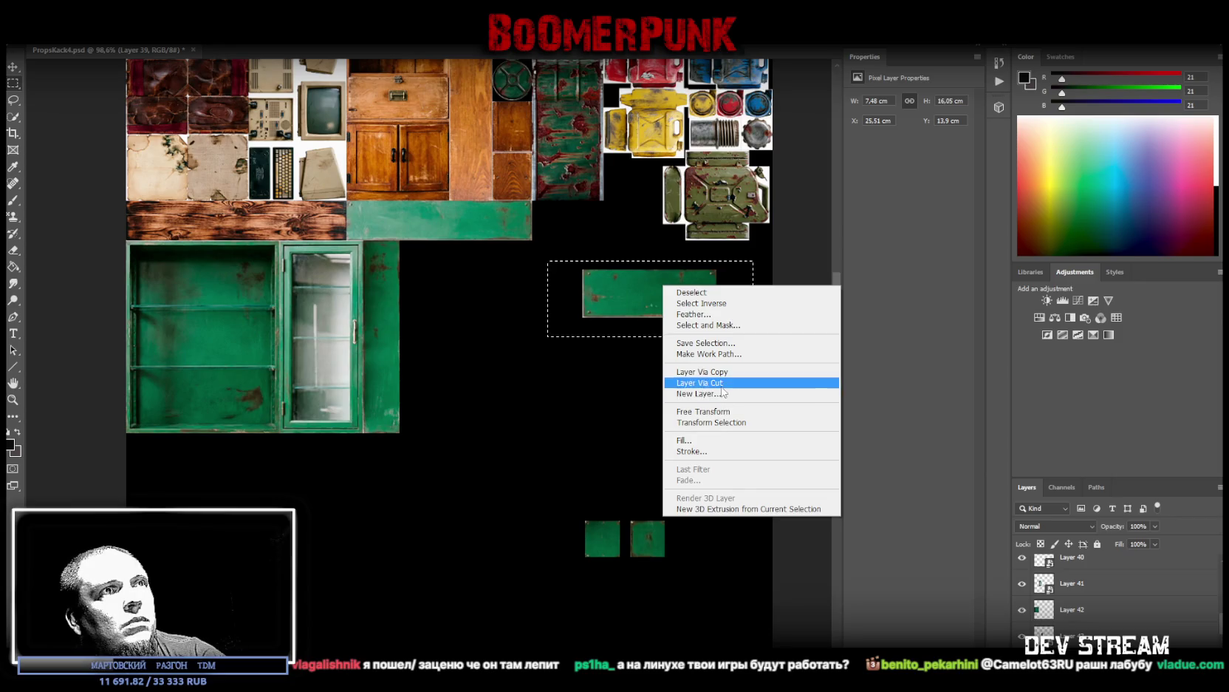
pyautogui.click(702, 372)
pyautogui.rightClick(1086, 640)
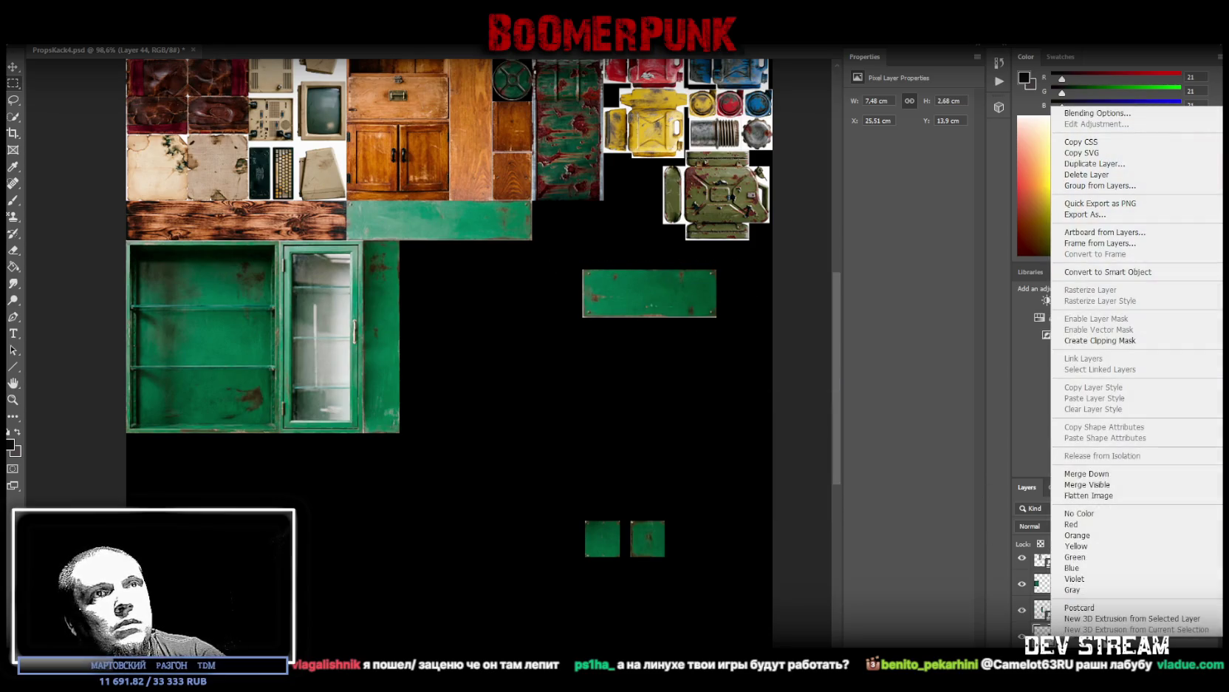
pyautogui.click(1082, 274)
pyautogui.hotkey('ctrl', 't')
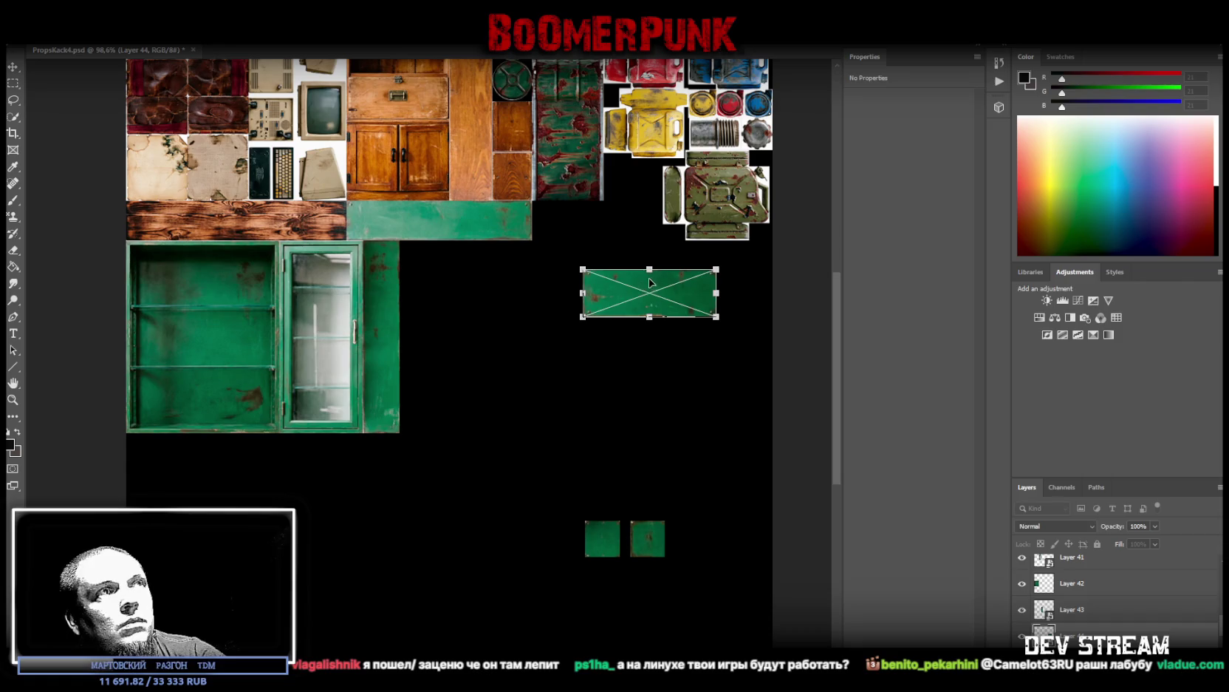
pyautogui.moveTo(650, 283); pyautogui.dragTo(598, 215)
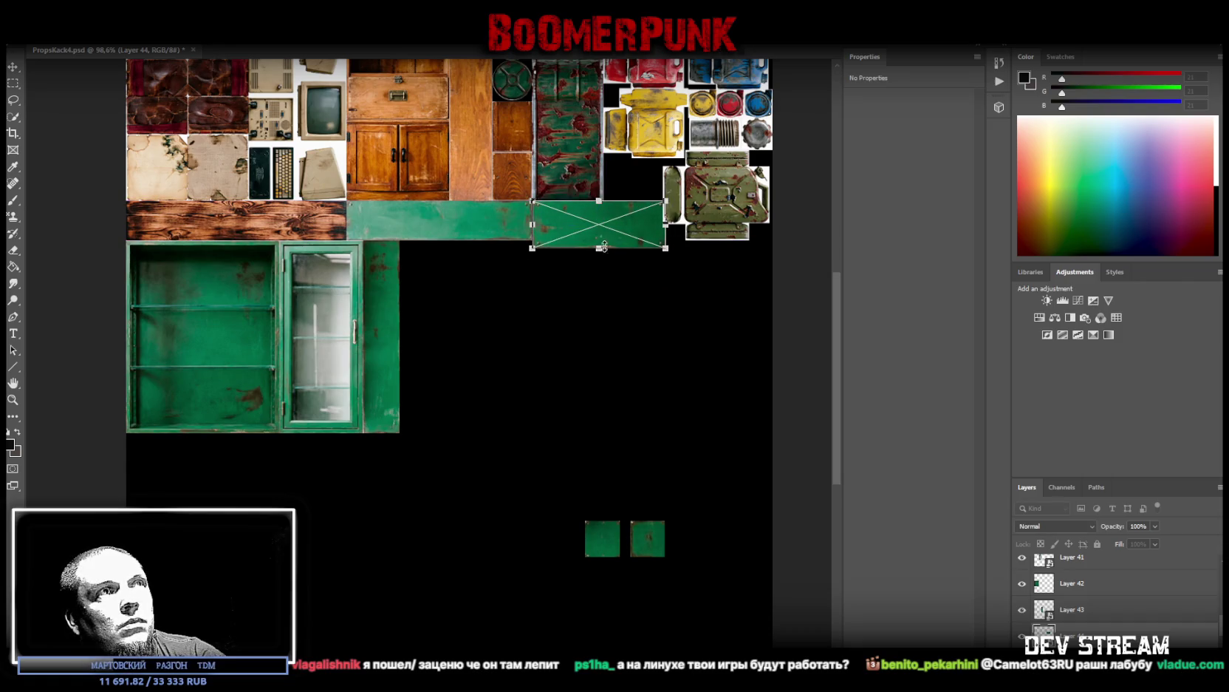
pyautogui.moveTo(599, 249); pyautogui.dragTo(532, 220)
pyautogui.moveTo(653, 223); pyautogui.dragTo(662, 221)
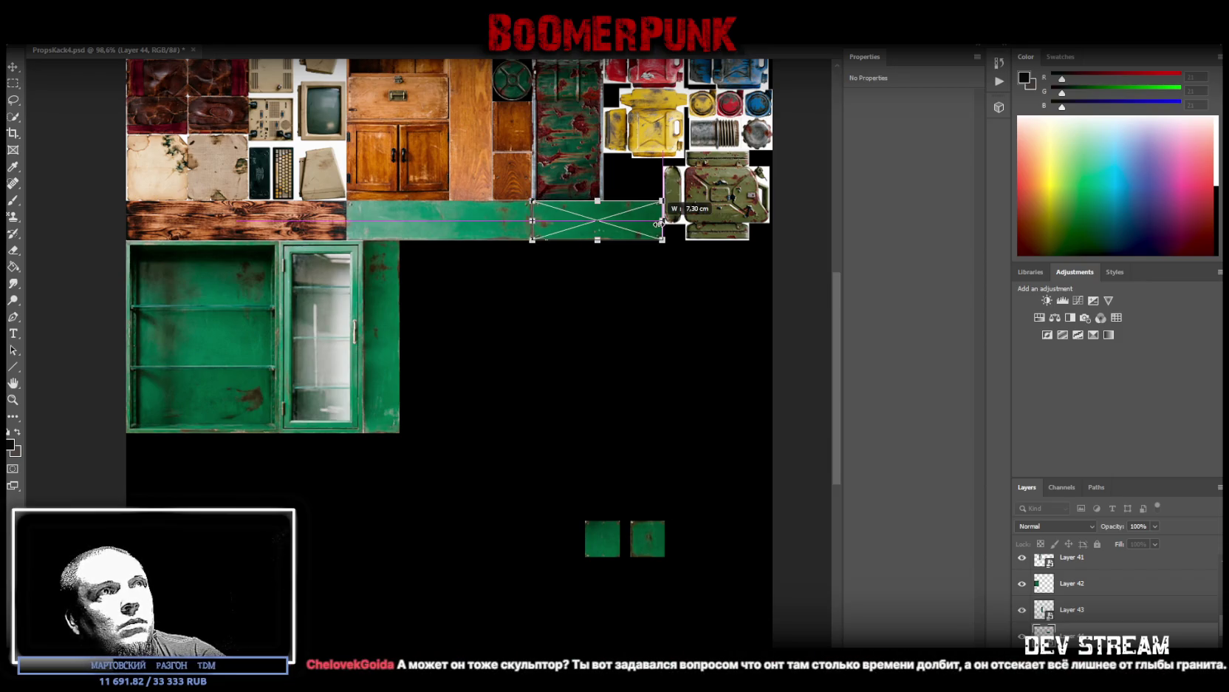
pyautogui.press('Return')
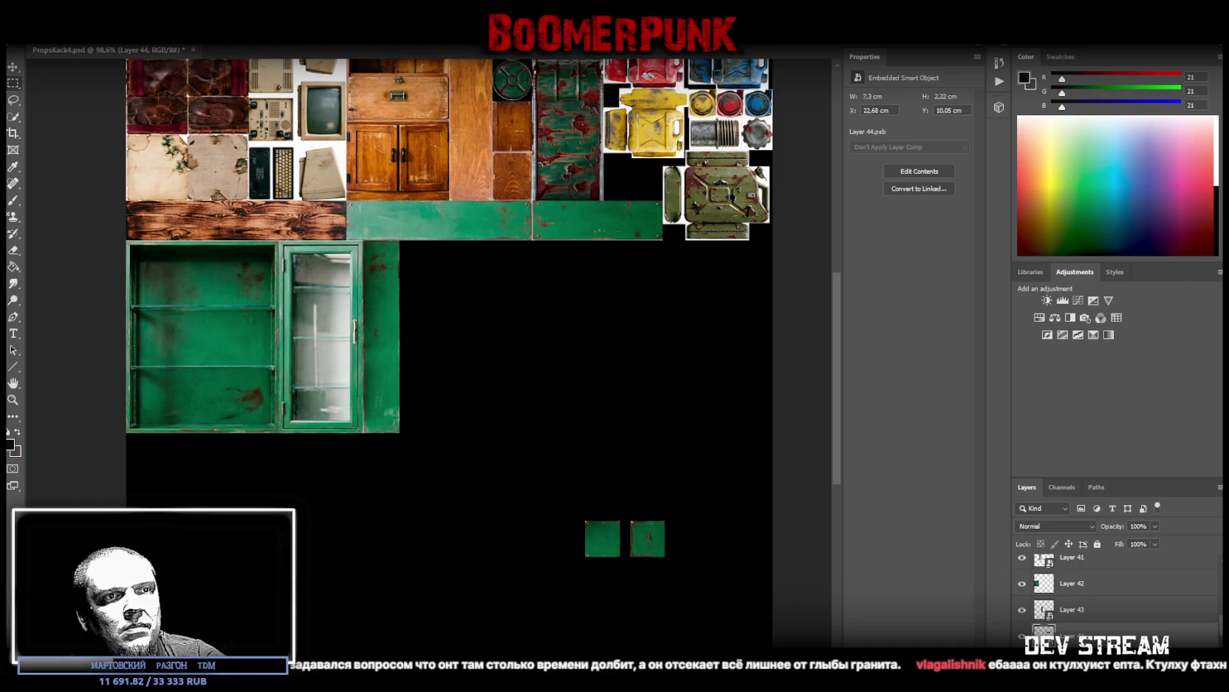
pyautogui.hotkey('alt', 'Tab')
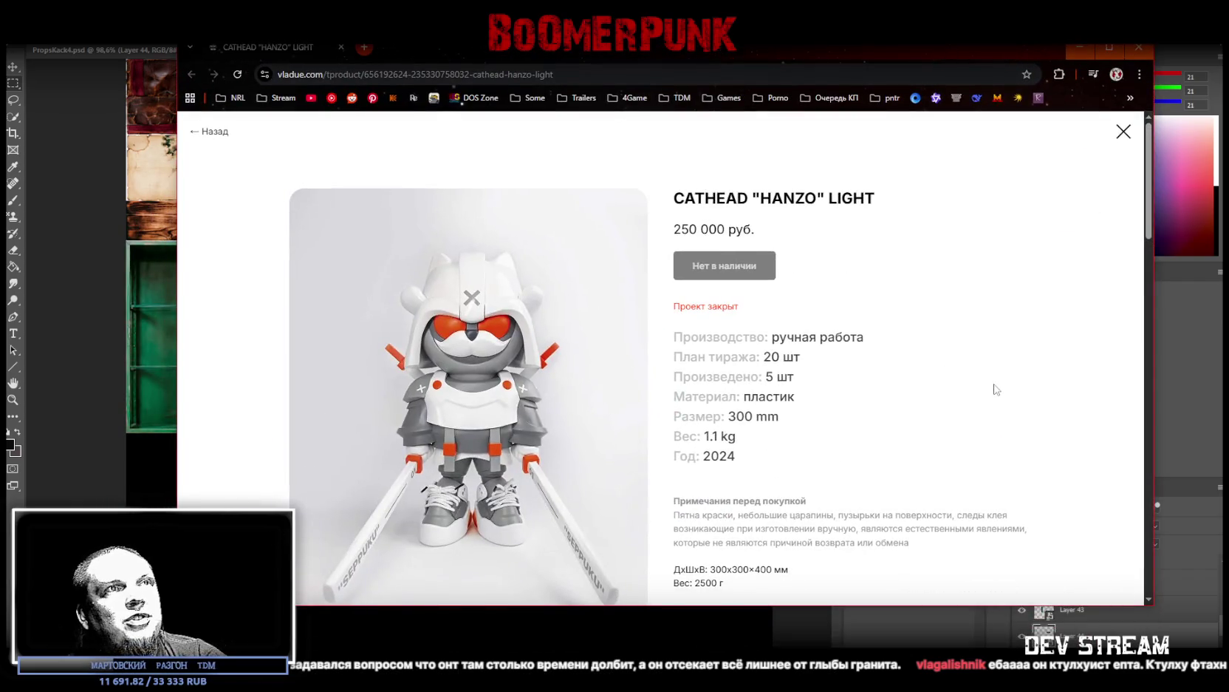
# Step: Browse the CATHEAD "HANZO" LIGHT photos on vladue.com, highlighting its 250 000 руб. price
pyautogui.scroll(-2, 968, 359)
pyautogui.scroll(-3, 968, 365)
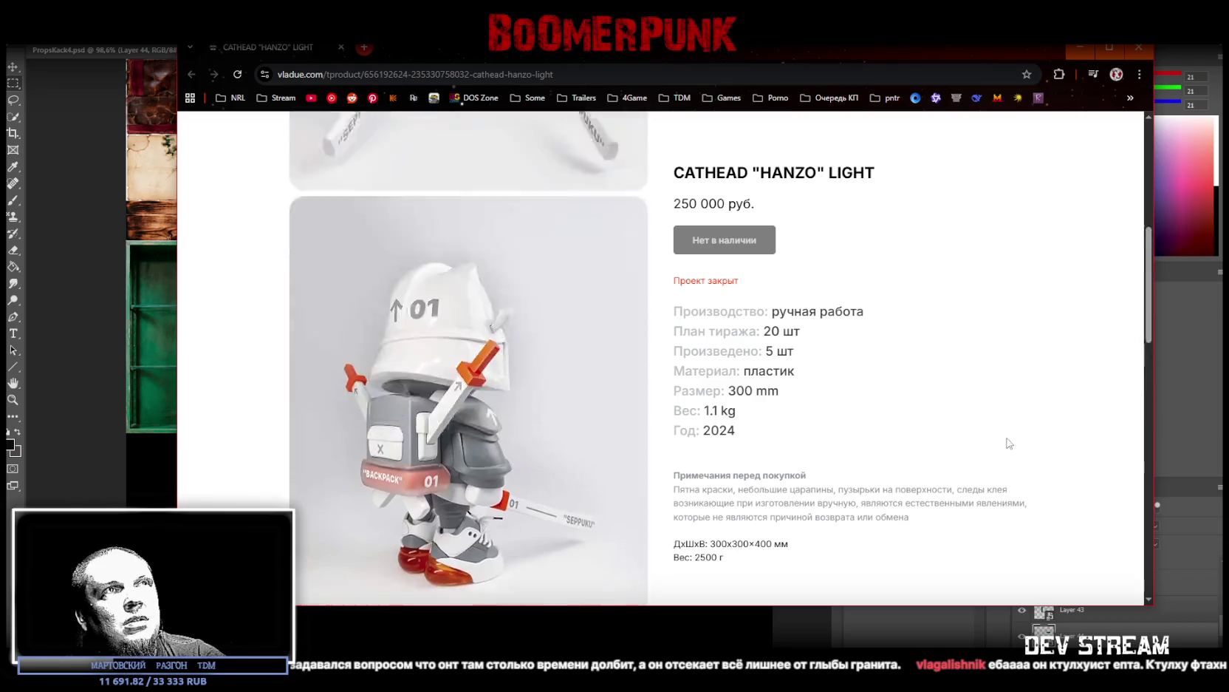
pyautogui.scroll(5, 1009, 444)
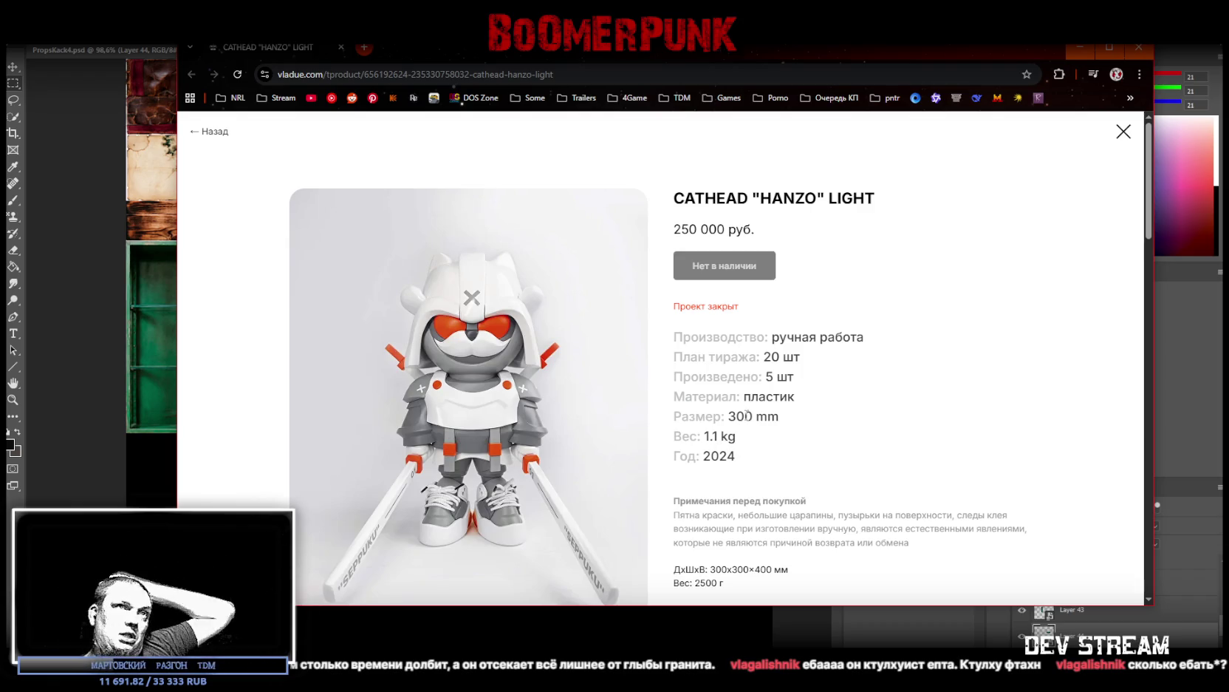
pyautogui.scroll(-3, 380, 397)
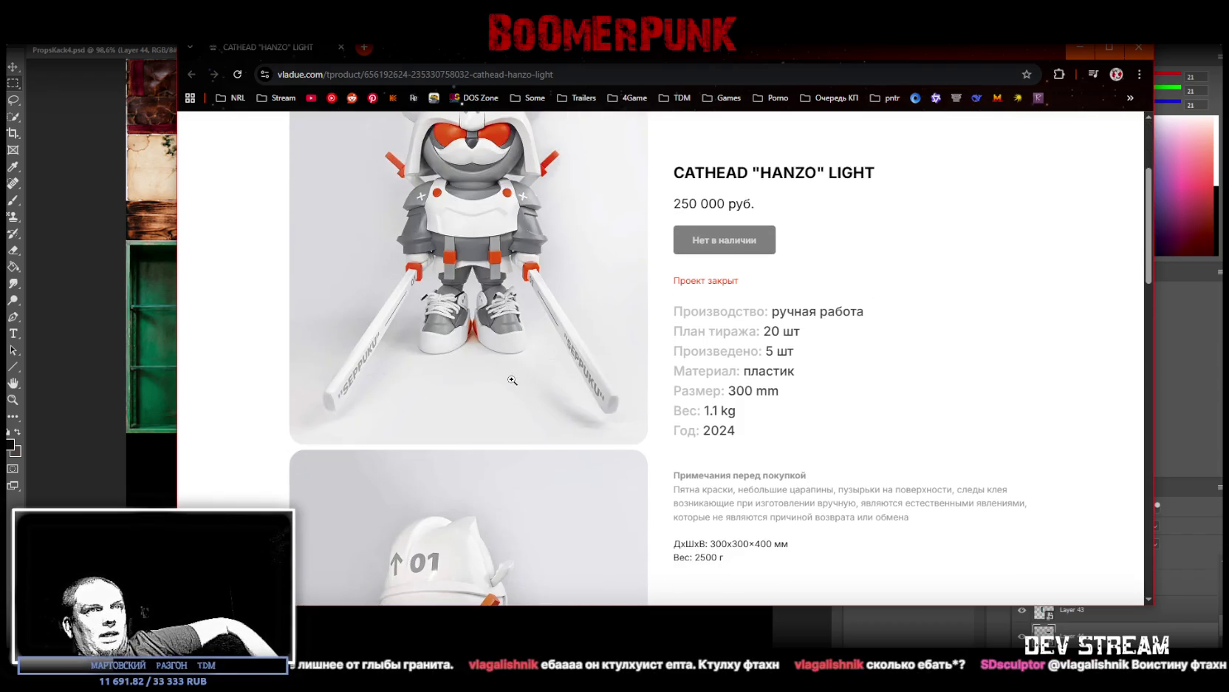
pyautogui.scroll(3, 513, 379)
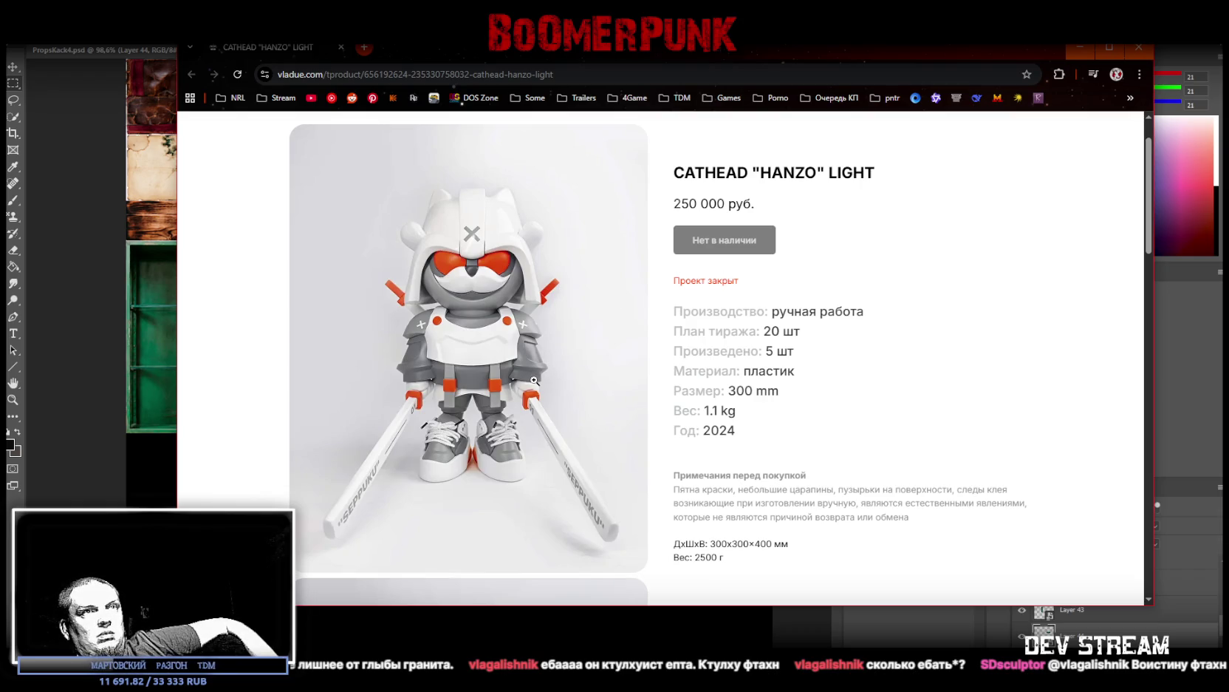
pyautogui.scroll(1, 642, 342)
pyautogui.moveTo(755, 231); pyautogui.dragTo(669, 232)
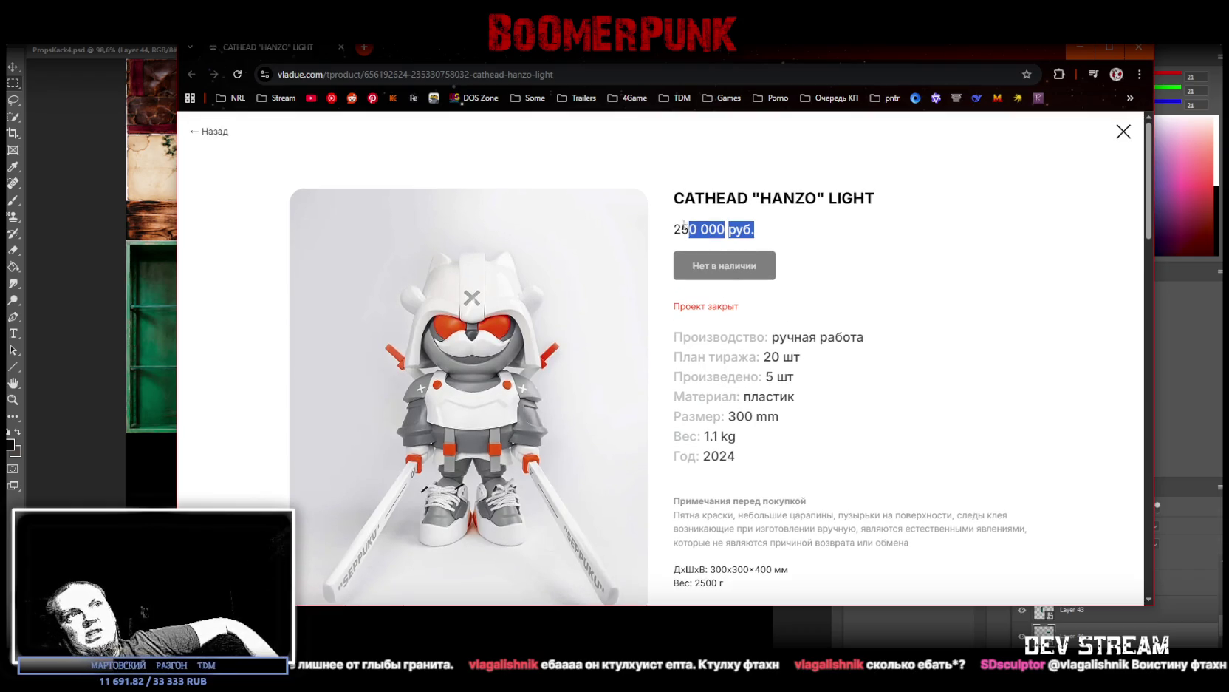
# Step: Clear the price highlight and scroll the vladue.com page up and down
pyautogui.click(773, 224)
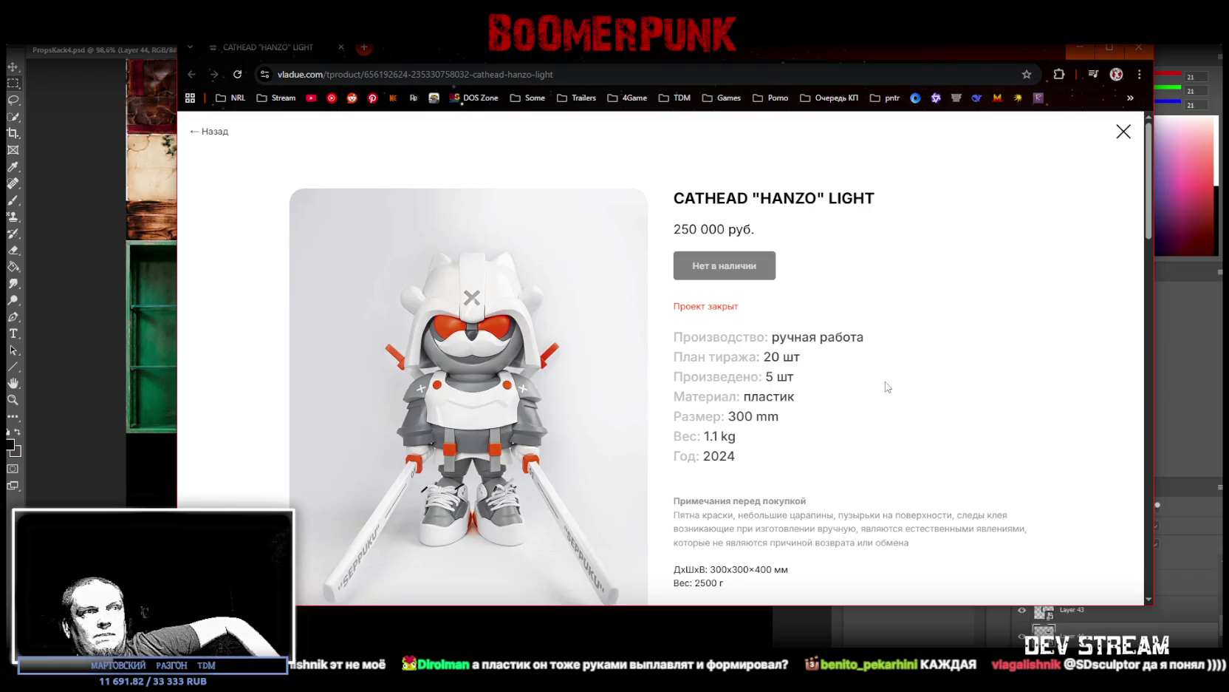
pyautogui.scroll(-1, 888, 385)
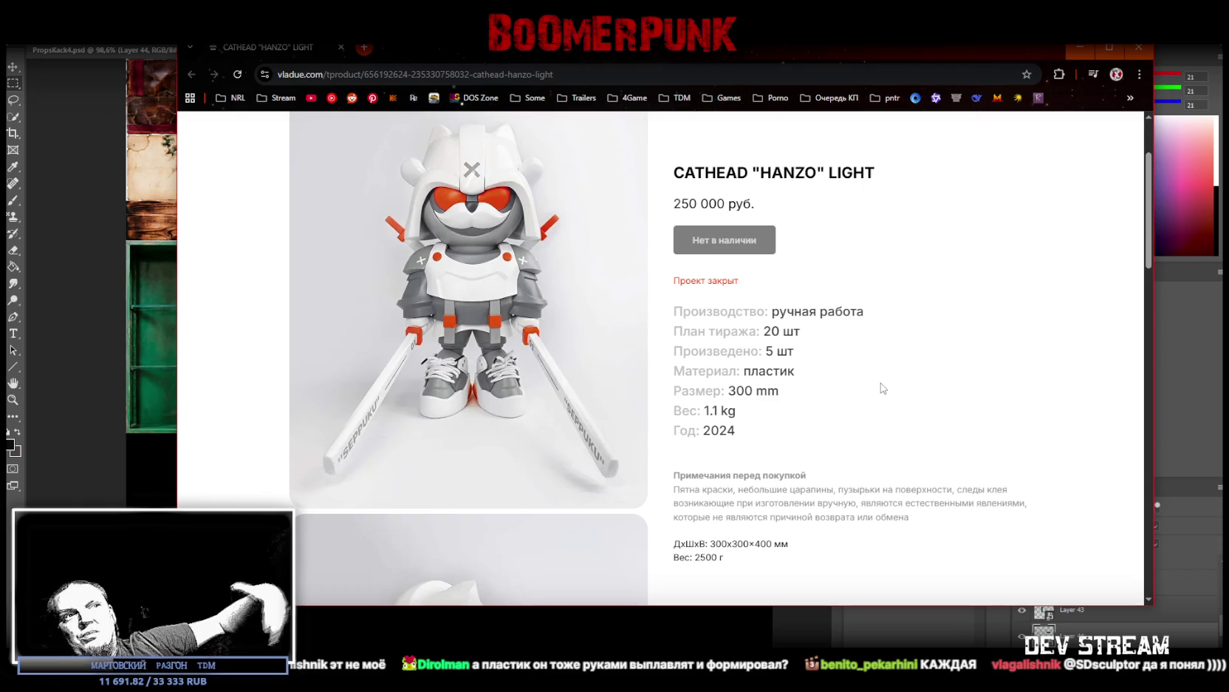
pyautogui.scroll(1, 883, 386)
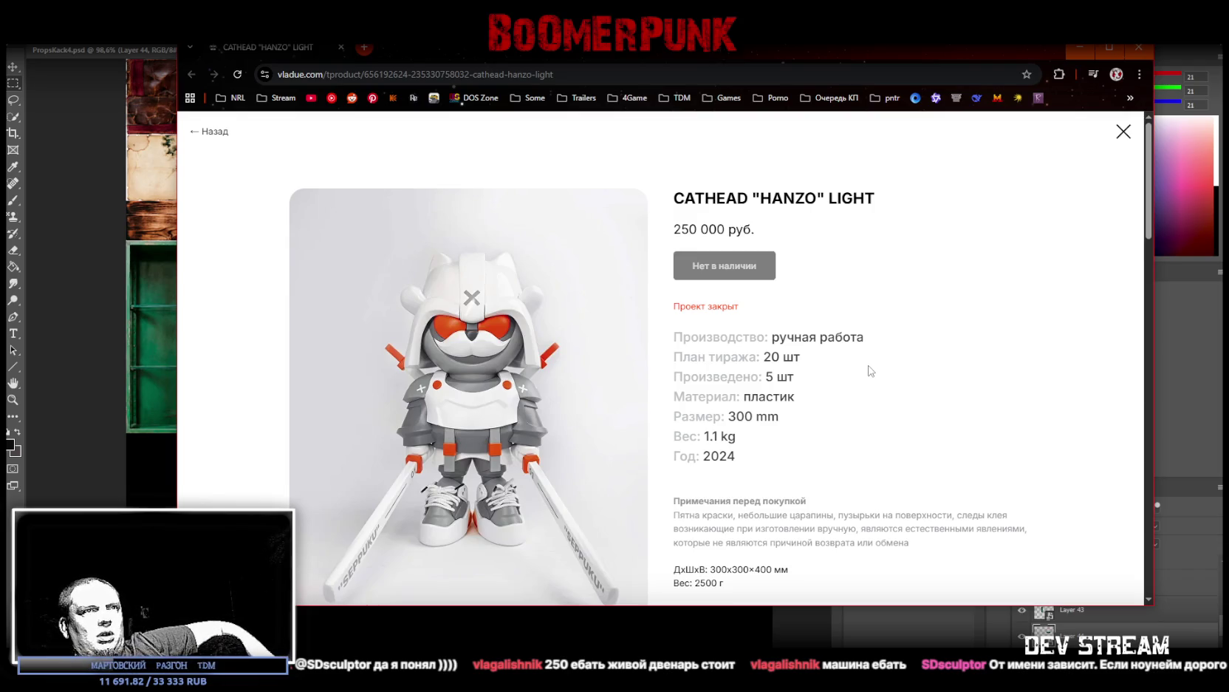
pyautogui.scroll(-1, 871, 371)
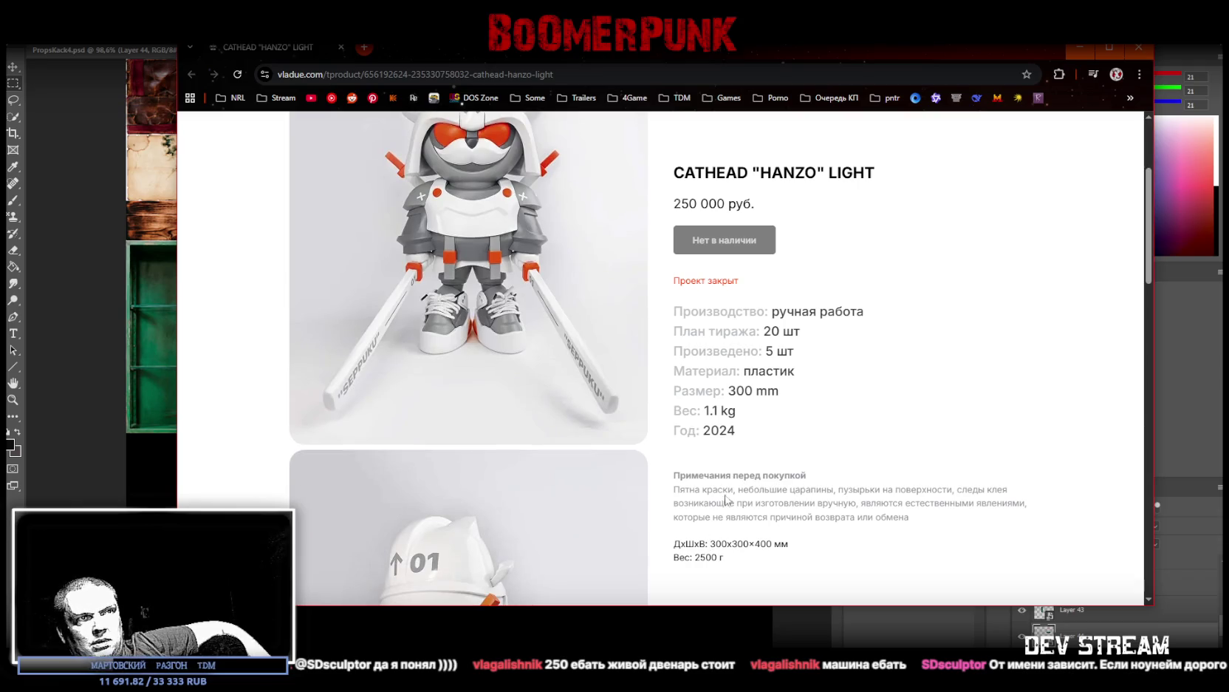
# Step: Maximize Chrome, glance back at the atlas, then scroll vladue.com to the Владуе bio
pyautogui.click(1109, 48)
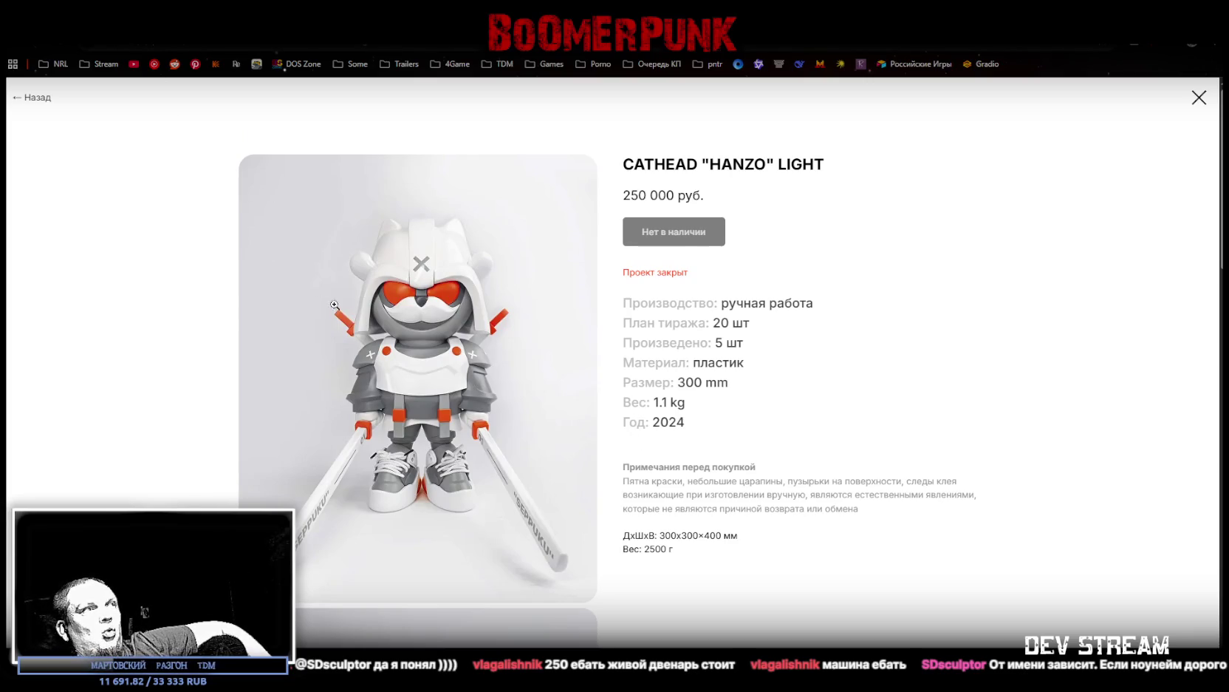
pyautogui.scroll(-3, 319, 290)
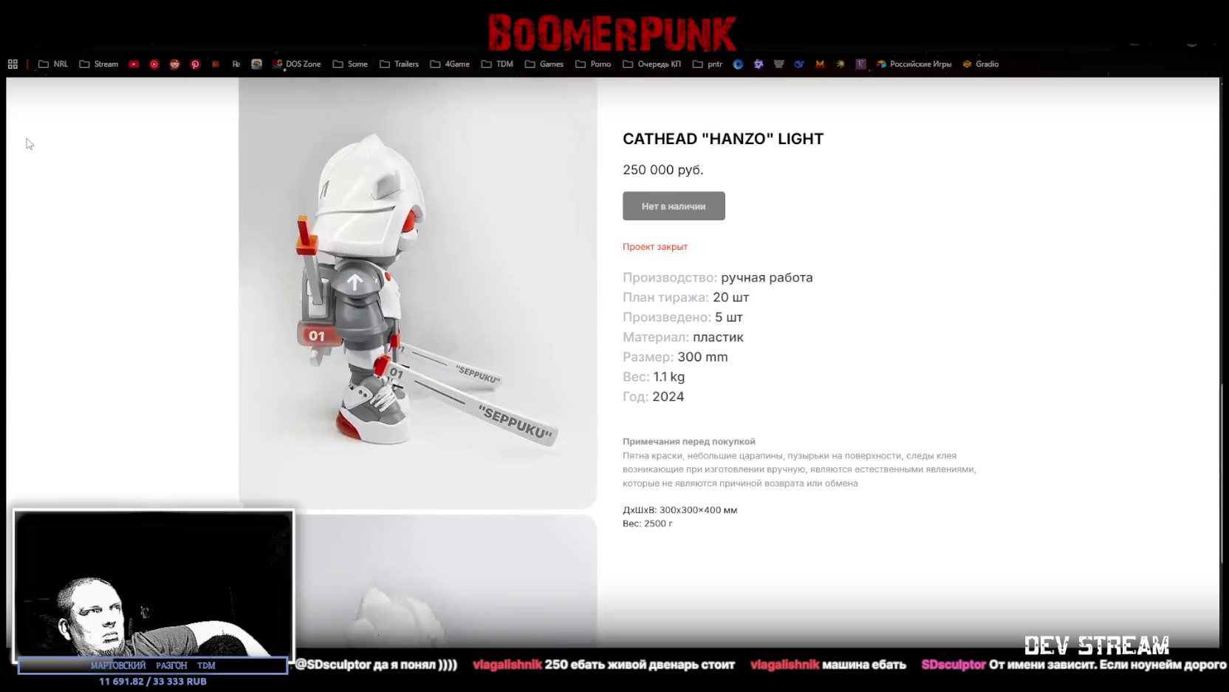
pyautogui.scroll(5, 40, 148)
pyautogui.hotkey('alt', 'Tab')
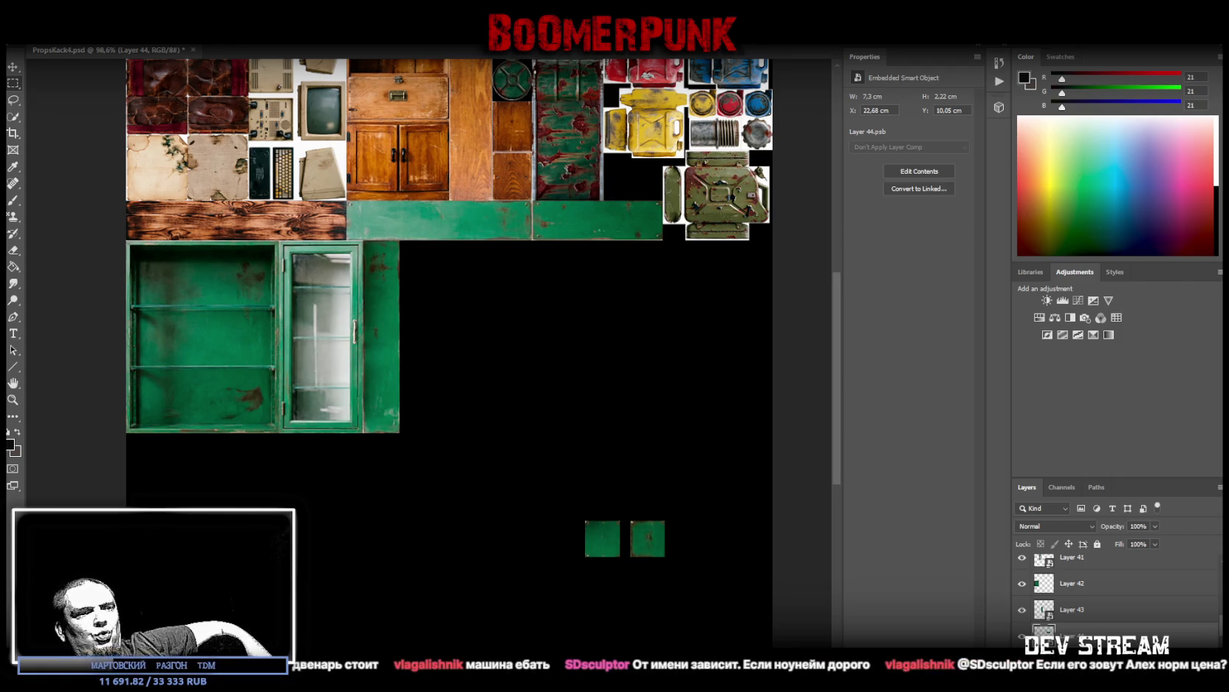
pyautogui.hotkey('alt', 'Tab')
pyautogui.scroll(4, 347, 369)
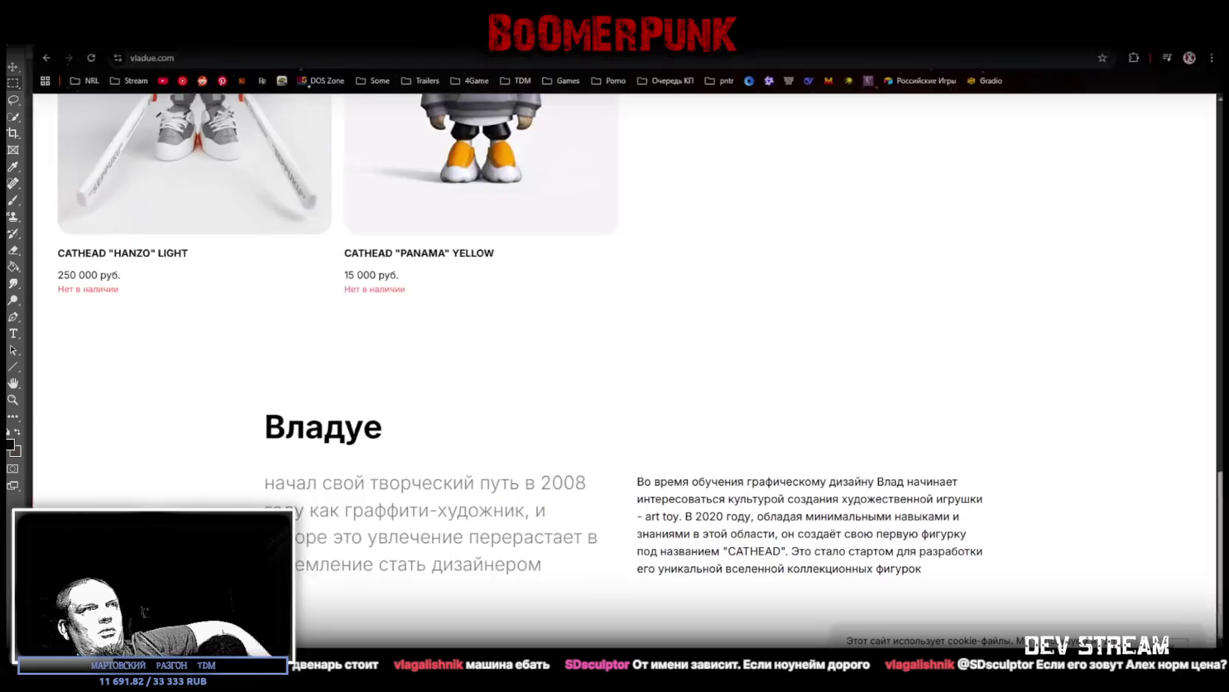
pyautogui.scroll(-2, 295, 370)
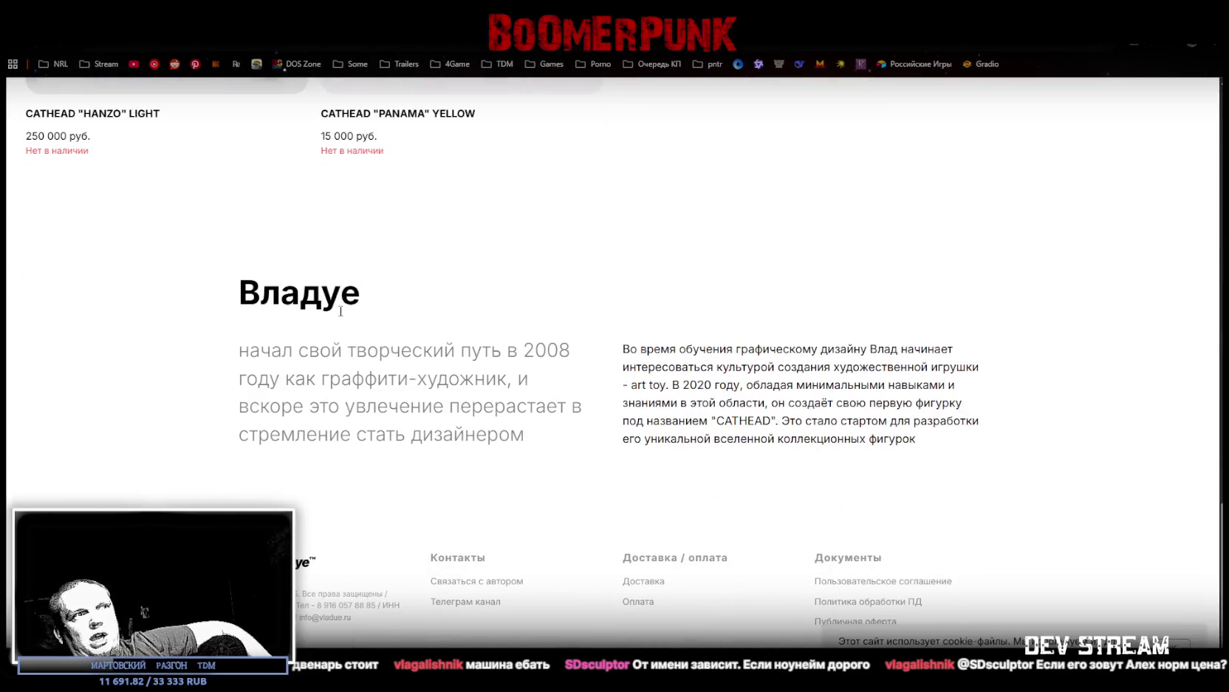
pyautogui.moveTo(251, 348); pyautogui.dragTo(563, 345)
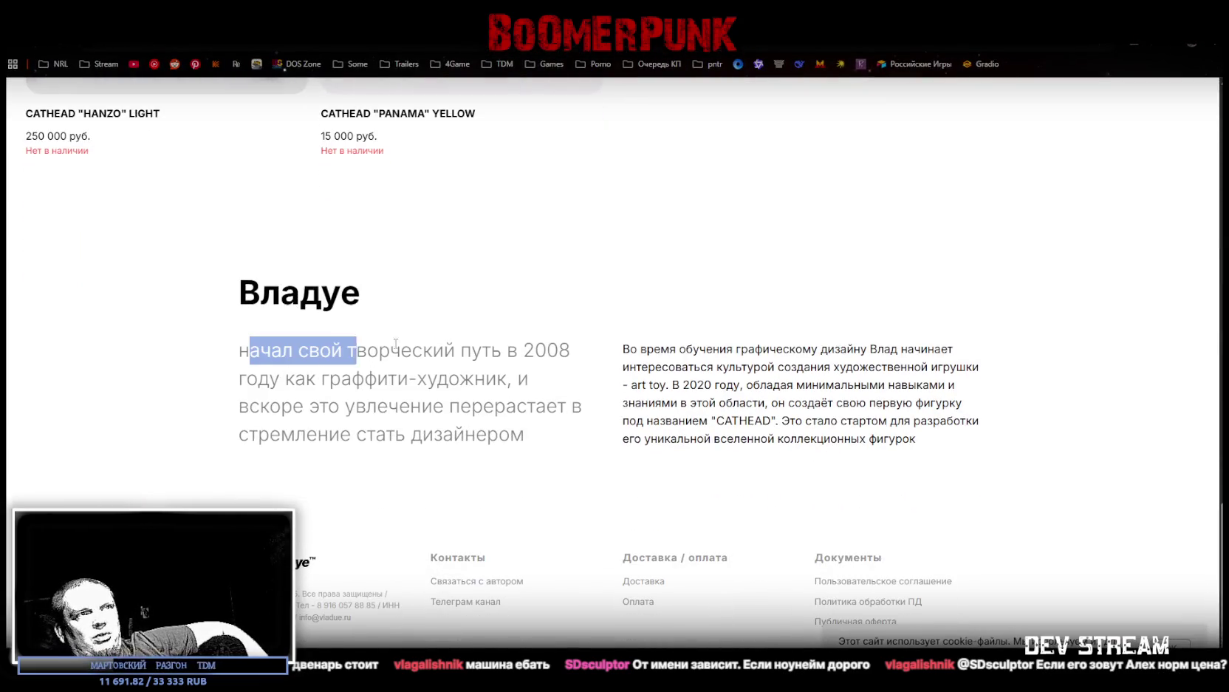
pyautogui.click(563, 345)
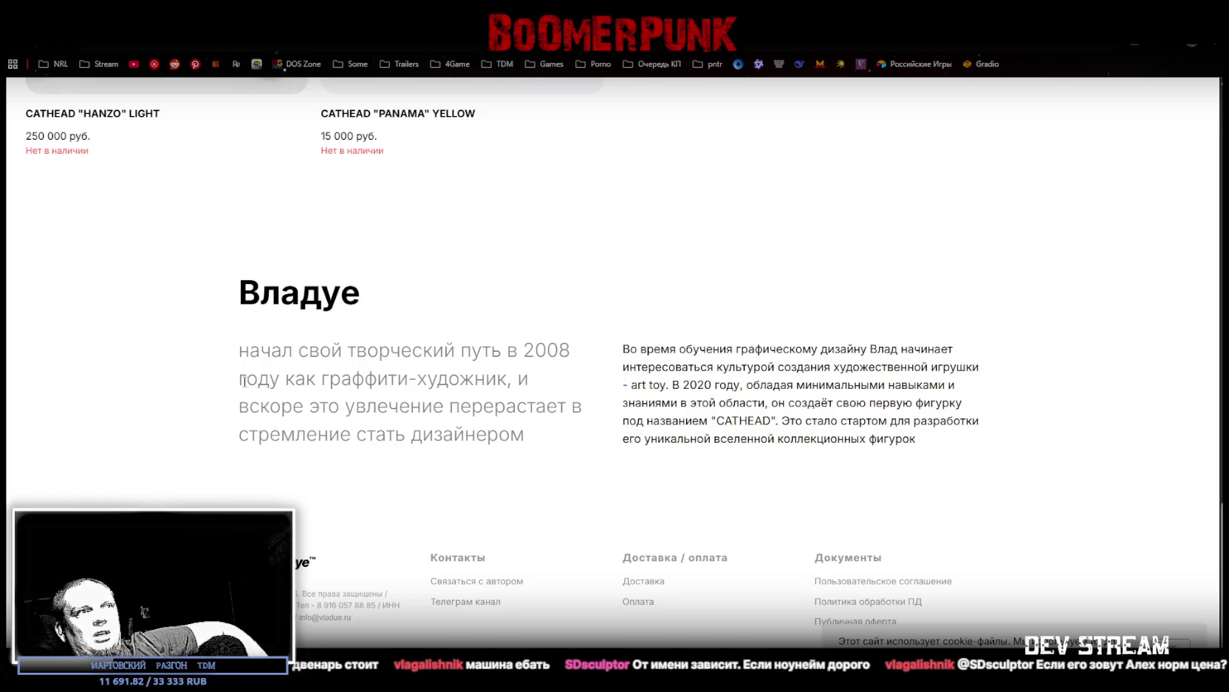
pyautogui.moveTo(246, 380); pyautogui.dragTo(474, 378)
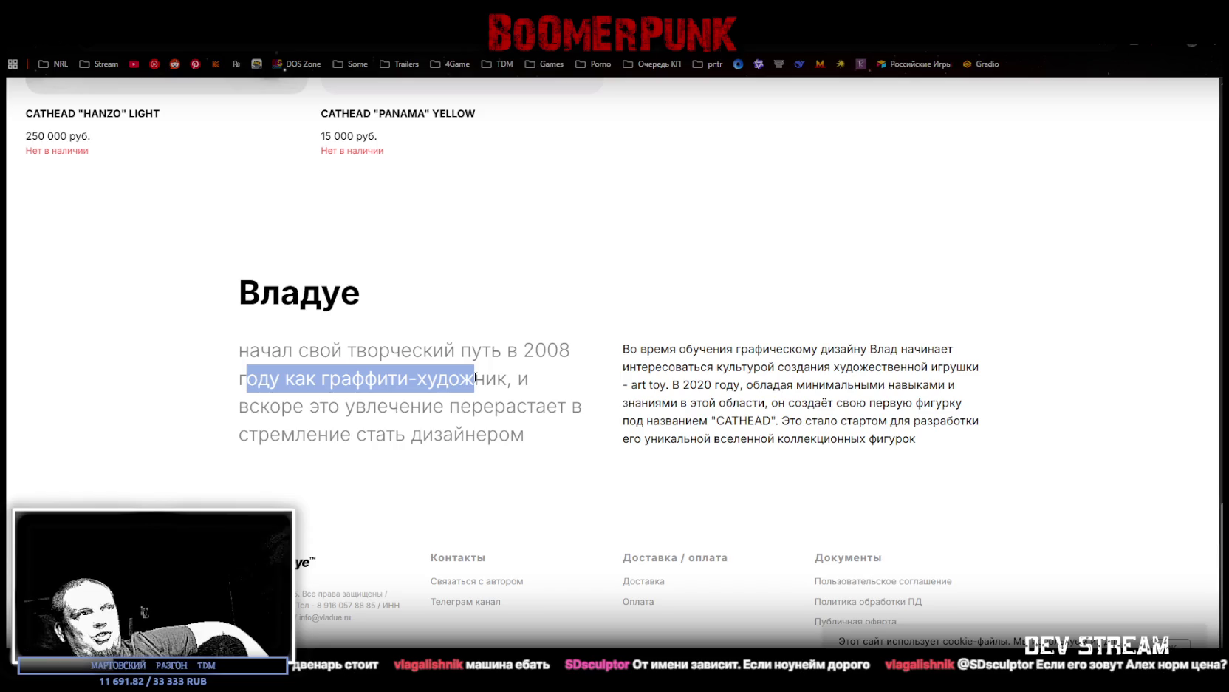
pyautogui.click(278, 414)
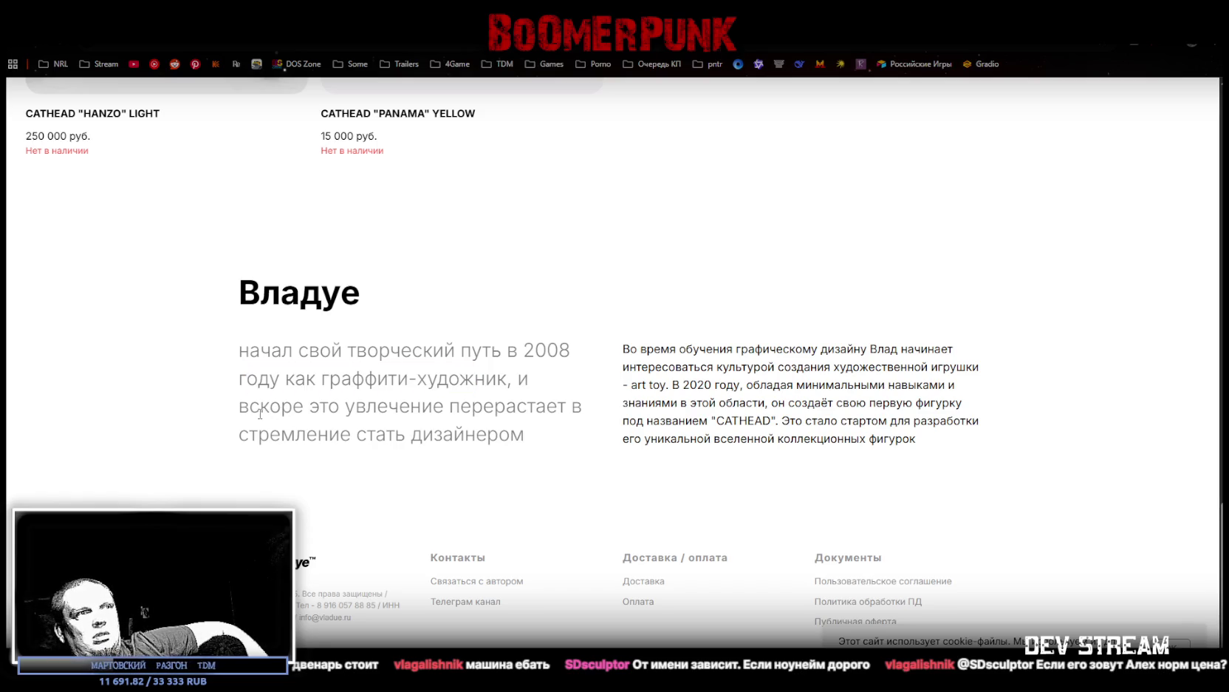
pyautogui.moveTo(260, 414); pyautogui.dragTo(494, 408)
pyautogui.click(555, 338)
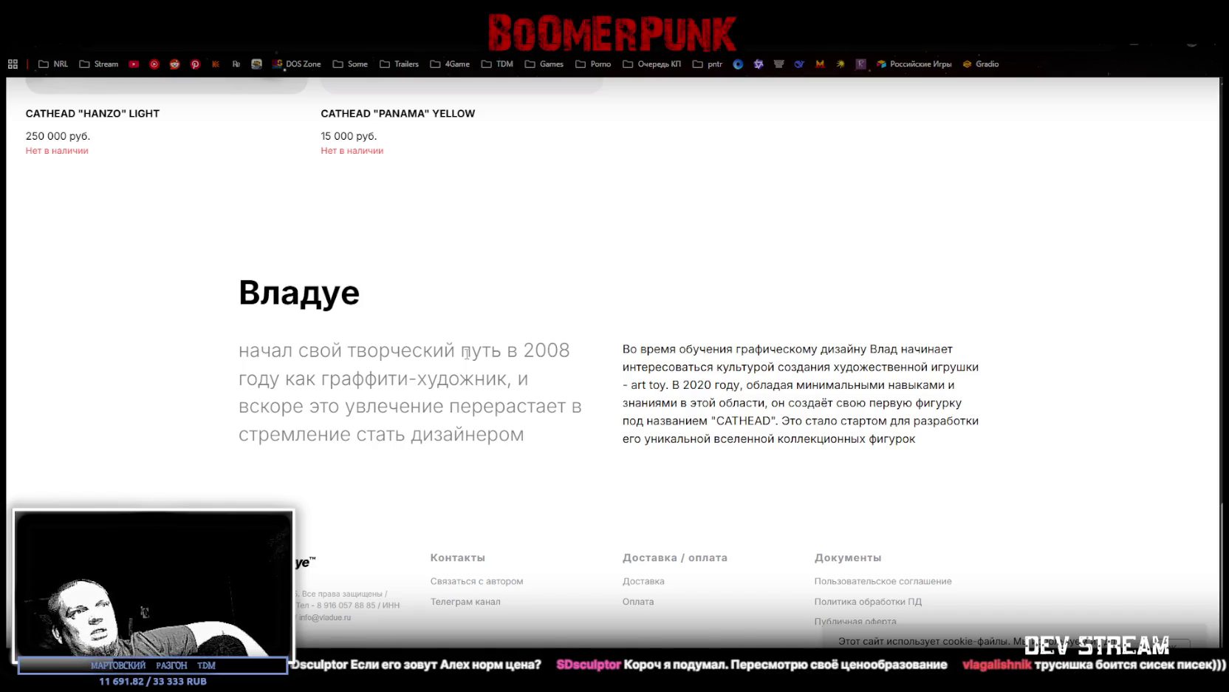
pyautogui.moveTo(527, 350); pyautogui.dragTo(568, 349)
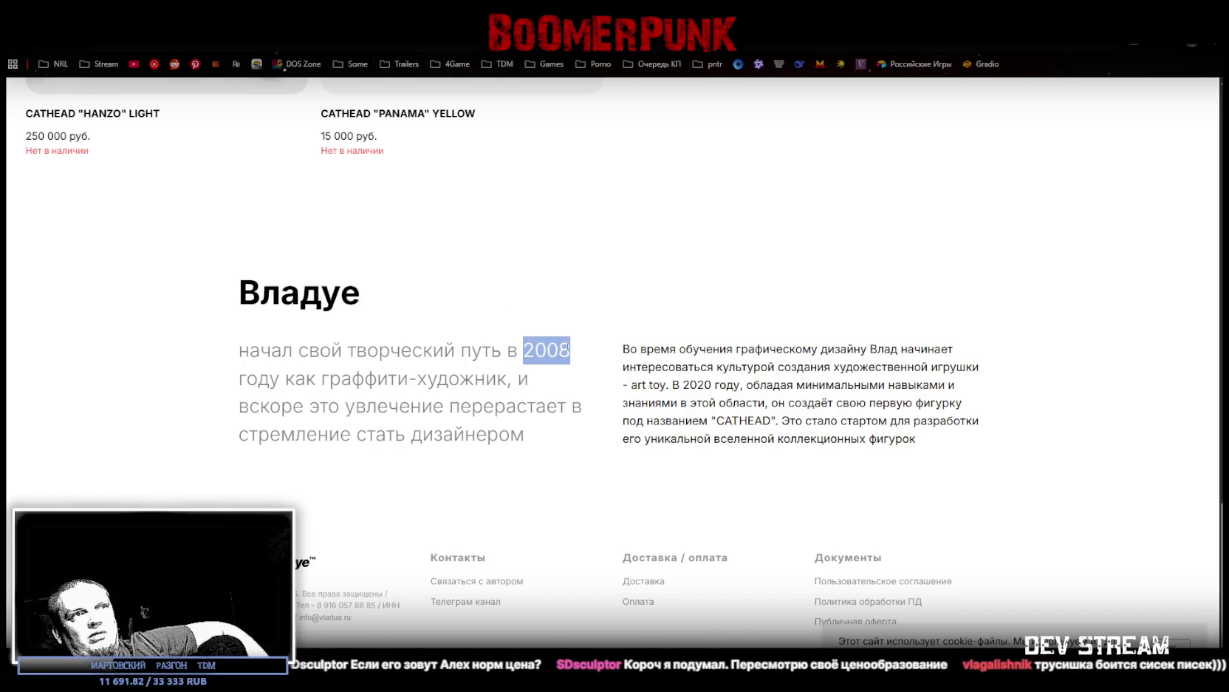
pyautogui.click(487, 416)
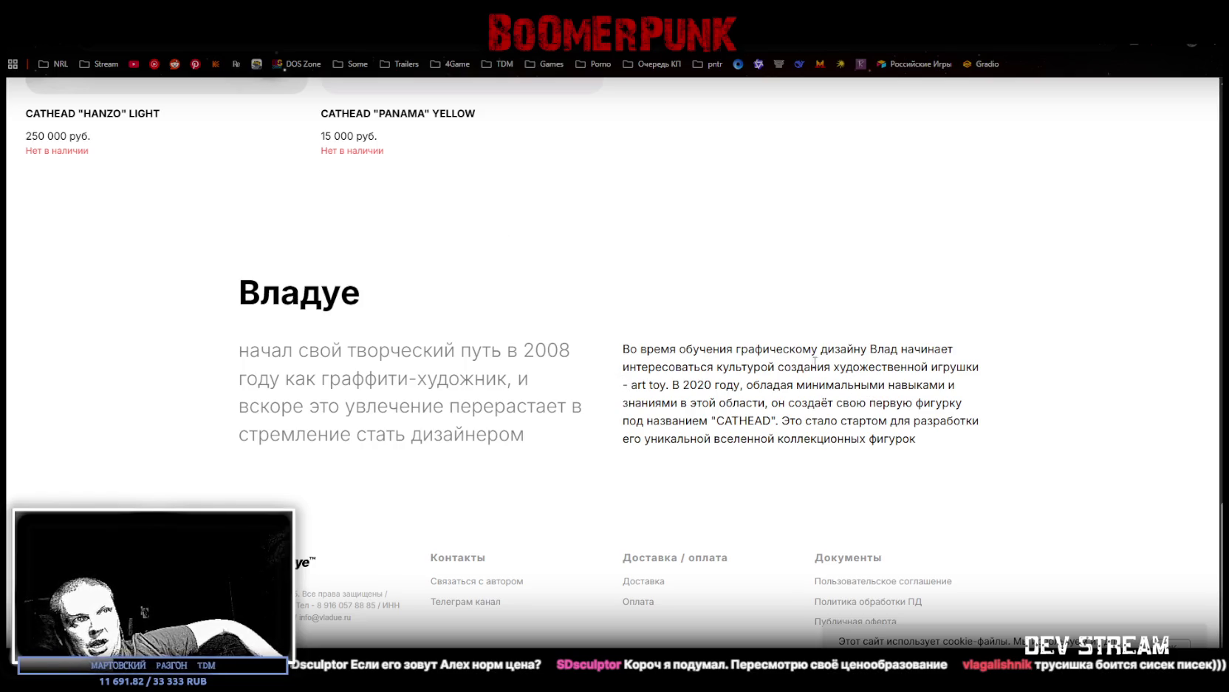
pyautogui.moveTo(651, 346); pyautogui.dragTo(863, 347)
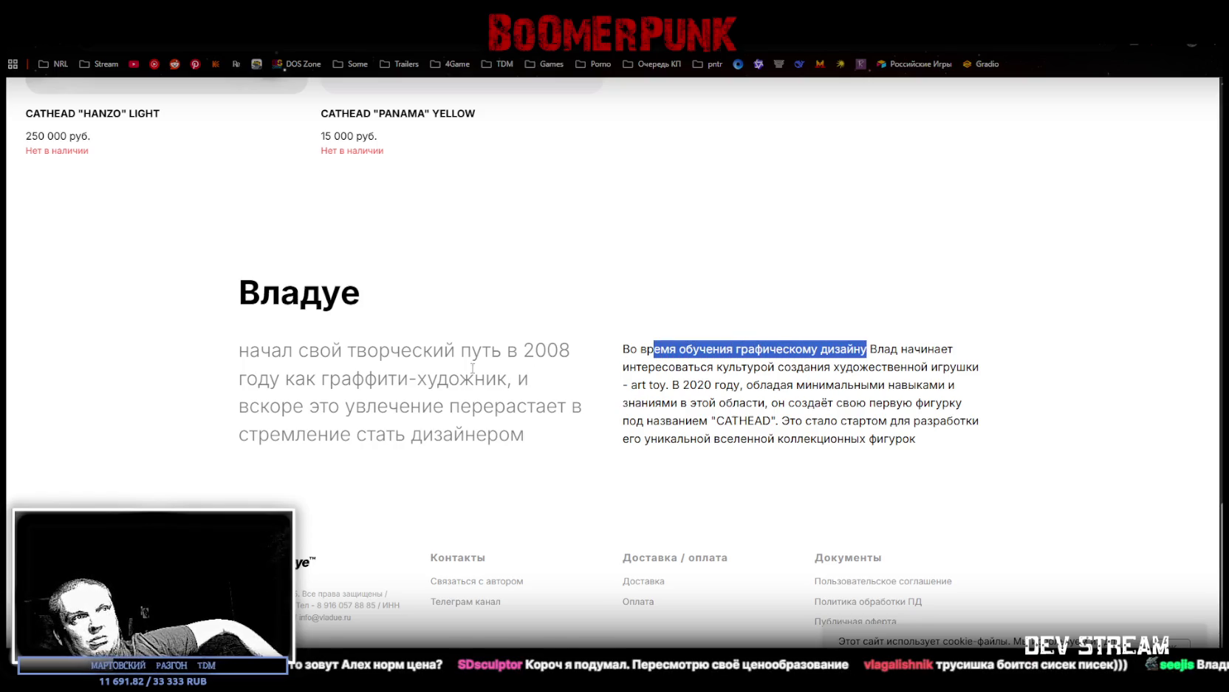
pyautogui.click(904, 323)
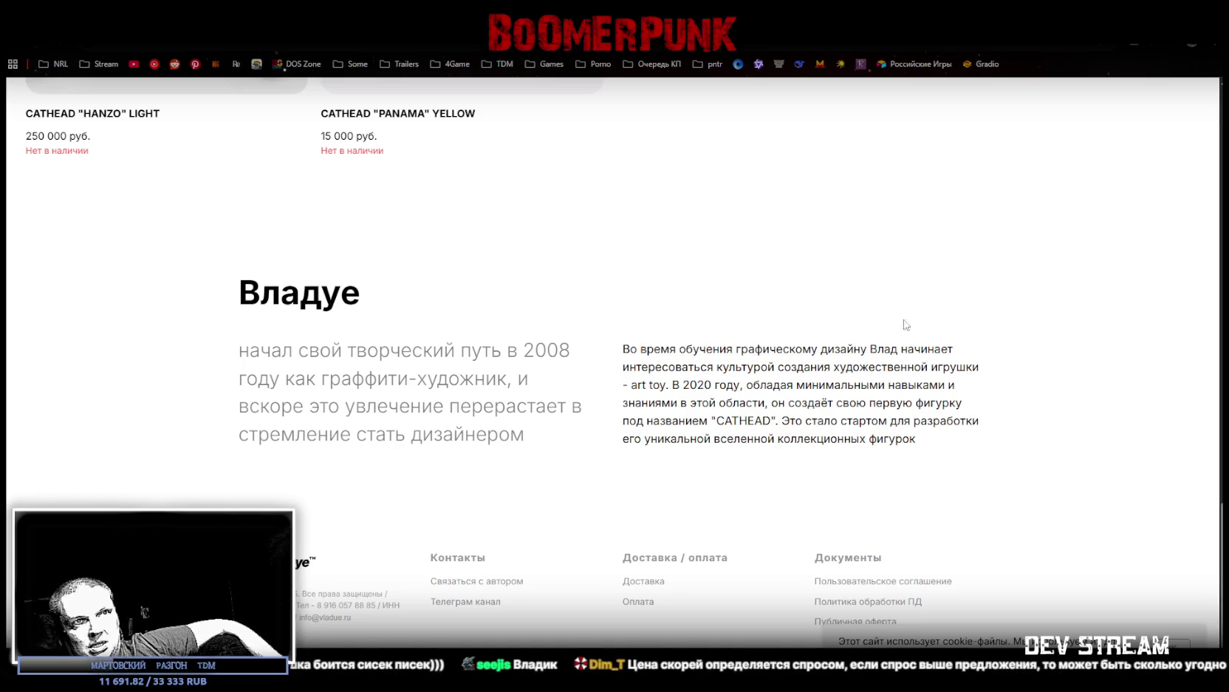
pyautogui.moveTo(741, 347); pyautogui.dragTo(869, 346)
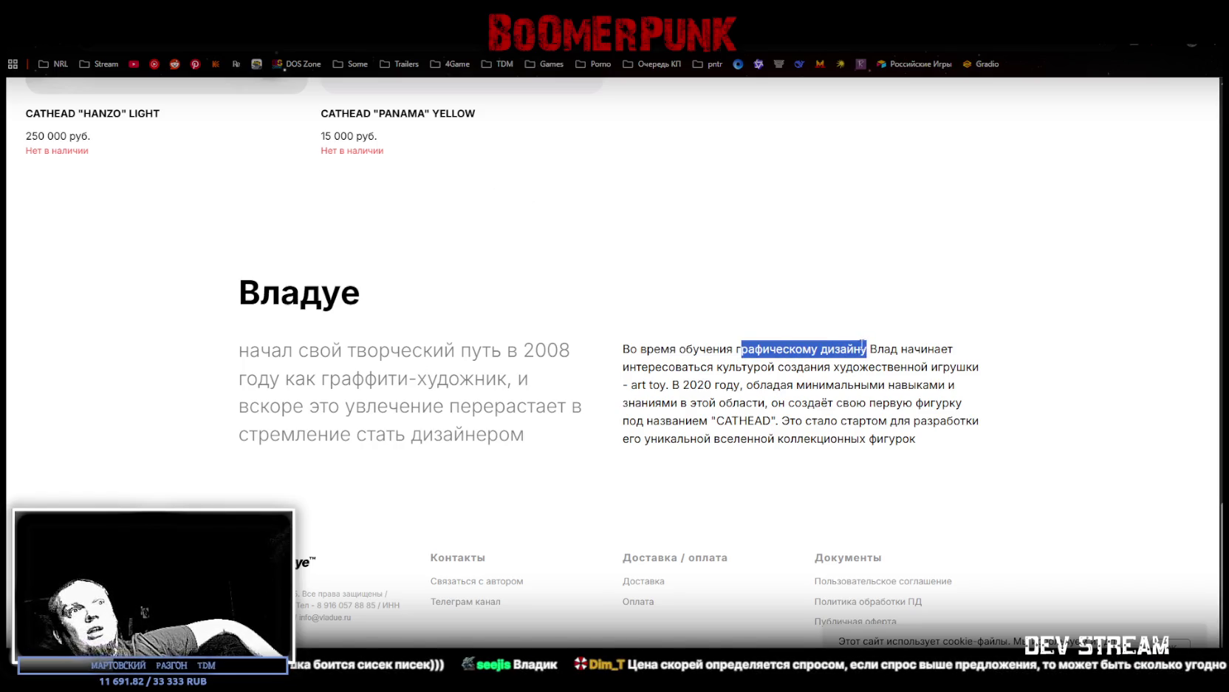
pyautogui.click(865, 347)
pyautogui.moveTo(737, 348); pyautogui.dragTo(863, 347)
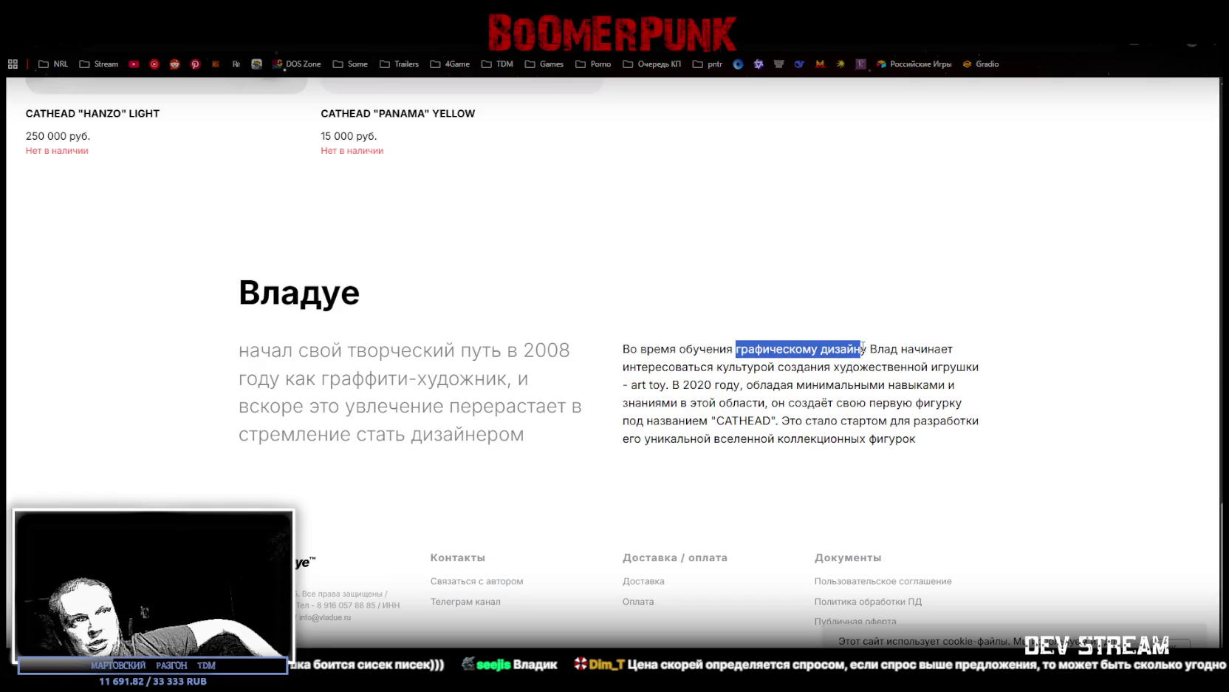
pyautogui.click(891, 331)
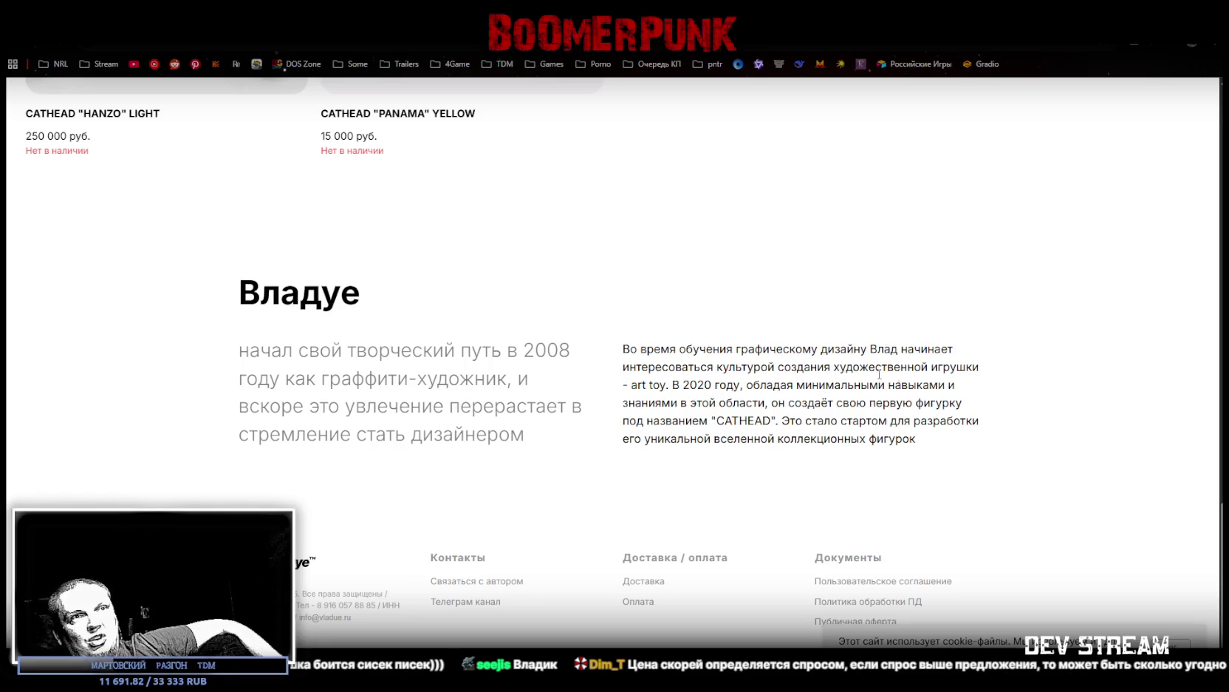
pyautogui.scroll(6, 634, 389)
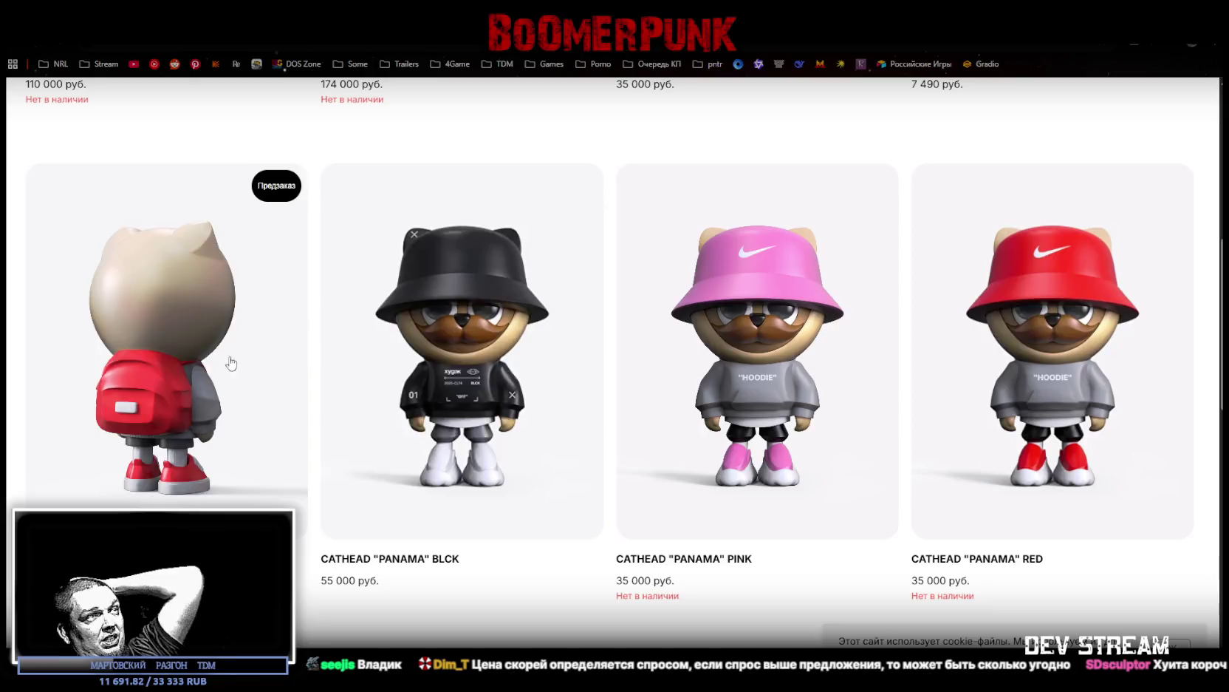
pyautogui.scroll(5, 944, 370)
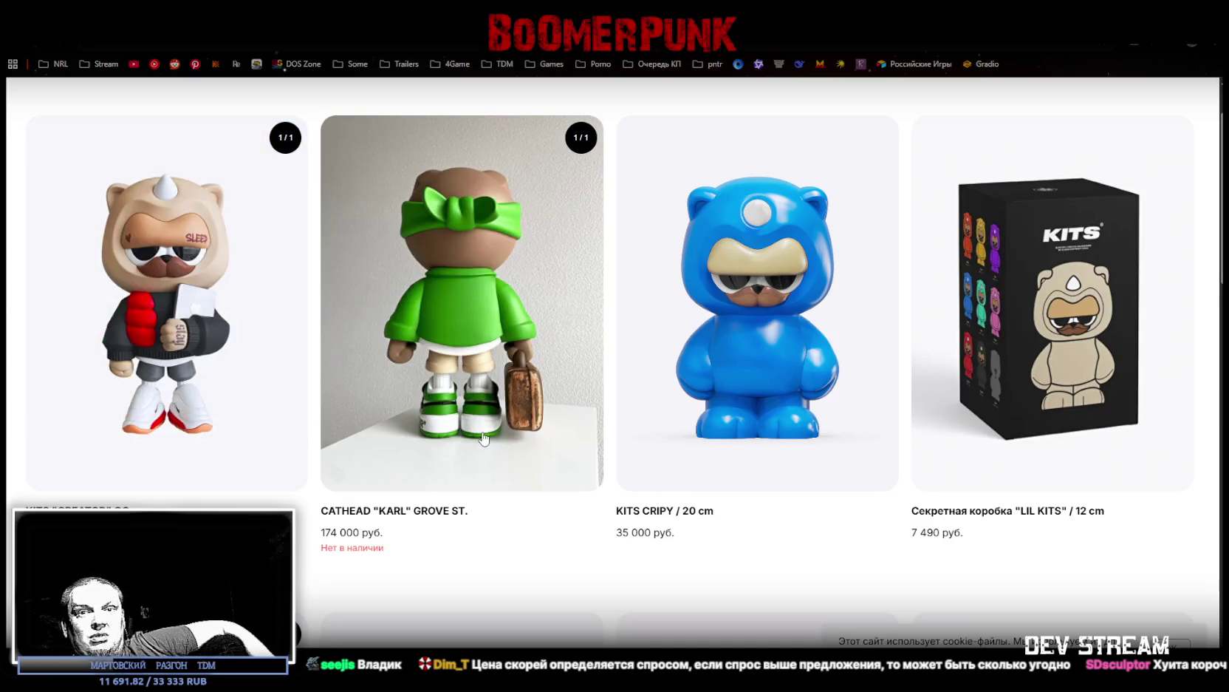
pyautogui.scroll(-1, 532, 446)
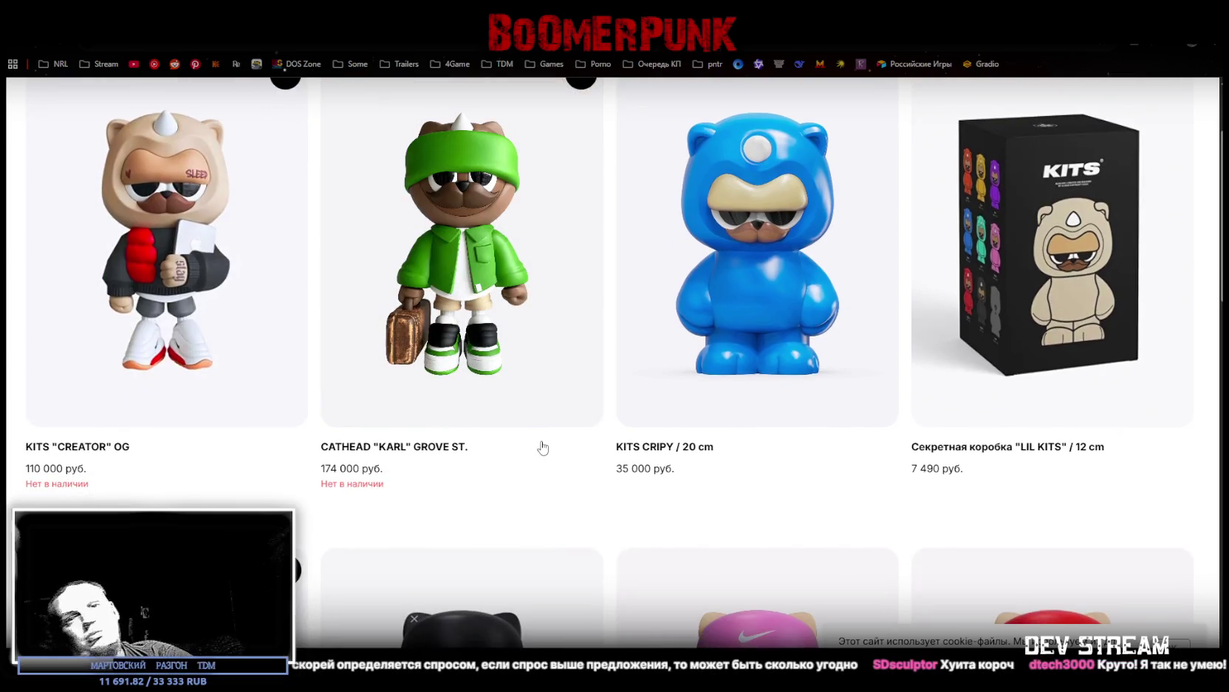
pyautogui.scroll(-3, 603, 473)
pyautogui.scroll(-5, 603, 472)
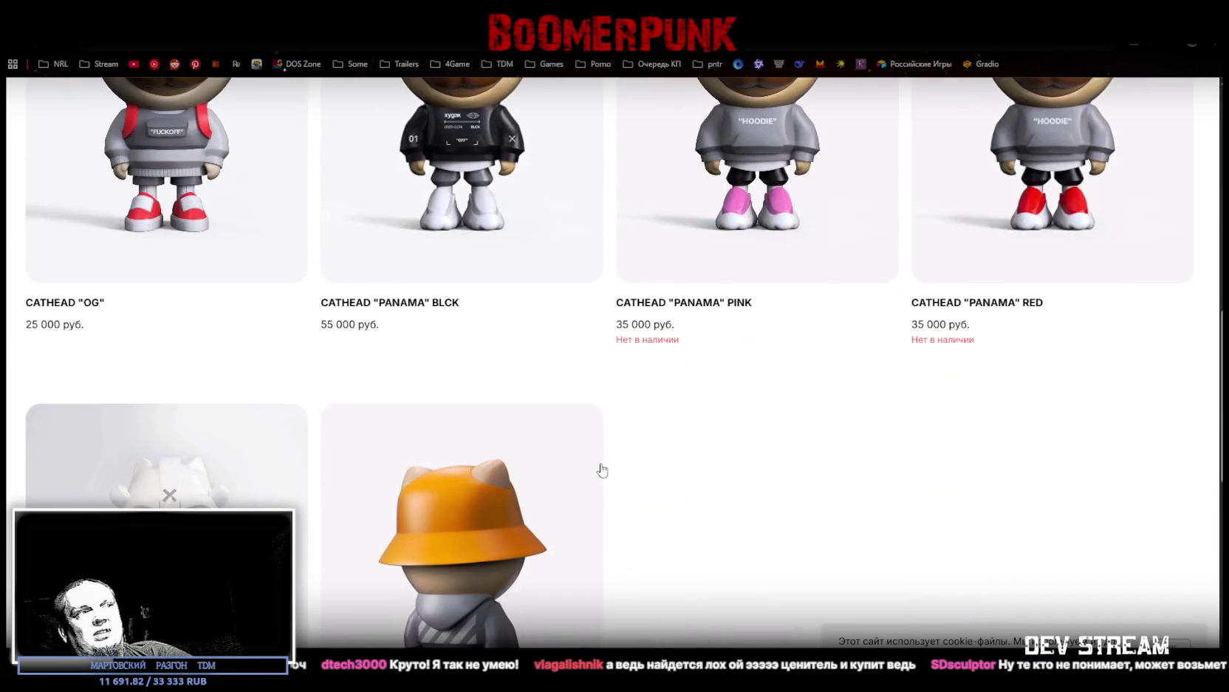
pyautogui.scroll(-3, 425, 488)
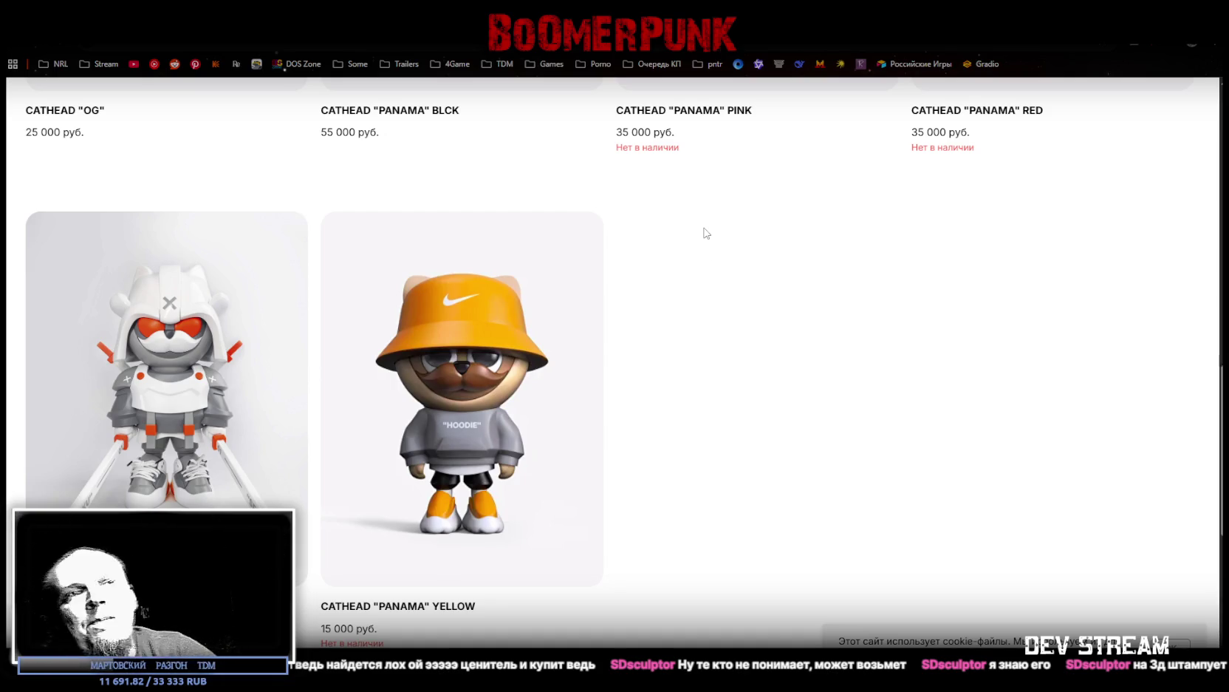
pyautogui.scroll(1, 734, 311)
pyautogui.scroll(10, 735, 311)
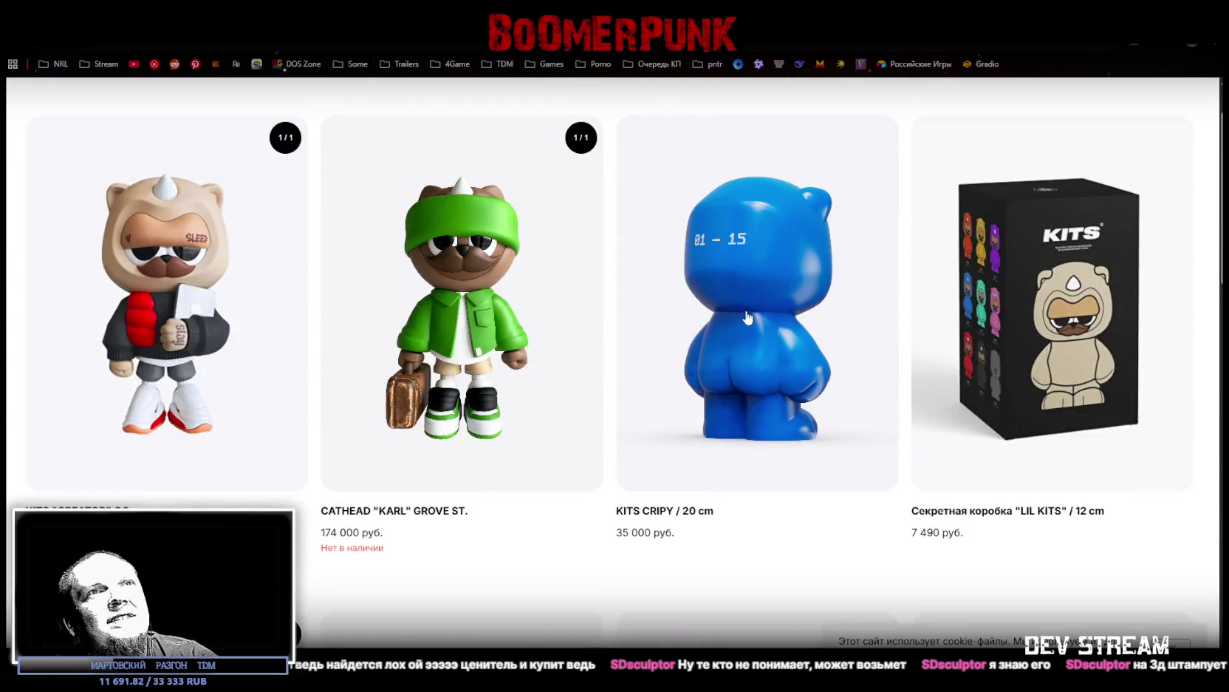
pyautogui.scroll(1, 746, 317)
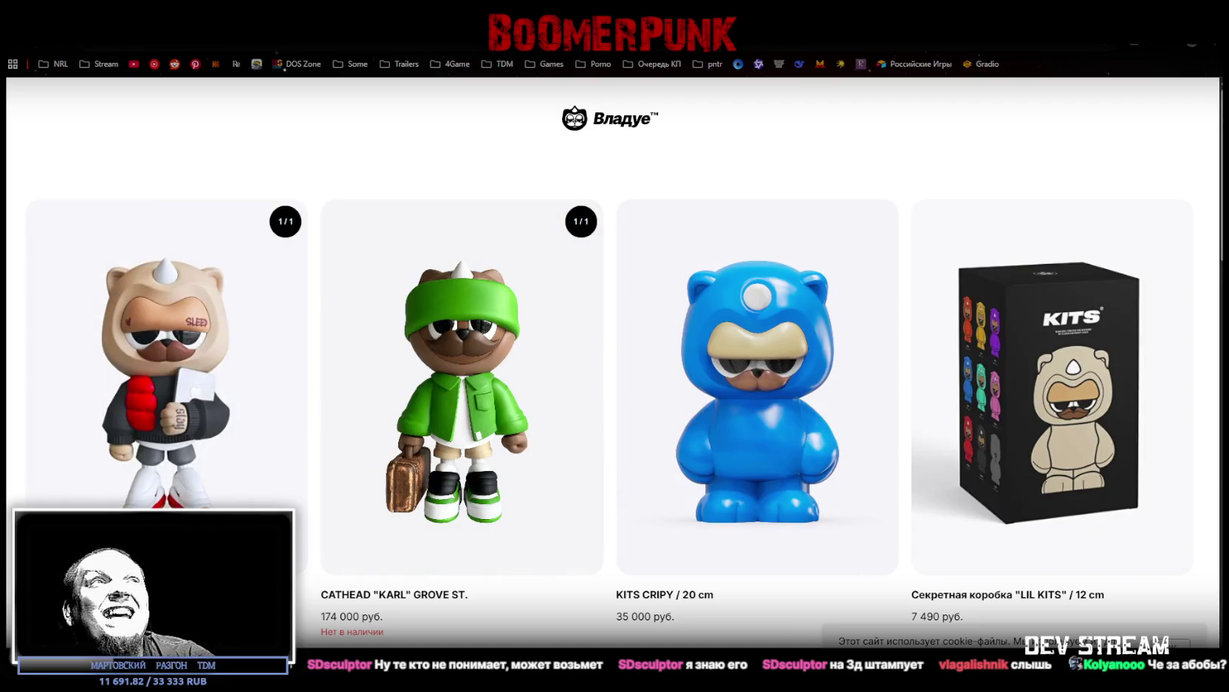
pyautogui.click(619, 122)
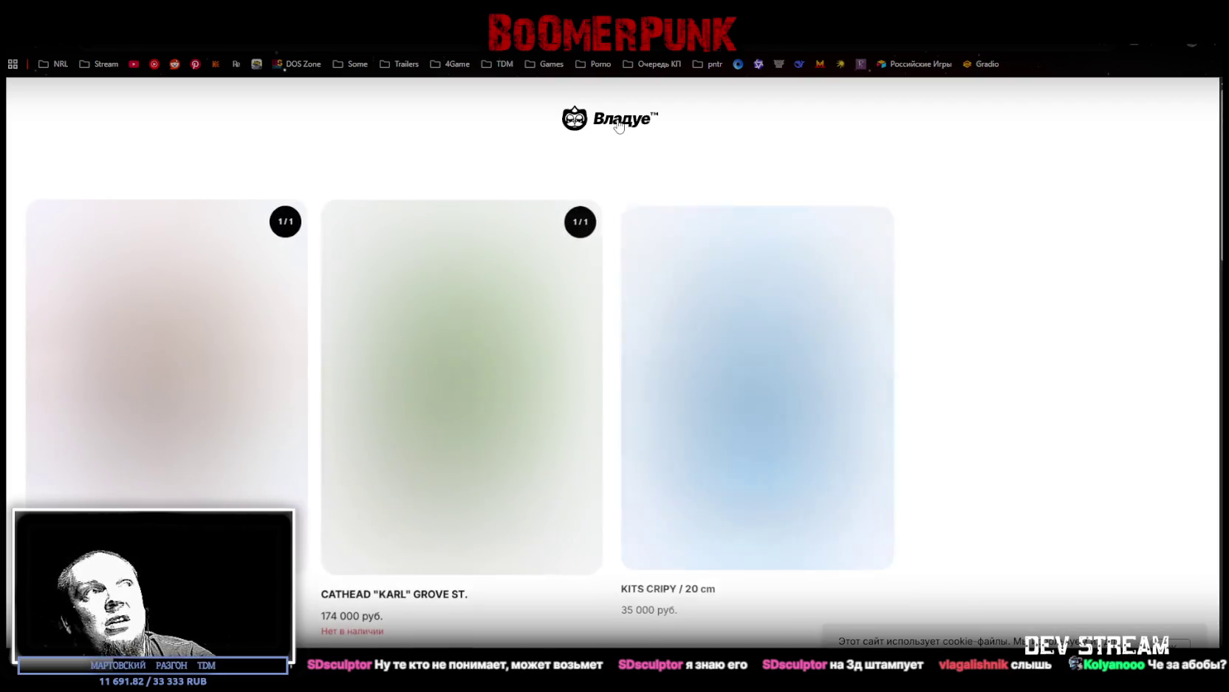
pyautogui.scroll(-4, 453, 416)
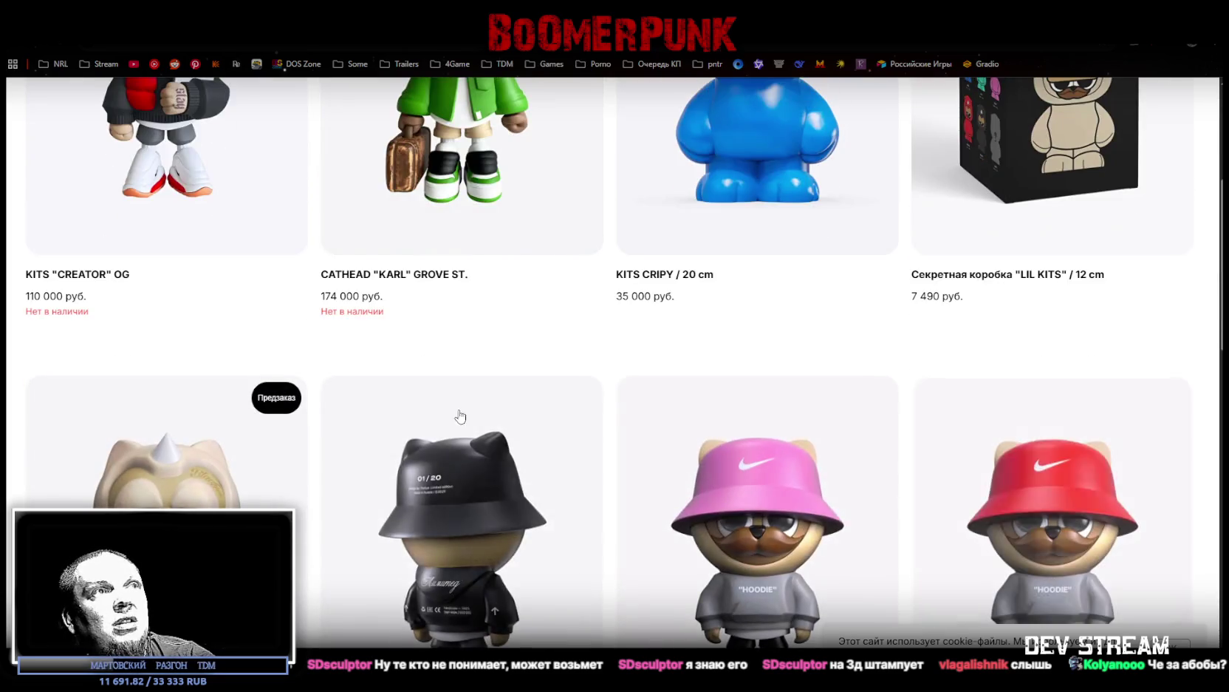
pyautogui.scroll(1, 587, 368)
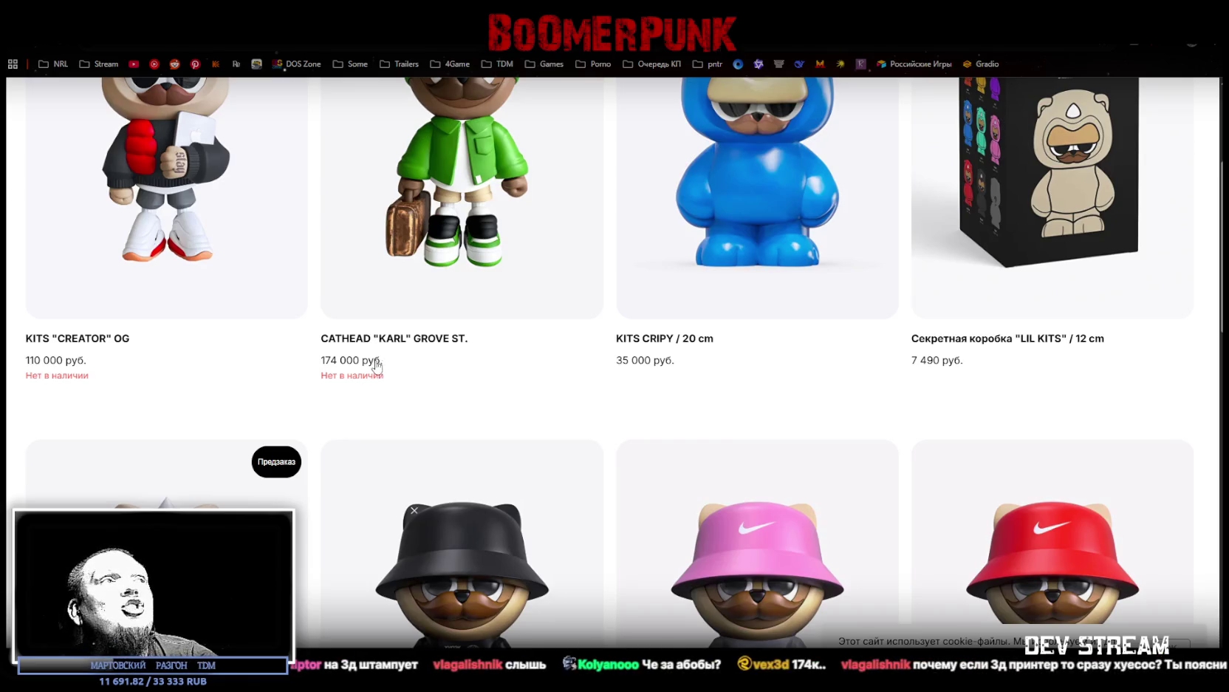
pyautogui.scroll(3, 413, 344)
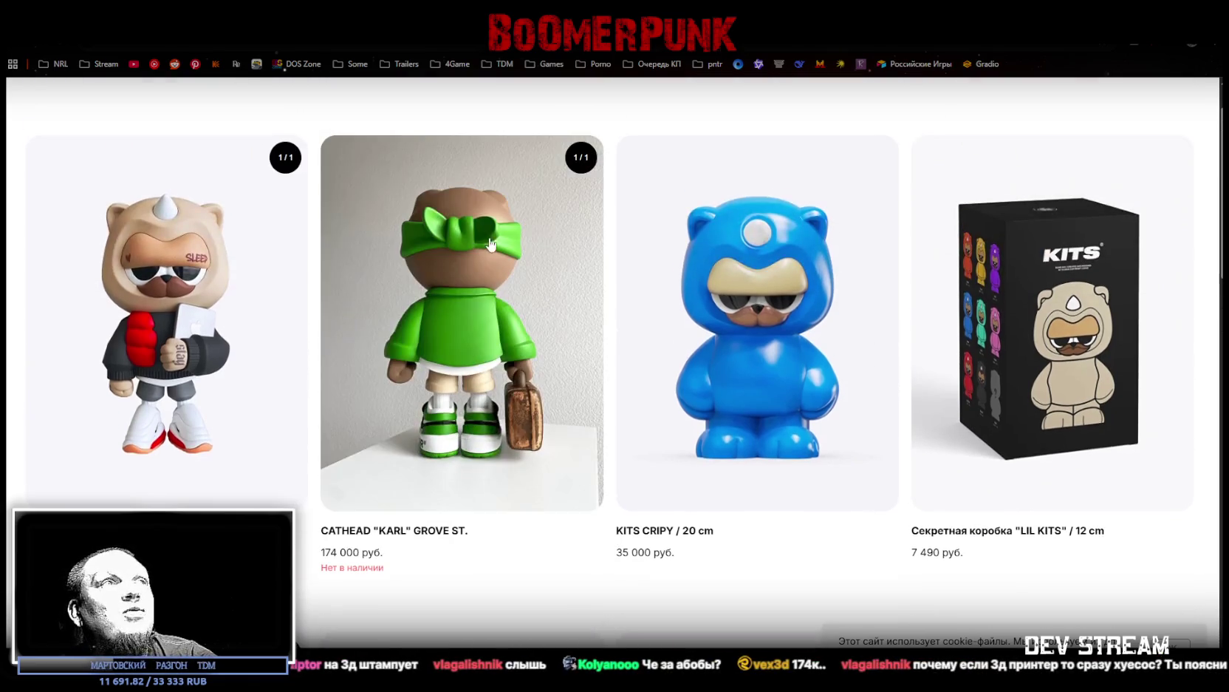
pyautogui.scroll(-1, 443, 532)
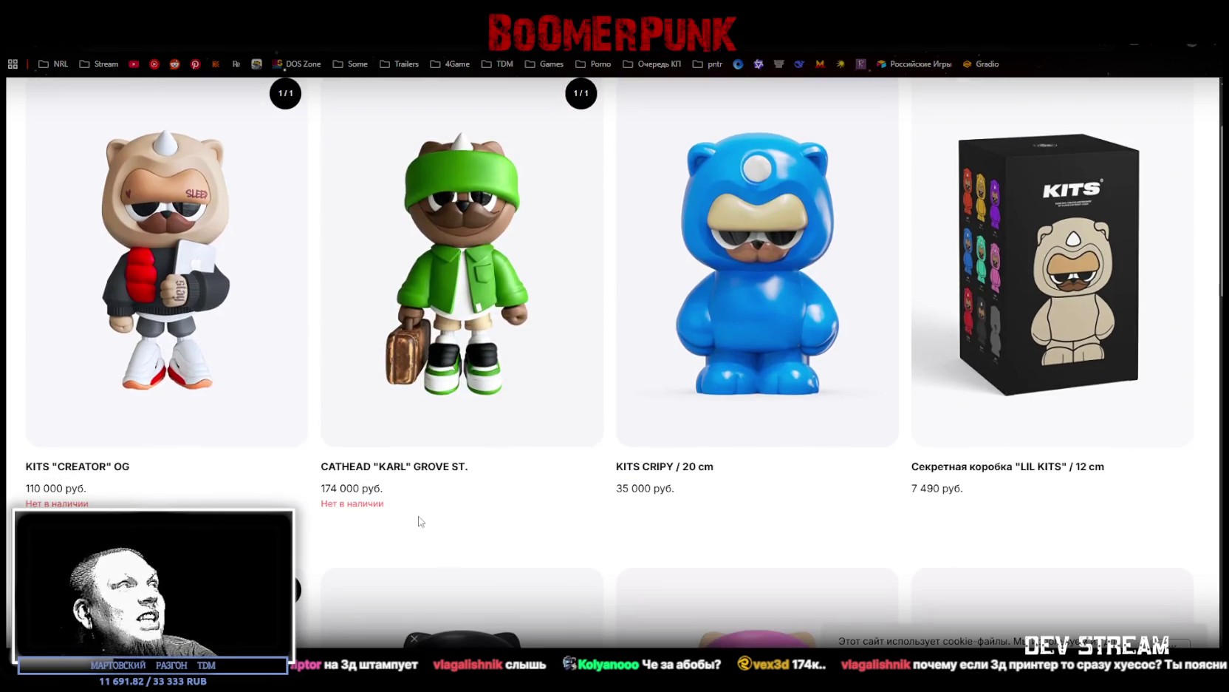
pyautogui.scroll(-5, 429, 517)
pyautogui.hotkey('alt', 'Tab')
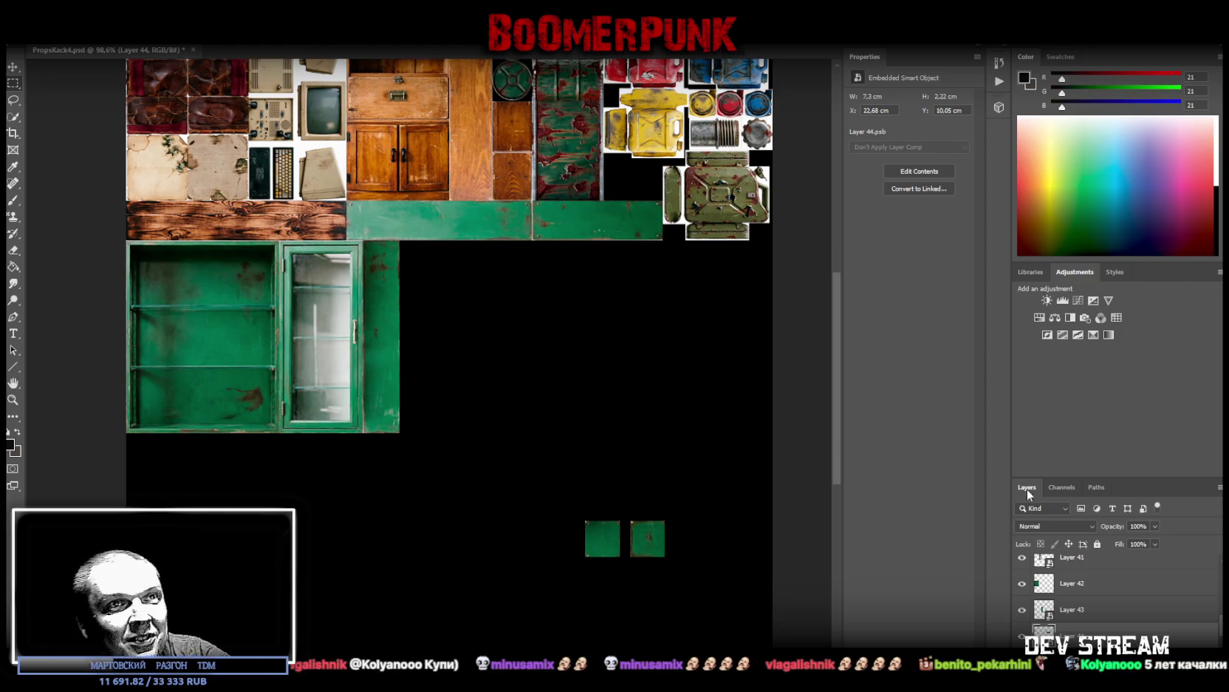
# Step: Select Layer 39 holding the green tiles and marquee one of the two tiles
pyautogui.scroll(-1, 1116, 591)
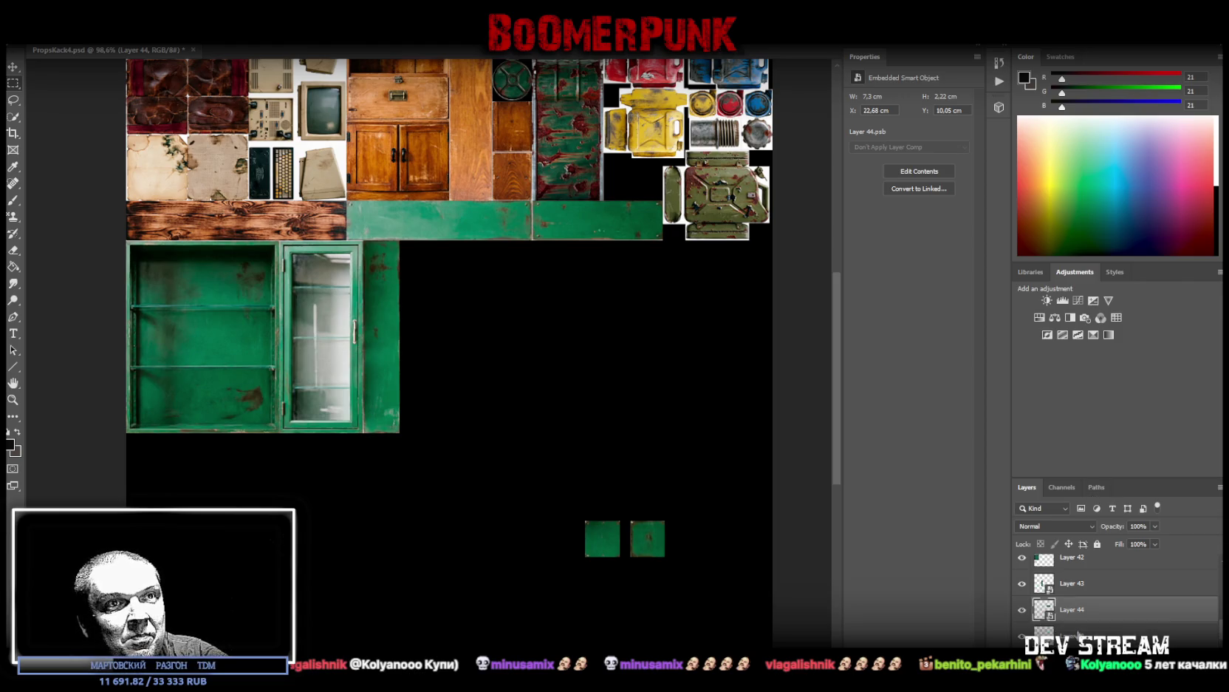
pyautogui.click(1078, 632)
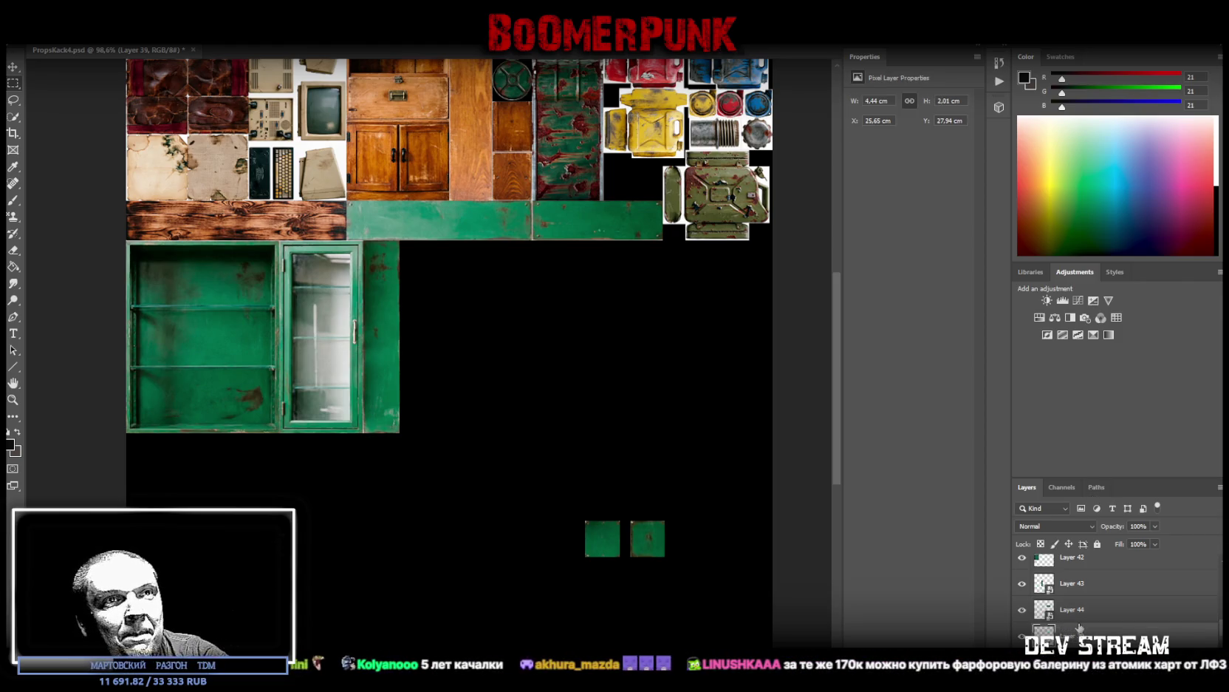
pyautogui.scroll(3, 1079, 628)
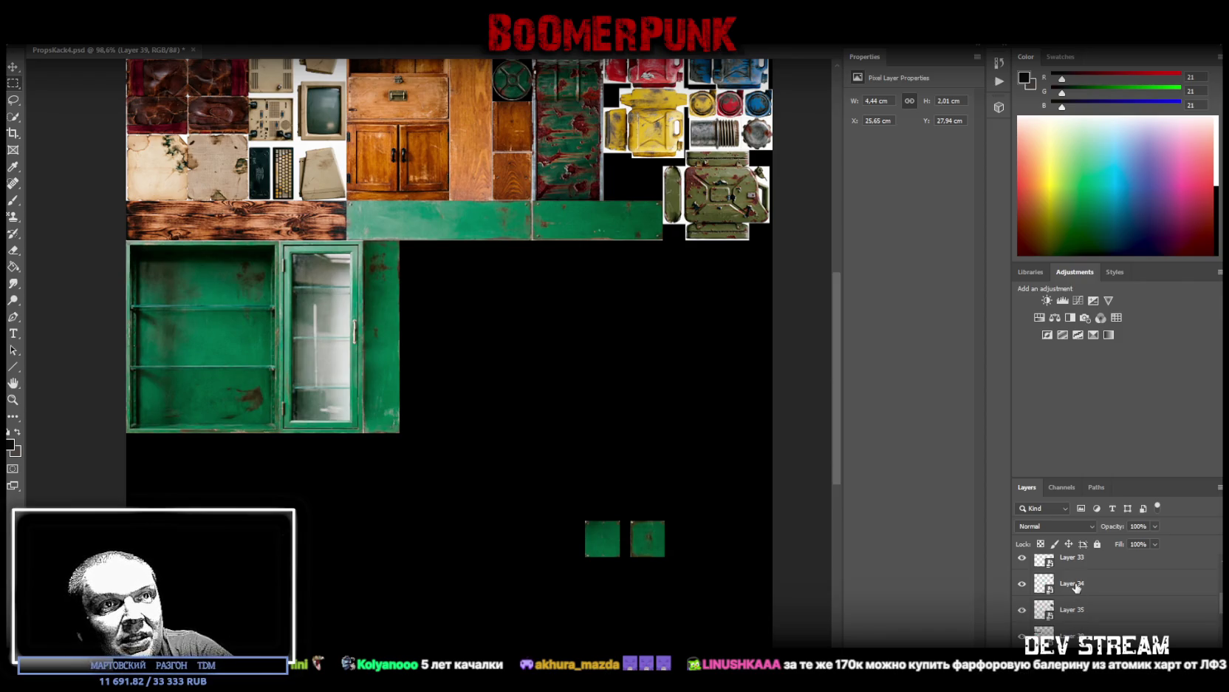
pyautogui.click(1076, 587)
pyautogui.scroll(1, 1083, 608)
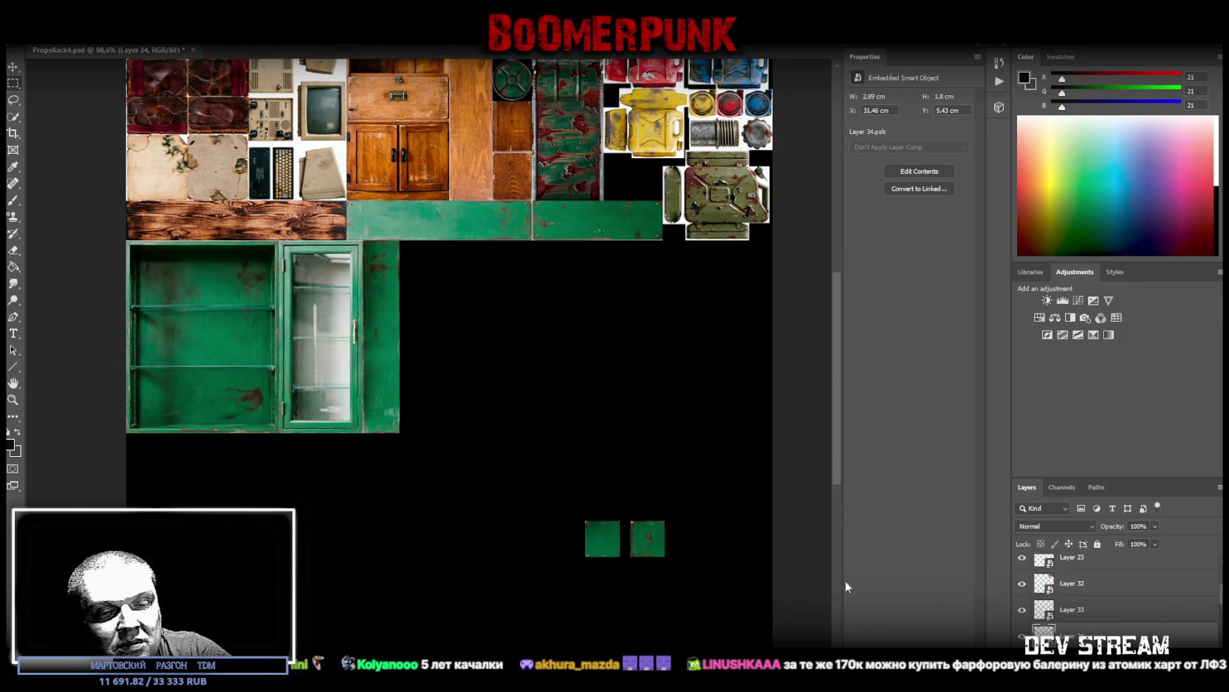
pyautogui.scroll(-5, 1078, 613)
pyautogui.scroll(-1, 1097, 611)
pyautogui.scroll(-1, 1097, 612)
pyautogui.scroll(-1, 1093, 613)
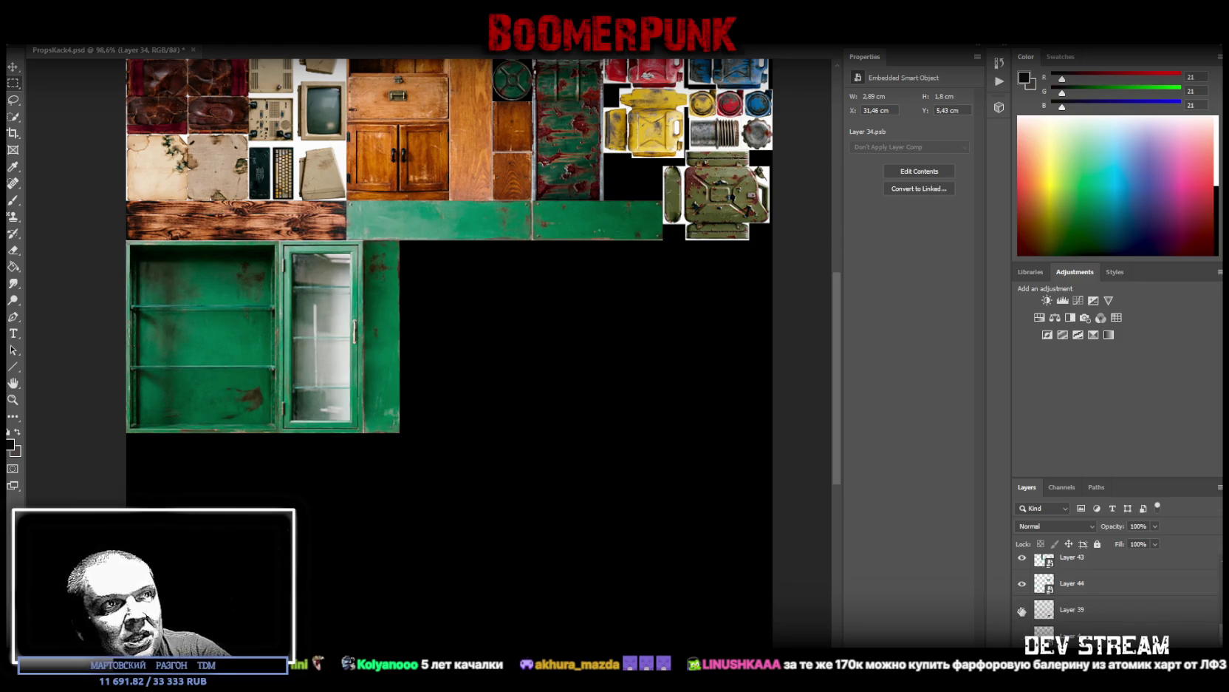
pyautogui.click(1064, 610)
pyautogui.click(14, 82)
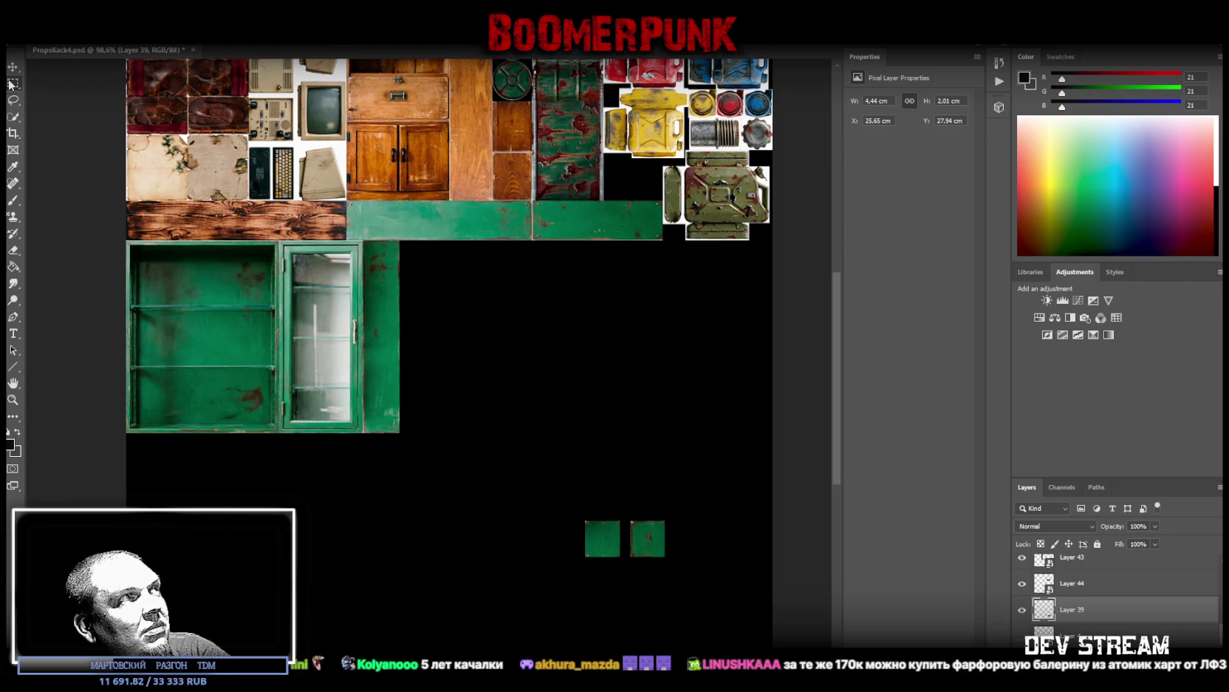
pyautogui.moveTo(535, 459); pyautogui.dragTo(624, 593)
# Step: Cut the marqueed tile onto Layer 45 and convert it to a Smart Object
pyautogui.rightClick(605, 539)
pyautogui.click(637, 406)
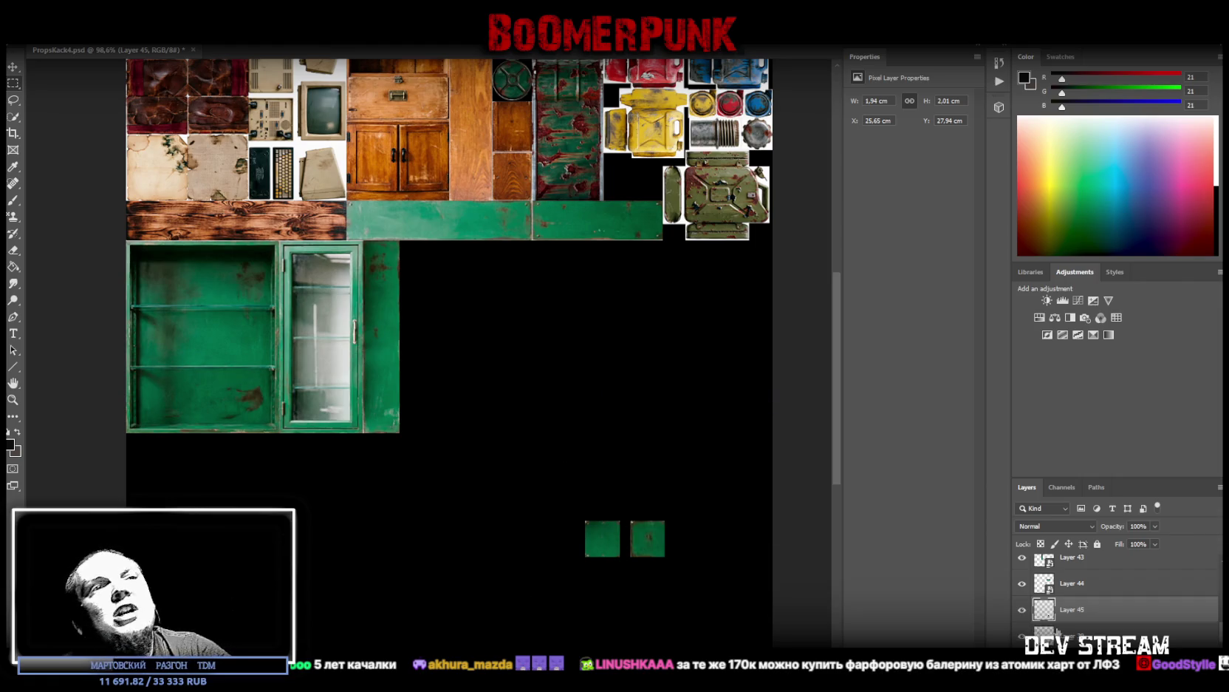
pyautogui.rightClick(1048, 616)
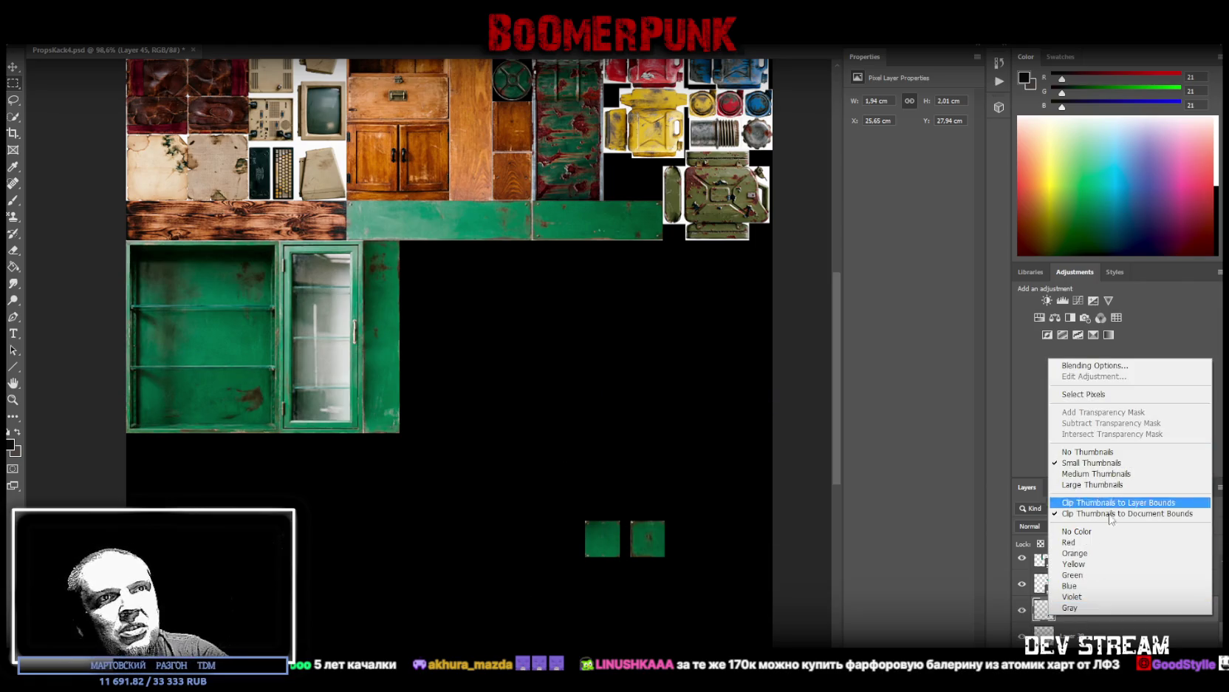
pyautogui.rightClick(1137, 607)
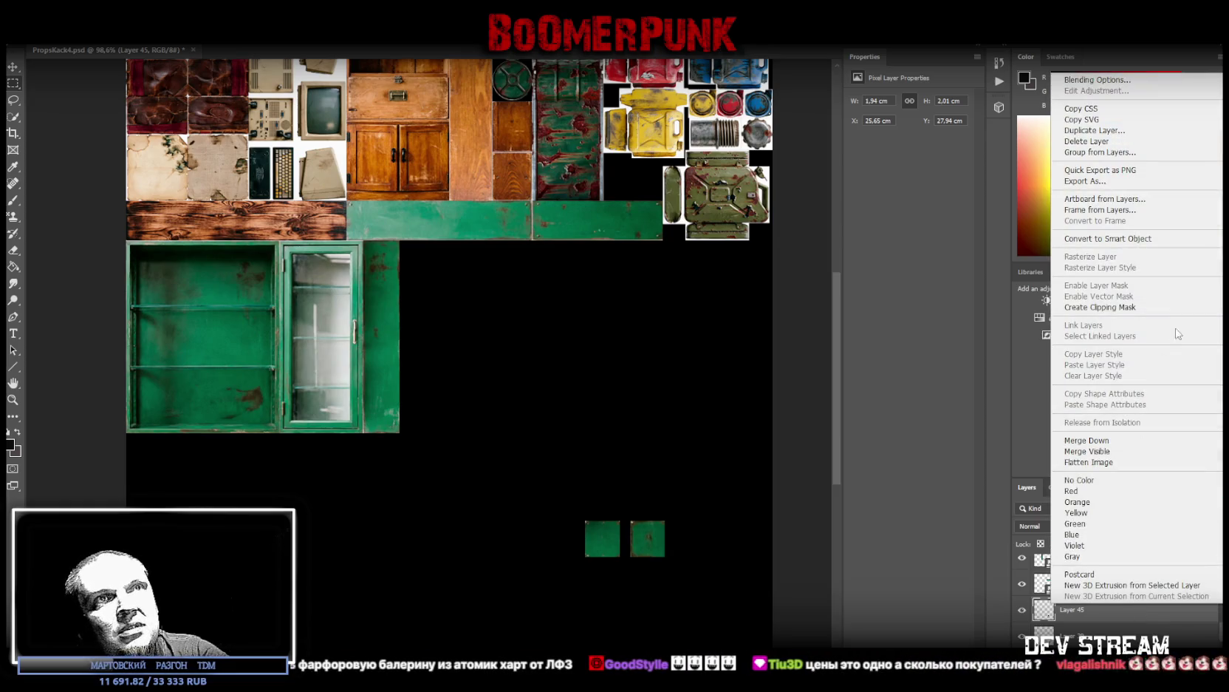
pyautogui.click(1108, 239)
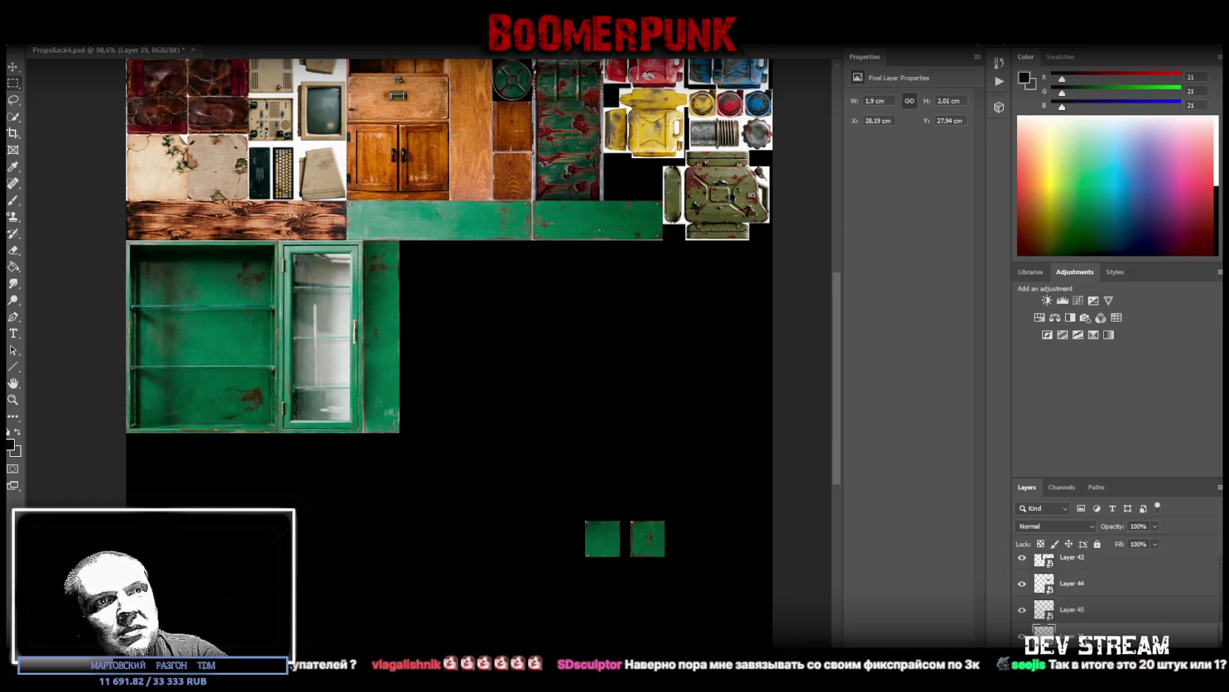
# Step: Butt the tile against the other tile, then move both into the atlas's top-right gap
pyautogui.rightClick(1064, 584)
pyautogui.click(1093, 272)
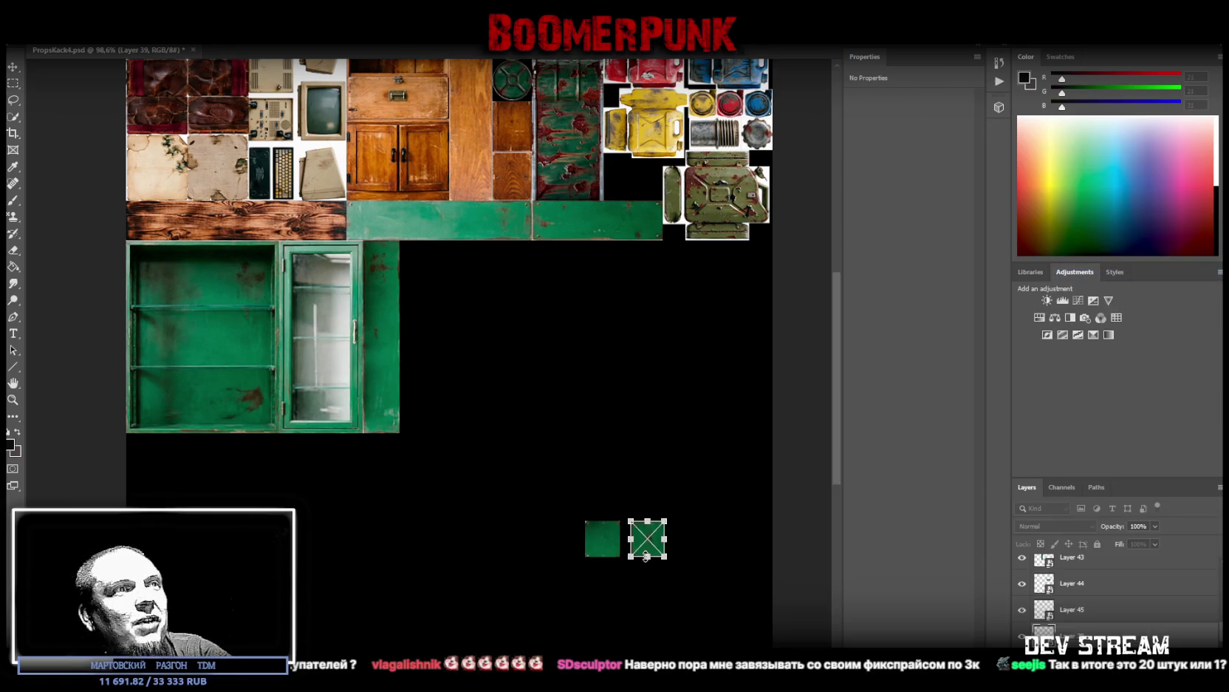
pyautogui.moveTo(653, 552); pyautogui.dragTo(643, 553)
pyautogui.keyDown('shift'); pyautogui.click(1032, 613); pyautogui.keyUp('shift')
pyautogui.moveTo(603, 550)
pyautogui.mouseDown()
pyautogui.moveTo(705, 242)
pyautogui.moveTo(621, 187)
pyautogui.moveTo(659, 185)
pyautogui.mouseUp()
pyautogui.press('Return')
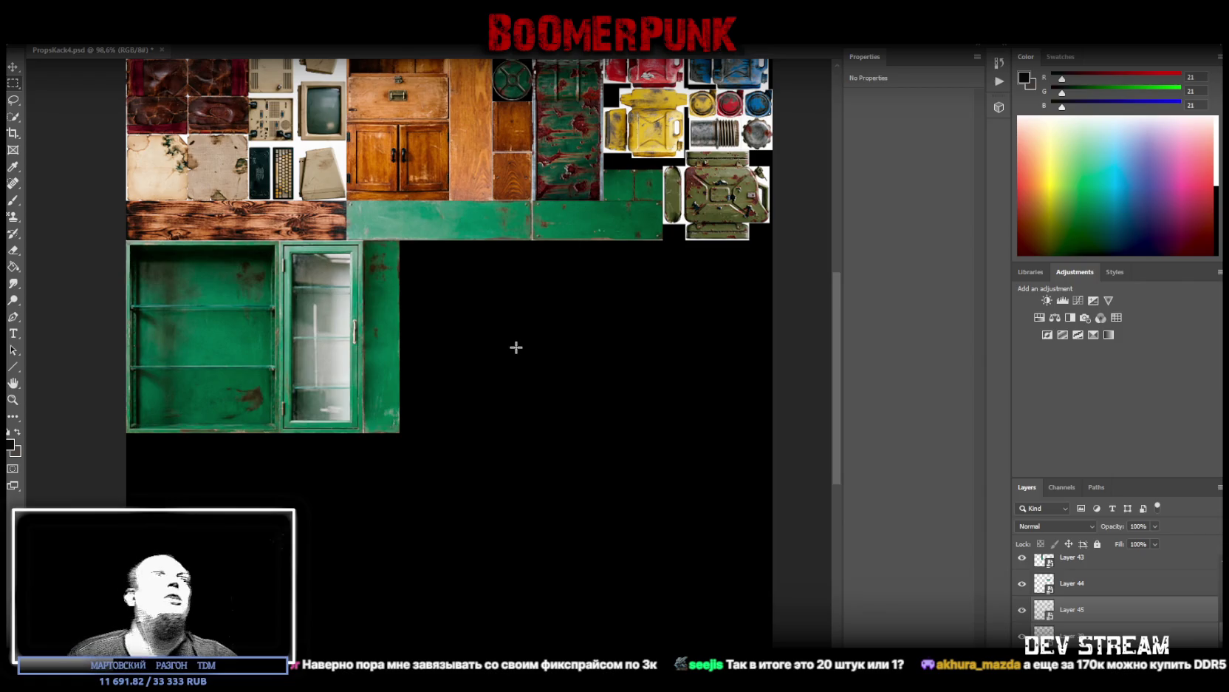
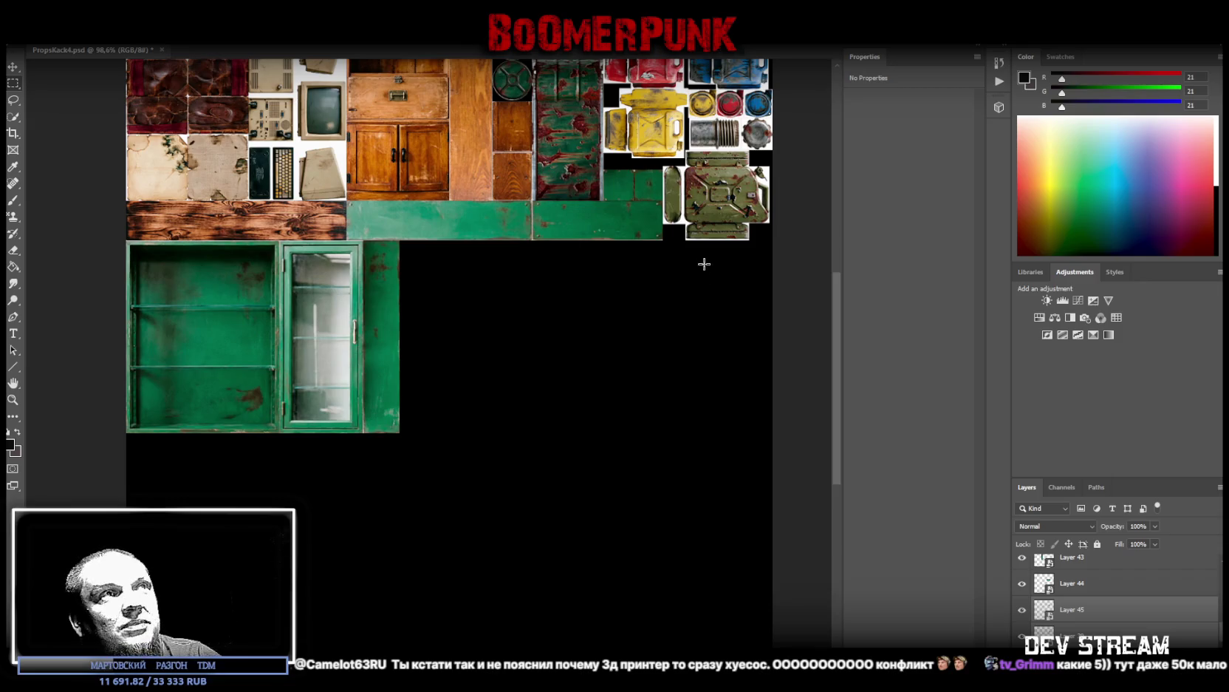
# Step: Nudge the green texture piece about 15px higher in the atlas and save PropsRack4.psd
pyautogui.hotkey('ctrl', 't')
pyautogui.moveTo(633, 181); pyautogui.dragTo(633, 170)
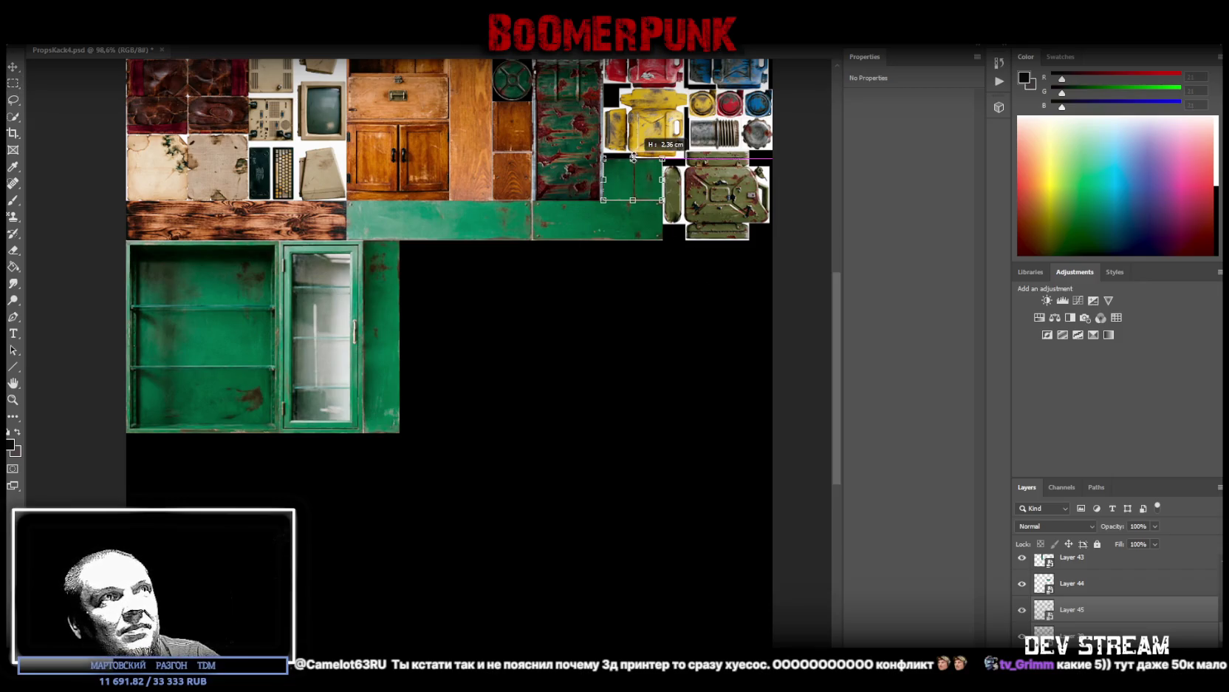
pyautogui.press('Return')
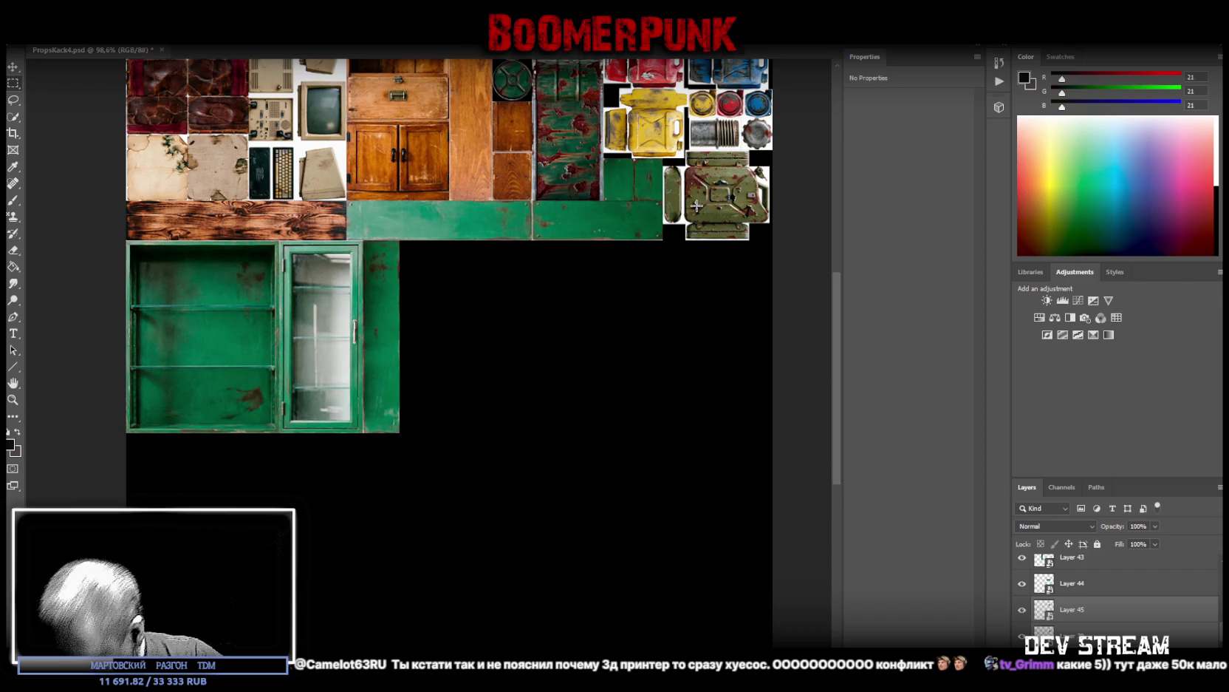
pyautogui.hotkey('ctrl', 's')
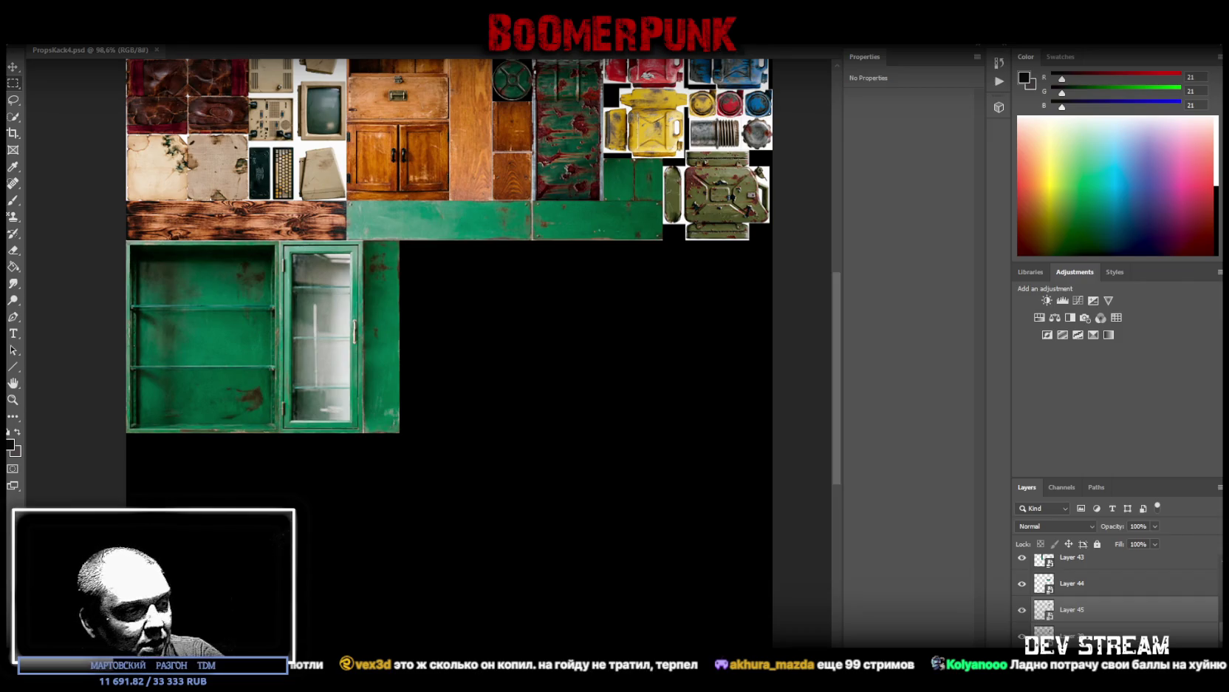
pyautogui.press('super+d')
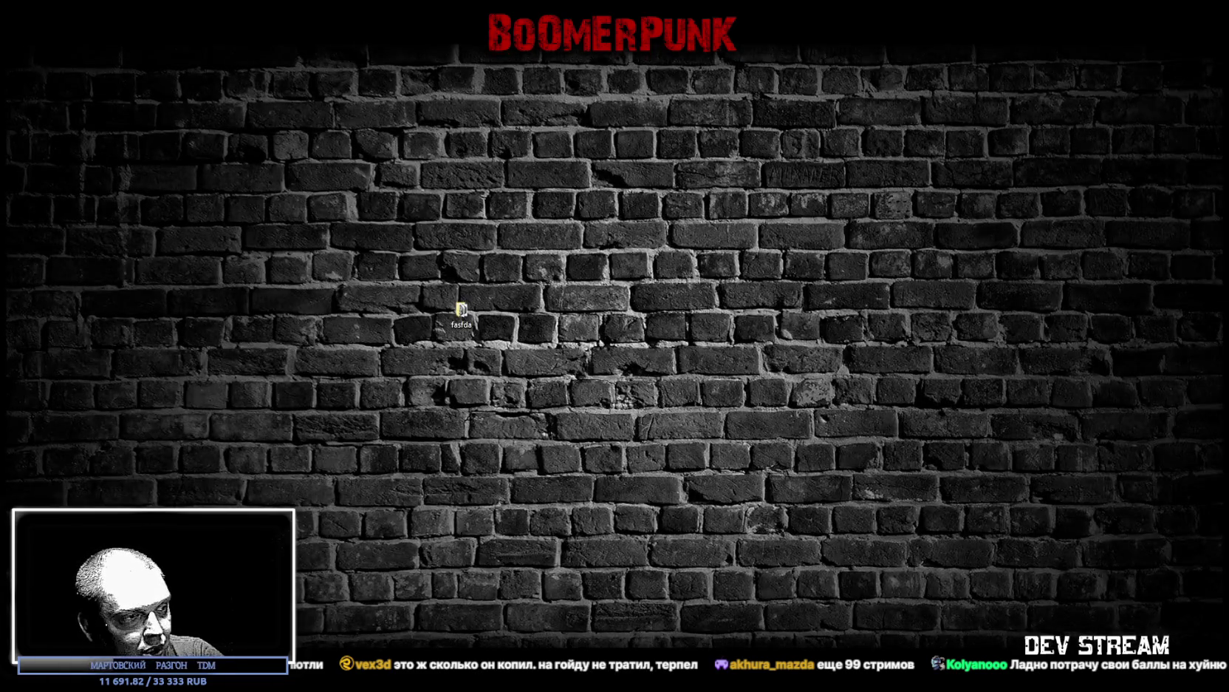
# Step: Show the desktop, then bring the browser with the NPC-slots spreadsheet to the front
pyautogui.press('super+d')
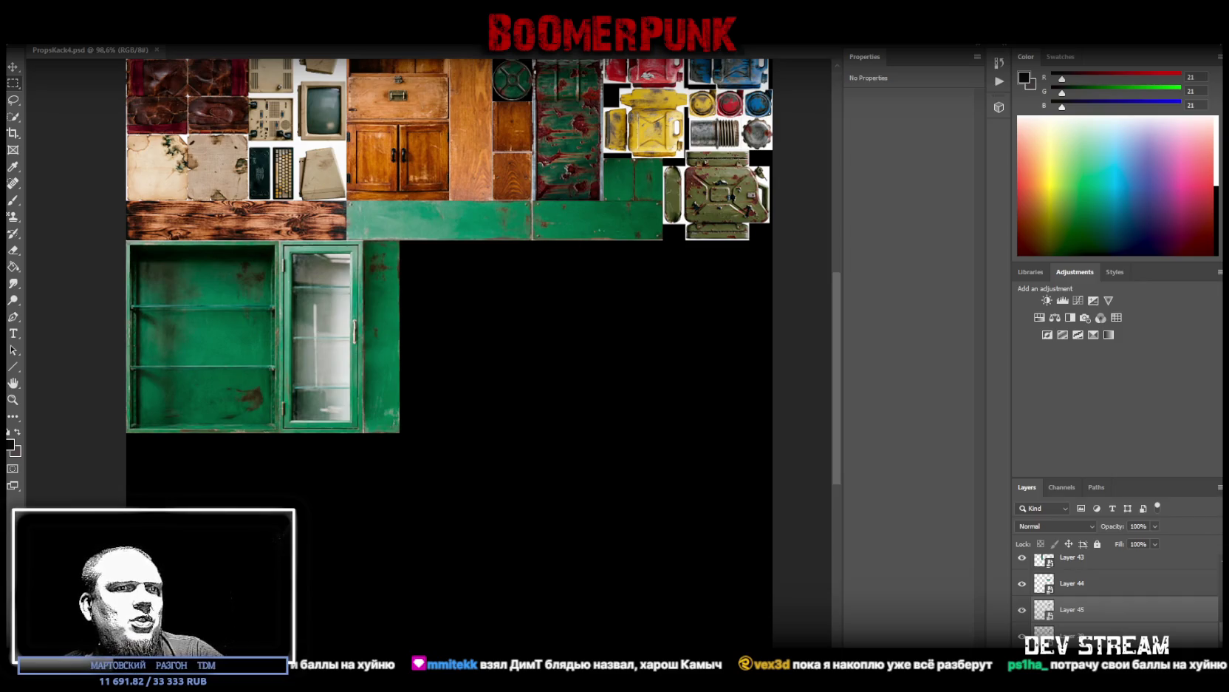
pyautogui.hotkey('alt', 'Tab')
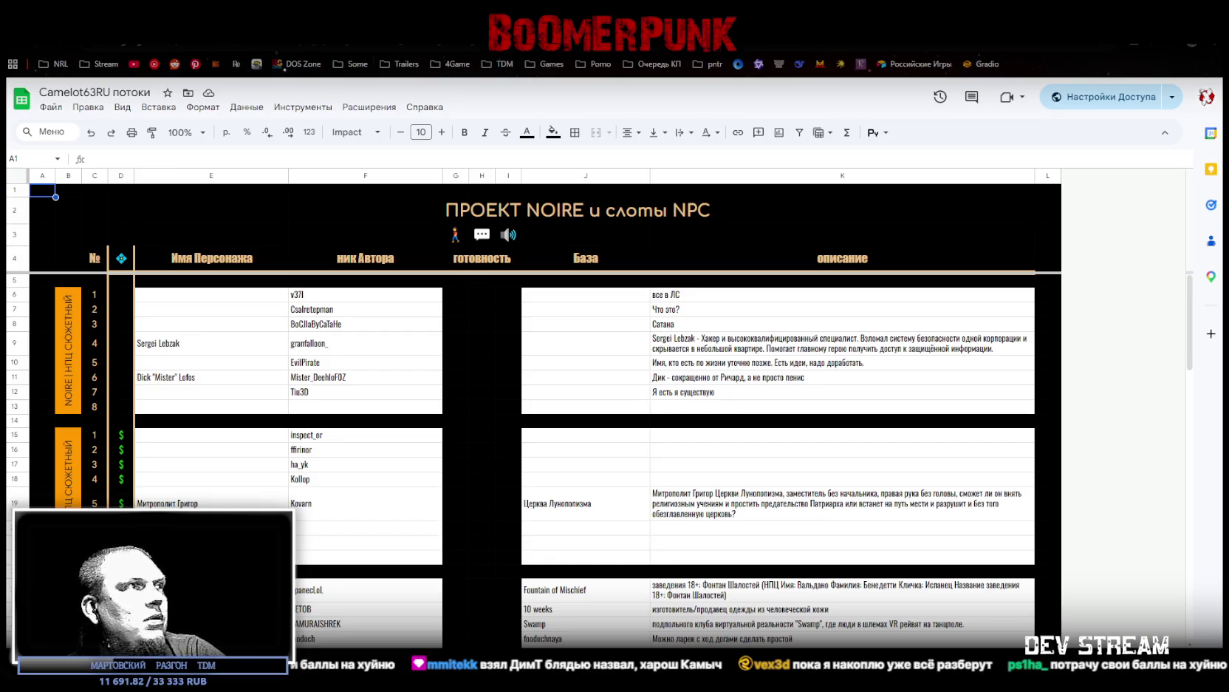
# Step: Paste the author nickname into F13 and the slot description into K13
pyautogui.click(344, 407)
pyautogui.write('Dim_T')
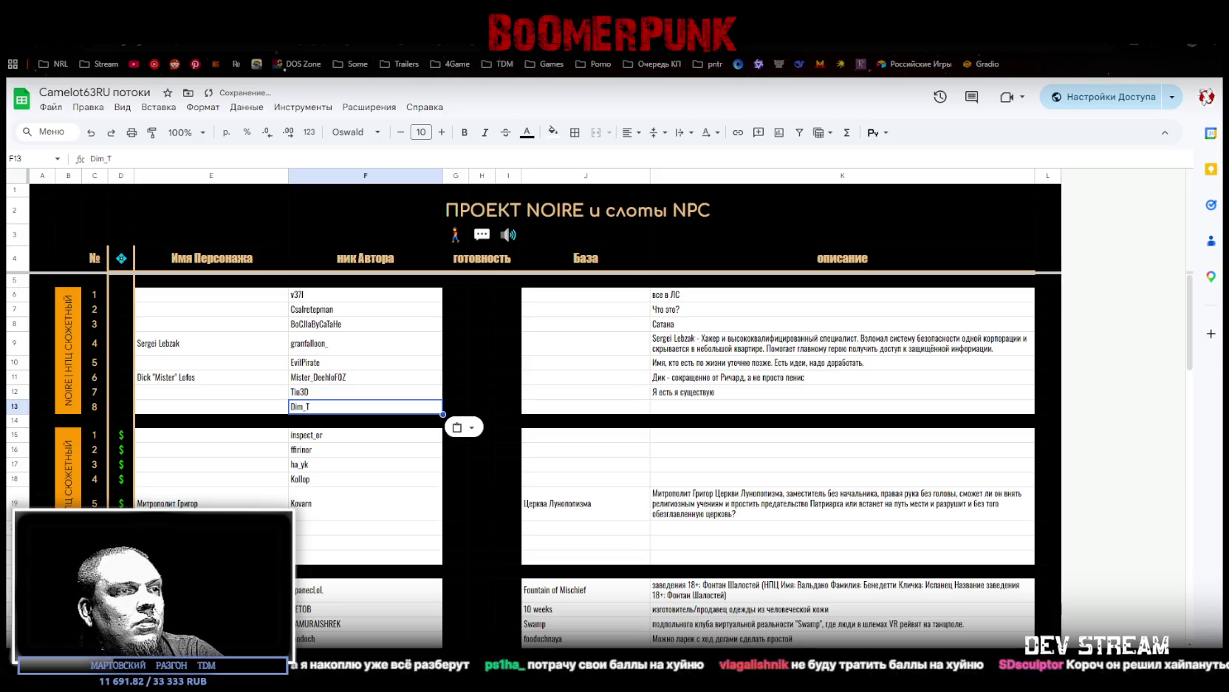
pyautogui.click(691, 407)
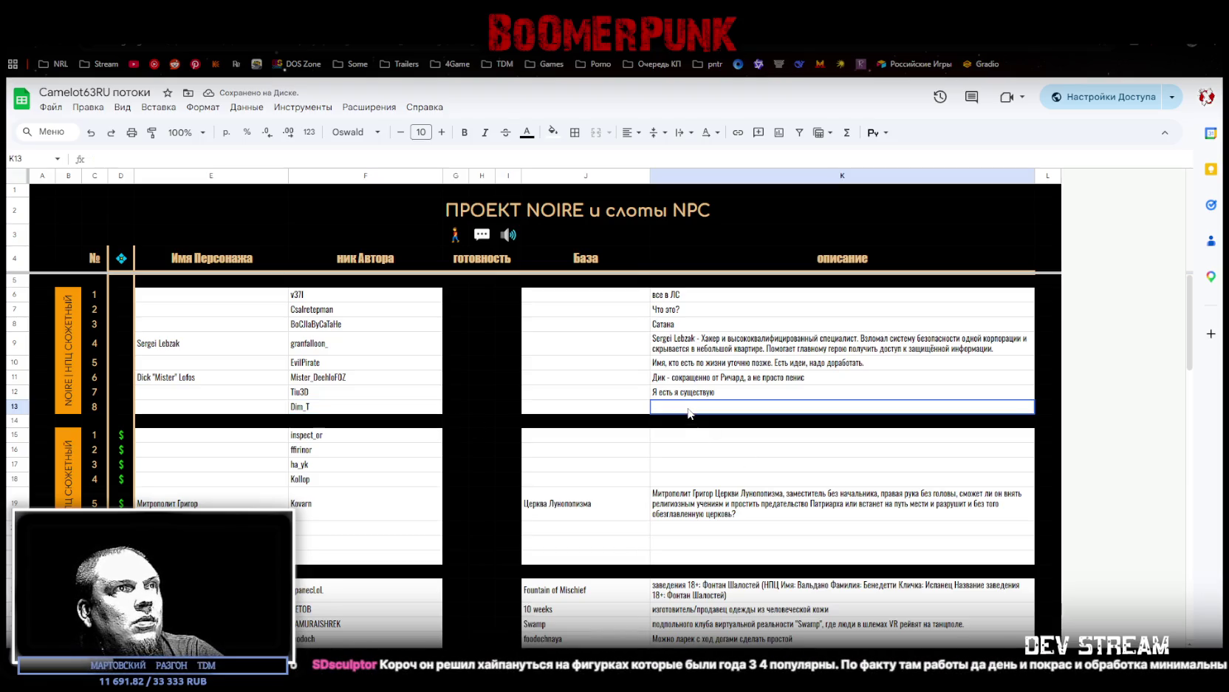
pyautogui.write('Пока инфляция не обнулила :) хочется потратить')
# Step: Select the character and nickname block E6:F12, then cell F12
pyautogui.click(624, 406)
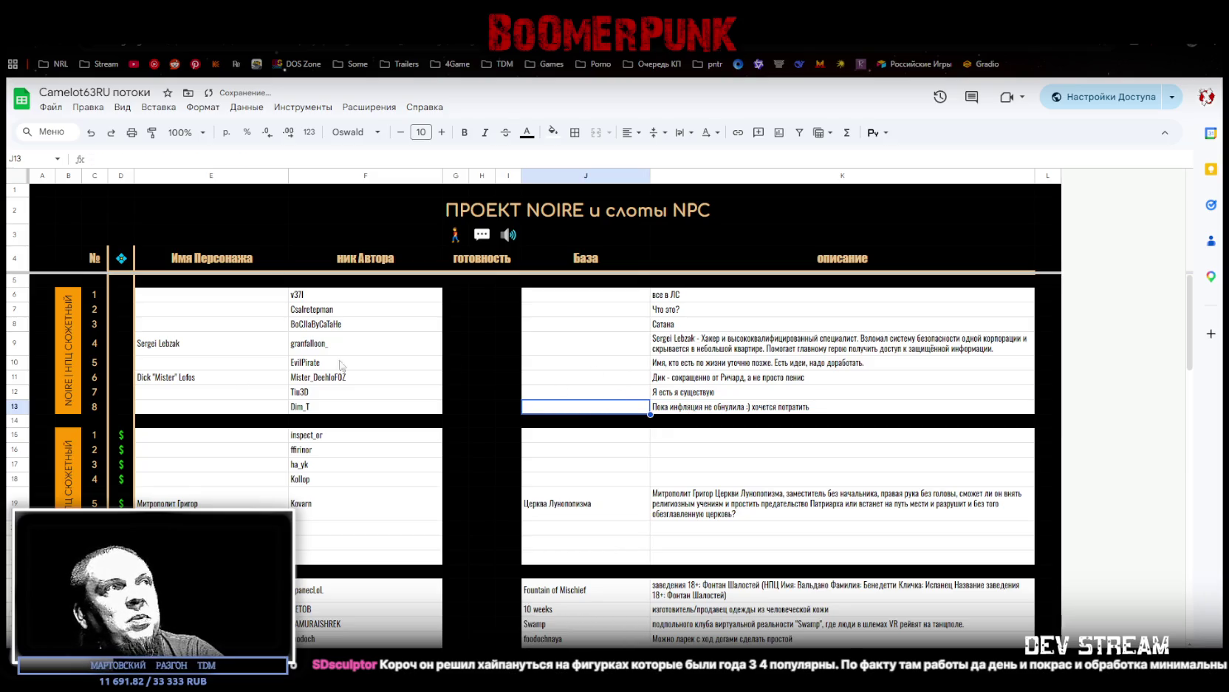
pyautogui.moveTo(207, 299); pyautogui.dragTo(338, 396)
pyautogui.click(338, 393)
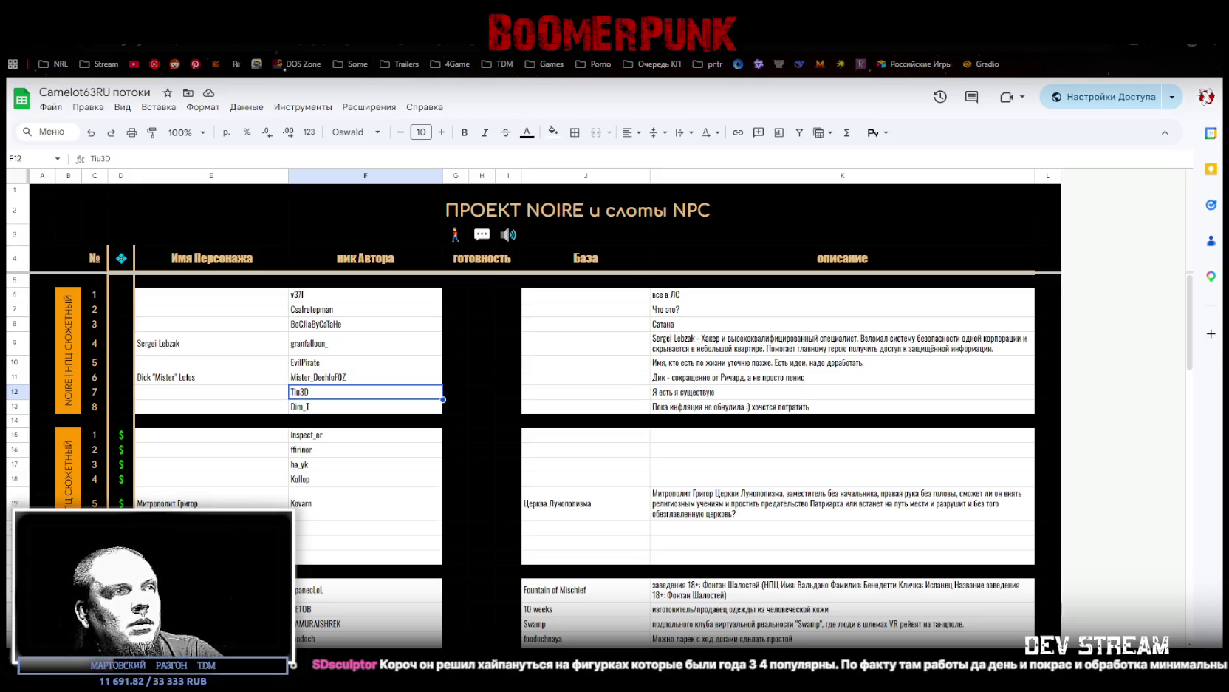
pyautogui.scroll(-3, 399, 517)
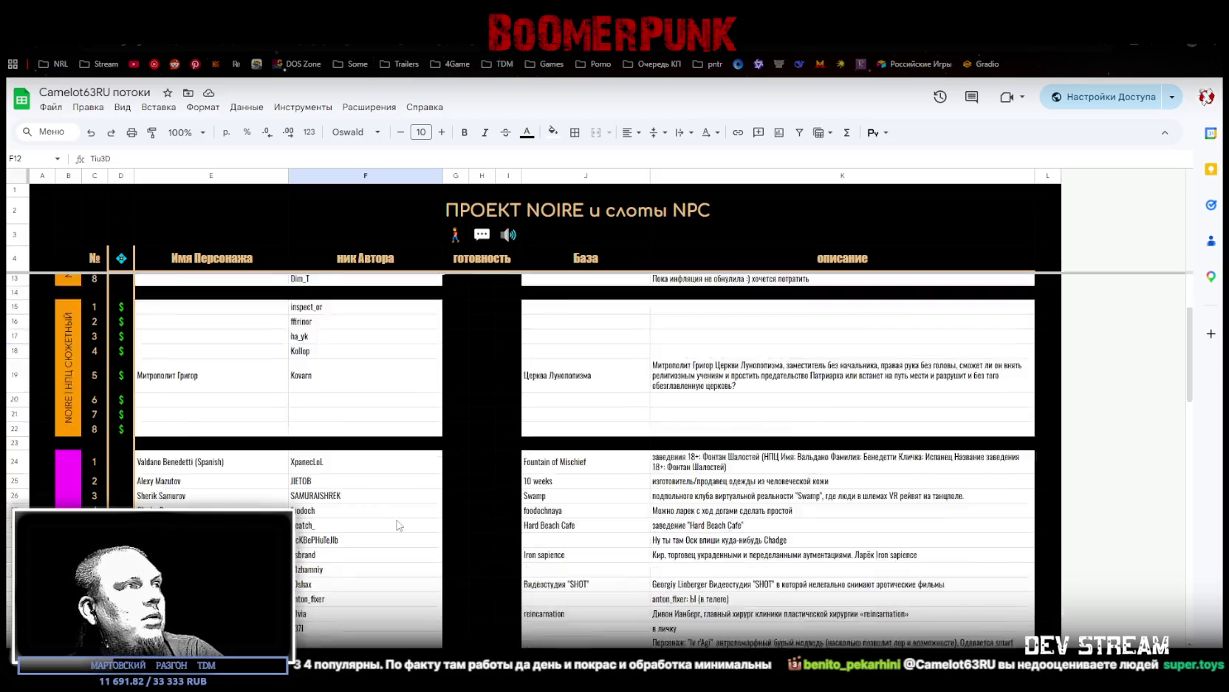
# Step: Paste the author nickname into F55 of the blue section
pyautogui.scroll(-3, 397, 516)
pyautogui.scroll(-3, 396, 516)
pyautogui.click(325, 451)
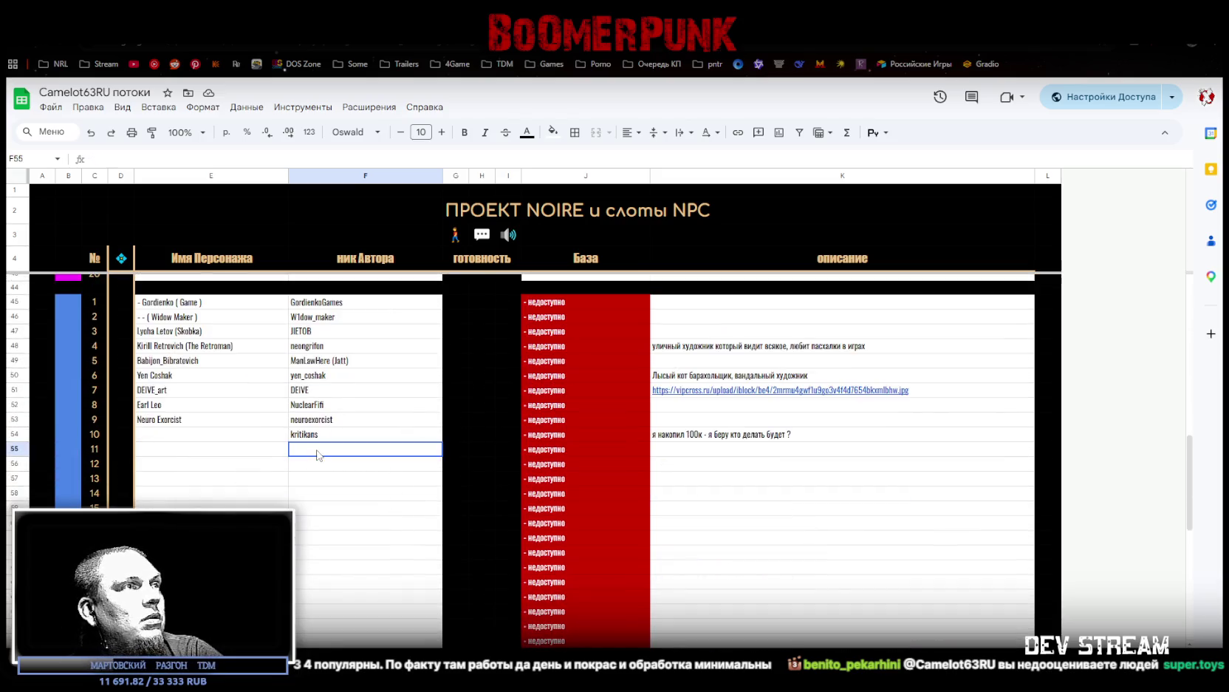
pyautogui.hotkey('ctrl', 'v')
# Step: Paste EZsmug into K55, then bring up the context menu for cell F6
pyautogui.scroll(-3, 311, 517)
pyautogui.scroll(5, 311, 516)
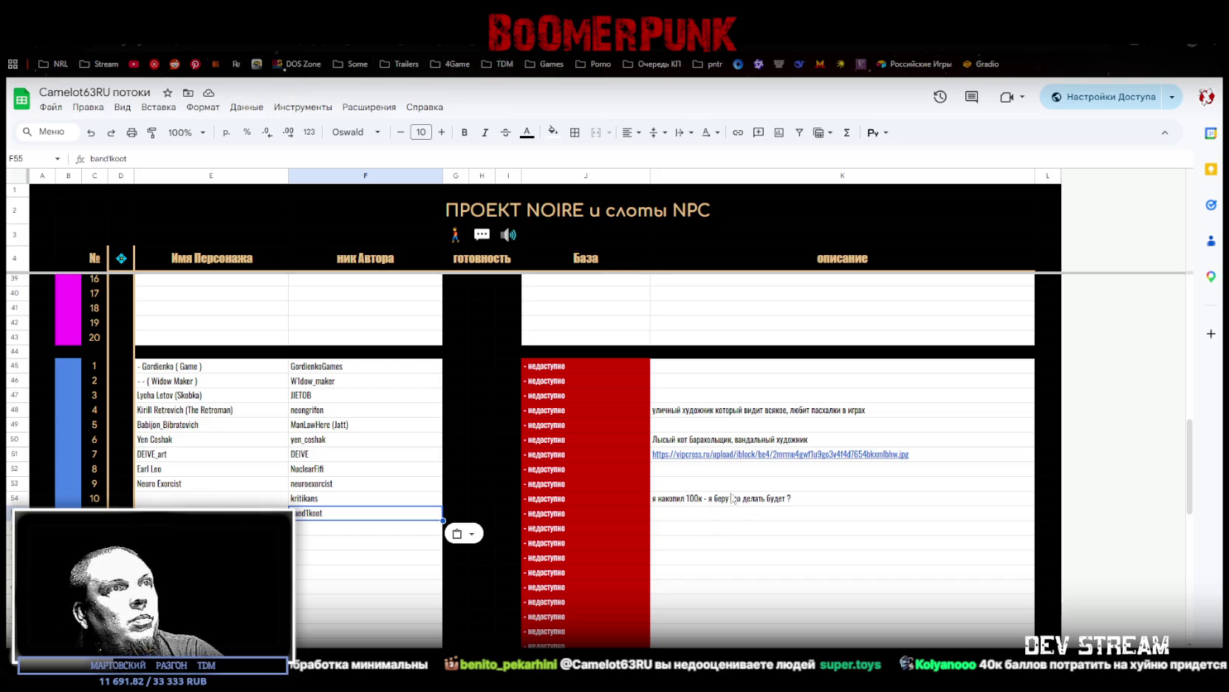
pyautogui.click(690, 515)
pyautogui.write('EZsmug')
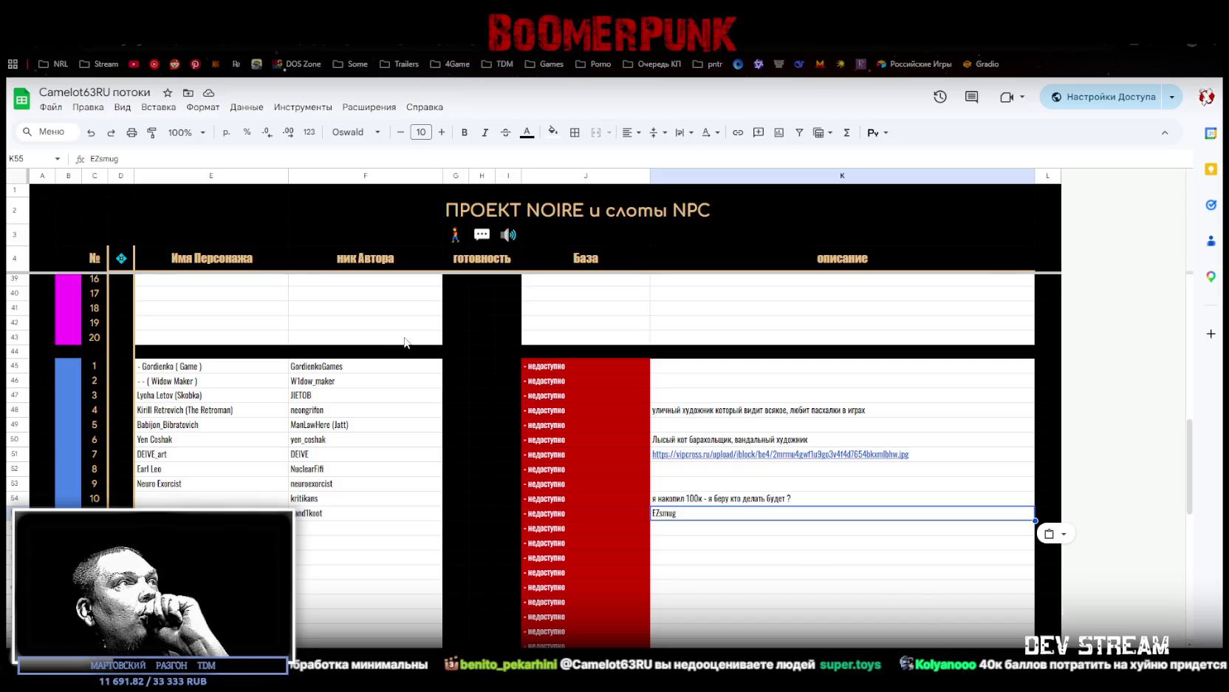
pyautogui.scroll(8, 405, 342)
pyautogui.rightClick(318, 298)
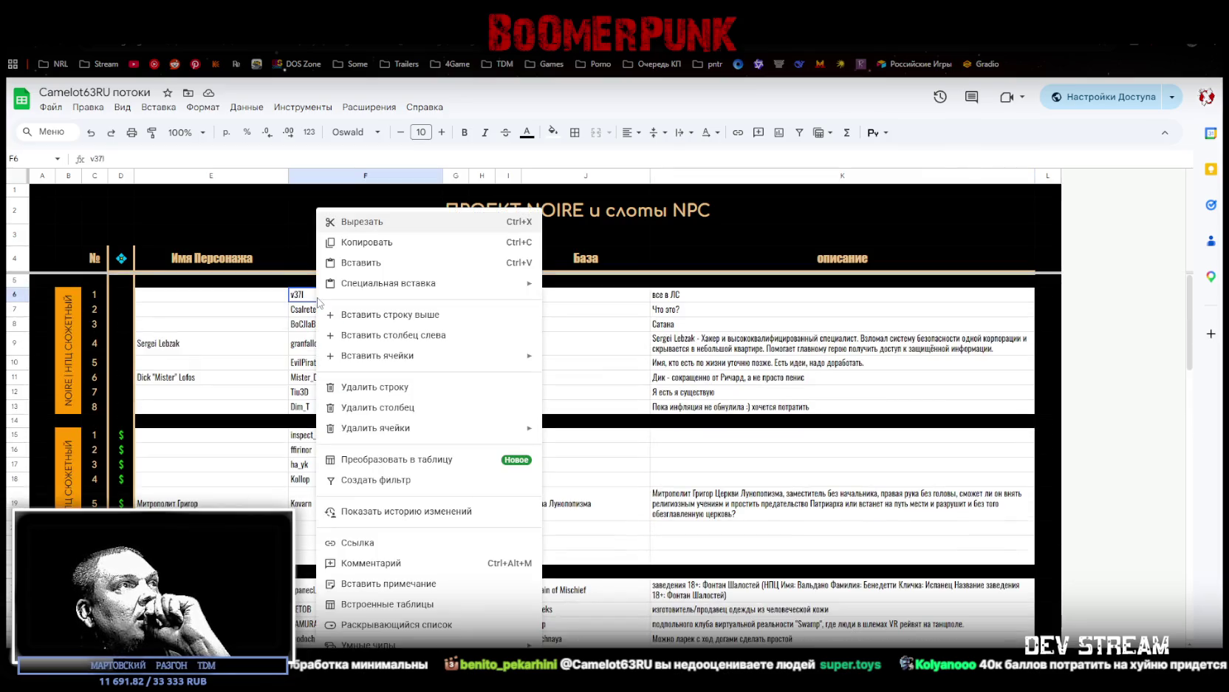
# Step: Review the edit history of cells F6 and K6
pyautogui.click(442, 512)
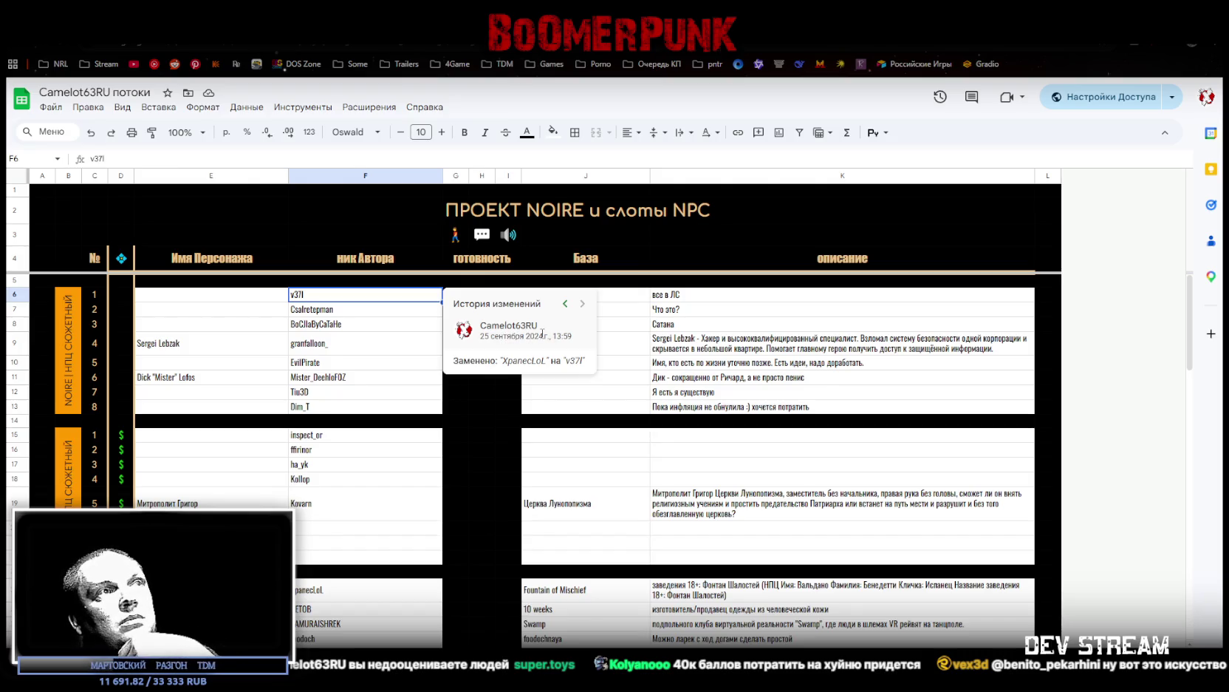
pyautogui.click(382, 330)
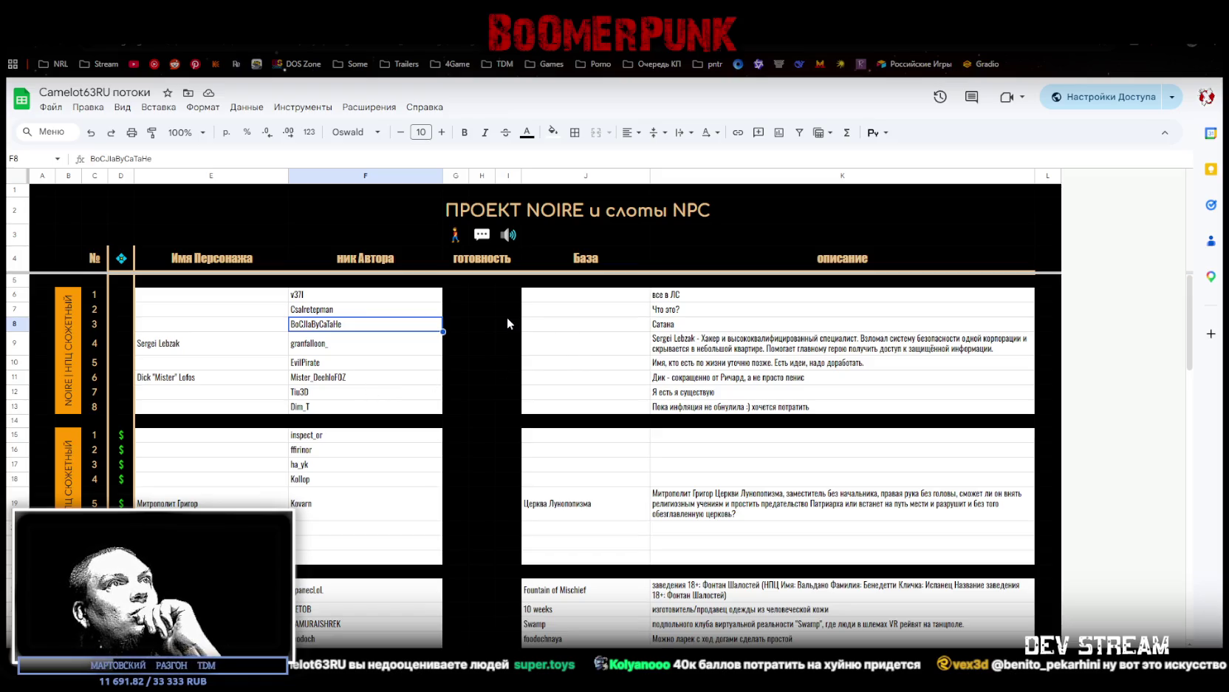
pyautogui.rightClick(662, 299)
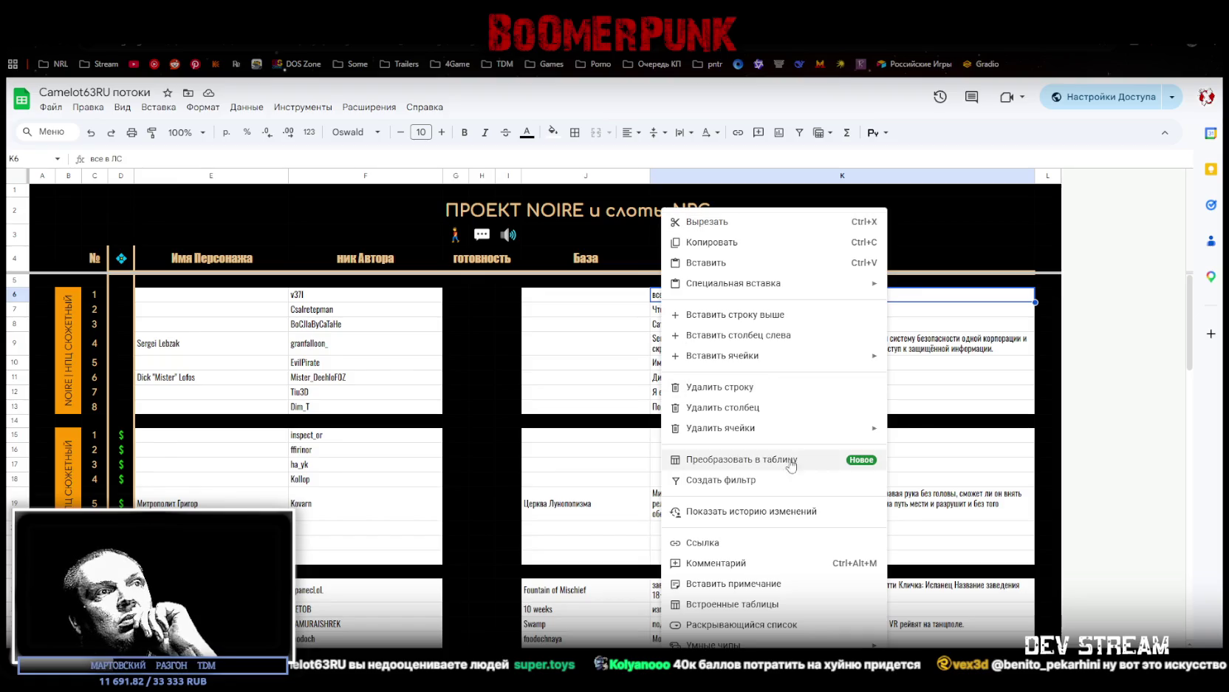
pyautogui.click(739, 510)
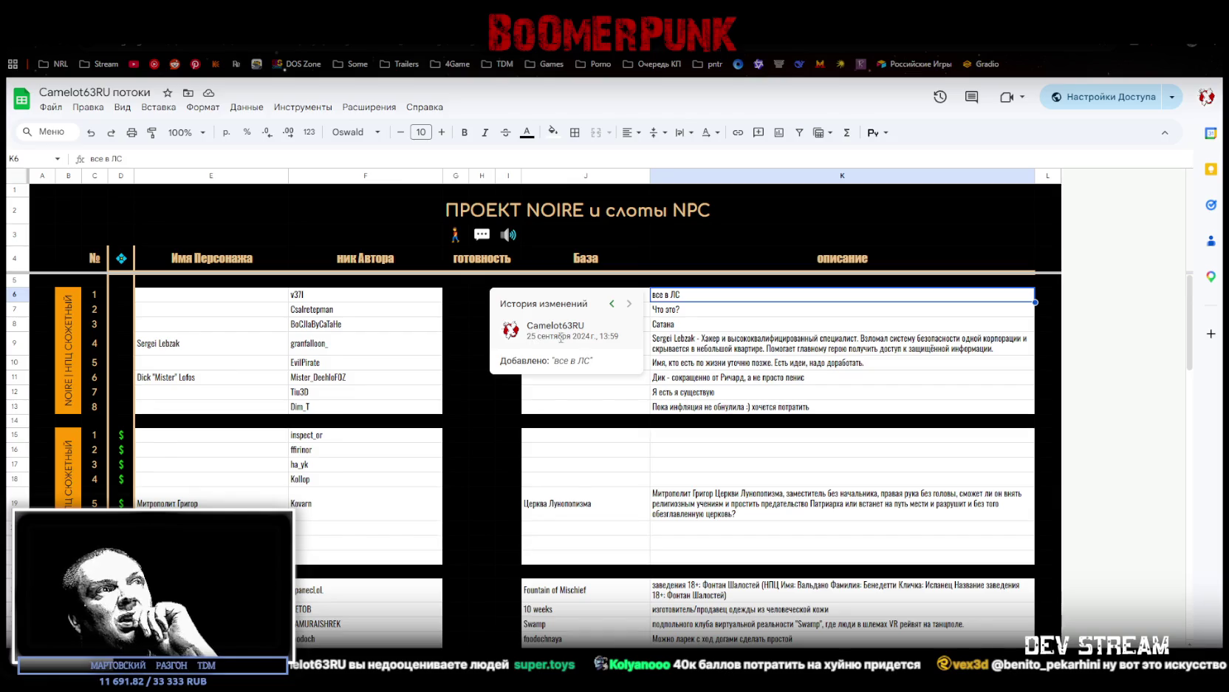
pyautogui.click(718, 355)
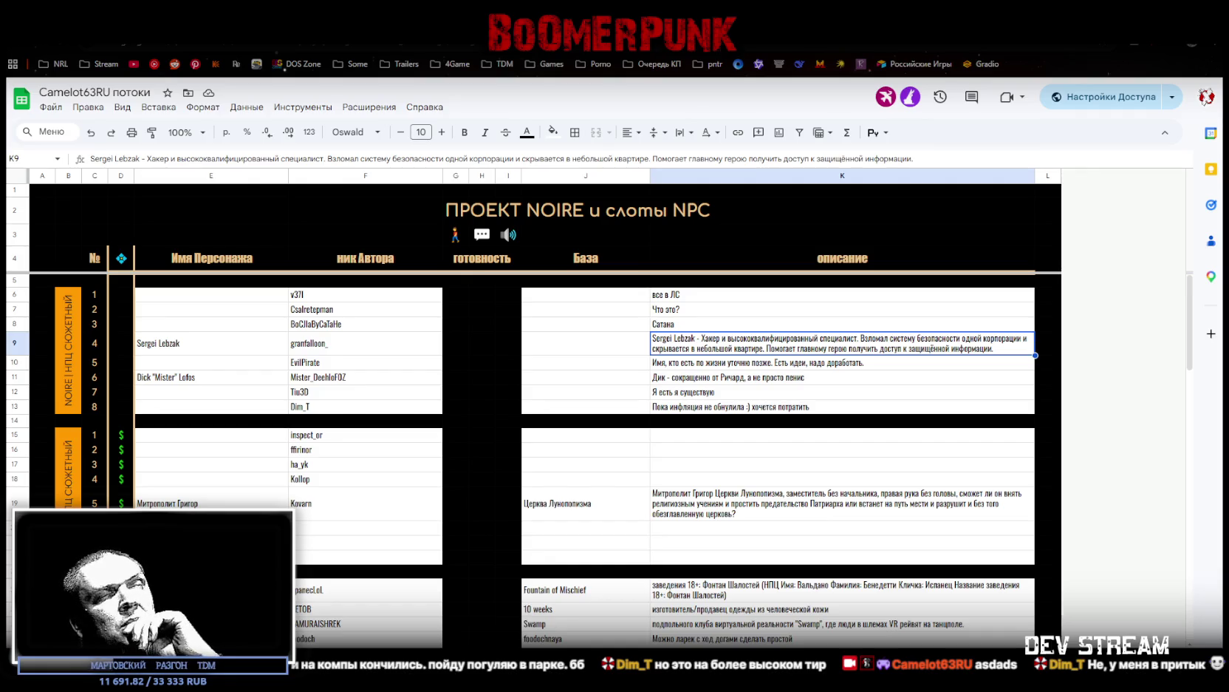
# Step: Glance at Photoshop, return to the browser and move to the dated stream-log sheet
pyautogui.hotkey('alt', 'Tab')
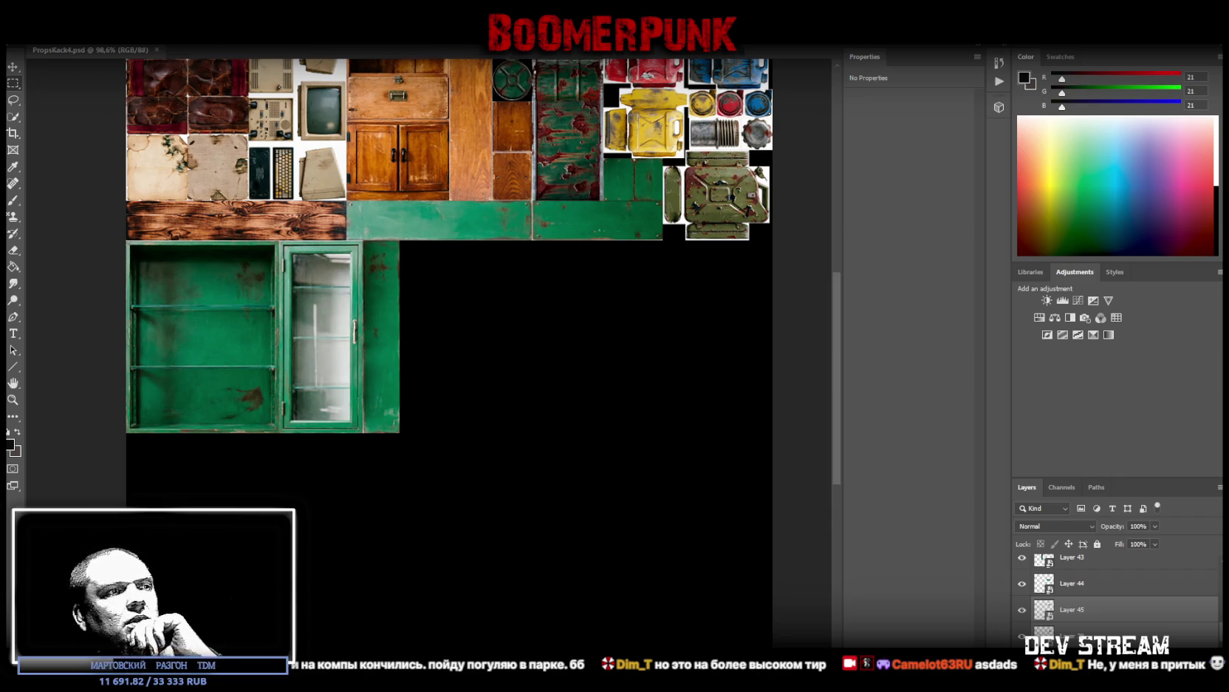
pyautogui.hotkey('alt', 'Tab')
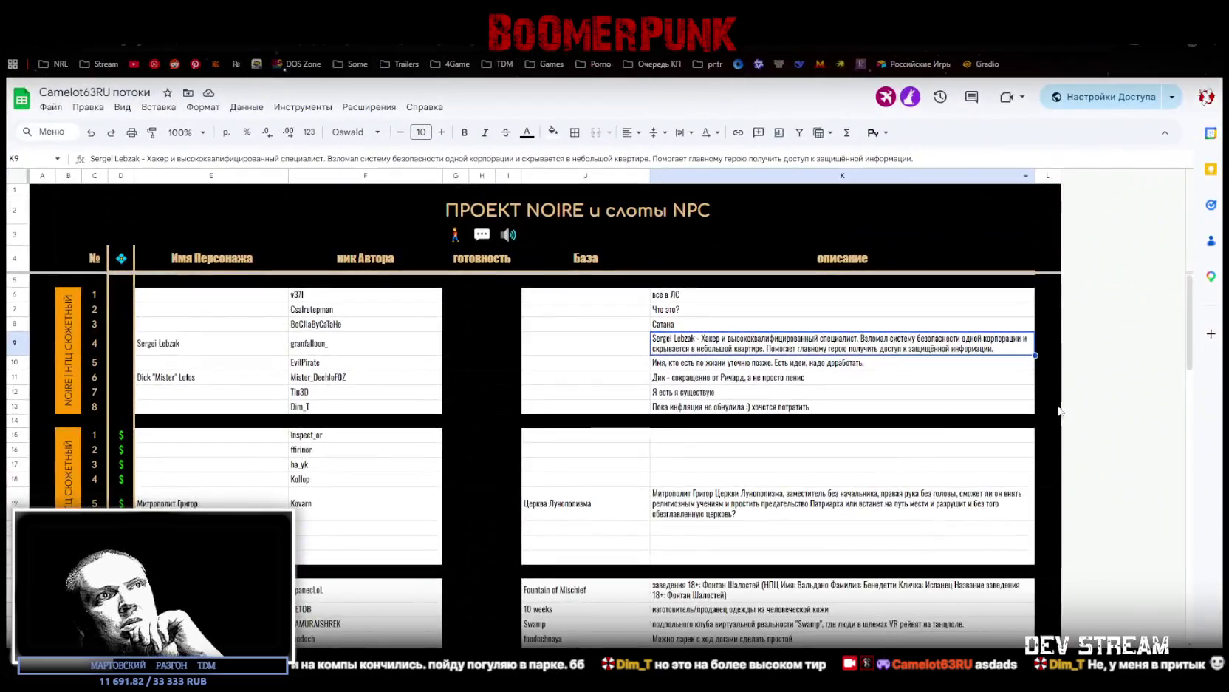
pyautogui.scroll(-10, 1042, 325)
pyautogui.hotkey('ctrl', 'shift', 'pagedown')
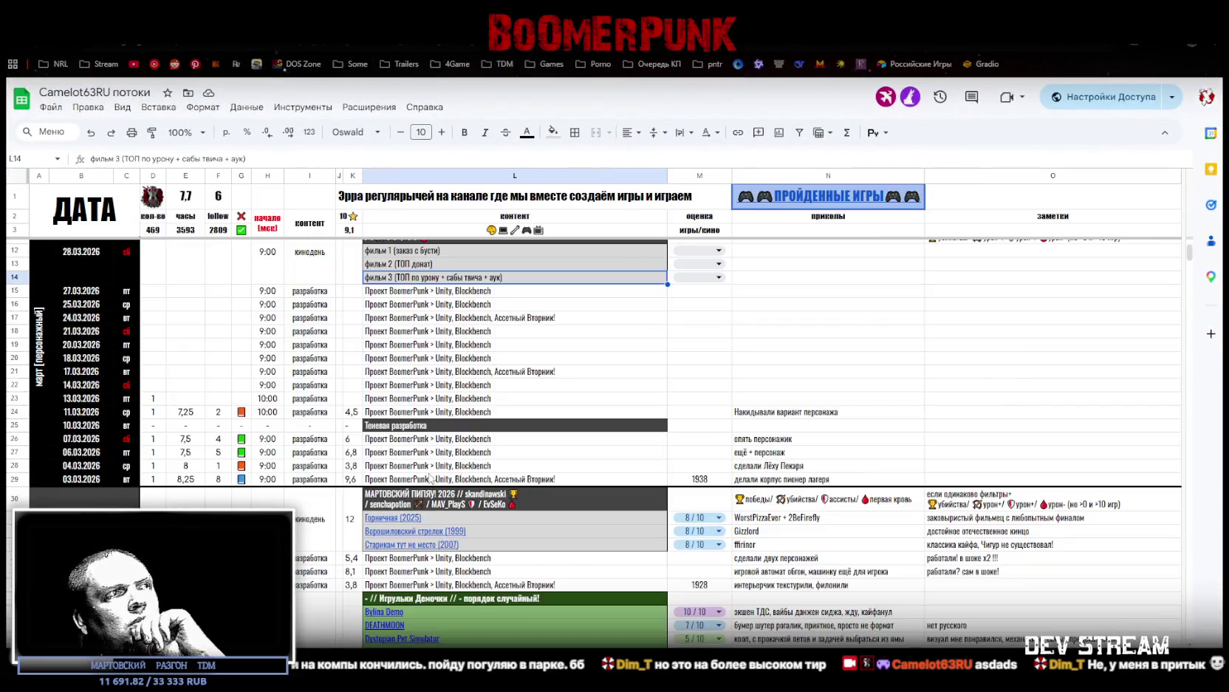
pyautogui.scroll(-5, 1077, 326)
pyautogui.scroll(-5, 1077, 326)
pyautogui.scroll(-5, 1077, 326)
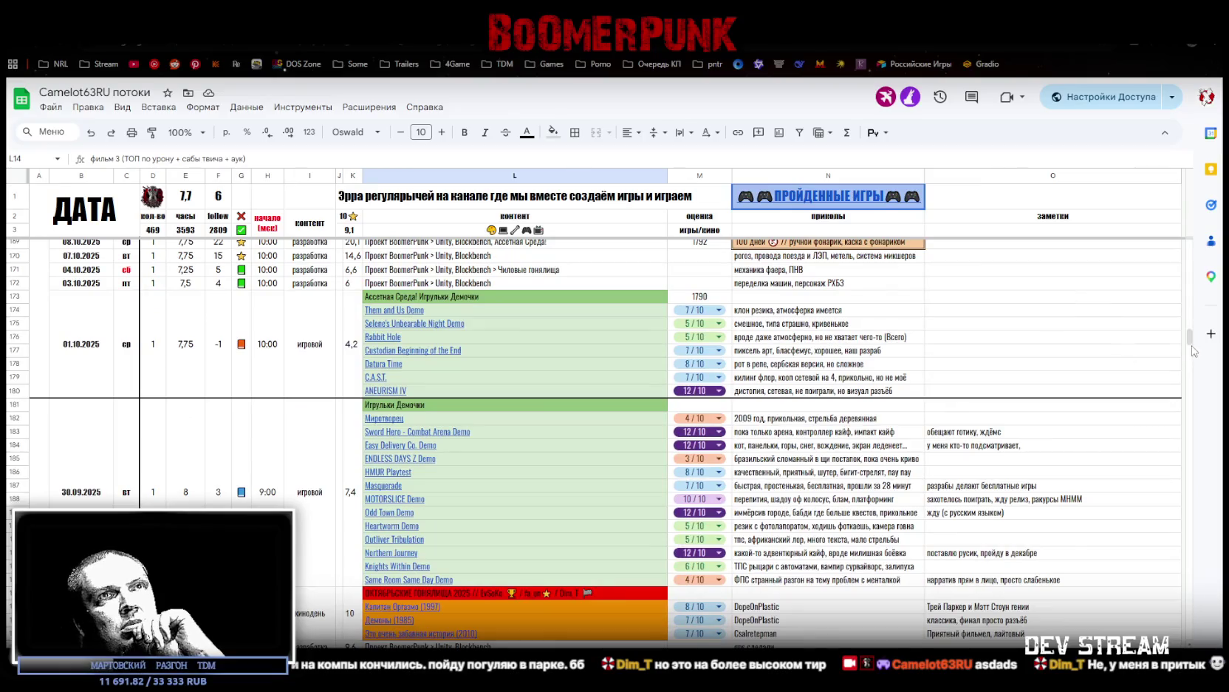
pyautogui.moveTo(1190, 339); pyautogui.dragTo(692, 625)
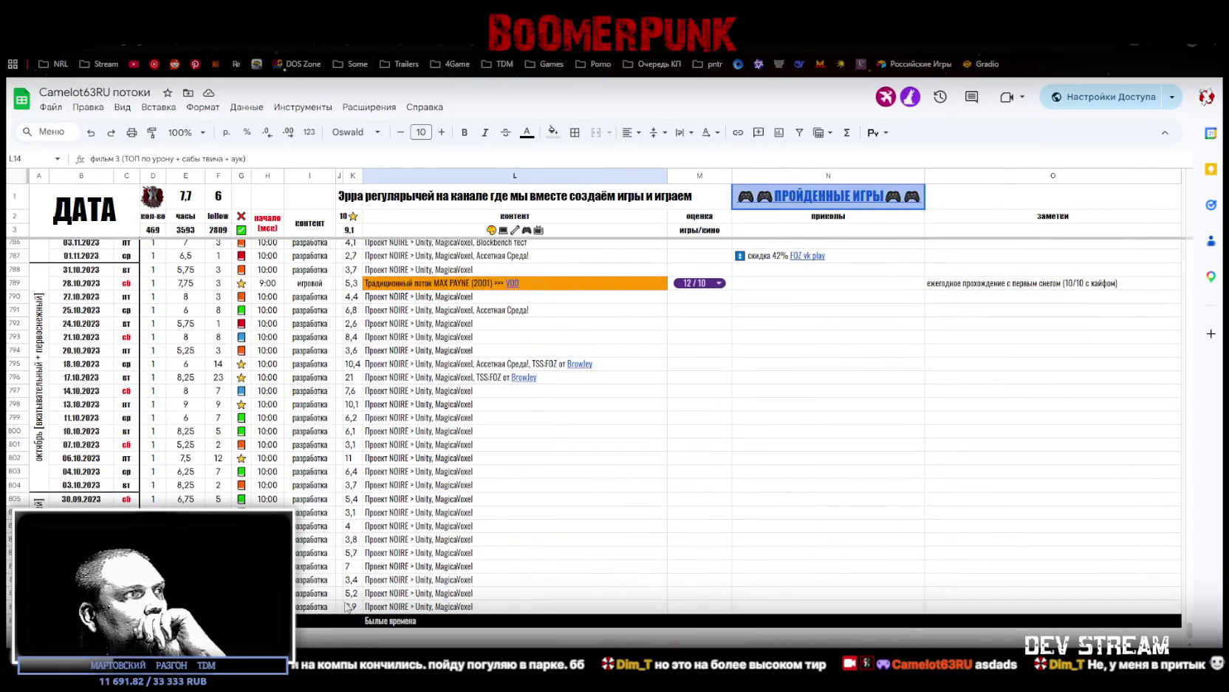
pyautogui.click(81, 606)
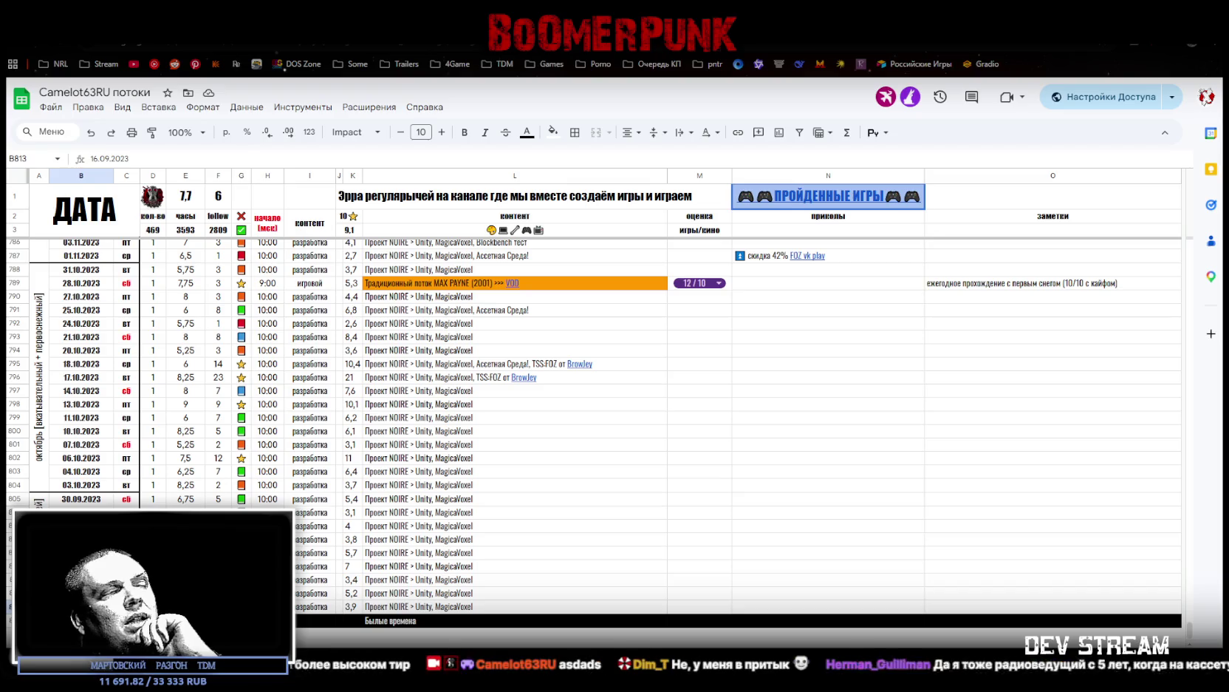
pyautogui.press('Right')
pyautogui.press('Right')
pyautogui.press('Right')
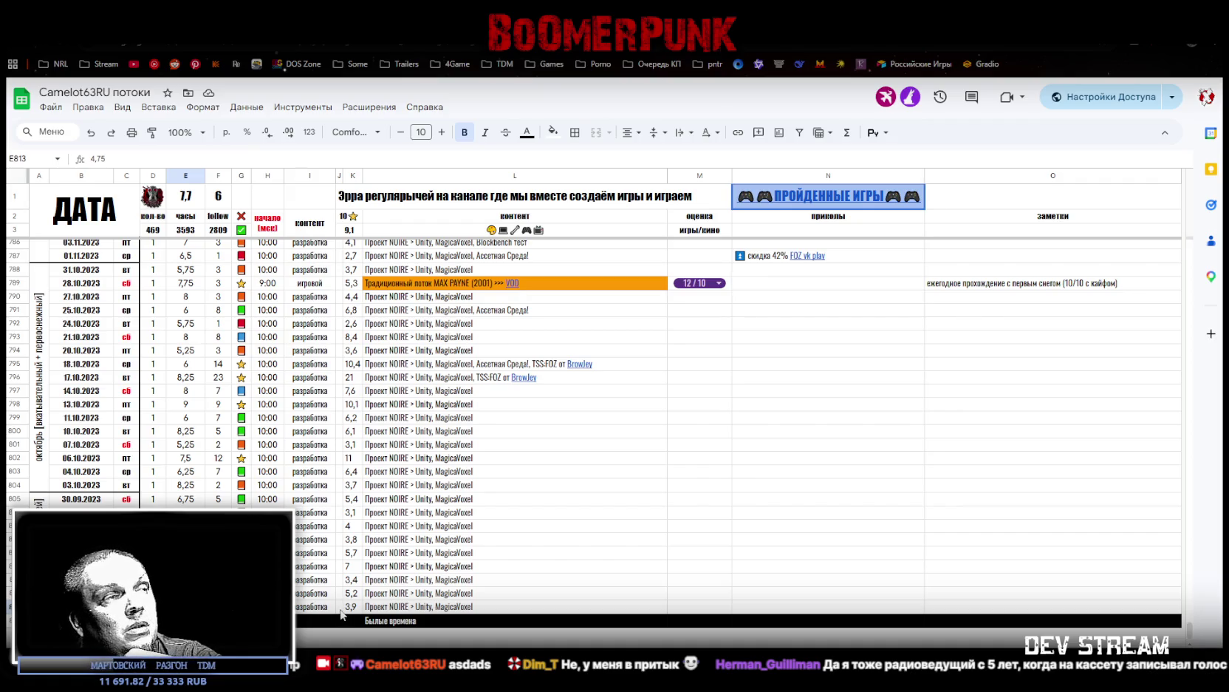
pyautogui.click(414, 608)
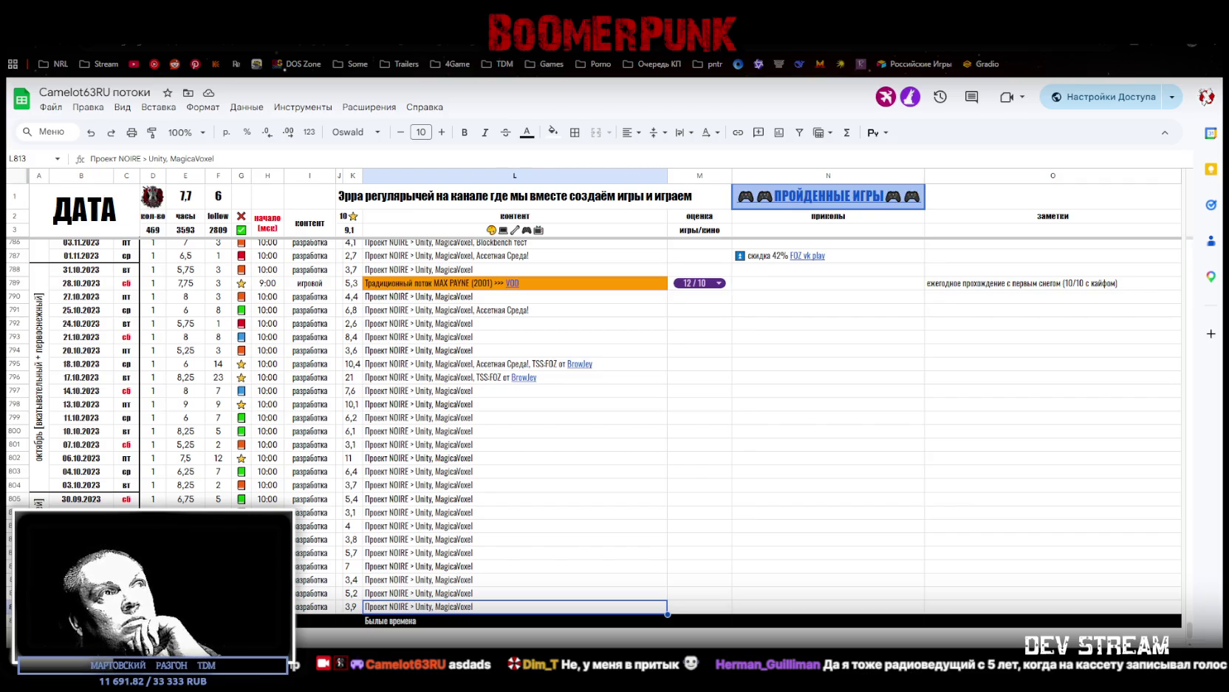
pyautogui.scroll(5, 591, 428)
pyautogui.scroll(-5, 591, 428)
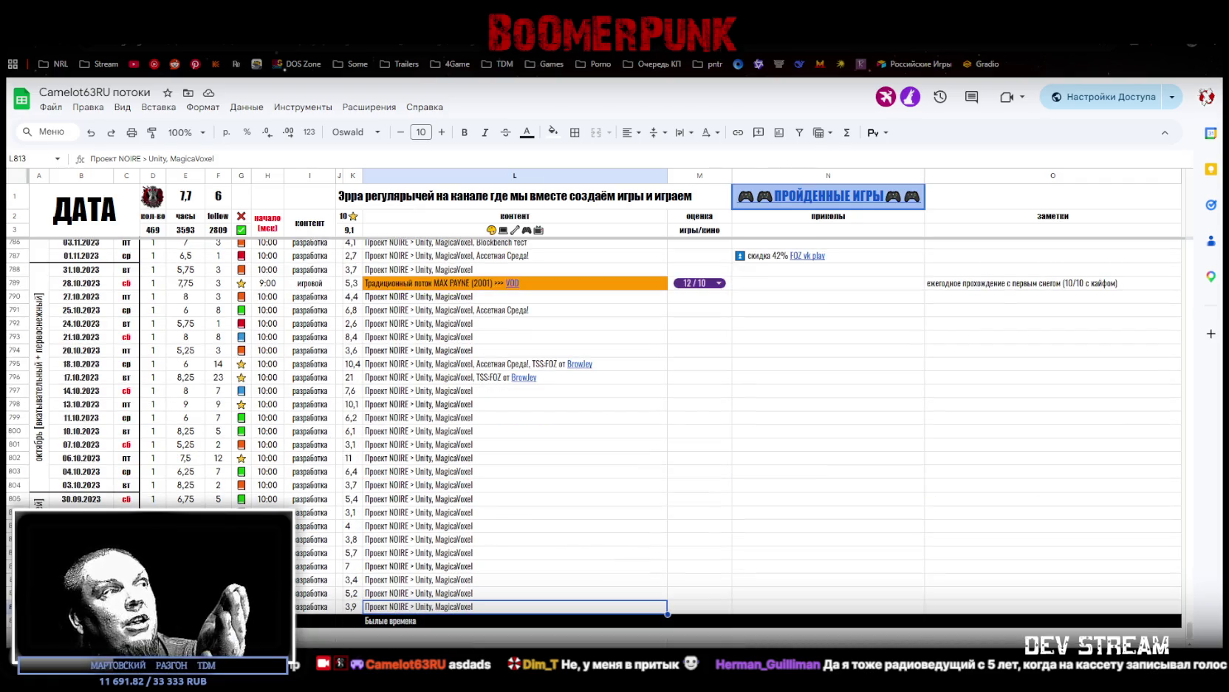
pyautogui.click(218, 621)
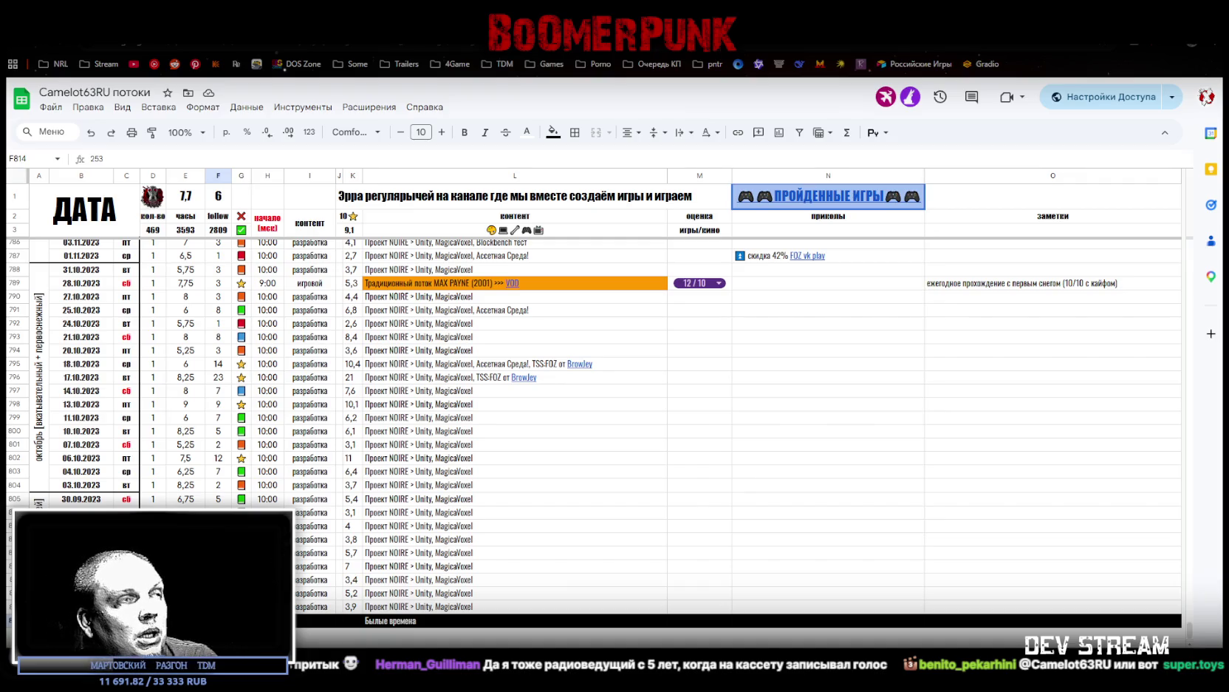
pyautogui.click(447, 621)
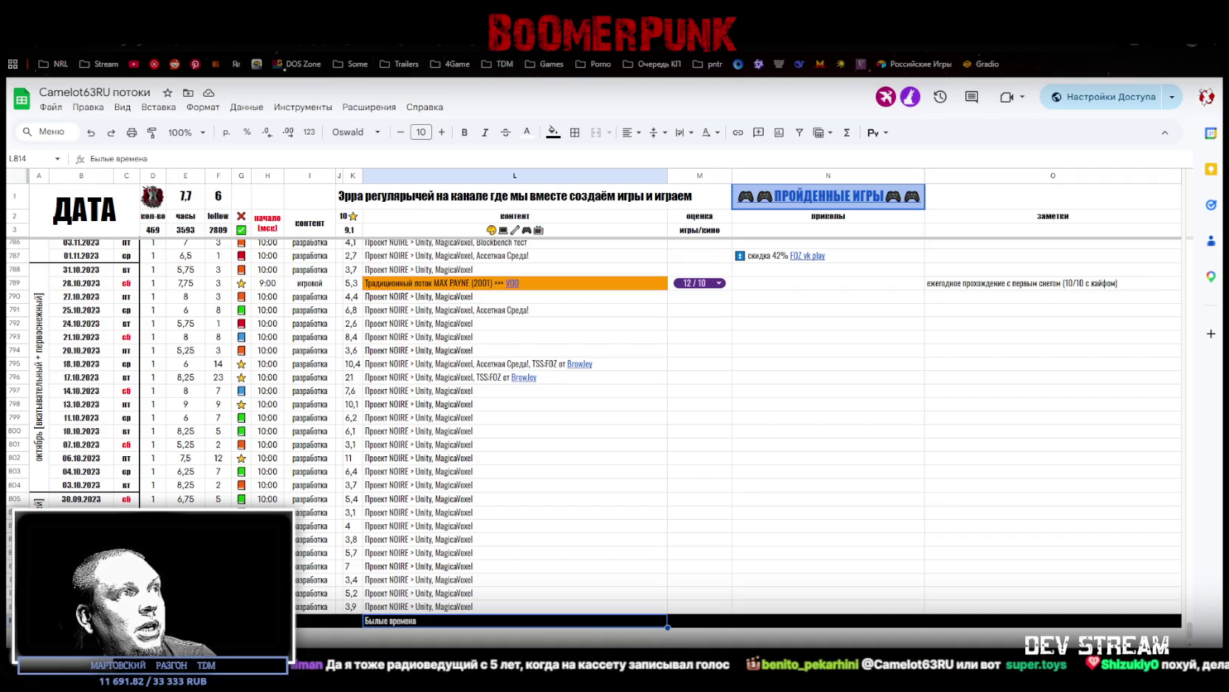
pyautogui.scroll(2, 591, 414)
# Step: Inspect the row 752 Итоги 2023 года SUM formulas: 61 streams, 432 hours, 333 follows
pyautogui.scroll(3, 591, 413)
pyautogui.scroll(2, 591, 414)
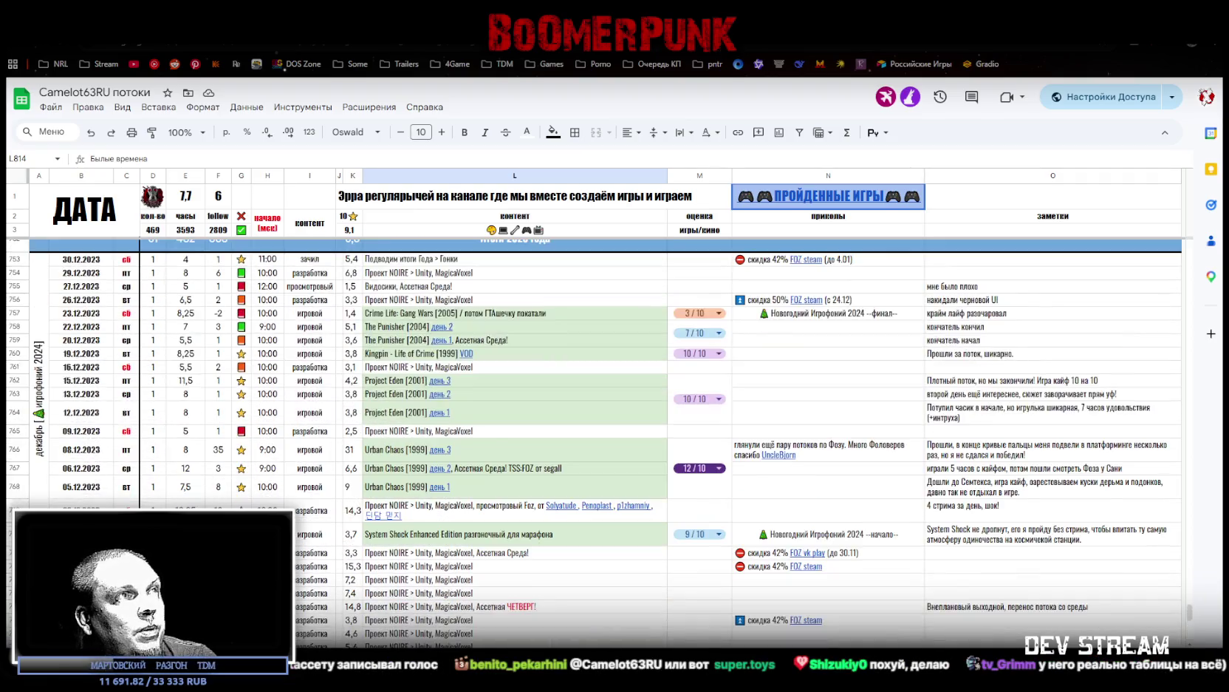
pyautogui.scroll(3, 591, 413)
pyautogui.scroll(3, 591, 413)
pyautogui.scroll(3, 592, 414)
pyautogui.scroll(-6, 591, 414)
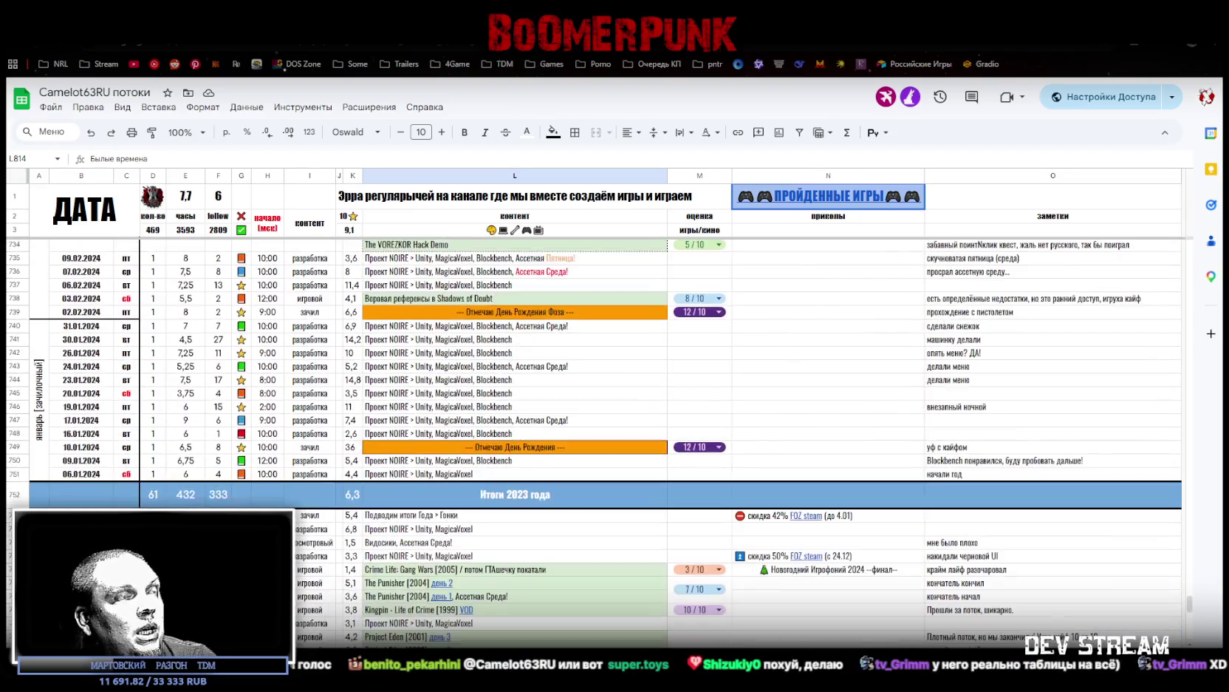
pyautogui.click(528, 495)
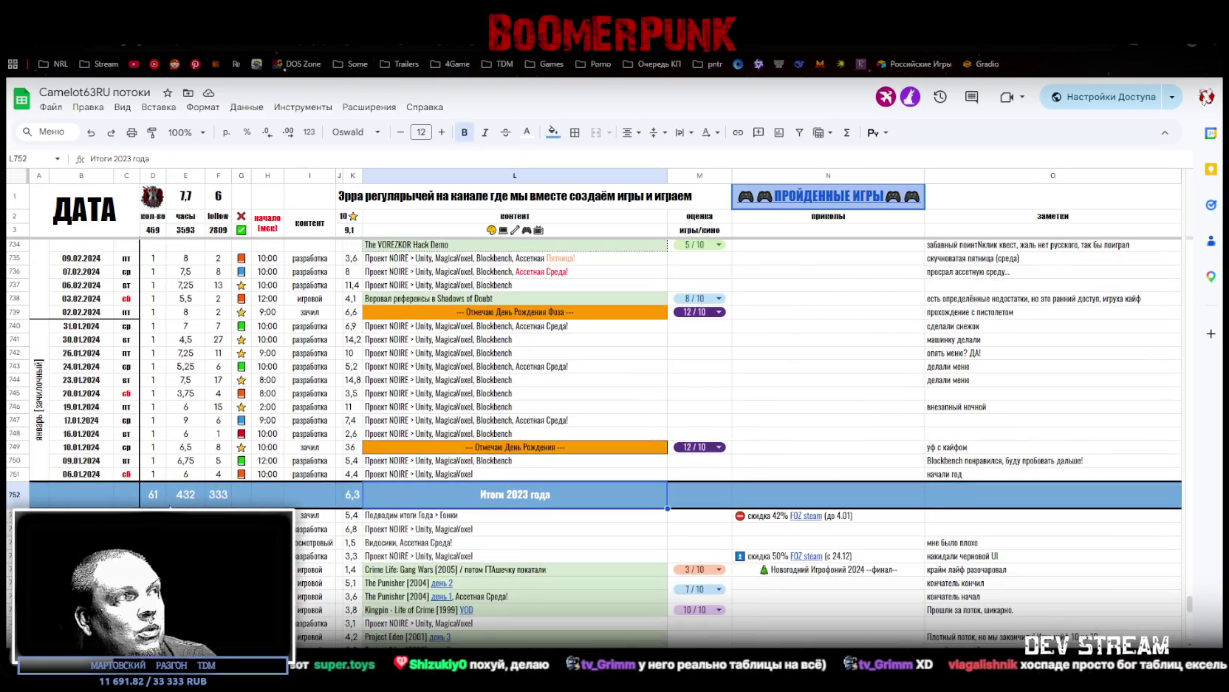
pyautogui.click(216, 495)
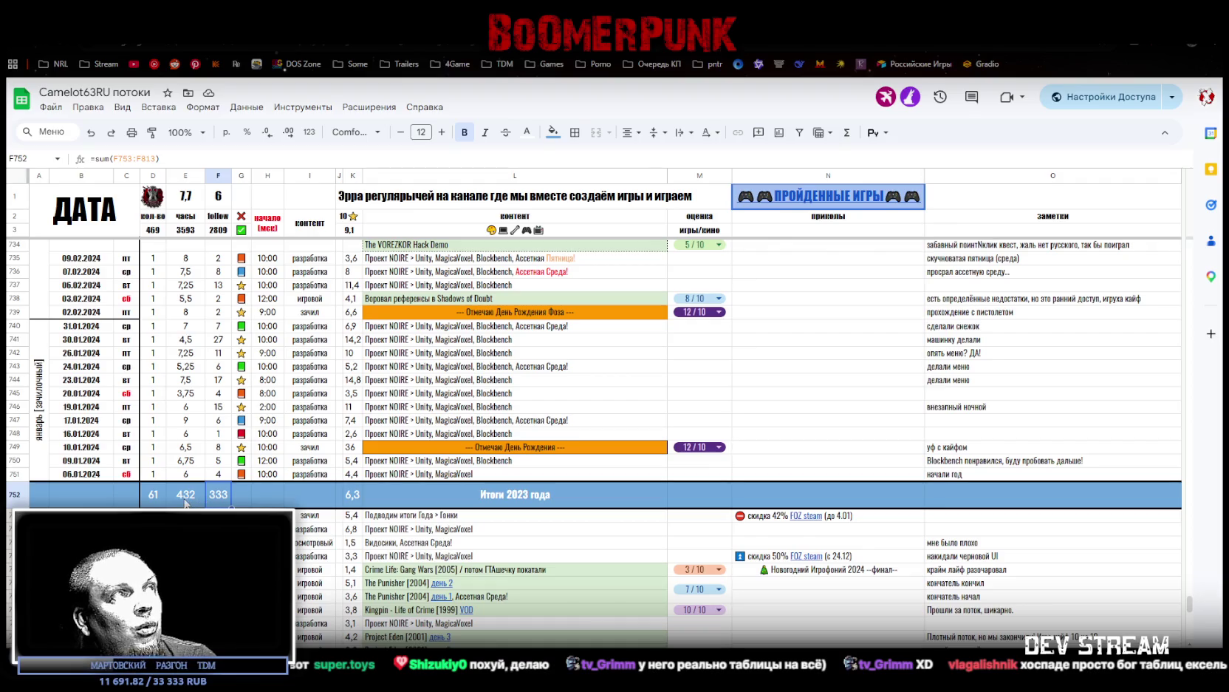
pyautogui.click(185, 496)
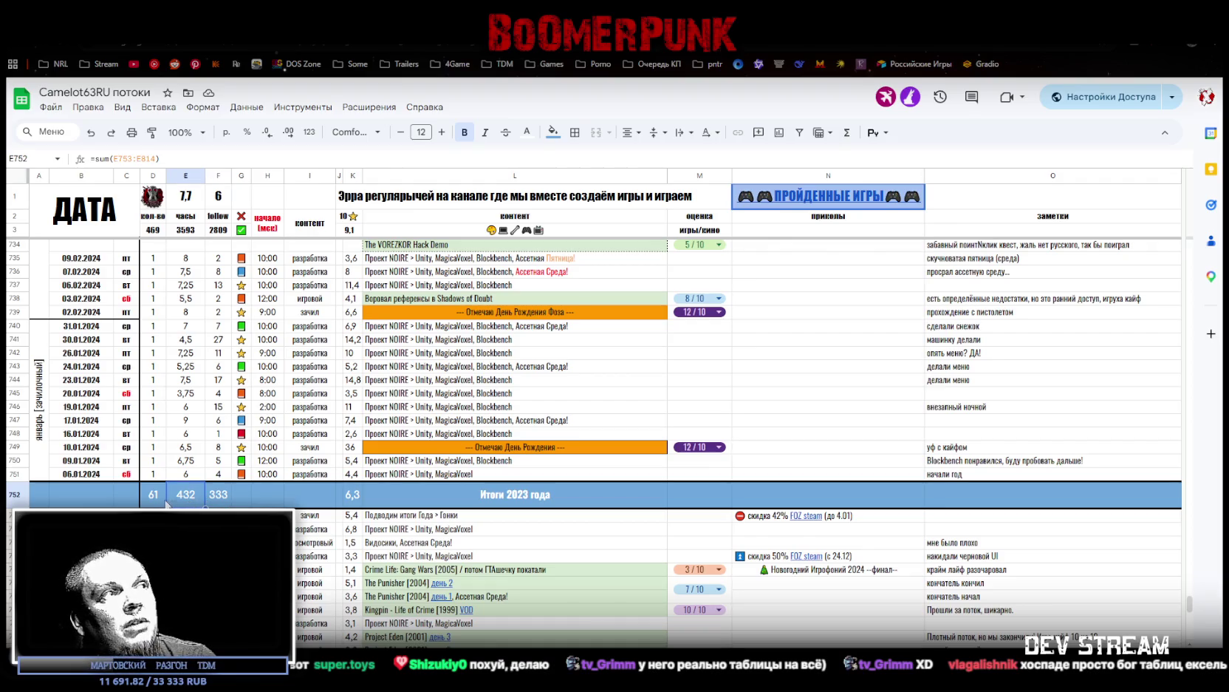
pyautogui.click(153, 495)
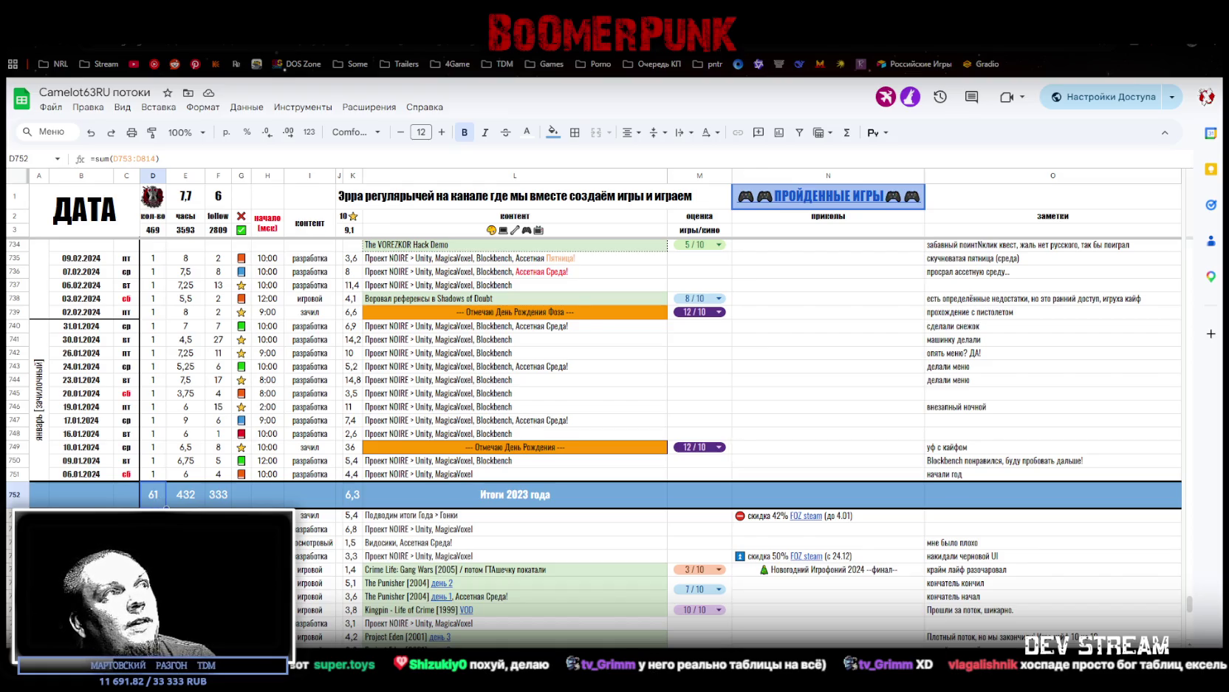
# Step: Inspect the row 456 Итоги 2024 года SUM formulas: 198 streams, 1508 hours, 804 follows
pyautogui.scroll(8, 591, 443)
pyautogui.scroll(8, 591, 443)
pyautogui.scroll(8, 591, 443)
pyautogui.scroll(8, 591, 443)
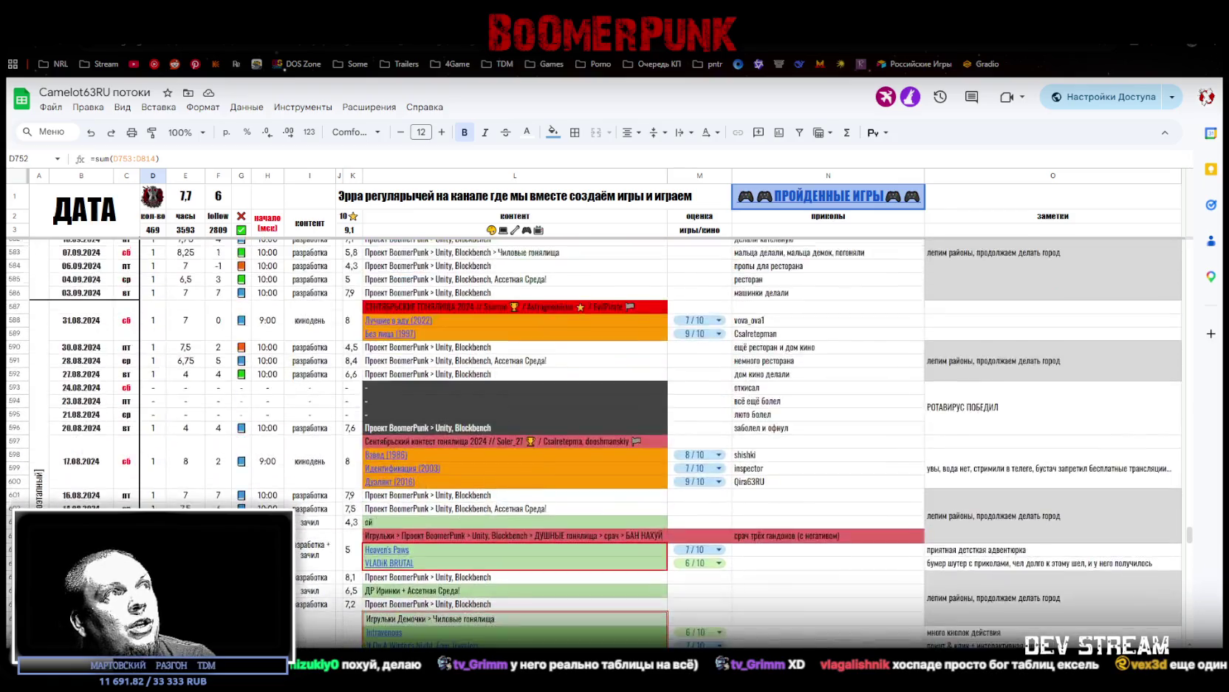
pyautogui.scroll(8, 591, 443)
pyautogui.scroll(8, 591, 443)
pyautogui.scroll(8, 591, 443)
pyautogui.scroll(8, 591, 443)
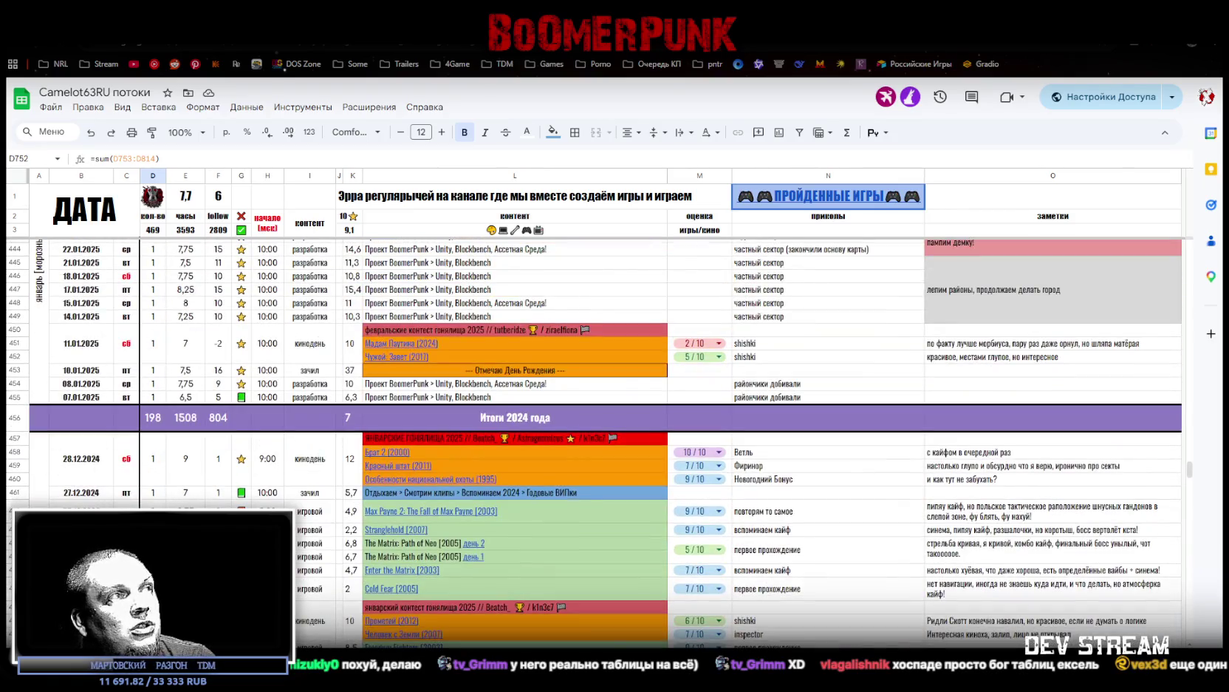
pyautogui.click(223, 421)
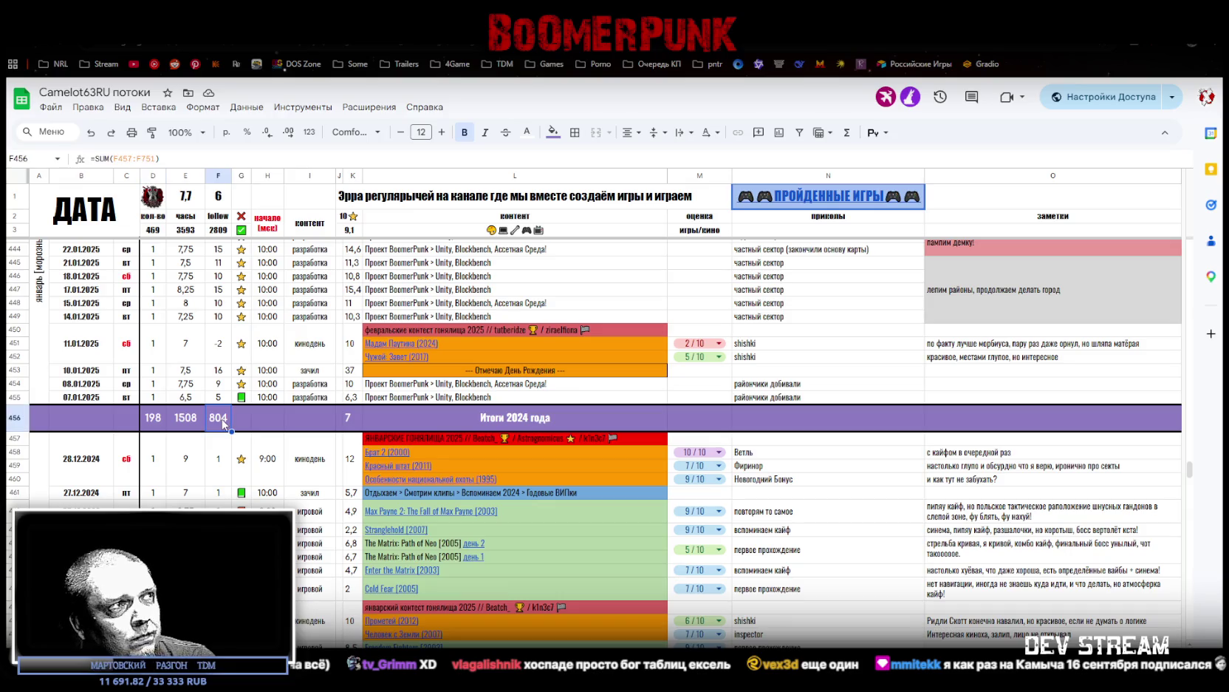
pyautogui.click(184, 424)
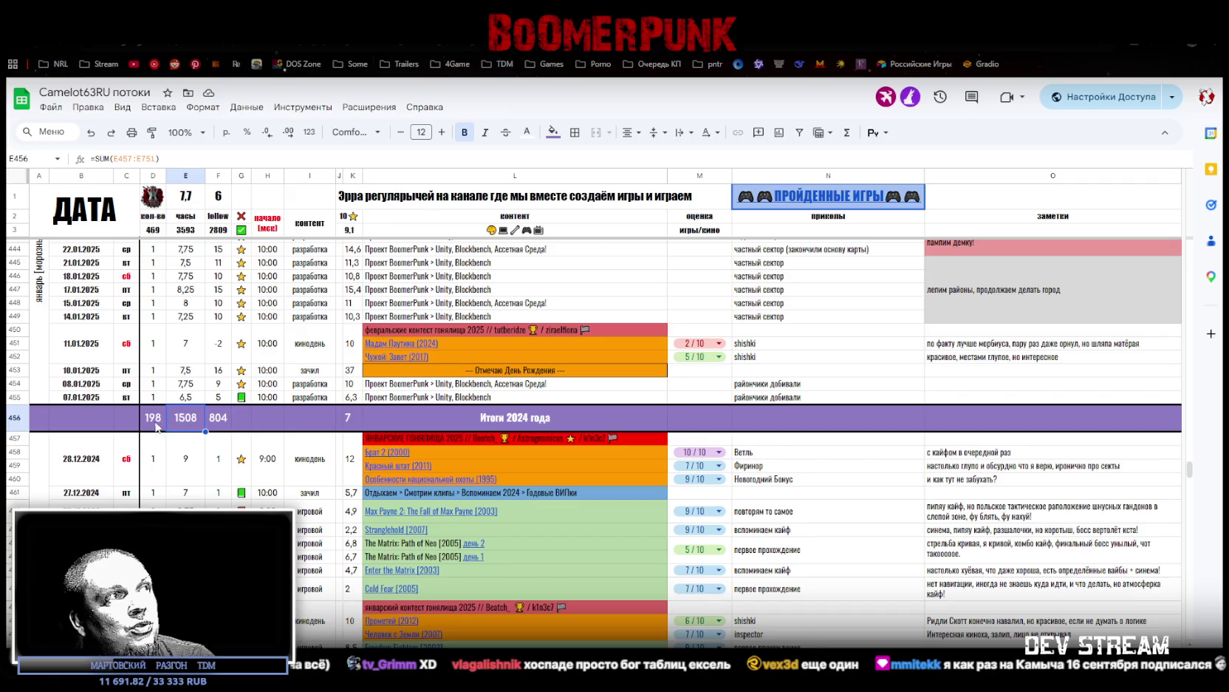
pyautogui.click(155, 424)
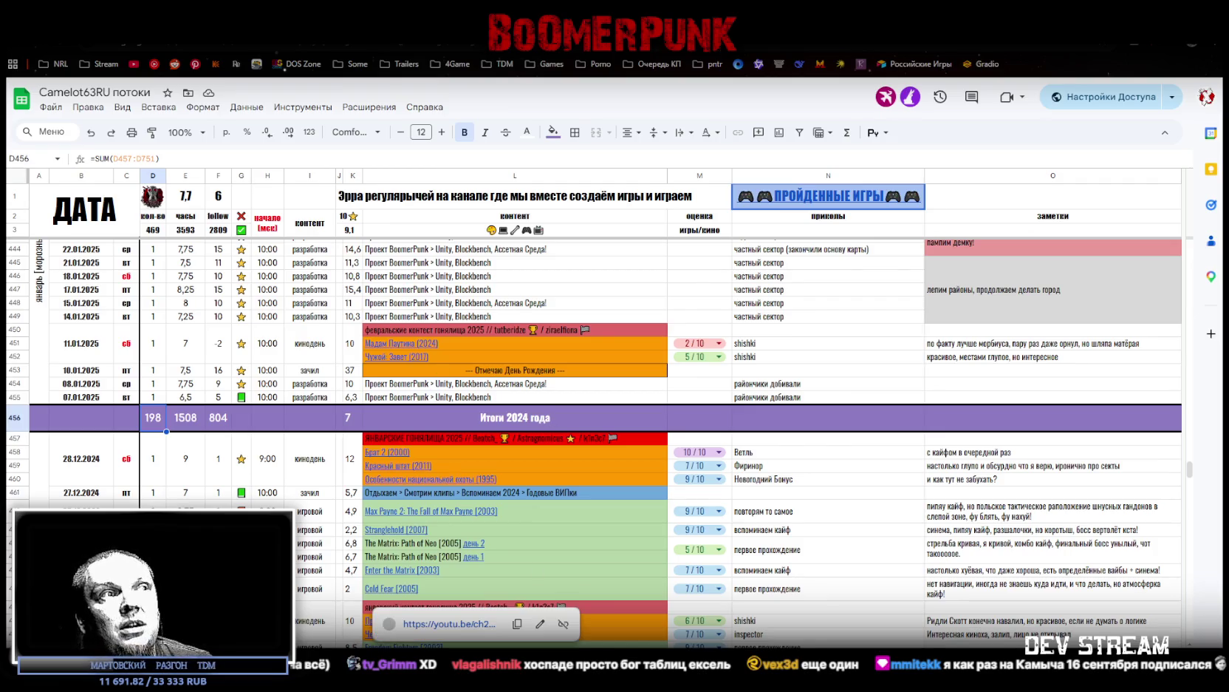
# Step: Step two sheets forward to the NOIRE project sheet, then back to the stream log
pyautogui.hotkey('ctrl', 'shift', 'pagedown')
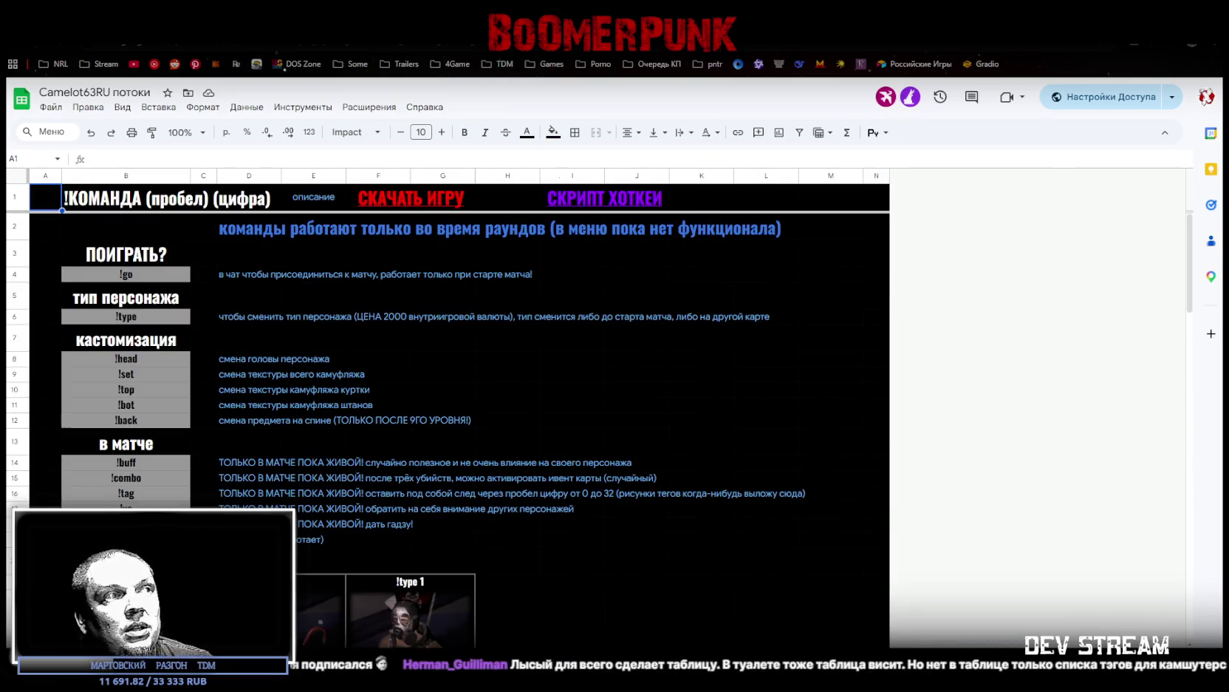
pyautogui.hotkey('ctrl', 'shift', 'pagedown')
pyautogui.hotkey('ctrl', 'shift', 'pageup')
pyautogui.hotkey('ctrl', 'shift', 'pageup')
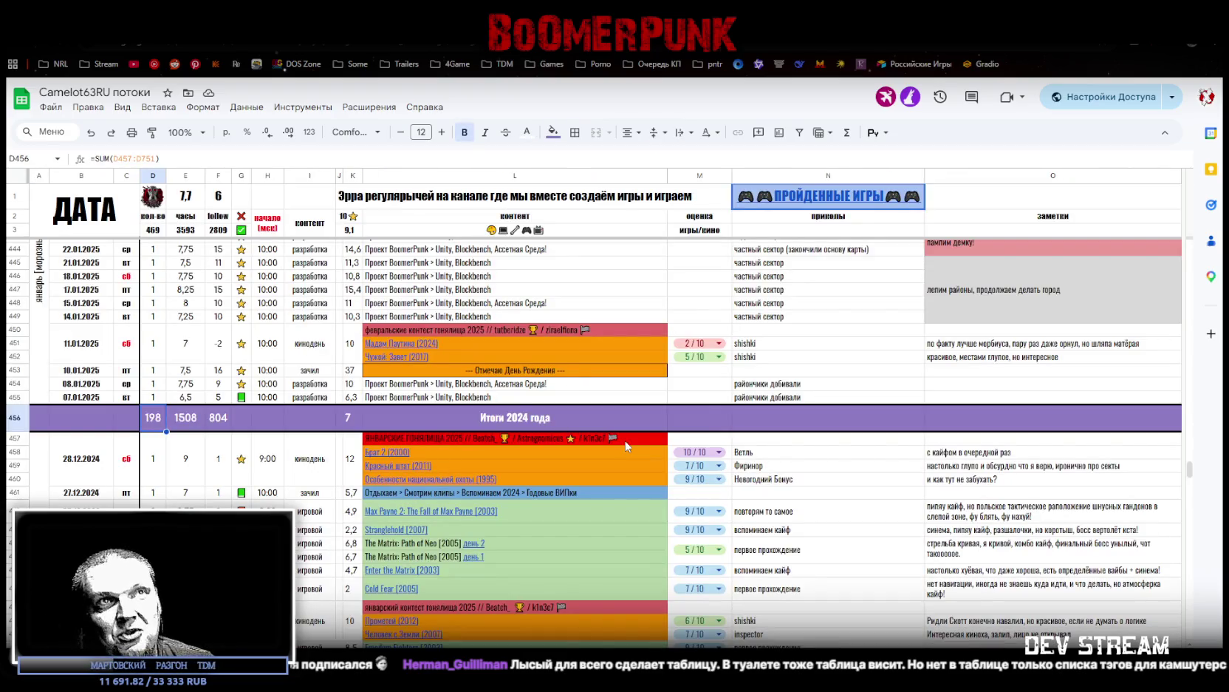
pyautogui.scroll(5, 538, 354)
pyautogui.scroll(5, 538, 353)
pyautogui.scroll(5, 506, 379)
pyautogui.scroll(5, 506, 379)
pyautogui.scroll(3, 505, 379)
pyautogui.scroll(3, 546, 370)
pyautogui.scroll(2, 593, 354)
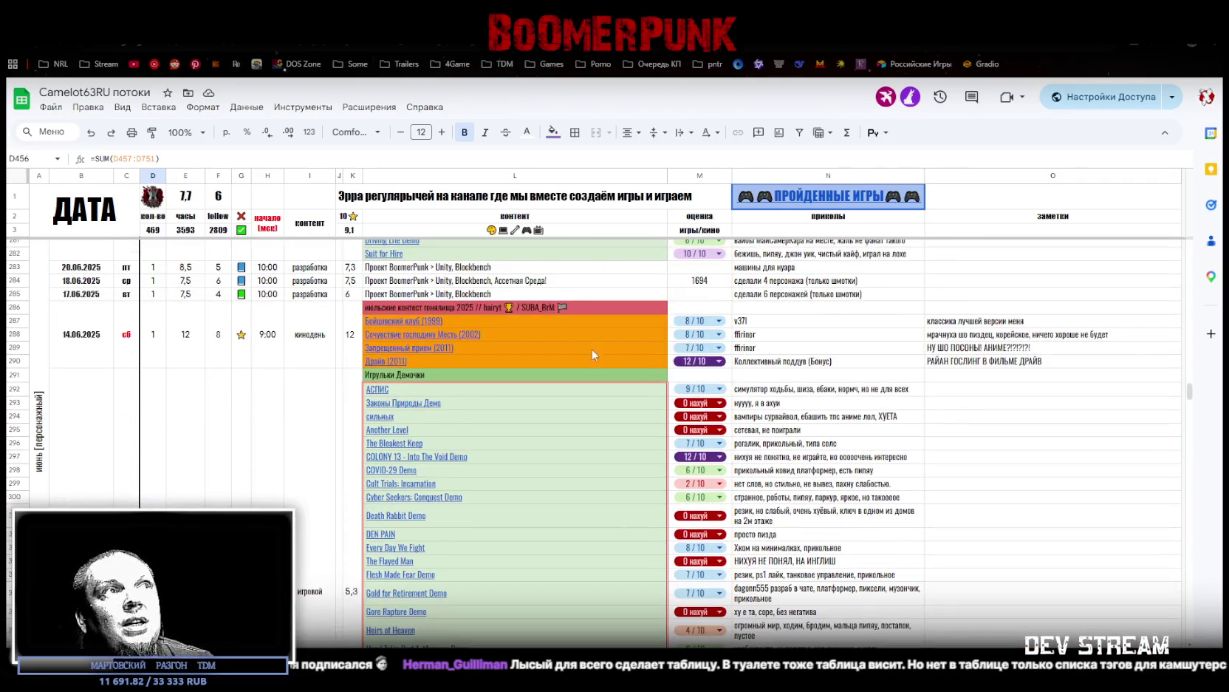
pyautogui.scroll(3, 534, 446)
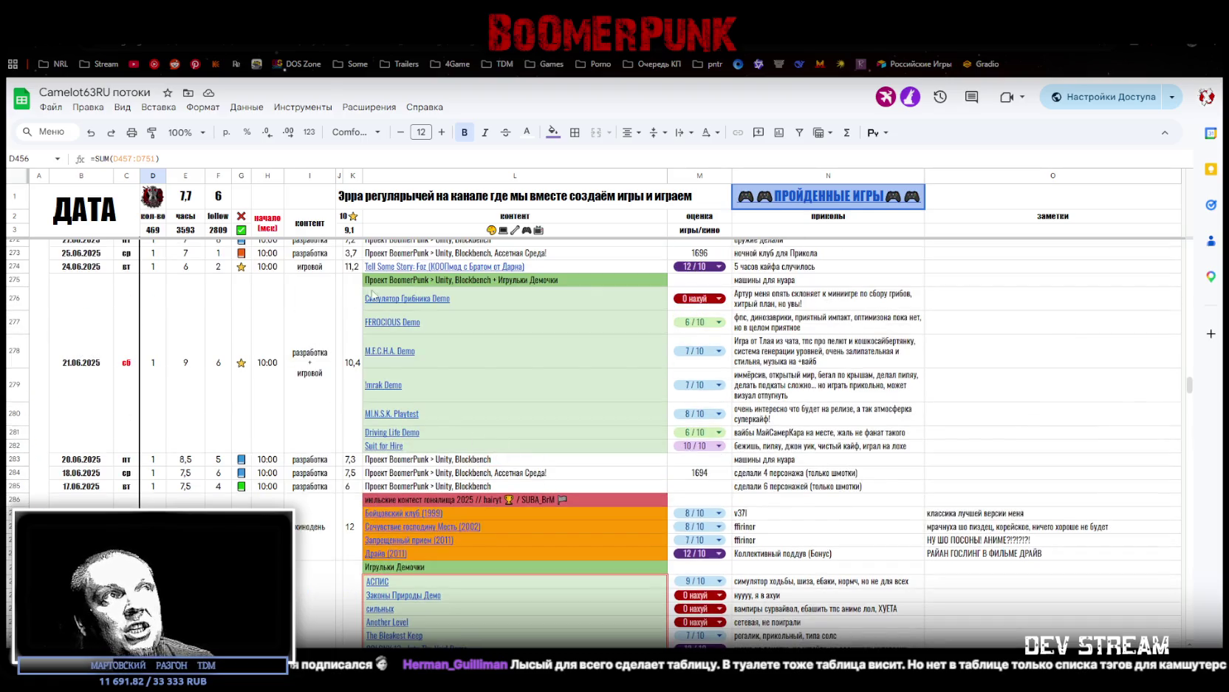
pyautogui.scroll(10, 397, 312)
pyautogui.scroll(10, 414, 329)
pyautogui.scroll(10, 428, 344)
pyautogui.scroll(10, 445, 362)
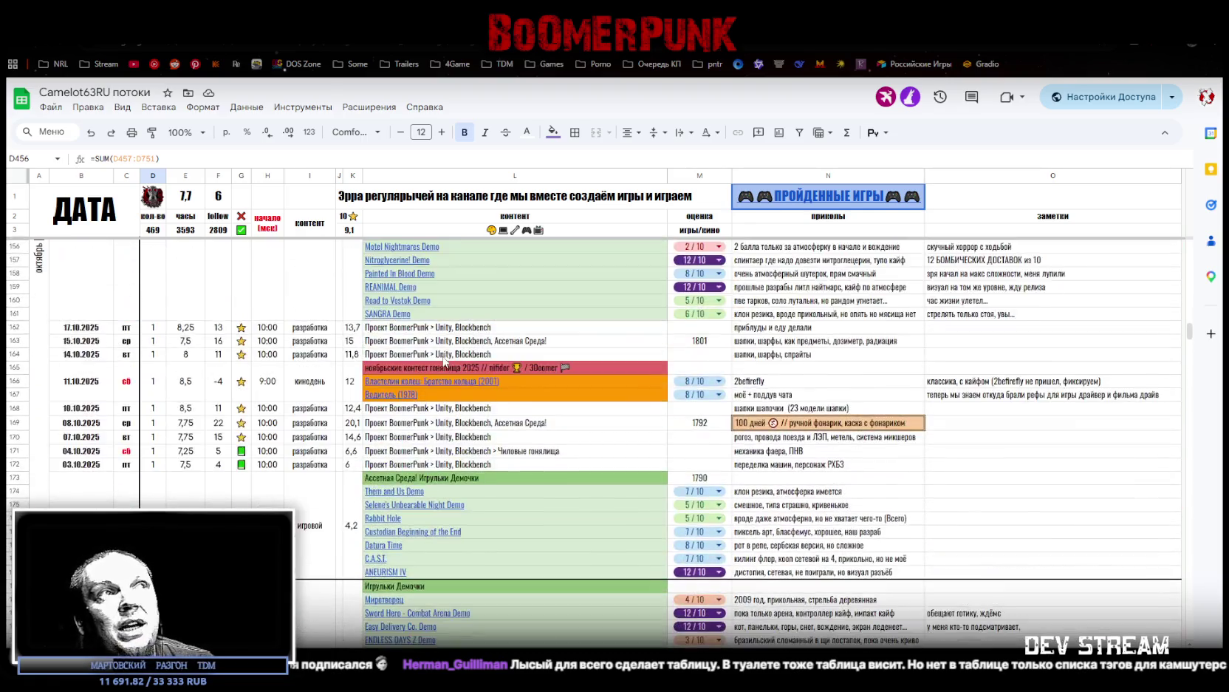
pyautogui.scroll(3, 445, 362)
pyautogui.scroll(3, 399, 377)
pyautogui.scroll(3, 353, 393)
pyautogui.scroll(2, 307, 409)
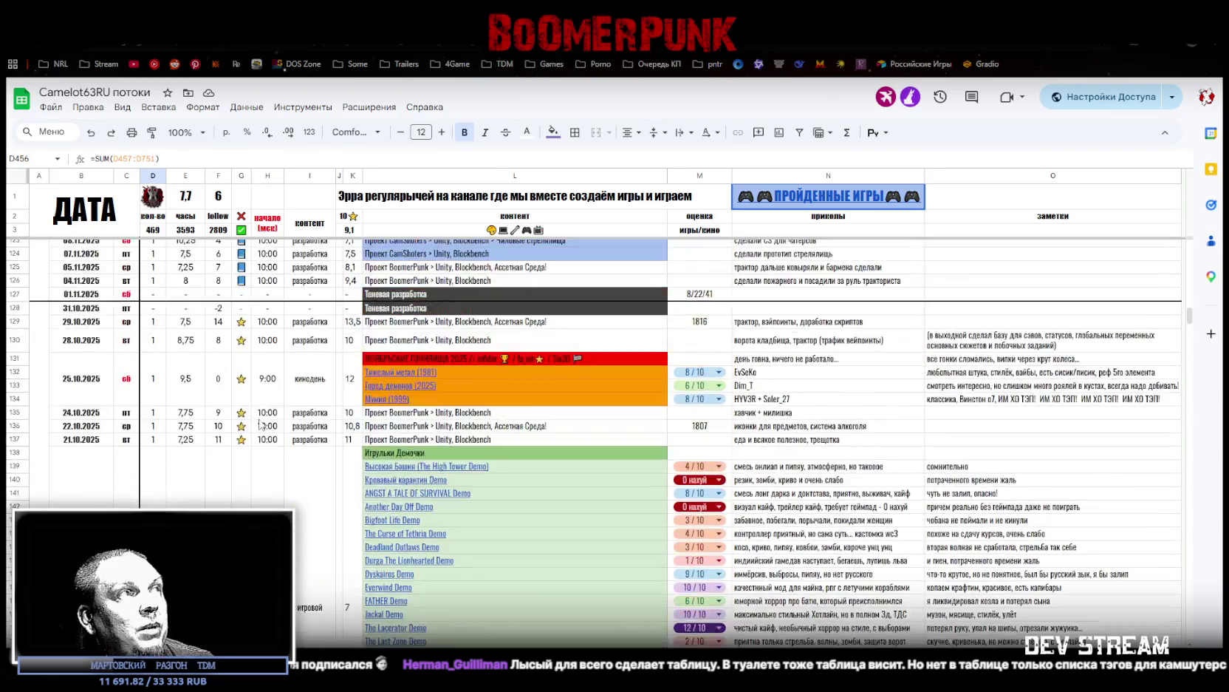
pyautogui.scroll(3, 295, 414)
pyautogui.scroll(3, 333, 403)
pyautogui.scroll(3, 373, 390)
pyautogui.scroll(3, 415, 379)
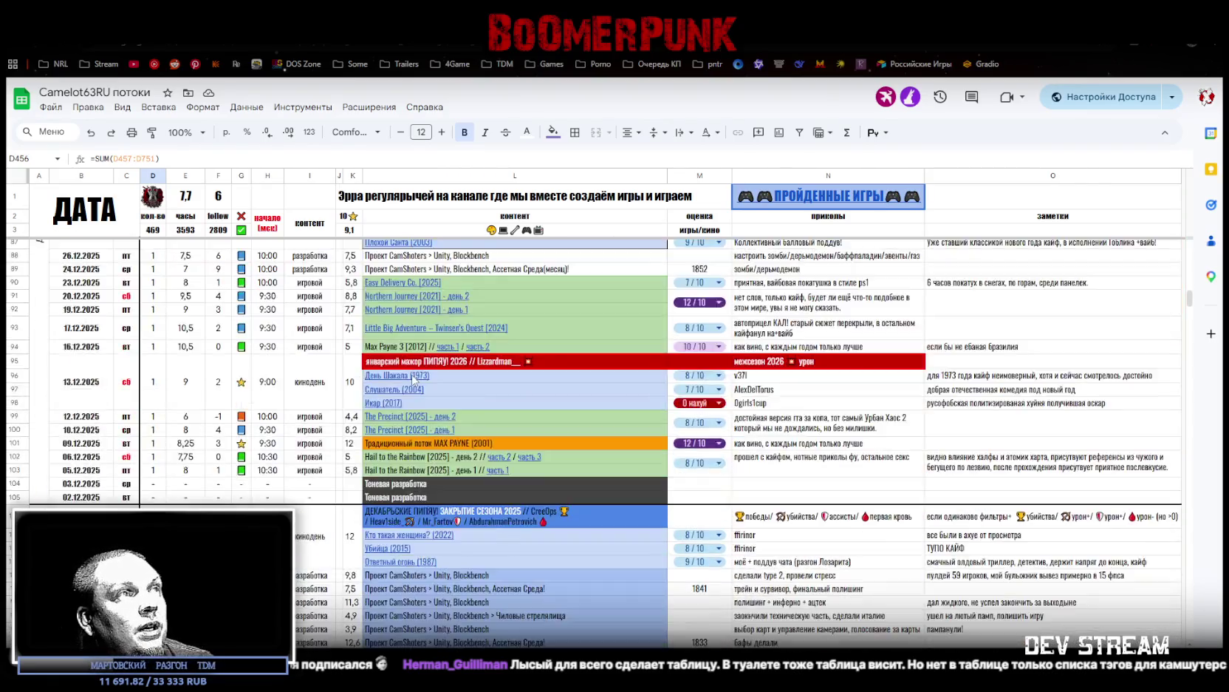
pyautogui.scroll(-15, 414, 376)
pyautogui.scroll(-15, 410, 371)
pyautogui.scroll(-15, 408, 366)
pyautogui.scroll(-15, 405, 362)
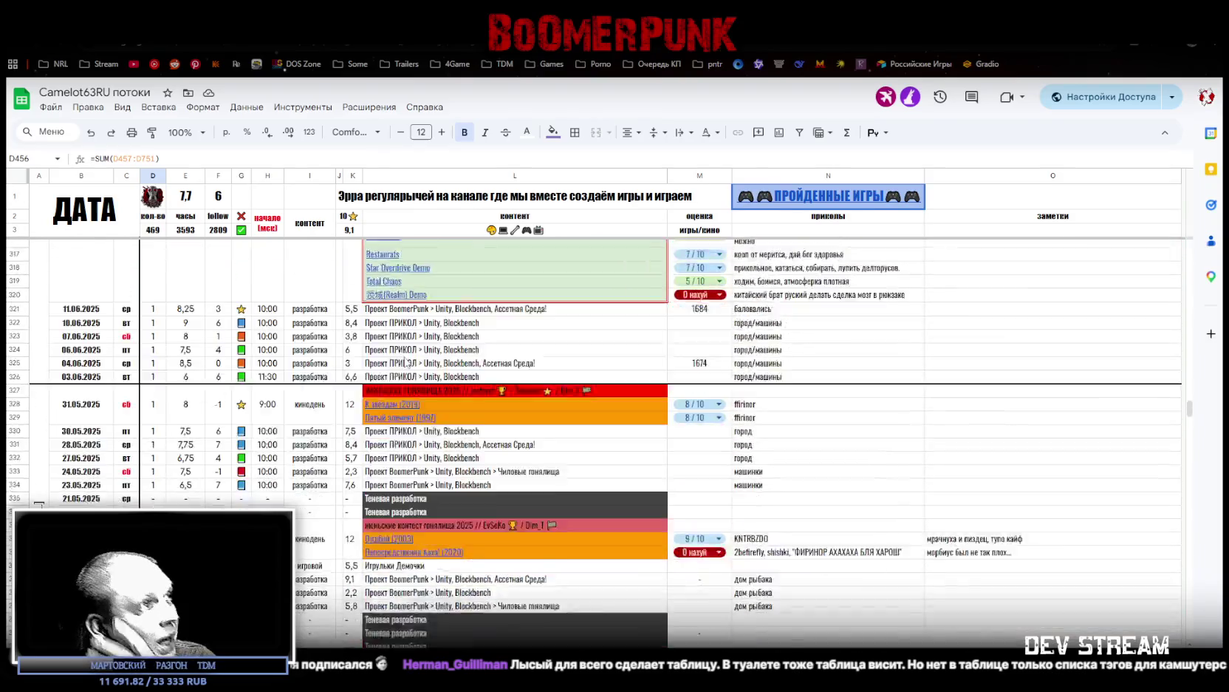
pyautogui.scroll(-15, 405, 362)
pyautogui.scroll(-15, 404, 361)
pyautogui.scroll(-15, 403, 362)
pyautogui.scroll(-15, 401, 361)
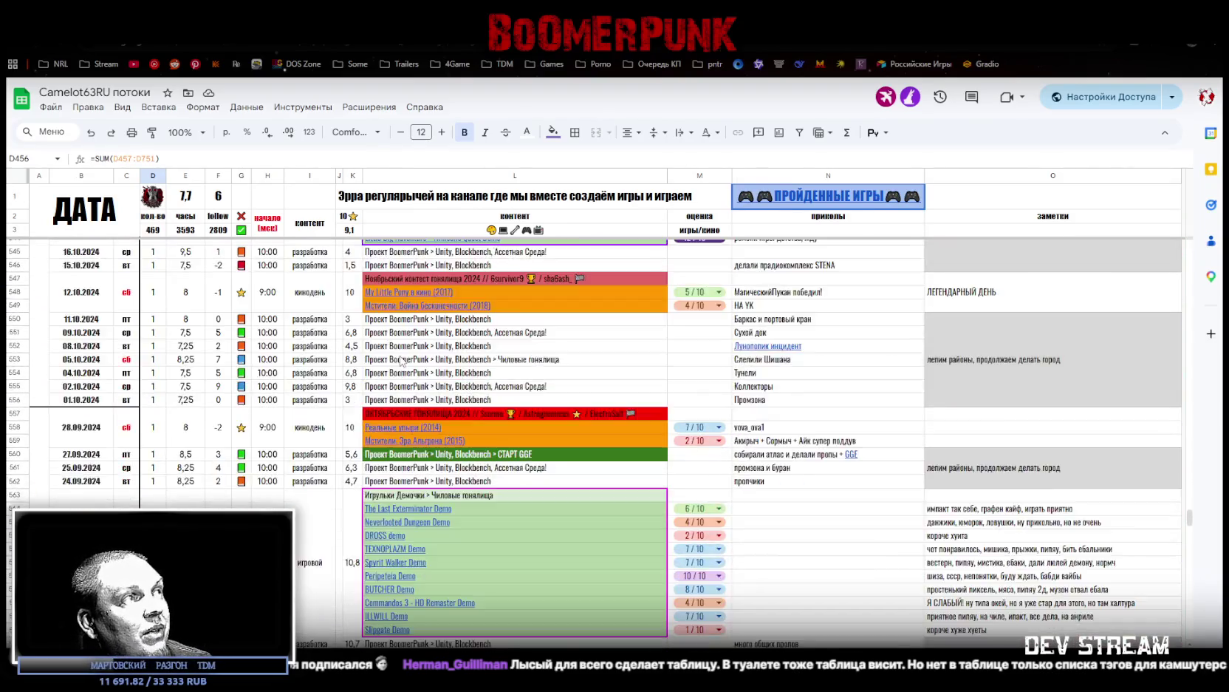
pyautogui.scroll(-15, 401, 361)
pyautogui.scroll(-15, 400, 360)
pyautogui.scroll(-15, 399, 360)
pyautogui.scroll(-15, 399, 359)
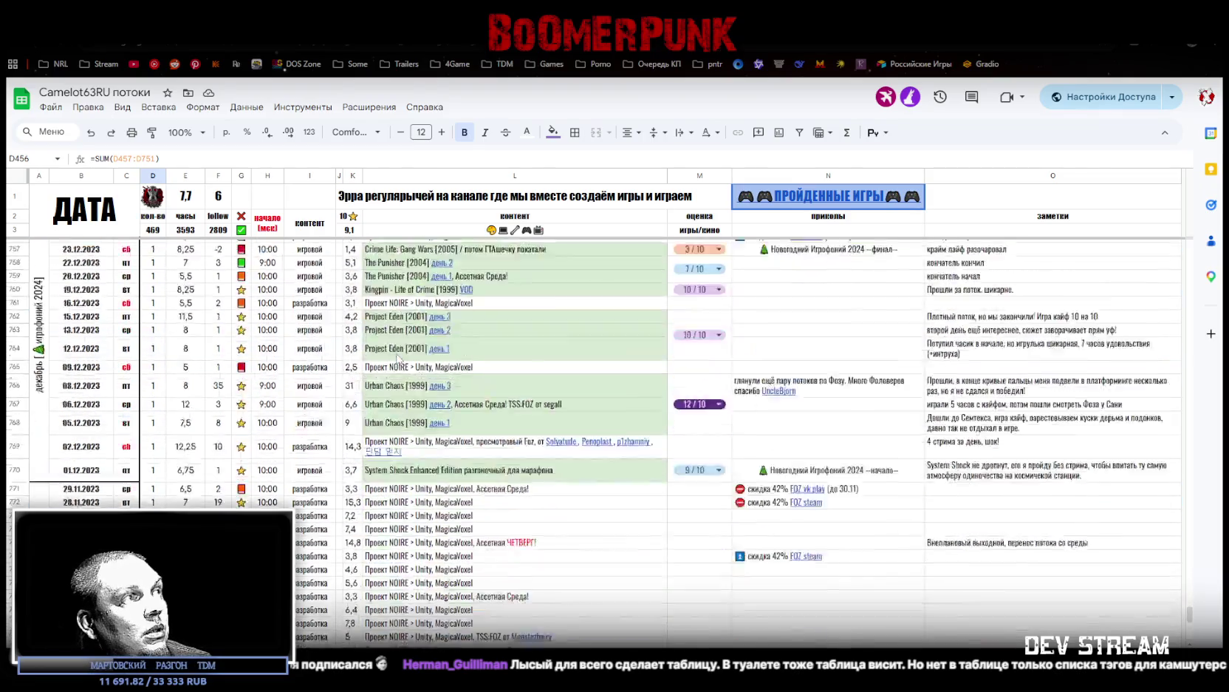
pyautogui.scroll(3, 399, 359)
pyautogui.scroll(2, 399, 359)
pyautogui.scroll(2, 399, 359)
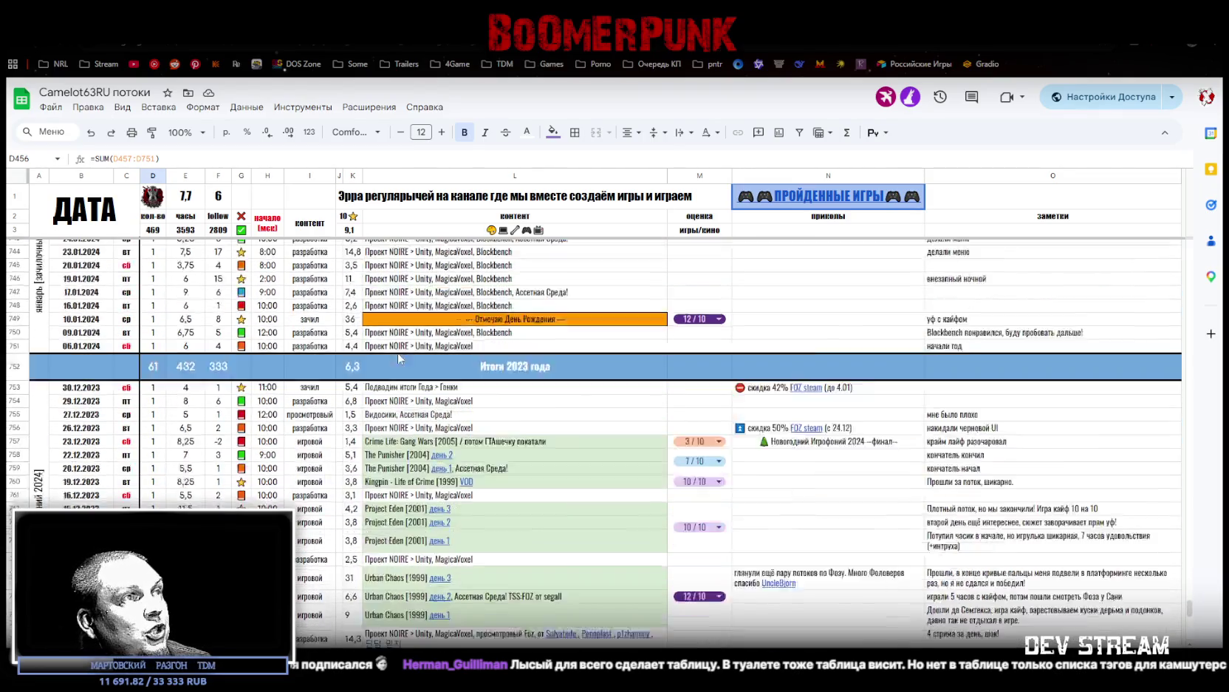
pyautogui.scroll(-2, 399, 358)
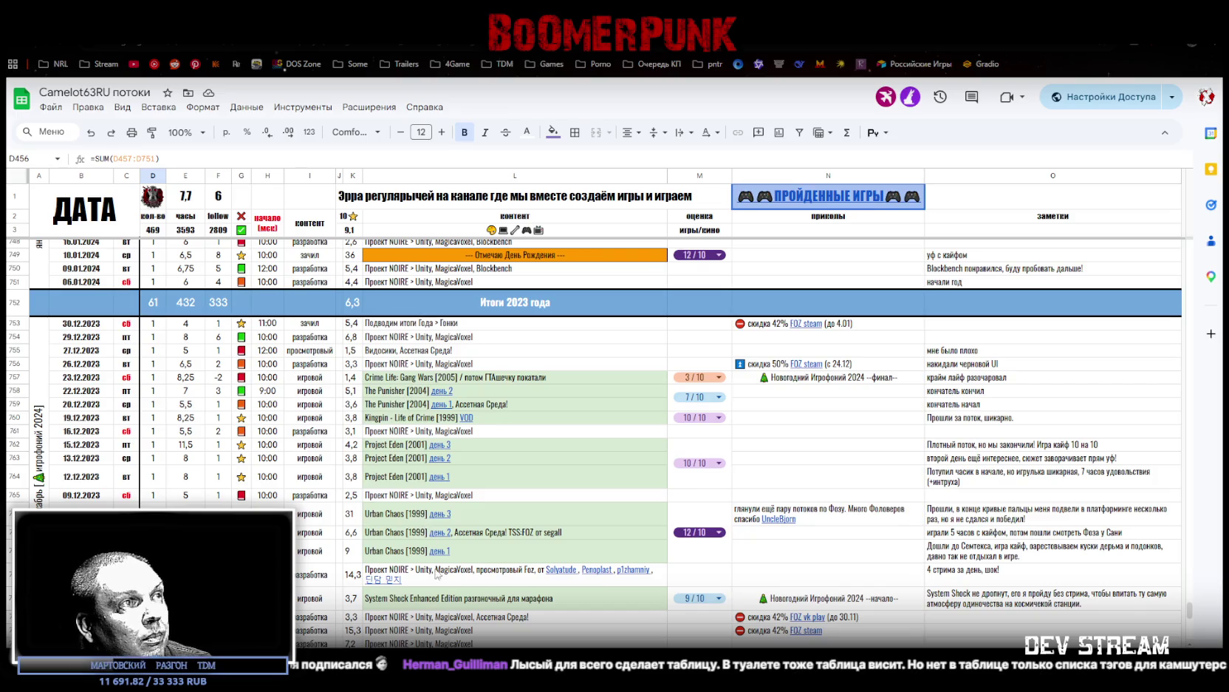
pyautogui.click(466, 600)
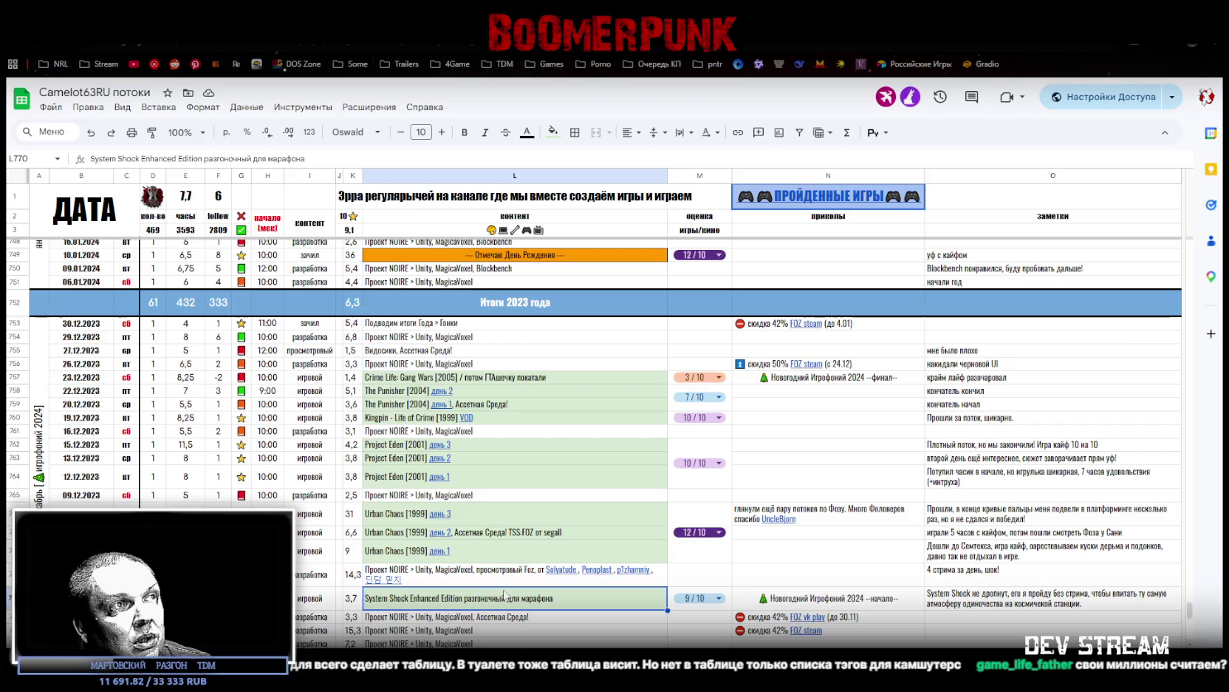
pyautogui.moveTo(413, 551)
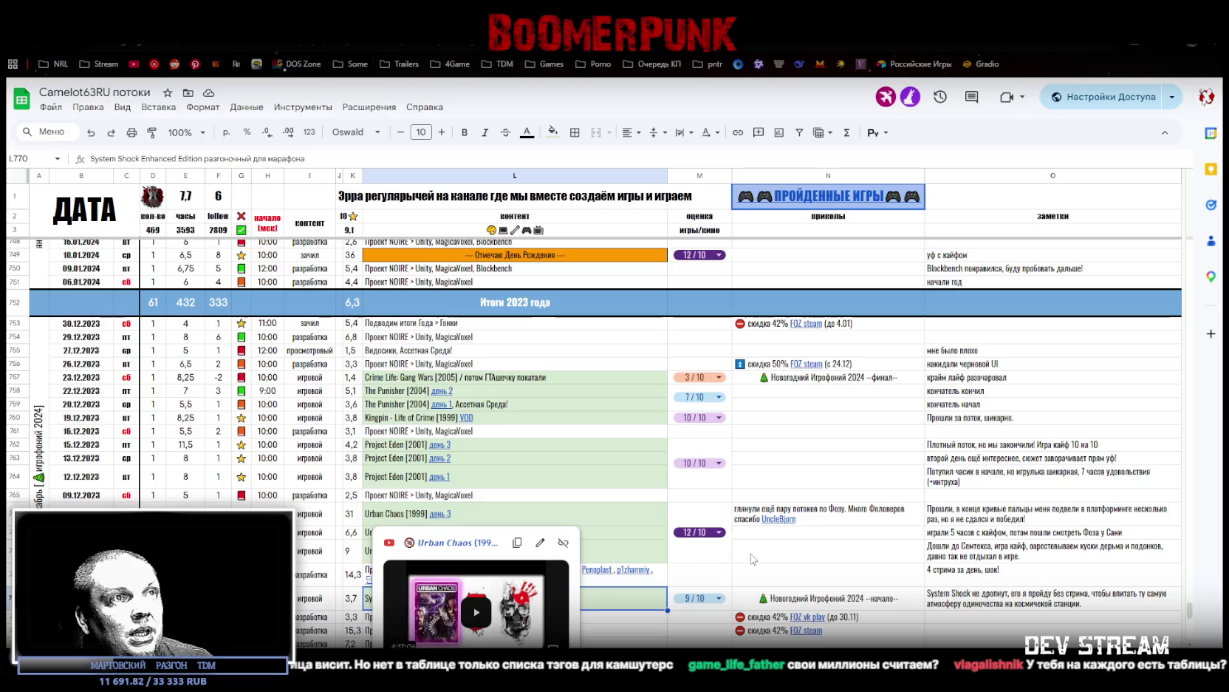
pyautogui.click(752, 559)
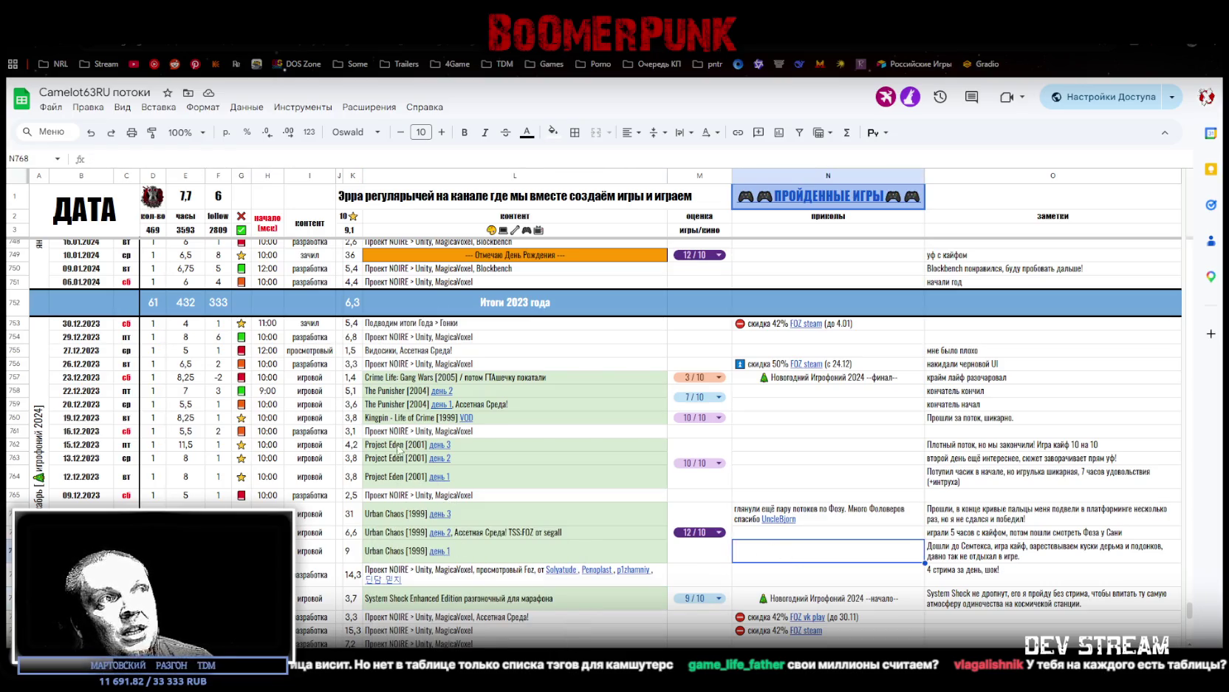
pyautogui.scroll(2, 419, 515)
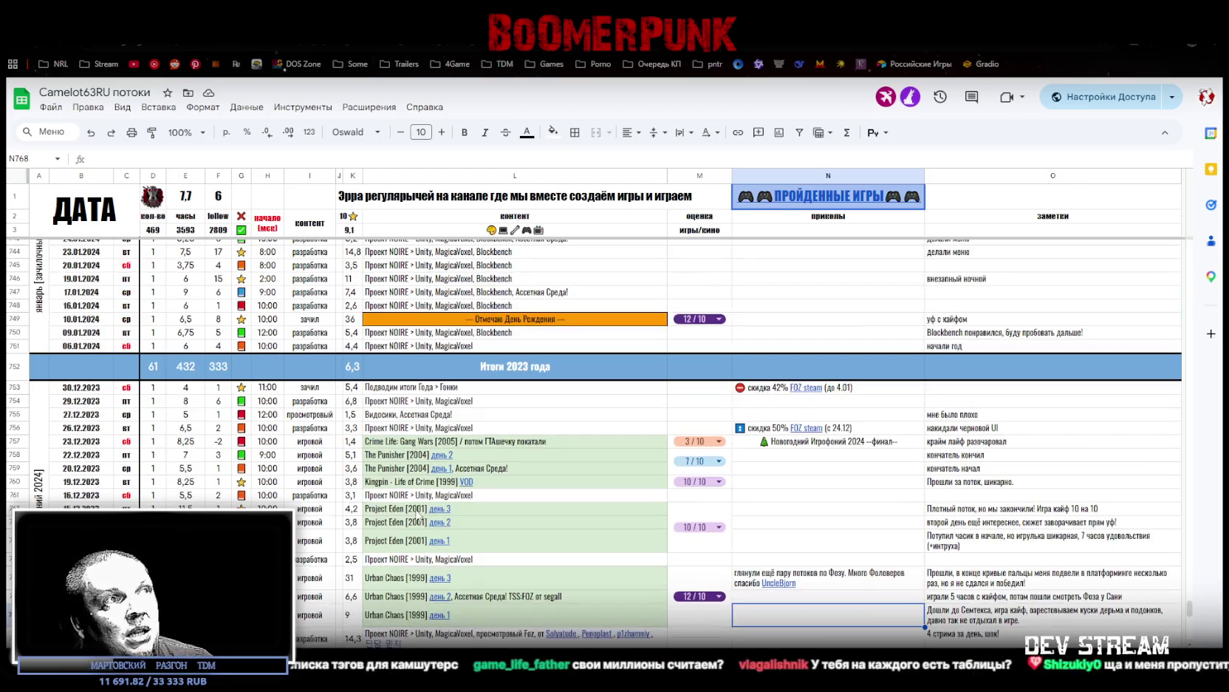
pyautogui.click(403, 484)
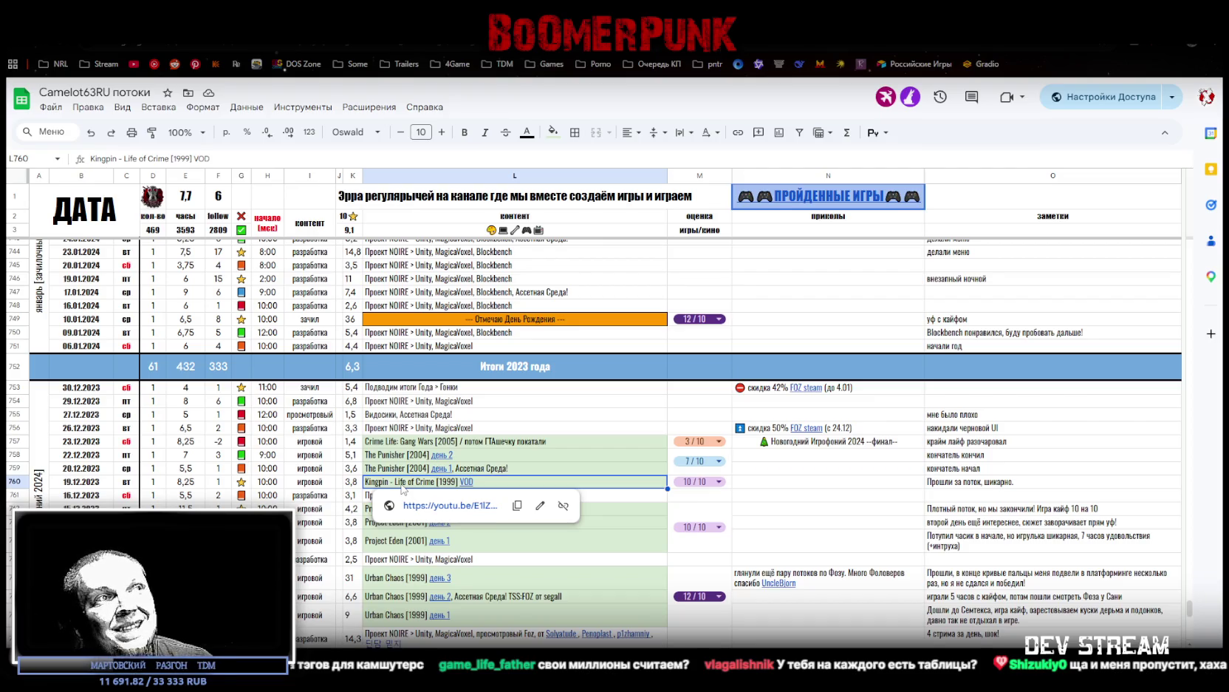
pyautogui.click(391, 458)
pyautogui.moveTo(440, 455)
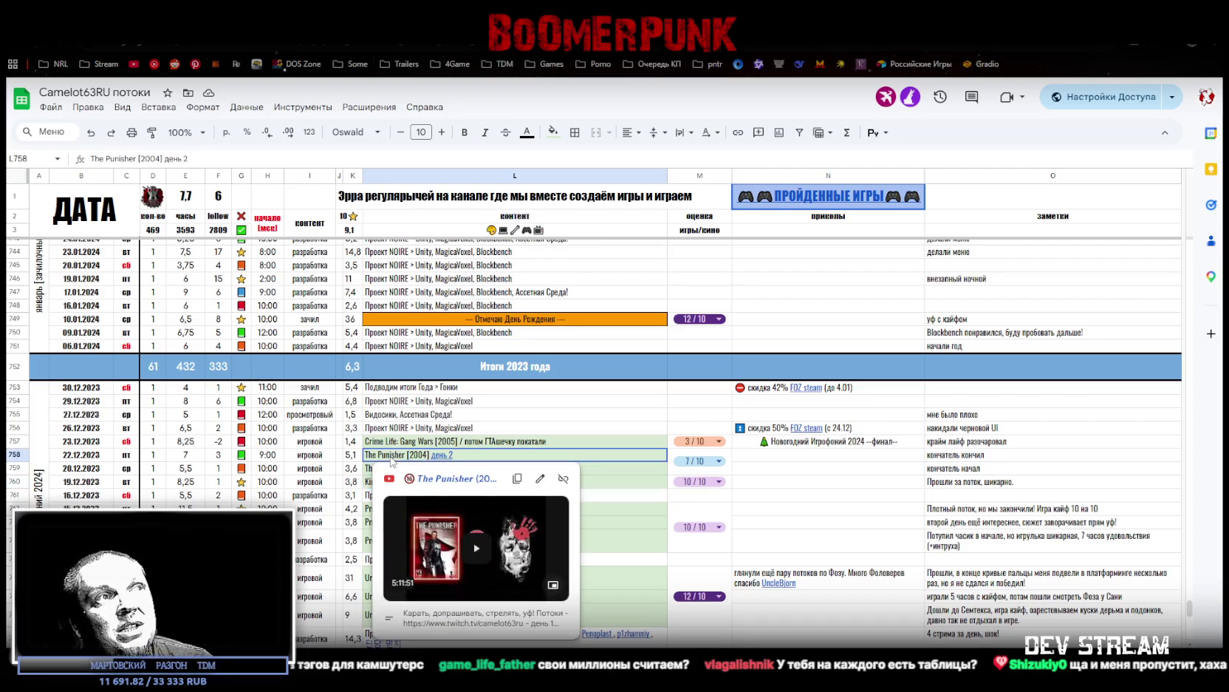
pyautogui.click(405, 442)
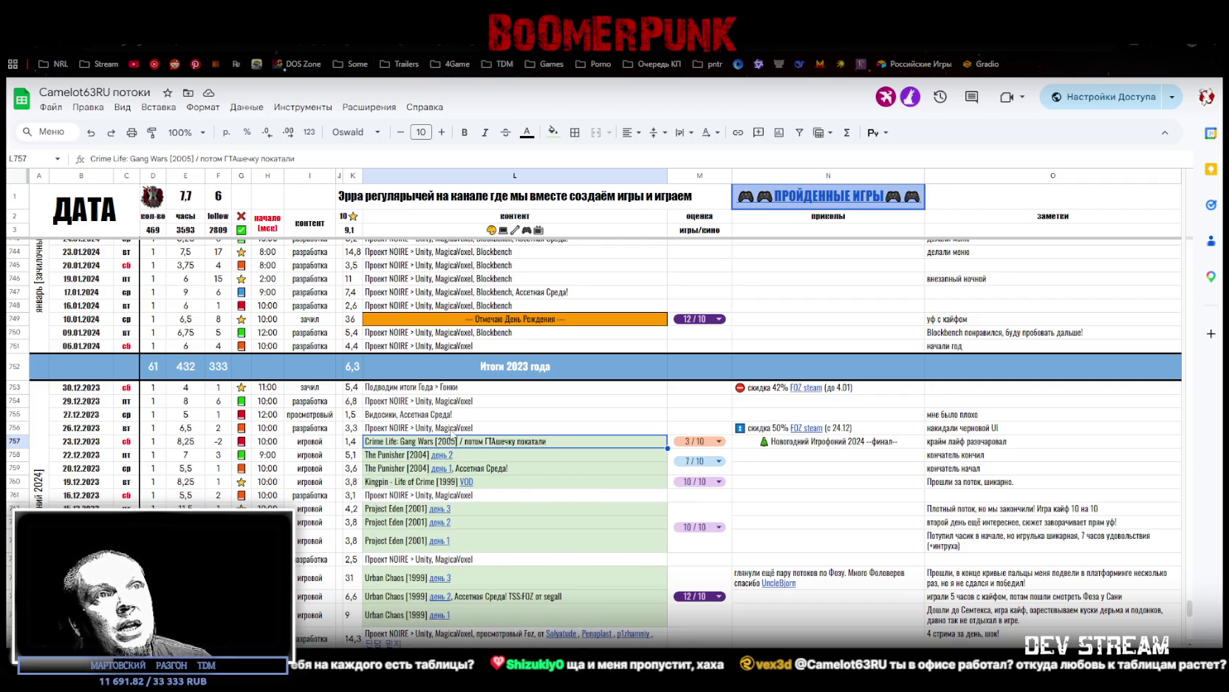
pyautogui.click(470, 430)
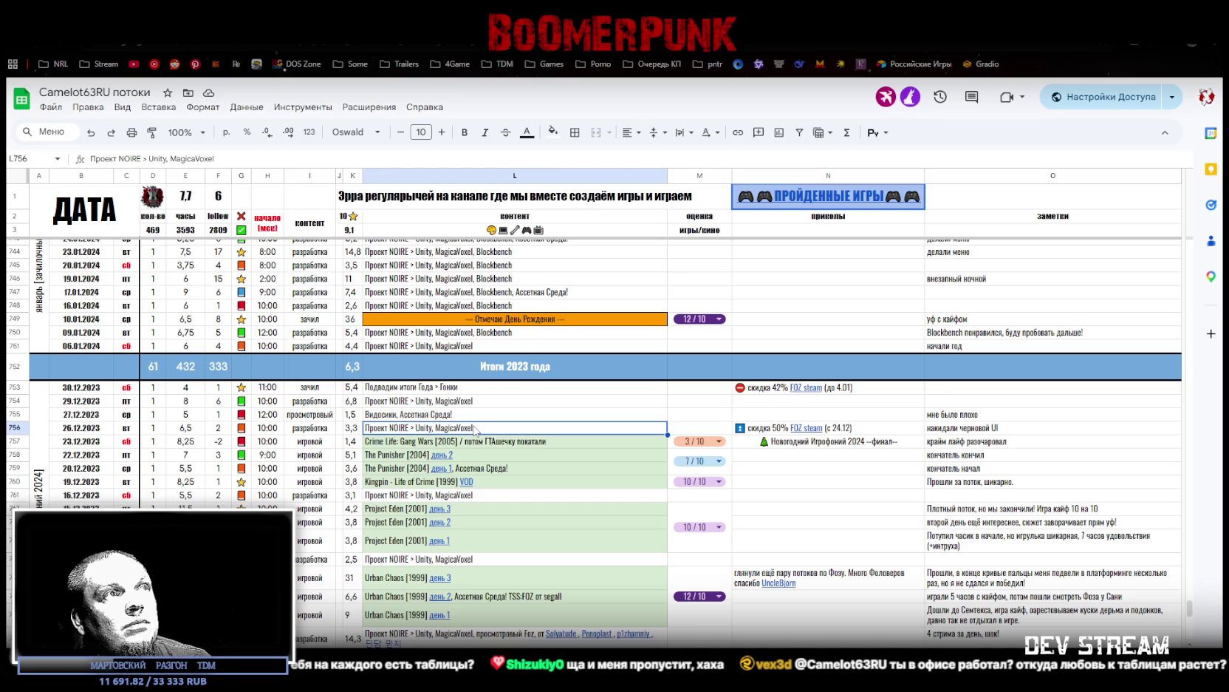
pyautogui.scroll(5, 475, 430)
# Step: Read the October 2024 NEXT FEST notes for The Precinct, Octopus Goulash, STRAFTAT and Keep Driving demos
pyautogui.scroll(5, 476, 436)
pyautogui.scroll(5, 478, 441)
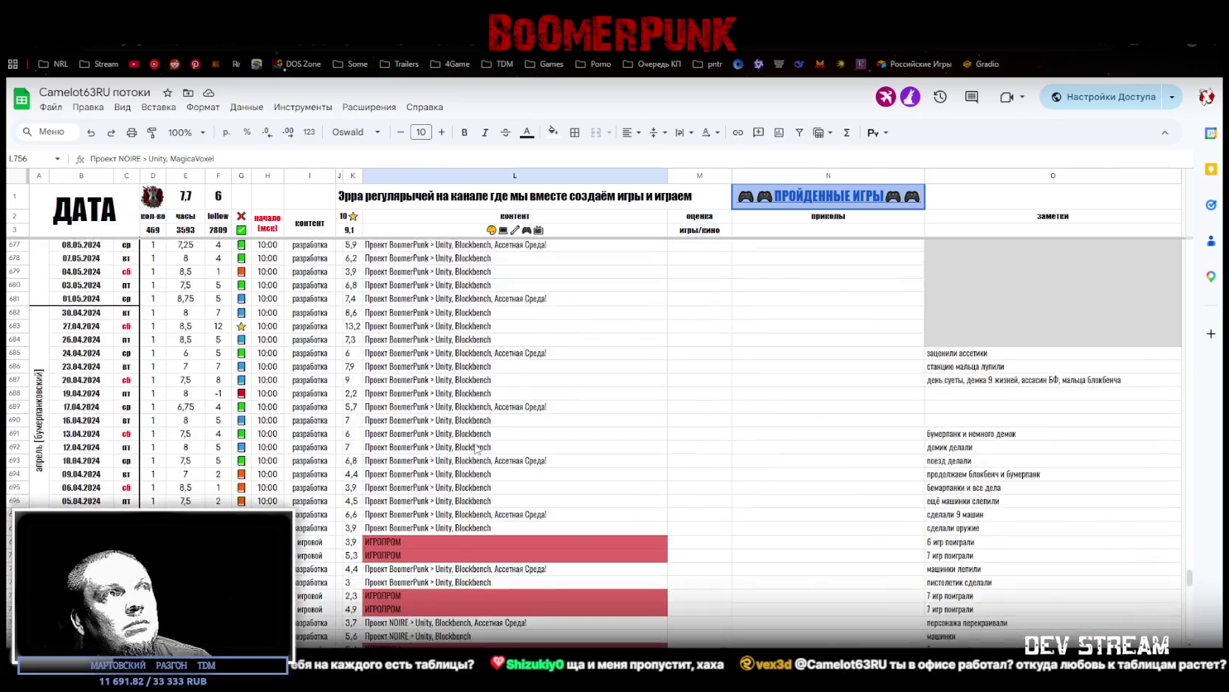
pyautogui.scroll(5, 481, 448)
pyautogui.scroll(5, 480, 448)
pyautogui.scroll(5, 478, 438)
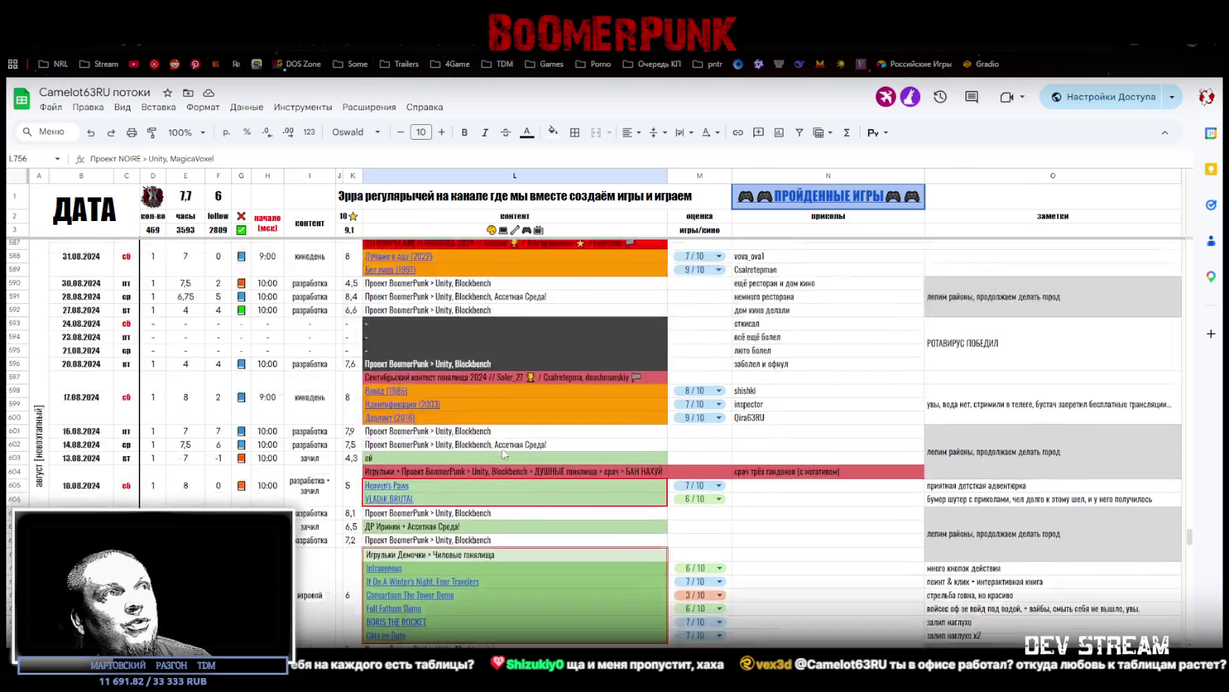
pyautogui.scroll(5, 491, 443)
pyautogui.scroll(5, 502, 446)
pyautogui.scroll(3, 537, 449)
pyautogui.scroll(3, 542, 454)
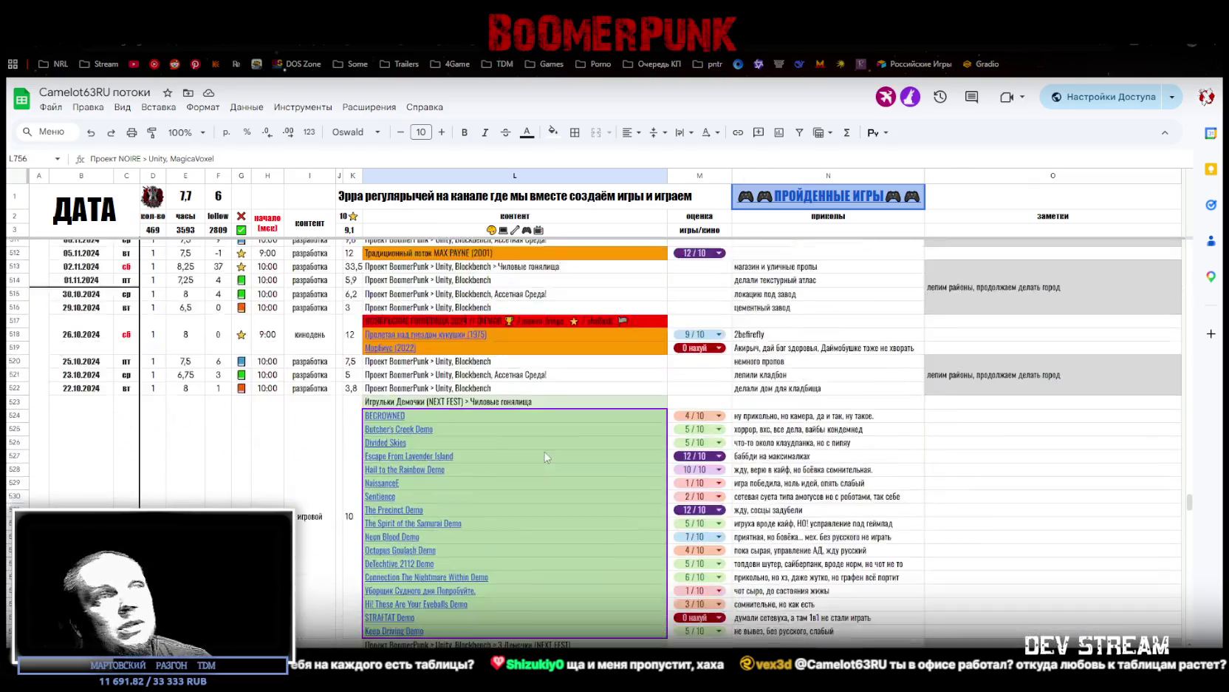
pyautogui.scroll(3, 547, 457)
pyautogui.scroll(3, 553, 461)
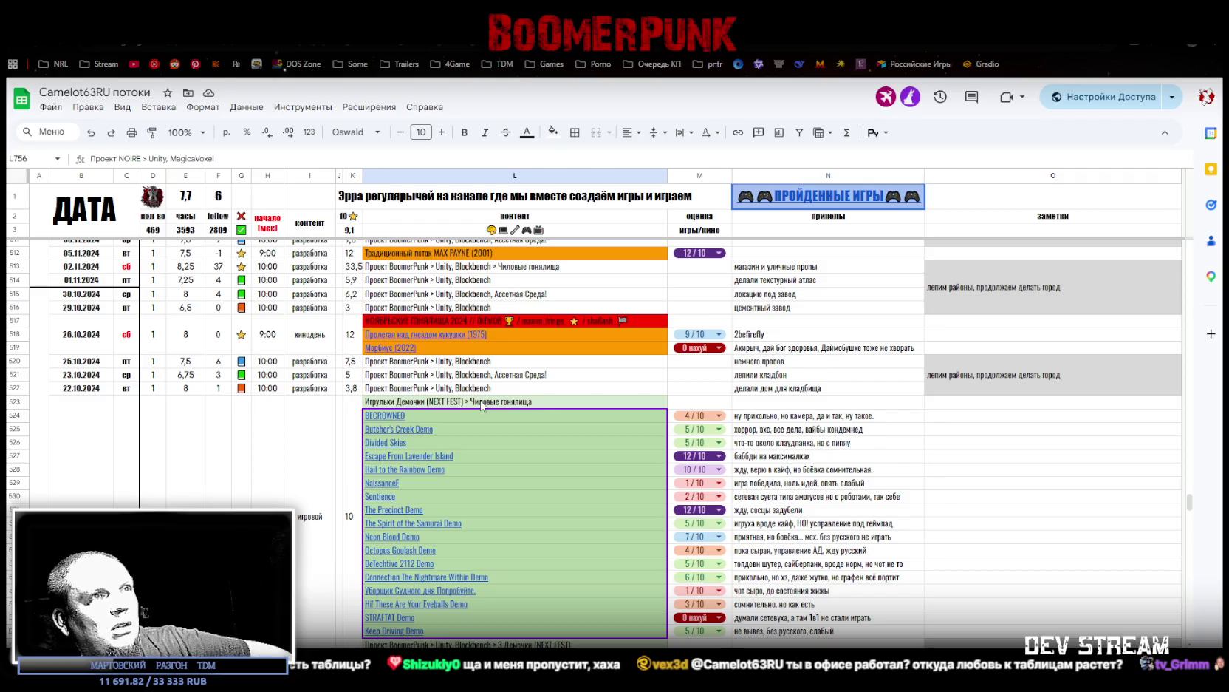
pyautogui.moveTo(408, 456)
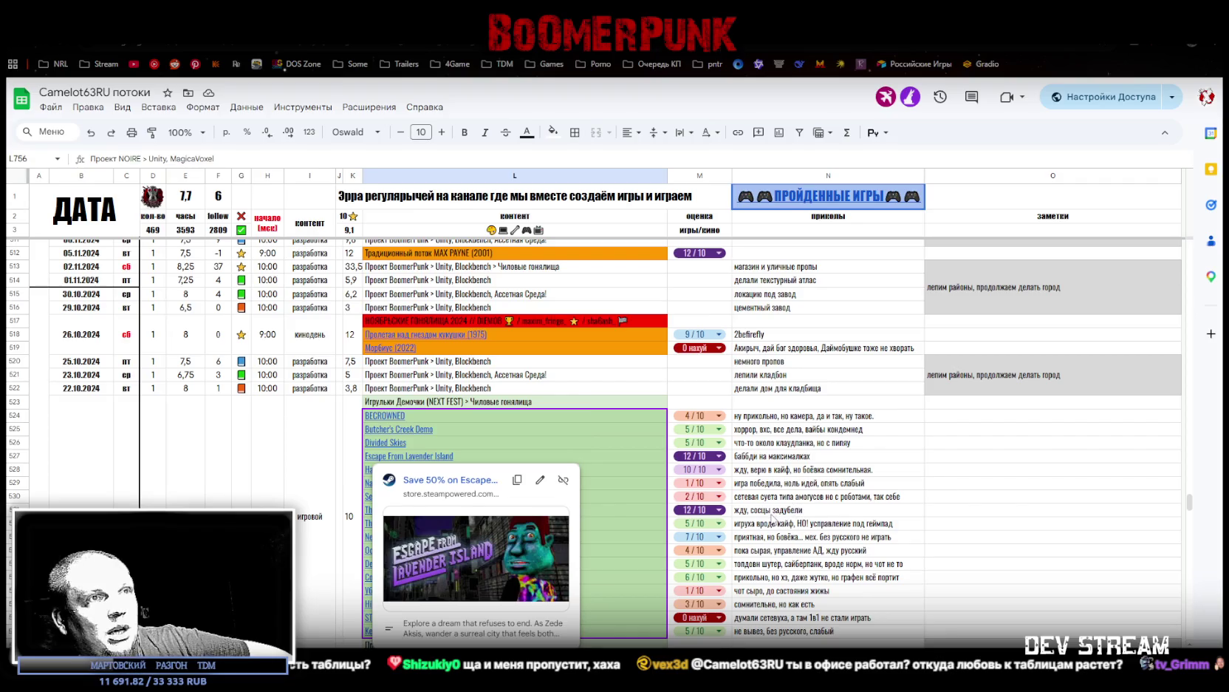
pyautogui.click(772, 512)
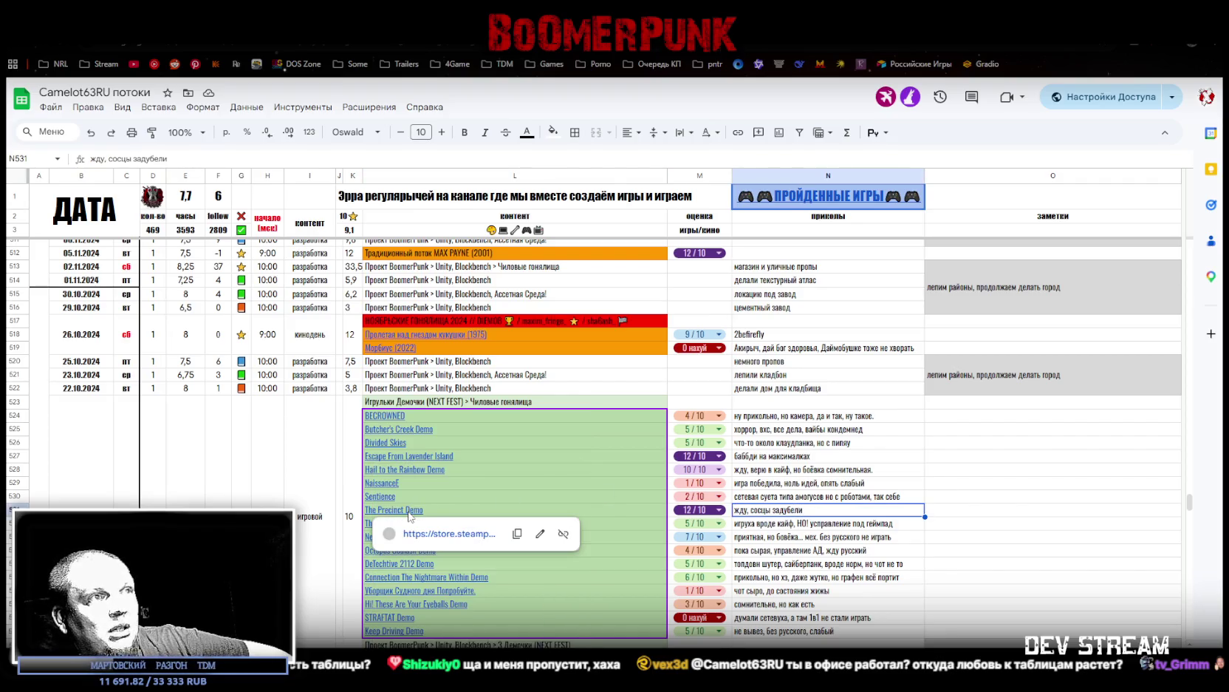
pyautogui.click(807, 552)
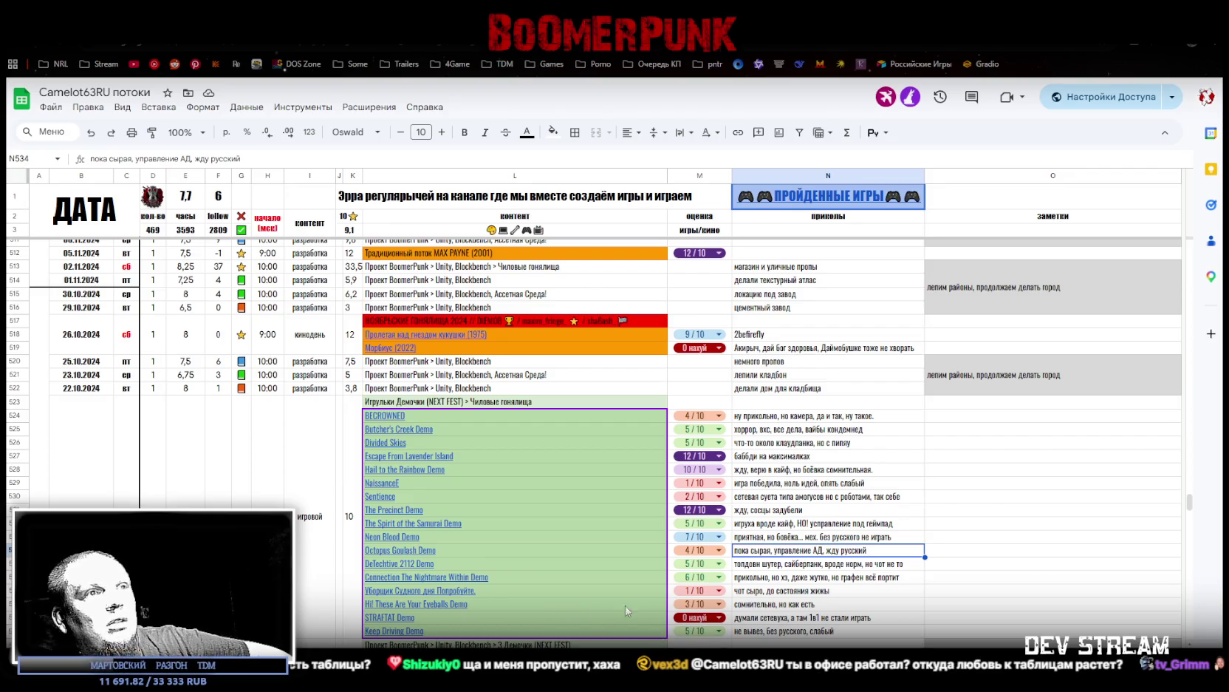
pyautogui.click(814, 621)
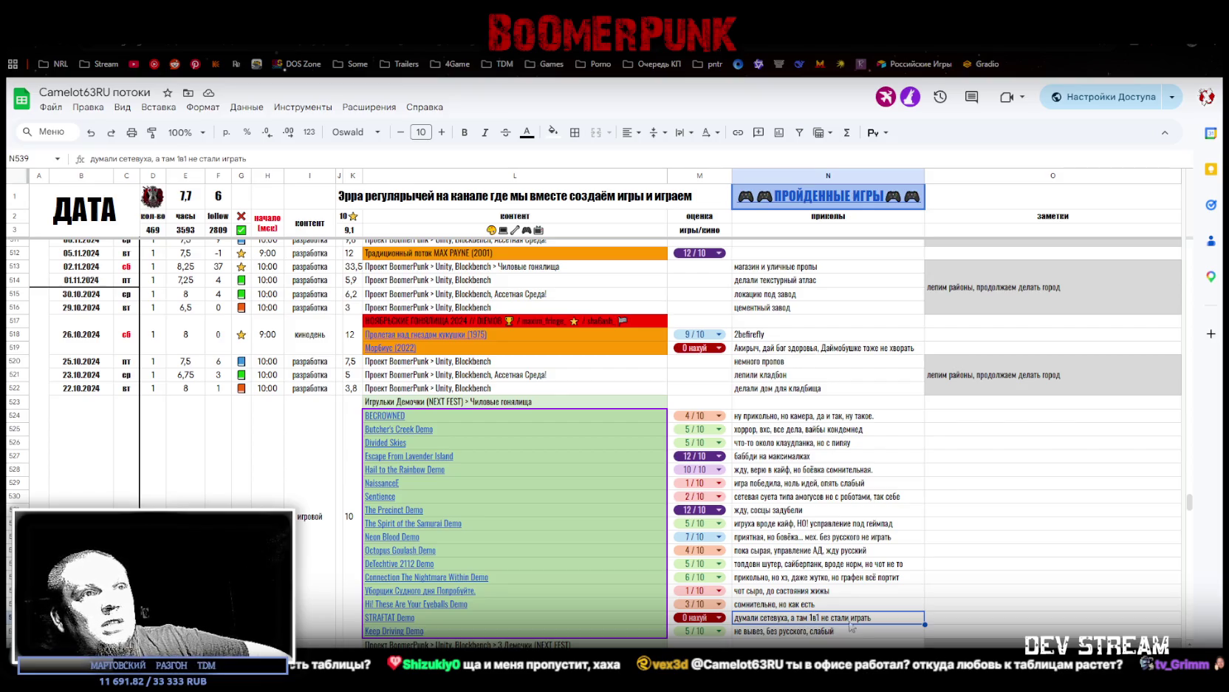
pyautogui.click(792, 634)
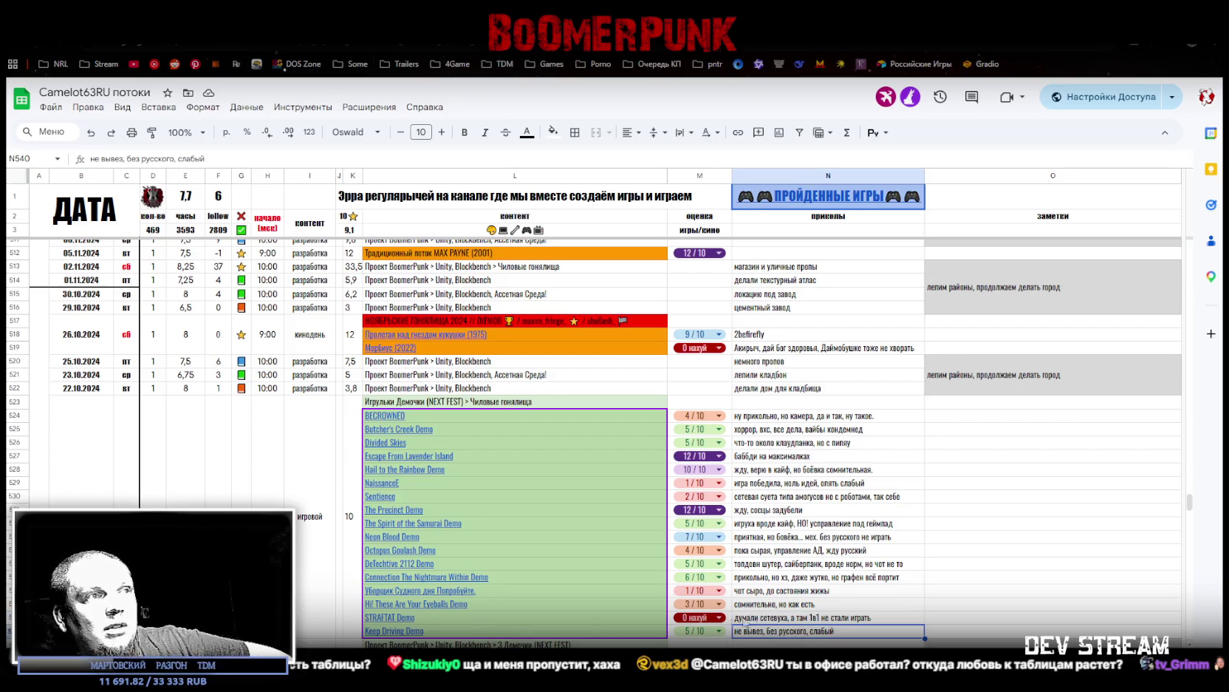
# Step: Follow the Connection demo's note link to the Connection: The Nightmare Within Steam page
pyautogui.scroll(-2, 808, 573)
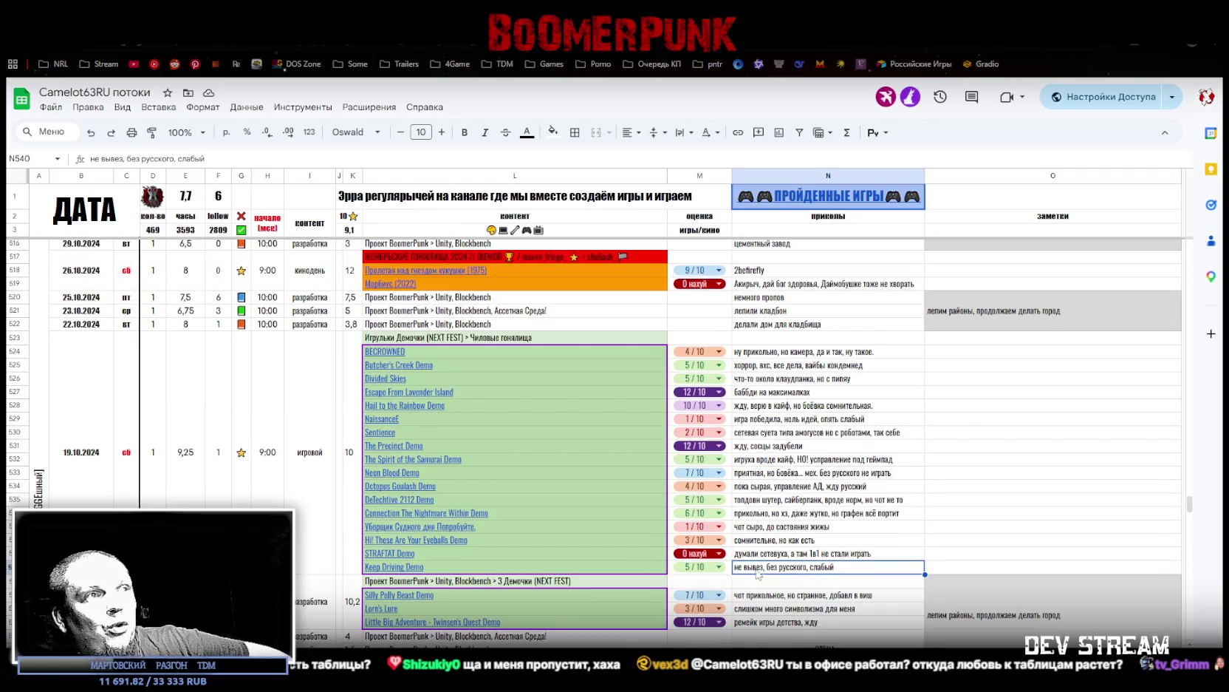
pyautogui.scroll(2, 780, 556)
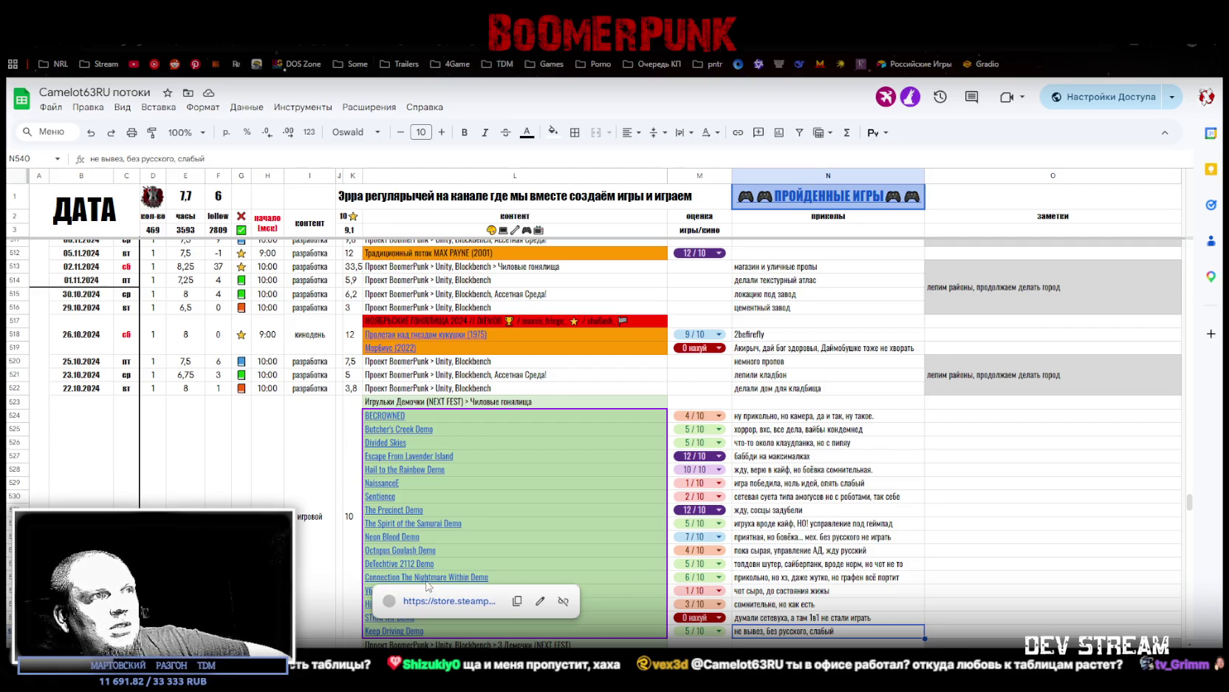
pyautogui.moveTo(422, 577)
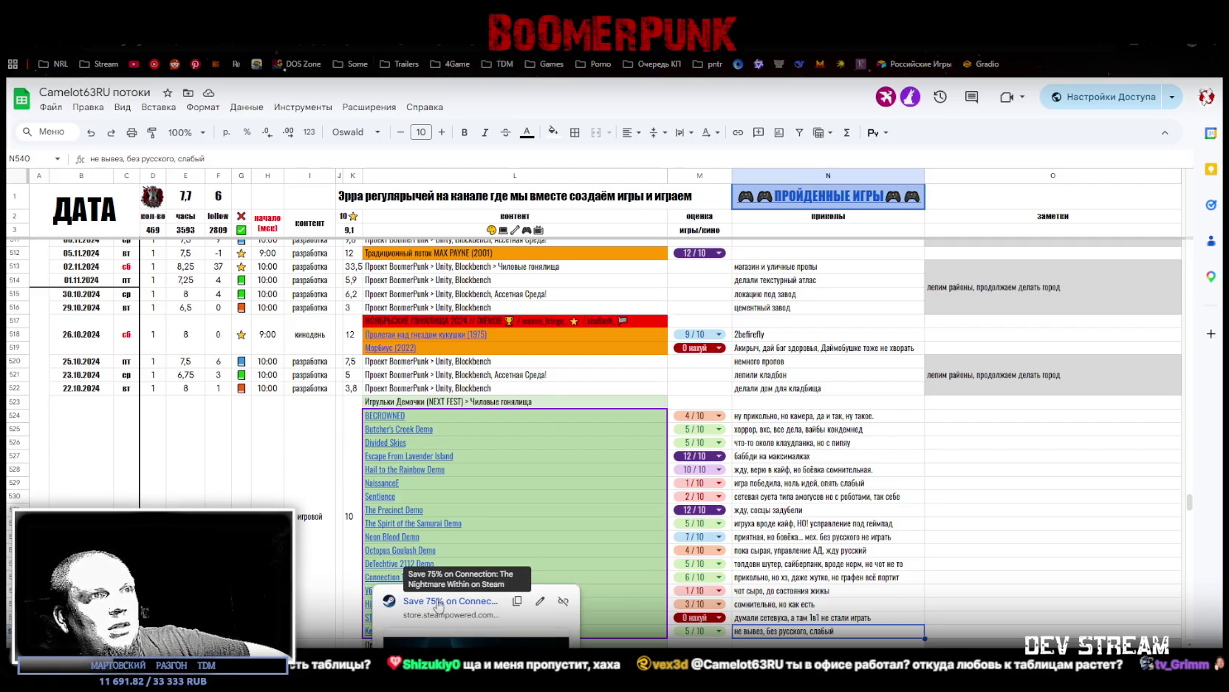
pyautogui.click(762, 582)
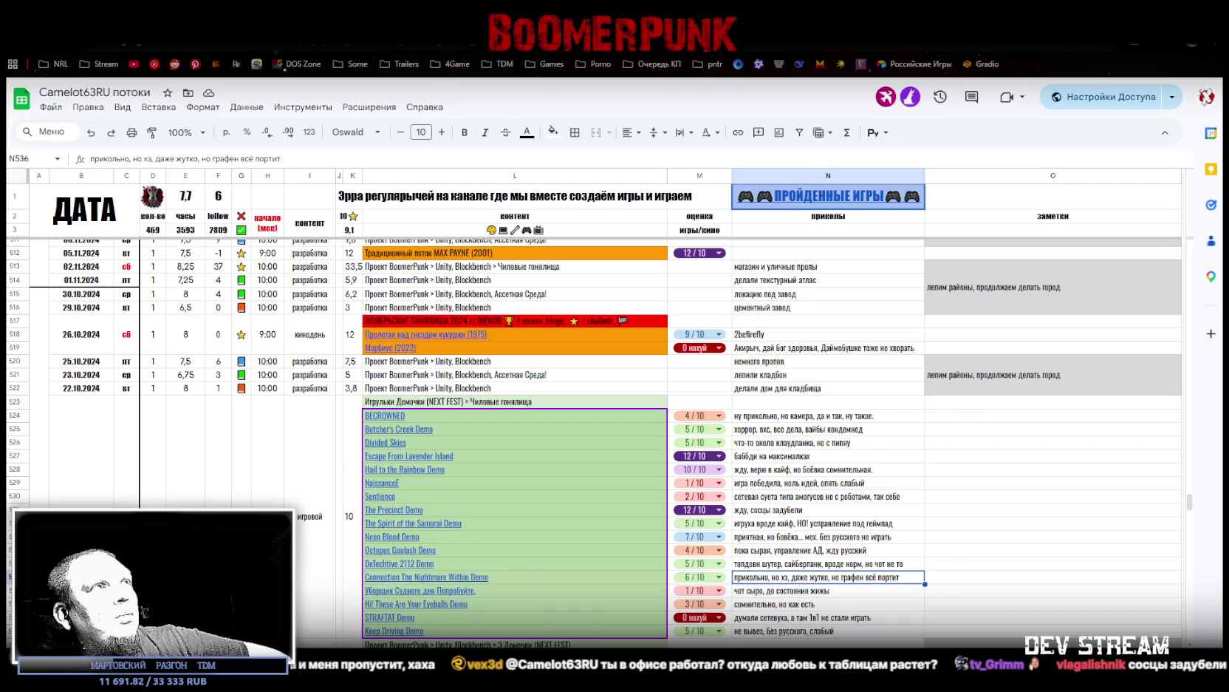
pyautogui.click(436, 37)
pyautogui.click(429, 549)
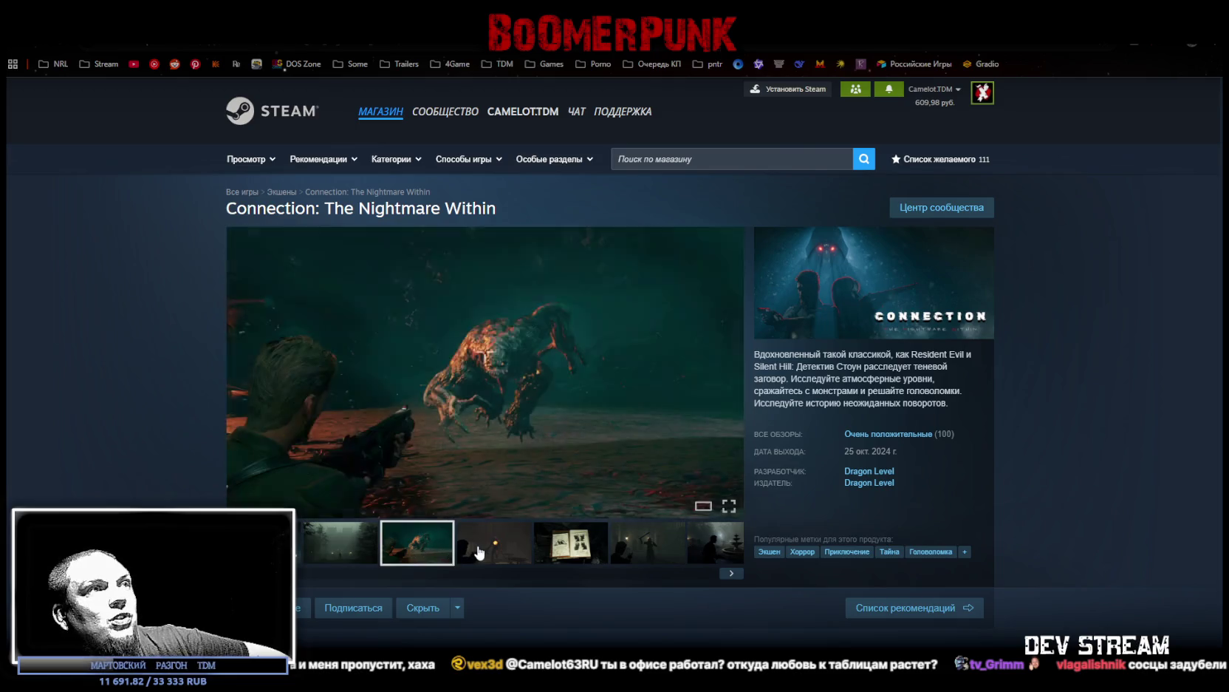
# Step: Browse the game's screenshots and check its 137 rub. sale price
pyautogui.click(489, 540)
pyautogui.click(591, 546)
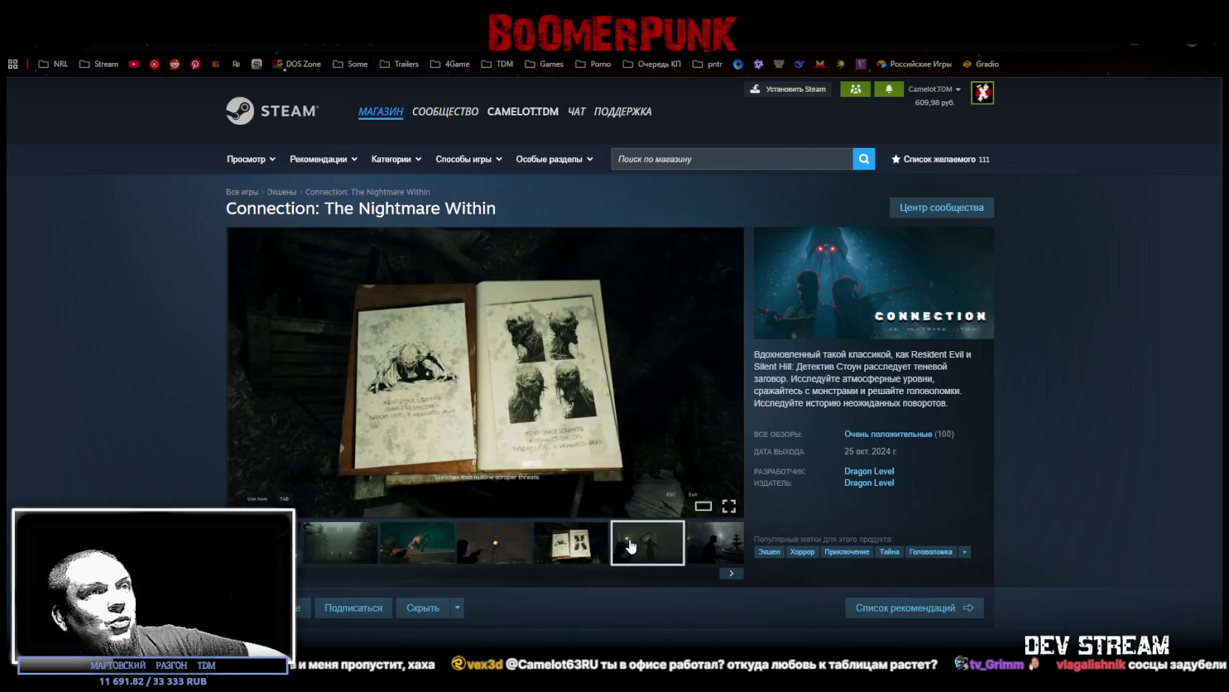
pyautogui.click(717, 547)
pyautogui.scroll(-3, 599, 554)
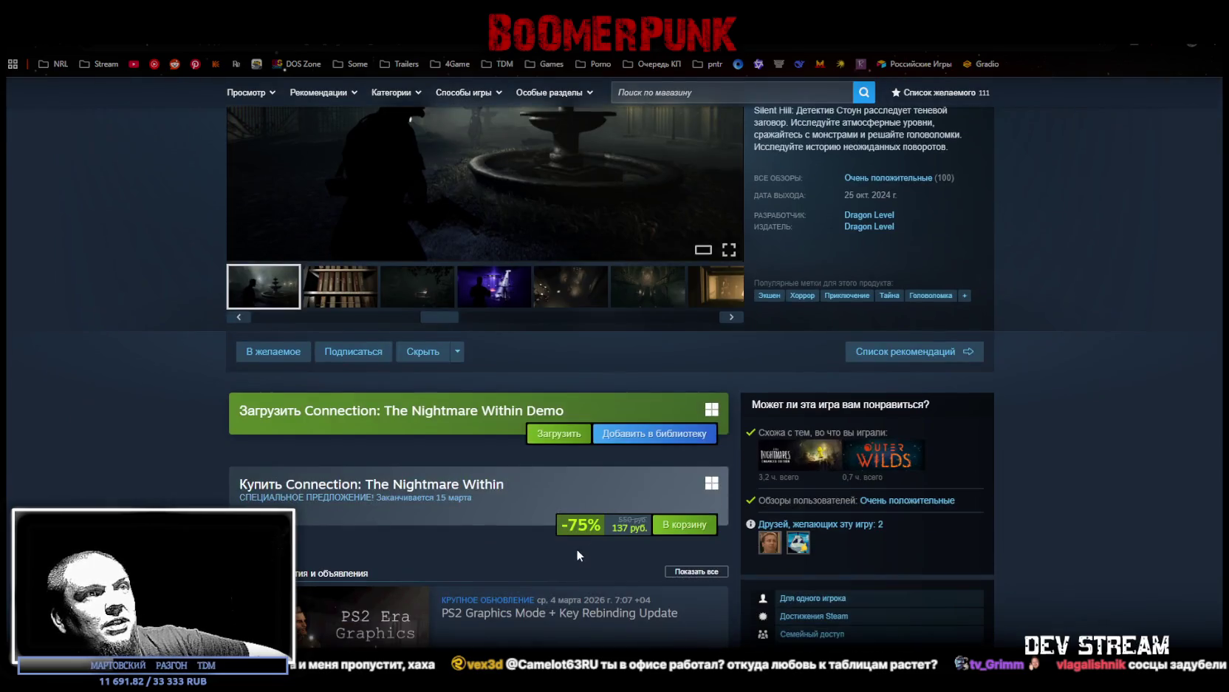
pyautogui.moveTo(611, 528); pyautogui.dragTo(628, 529)
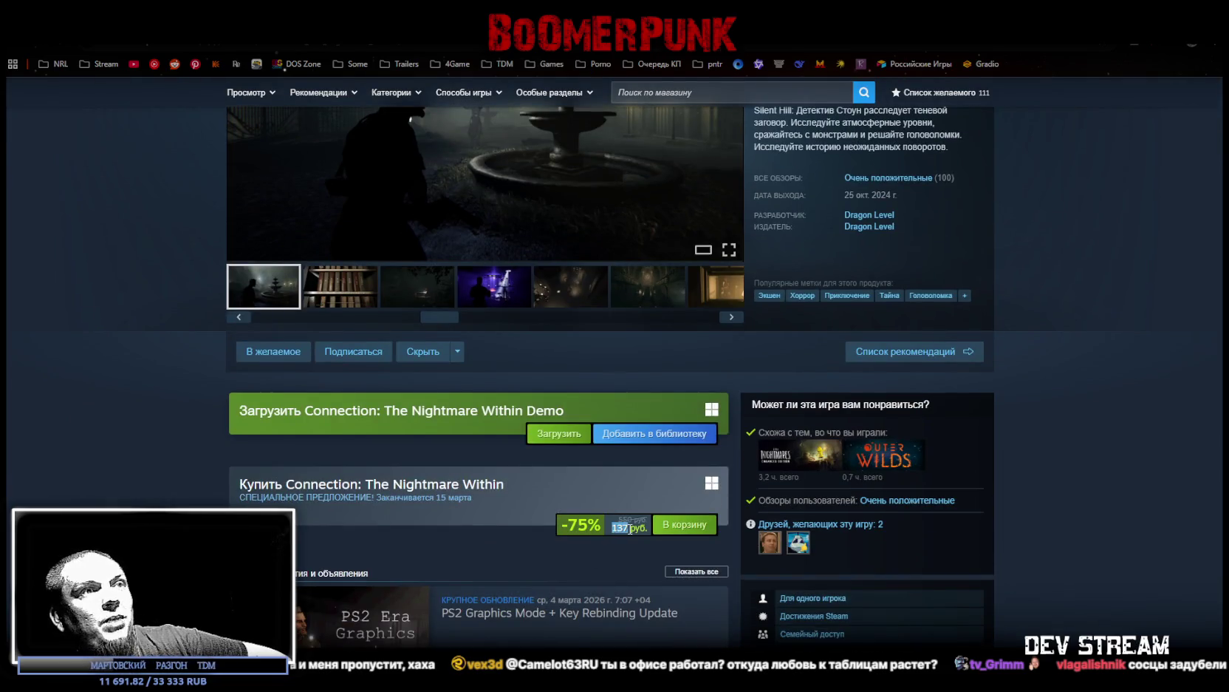
pyautogui.moveTo(888, 177)
pyautogui.scroll(1, 924, 222)
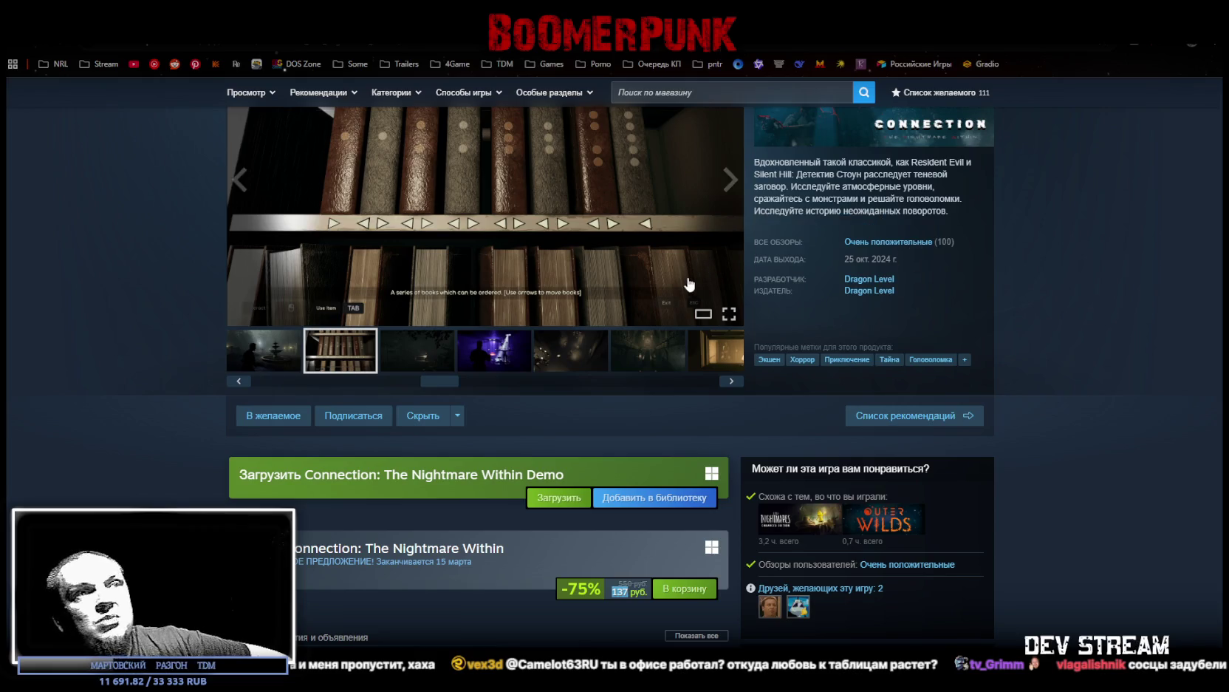
pyautogui.scroll(3, 517, 332)
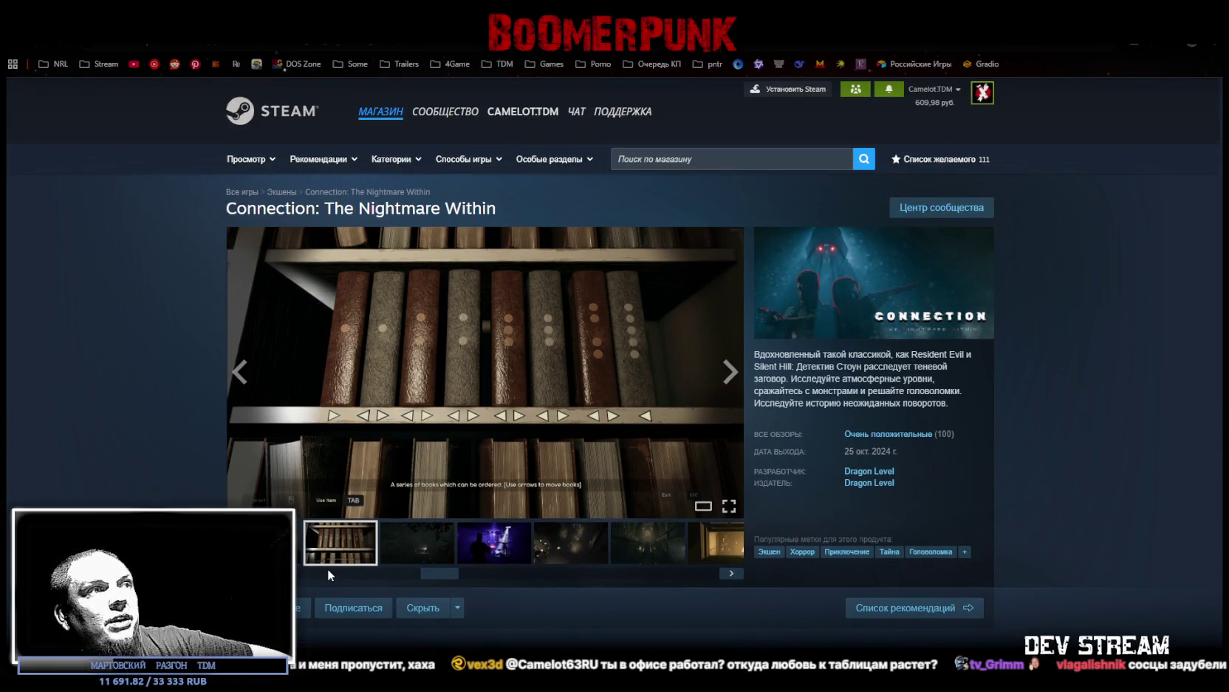
# Step: Watch the gameplay trailer fullscreen, then return to Photoshop's texture atlas
pyautogui.click(327, 571)
pyautogui.click(297, 543)
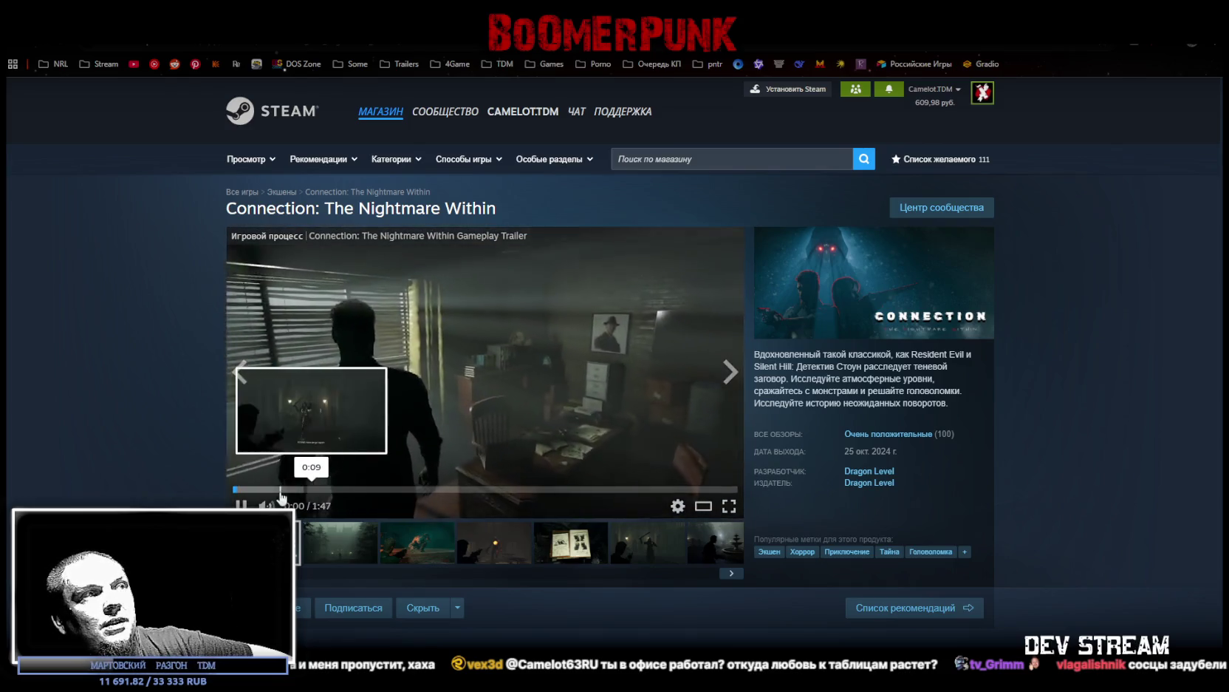
pyautogui.click(729, 505)
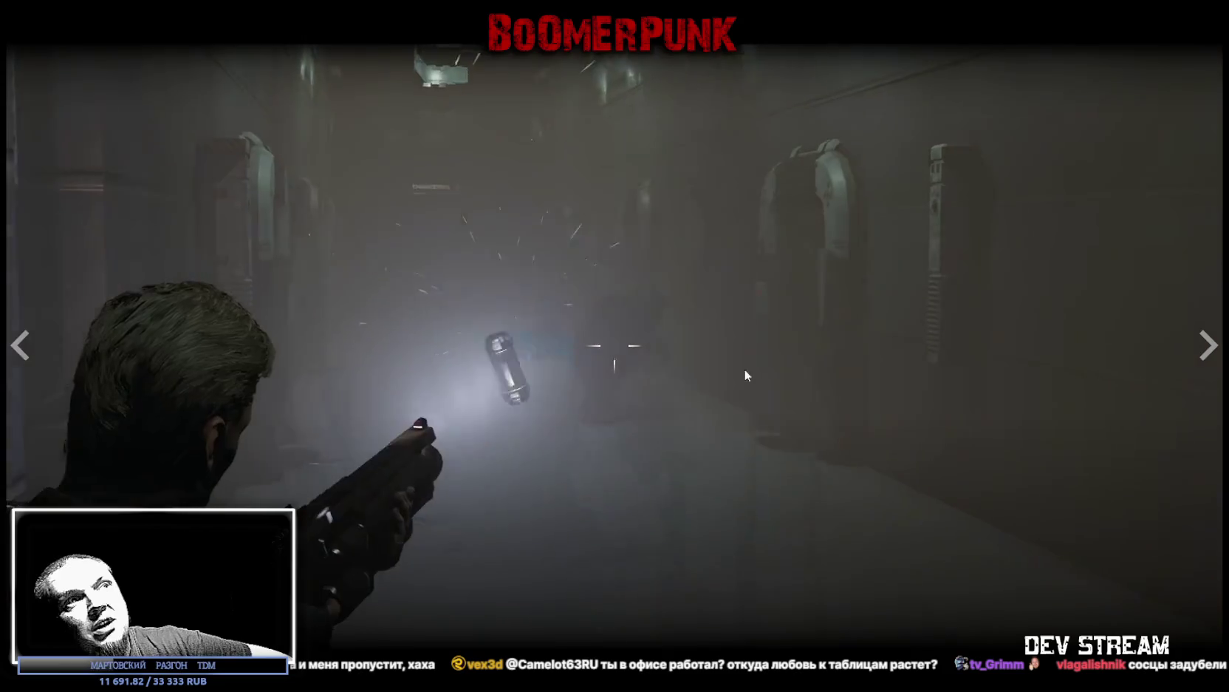
pyautogui.press('Escape')
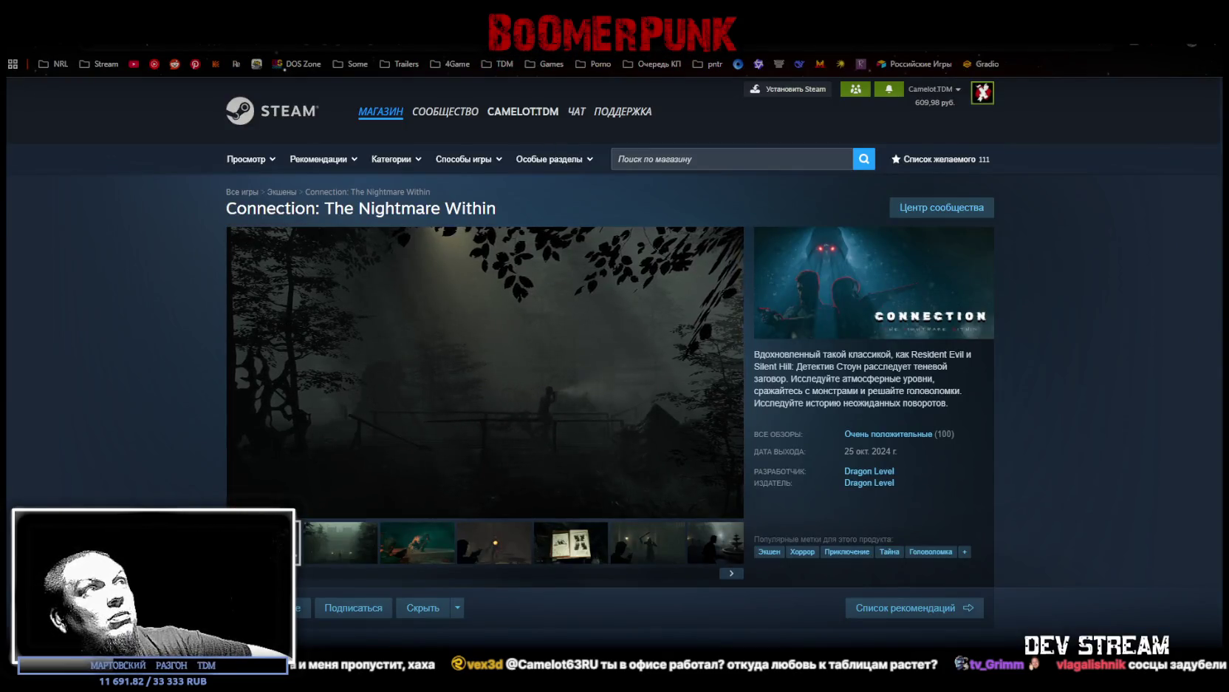
pyautogui.hotkey('alt', 'Tab')
pyautogui.hotkey('alt', 'Tab')
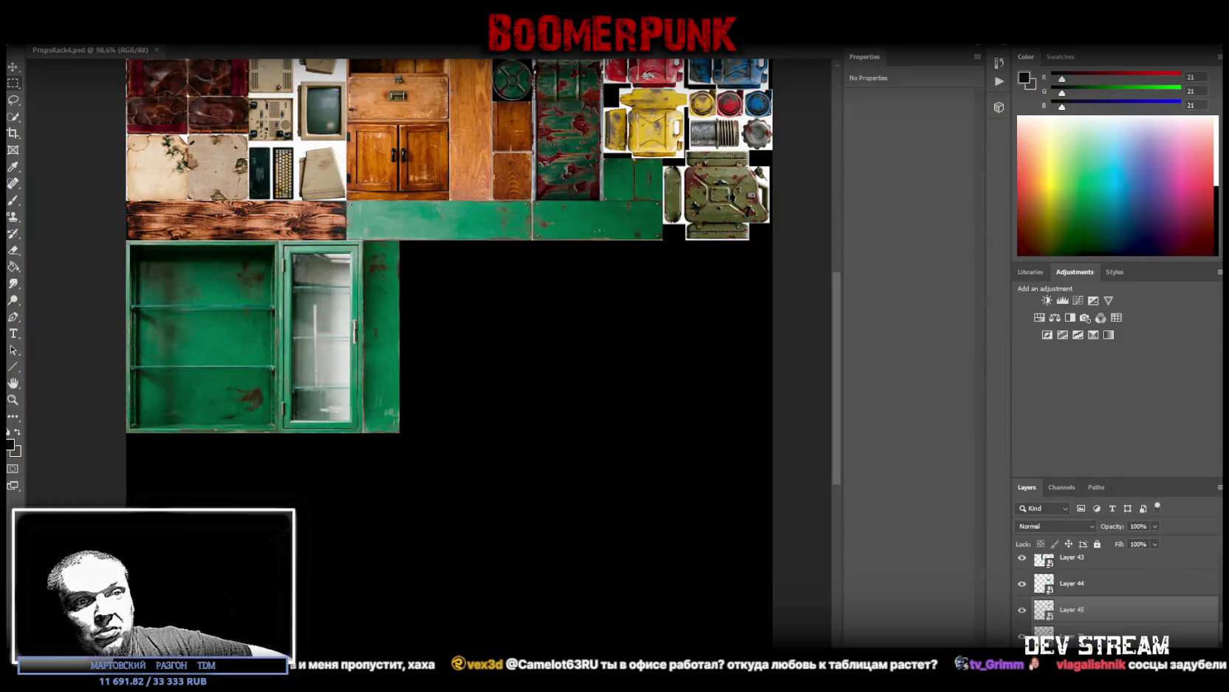